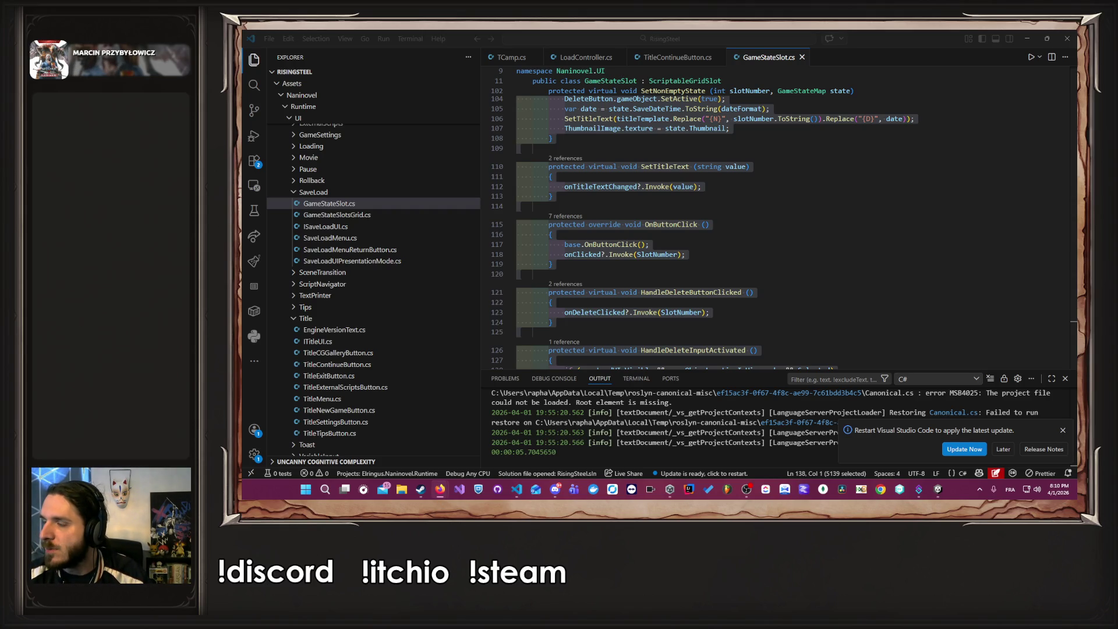
- Bring Firefox's Viewers Battle Paramètres page in front of the GameStateSlot.cs code
{"action": "key", "text": "alt+Tab"}
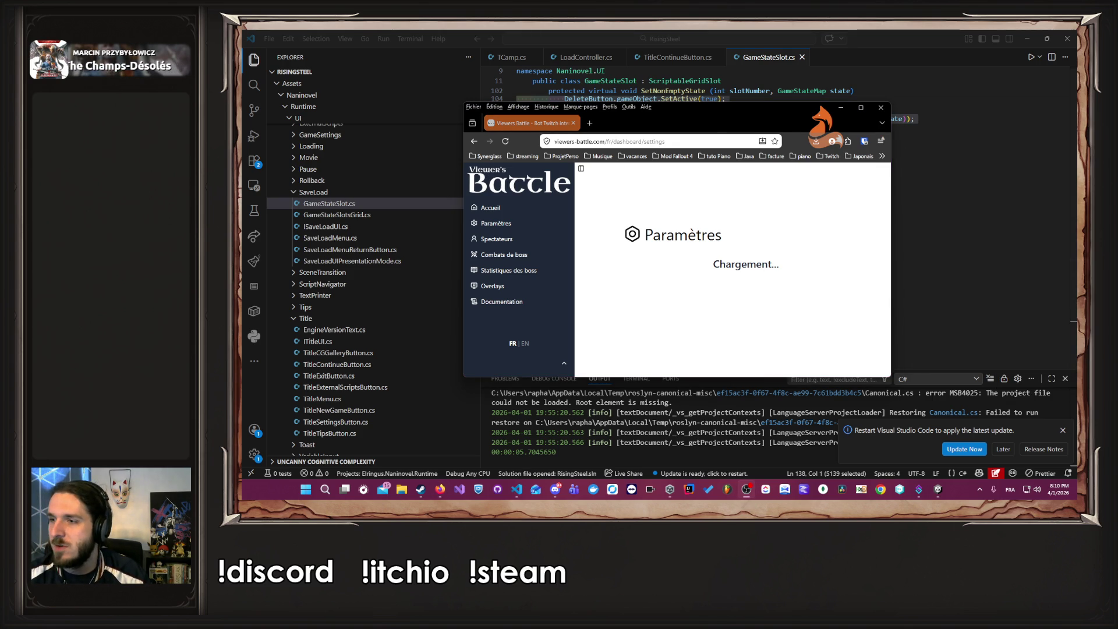
- Nudge the Firefox settings window aside and minimize it to uncover GameStateSlot.cs
{"action": "left_click_drag", "start_coordinate": [701, 121], "coordinate": [807, 135]}
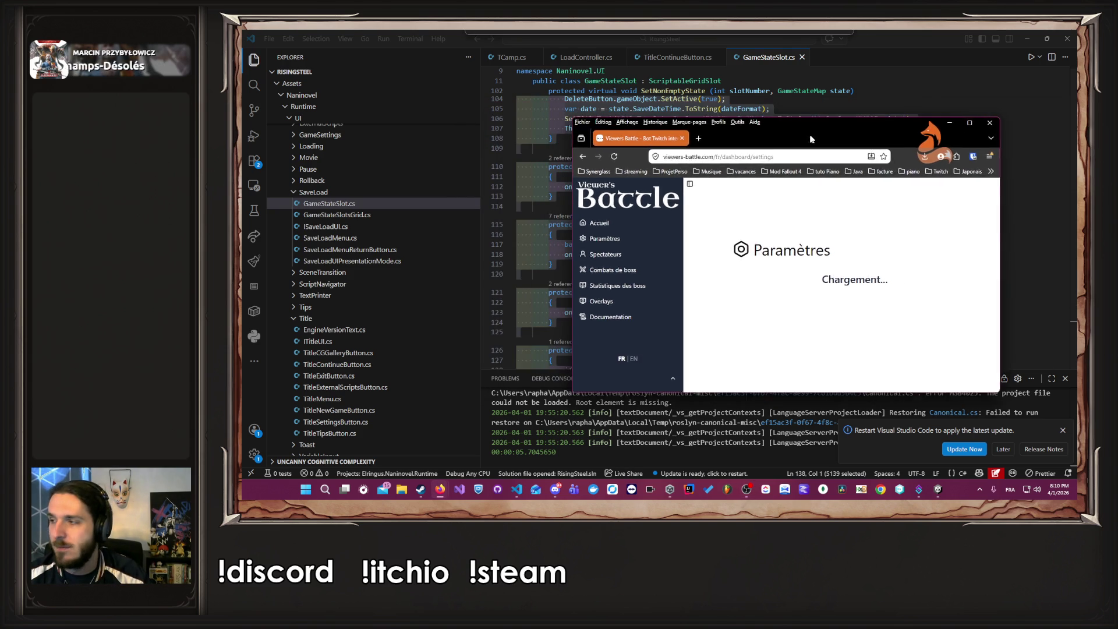
{"action": "left_click", "coordinate": [945, 122]}
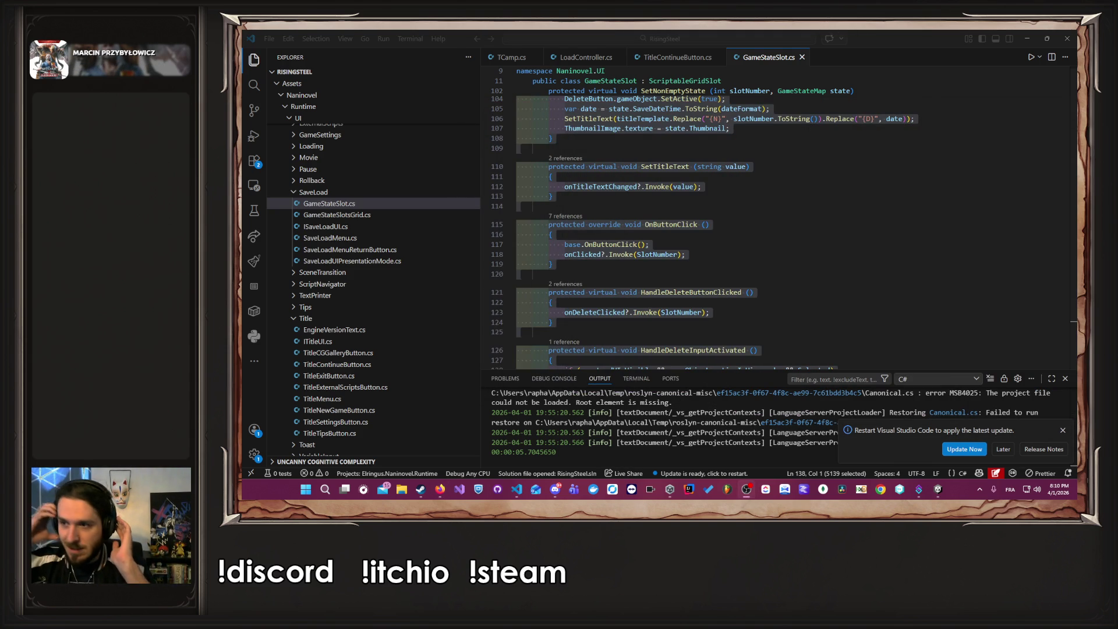
- Select all of GameStateSlot.cs, check the browser, then scroll up to SetEmptyState and SetNonEmptyState
{"action": "left_click", "coordinate": [856, 169]}
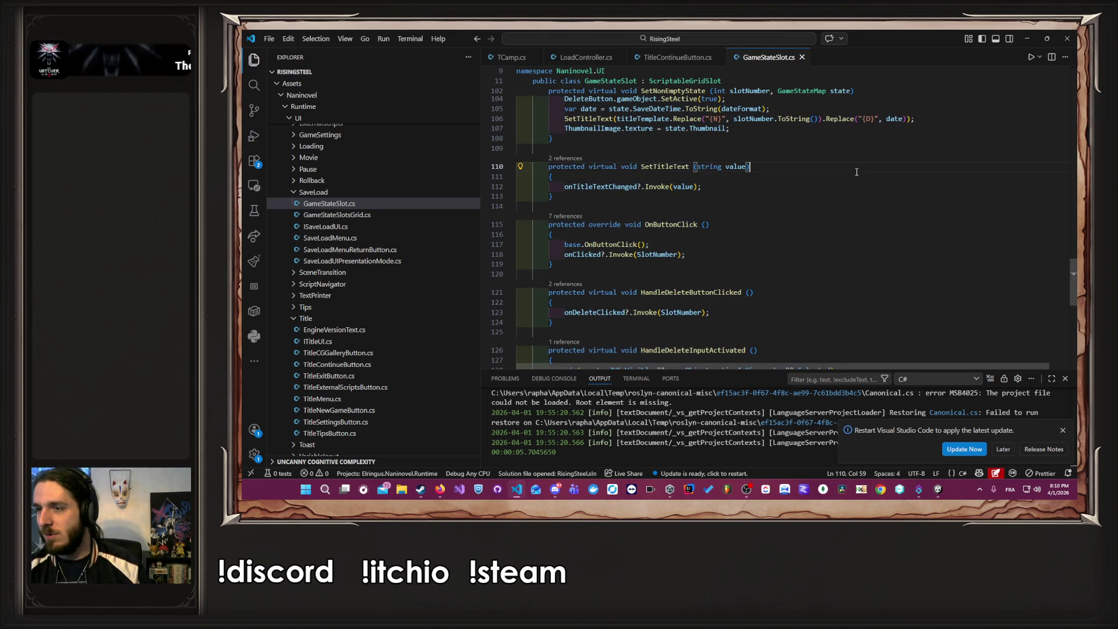
{"action": "key", "text": "ctrl+a"}
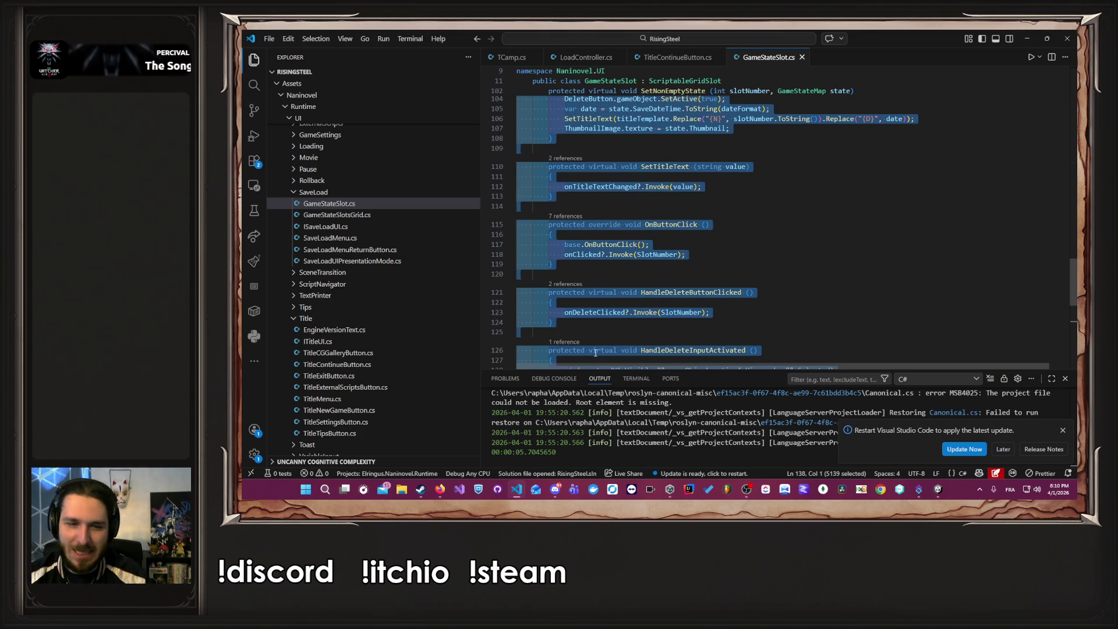
{"action": "left_click", "coordinate": [441, 493]}
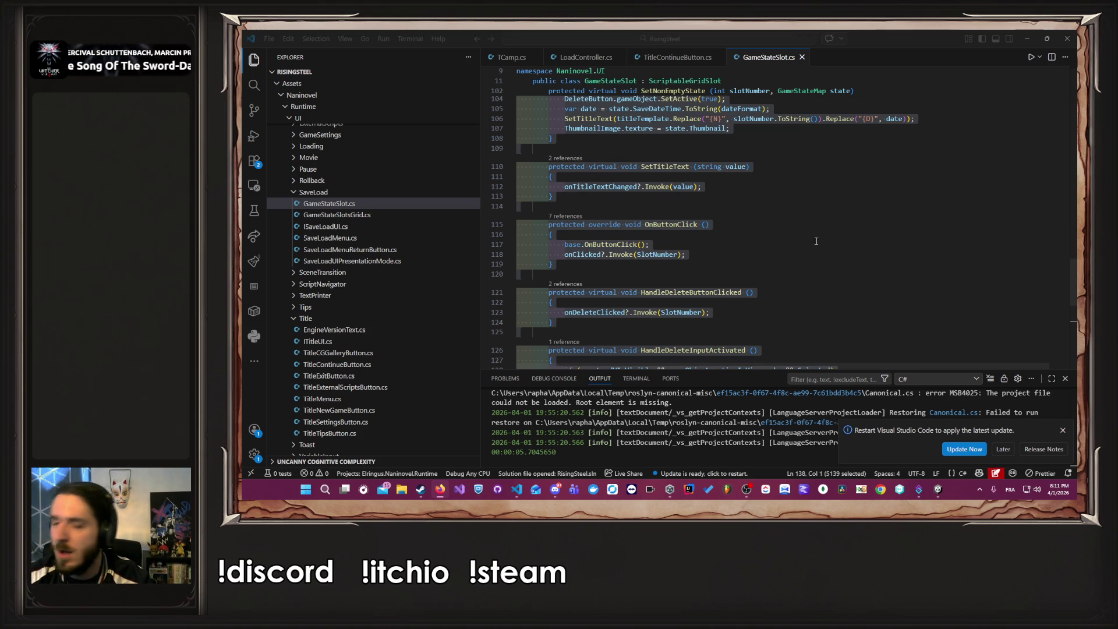
{"action": "left_click", "coordinate": [518, 274]}
{"action": "scroll", "coordinate": [699, 233], "scroll_direction": "up", "scroll_amount": 4}
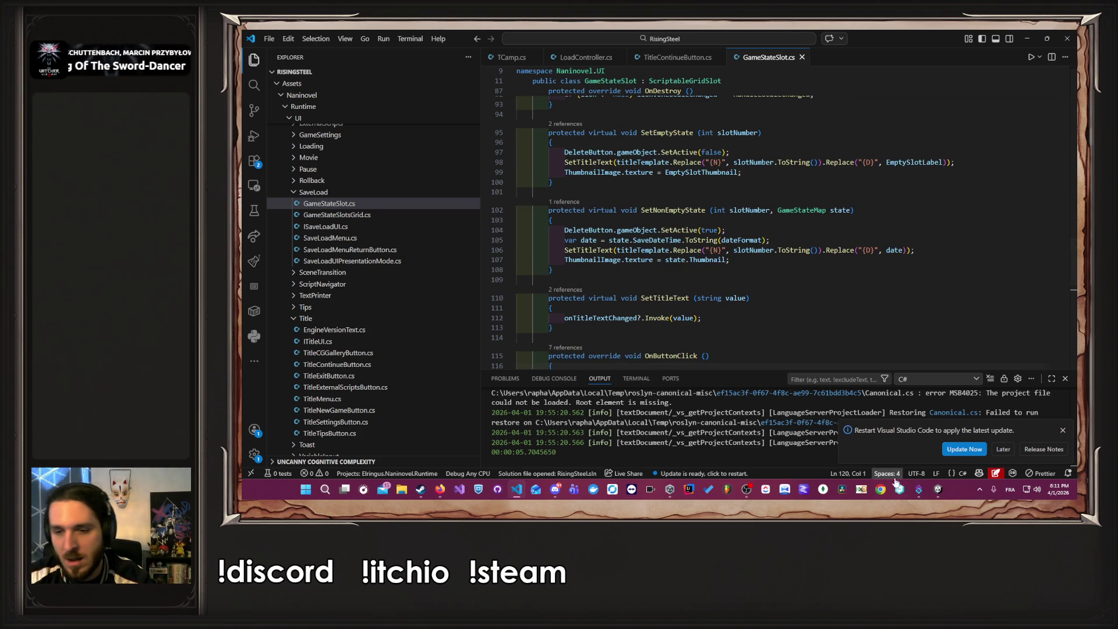
{"action": "left_click", "coordinate": [937, 489]}
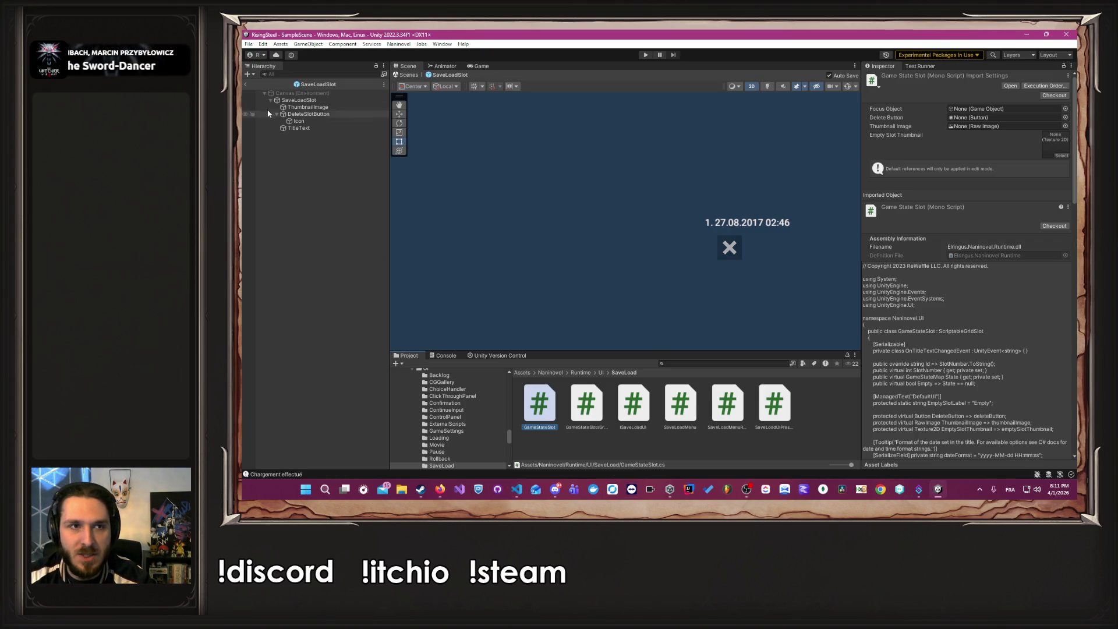
- Inspect SaveLoadSlot's components, then open SaveLoadUIPresentationMode.cs from the SaveLoad scripts in VS Code
{"action": "left_click", "coordinate": [300, 100]}
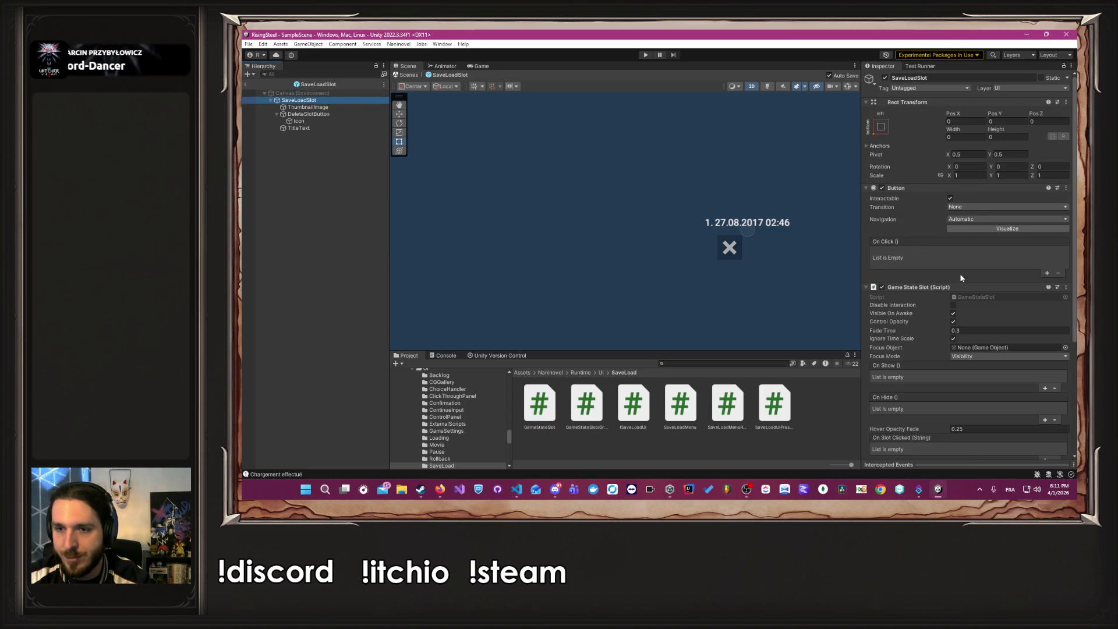
{"action": "scroll", "coordinate": [955, 273], "scroll_direction": "down", "scroll_amount": 4}
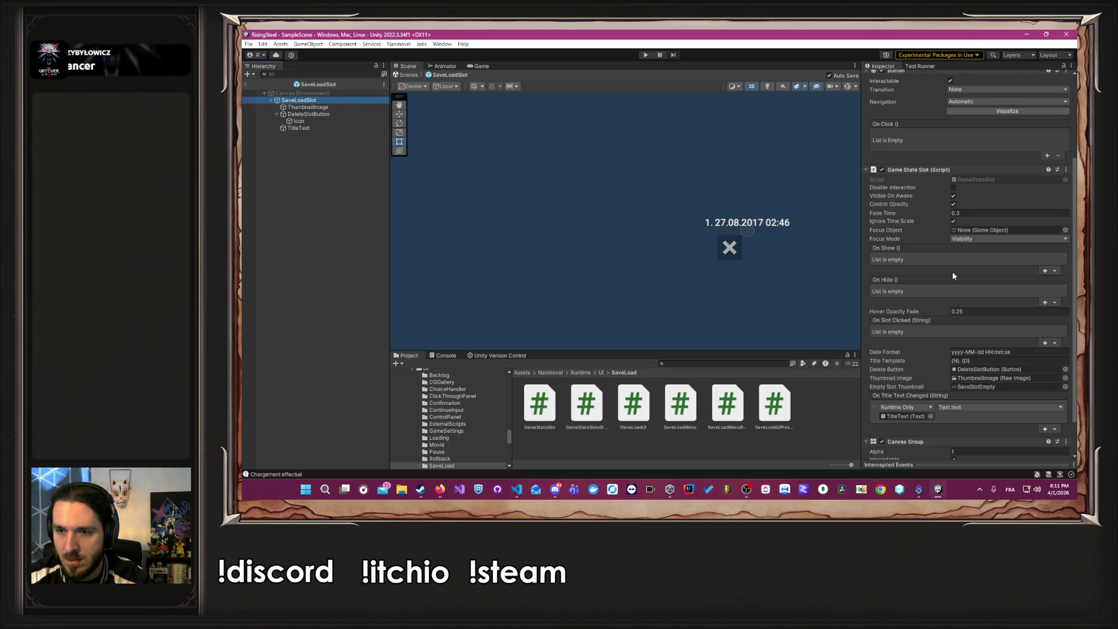
{"action": "scroll", "coordinate": [952, 275], "scroll_direction": "down", "scroll_amount": 2}
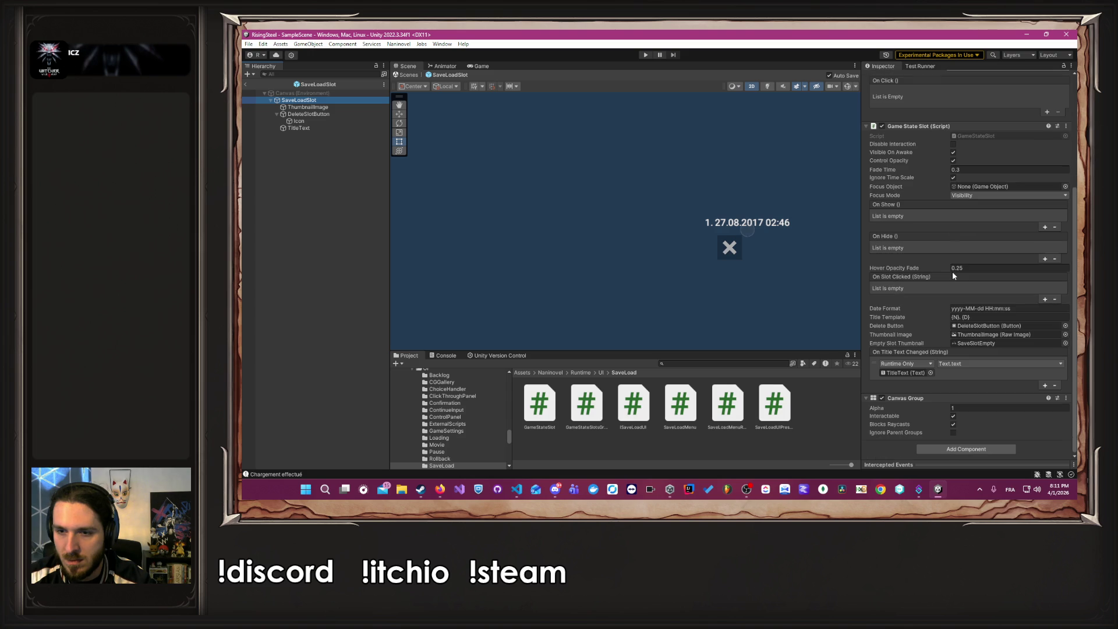
{"action": "mouse_move", "coordinate": [956, 266]}
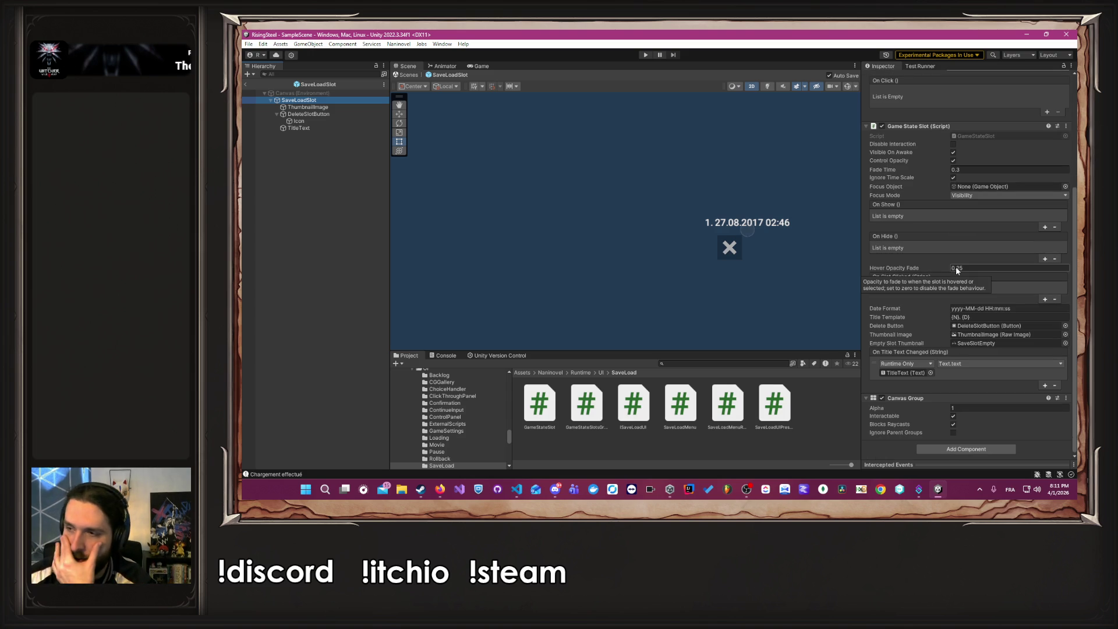
{"action": "scroll", "coordinate": [956, 268], "scroll_direction": "up", "scroll_amount": 6}
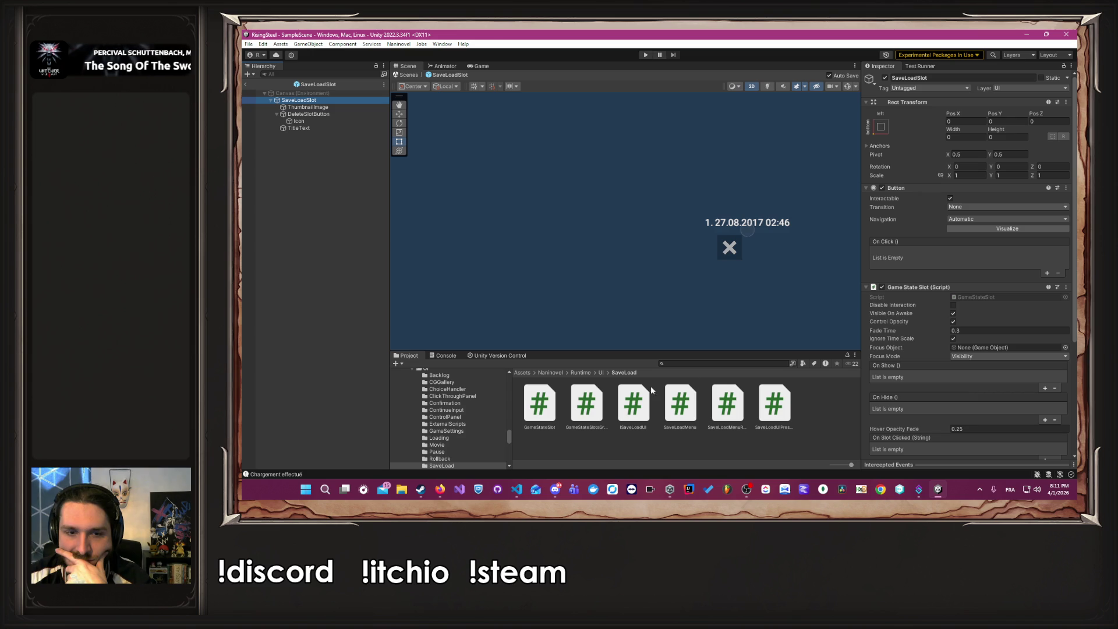
{"action": "left_click", "coordinate": [587, 403]}
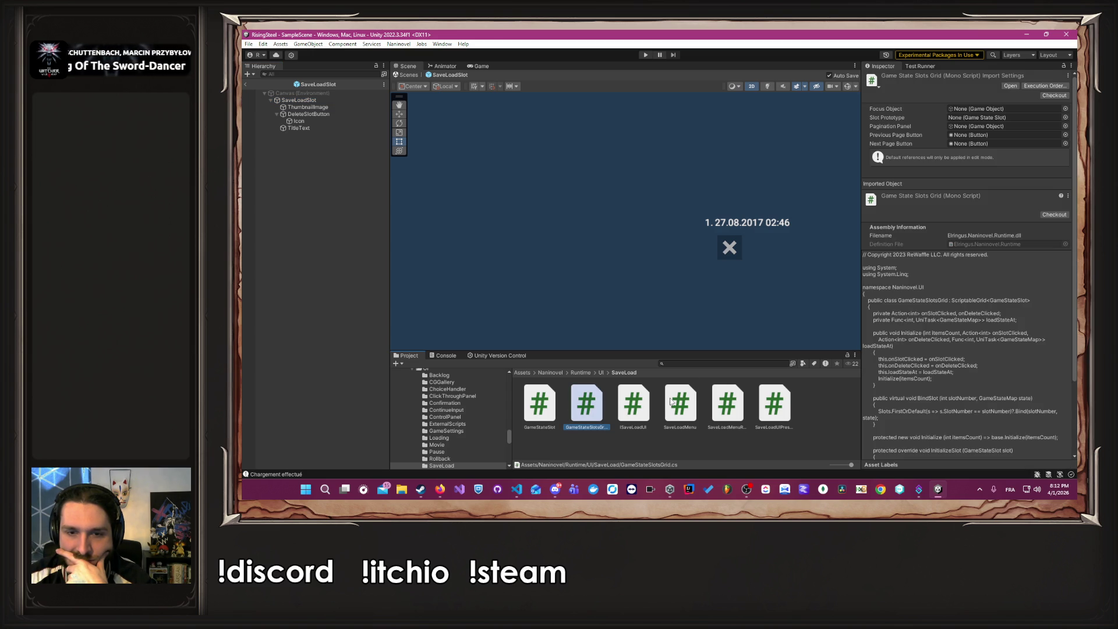
{"action": "left_click", "coordinate": [781, 410]}
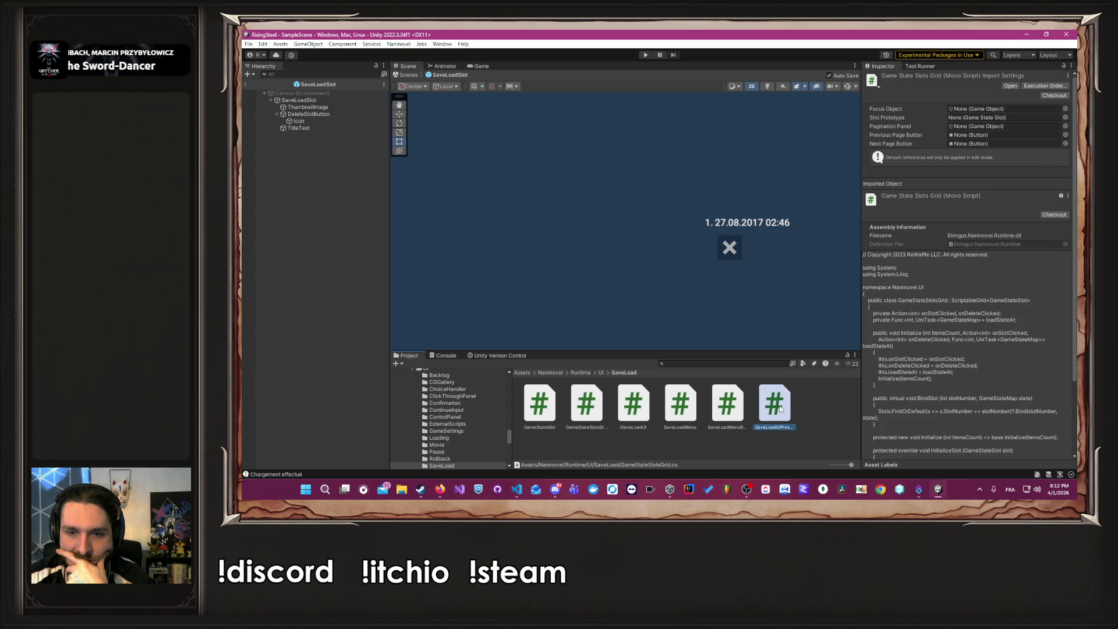
{"action": "double_click", "coordinate": [781, 409]}
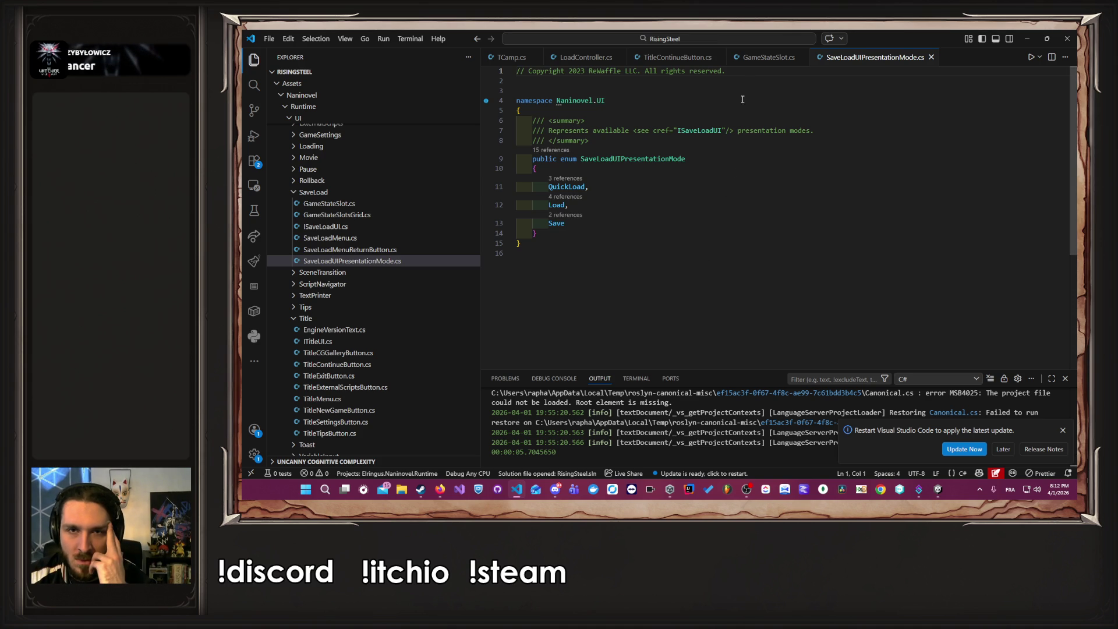
- Return to Unity and open the SaveLoadMenuReturnButton script in Visual Studio Code
{"action": "left_click", "coordinate": [1028, 39]}
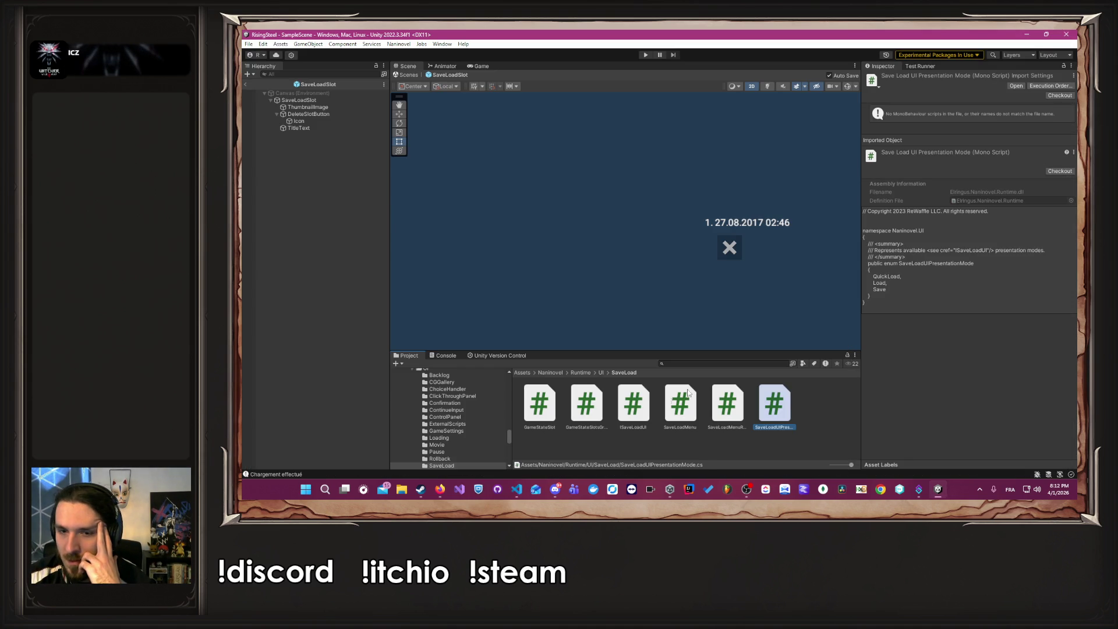
{"action": "left_click", "coordinate": [723, 408]}
{"action": "double_click", "coordinate": [722, 407]}
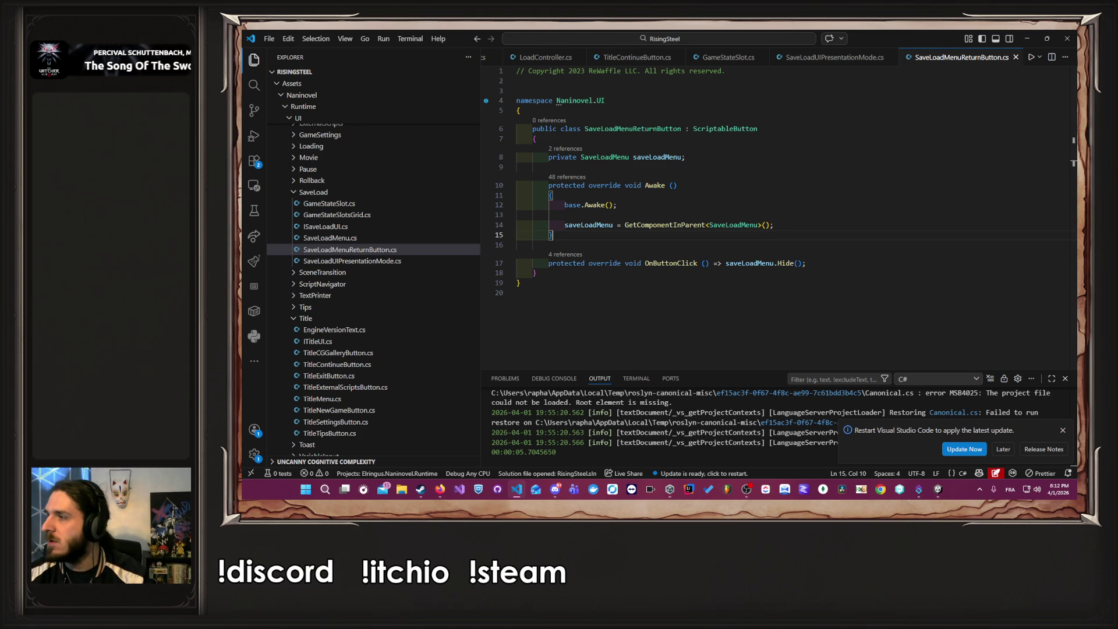
- Dismiss the restart-to-update notification and review SaveLoadMenuReturnButton's click handler
{"action": "key", "text": "alt+Tab"}
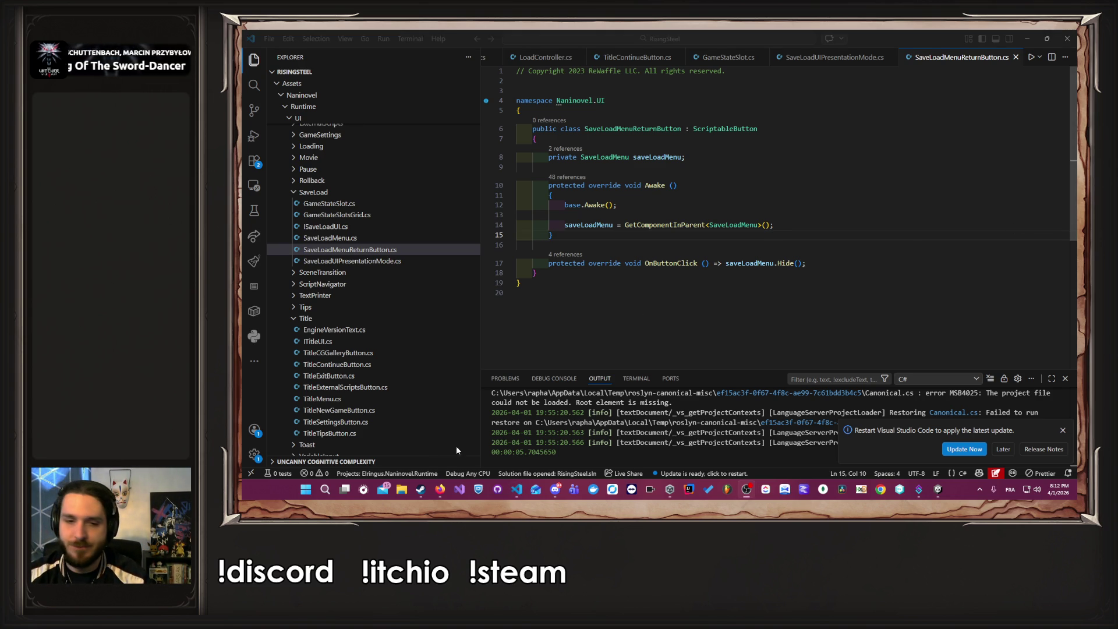
{"action": "key", "text": "alt+Tab"}
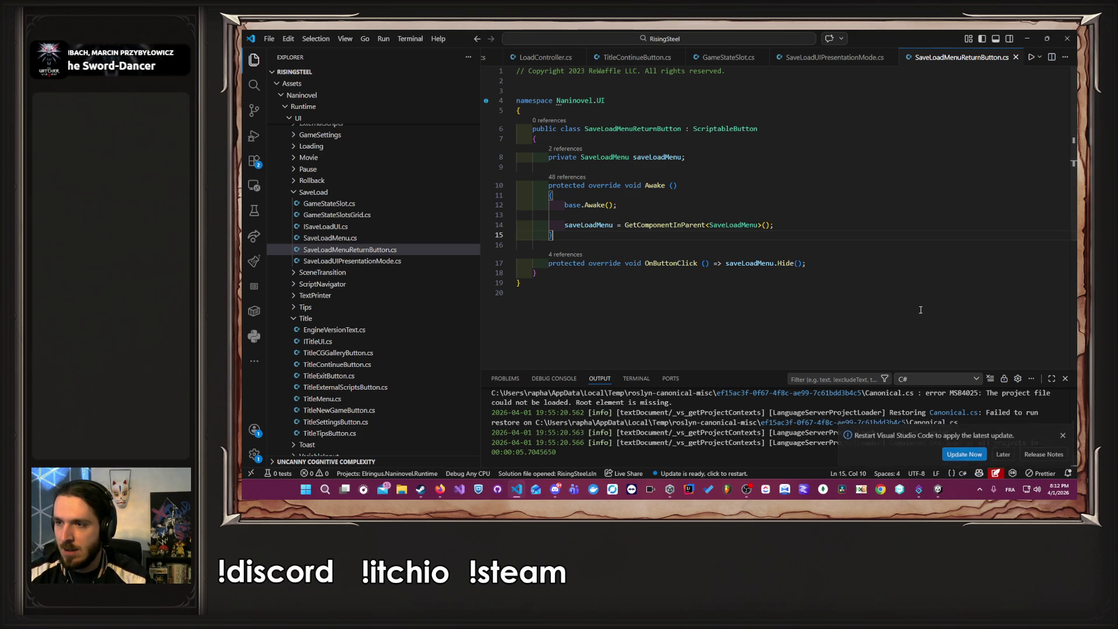
{"action": "left_click", "coordinate": [1062, 434]}
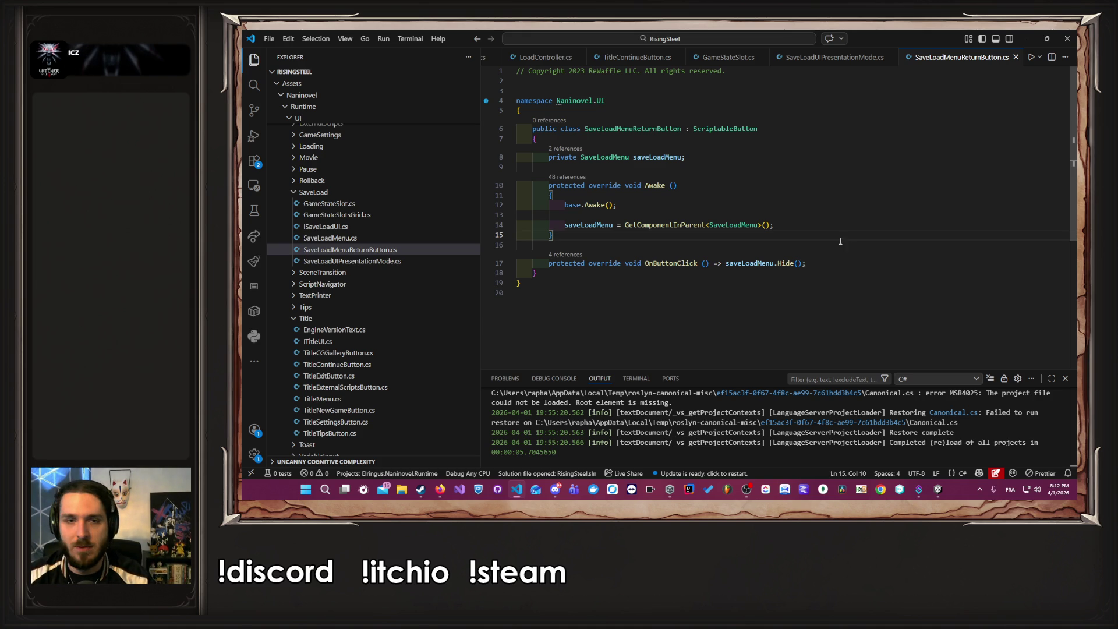
{"action": "left_click", "coordinate": [778, 215]}
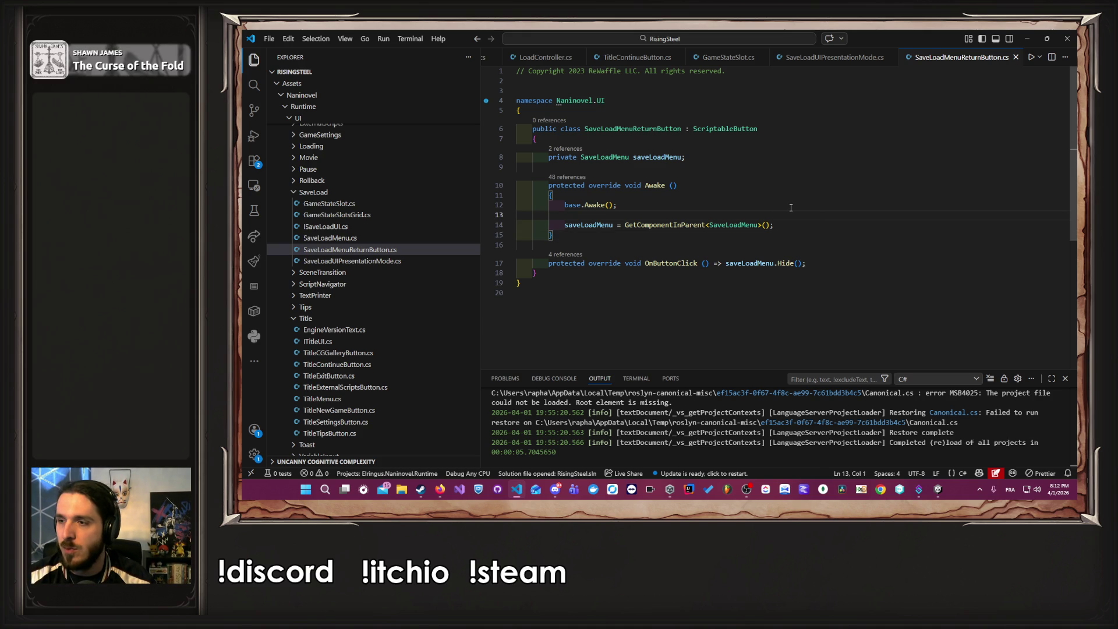
{"action": "left_click", "coordinate": [937, 489]}
- Reposition the scene view and open Project Settings > Naninovel > UI resources
{"action": "mouse_move", "coordinate": [799, 285]}
{"action": "left_mouse_down"}
{"action": "mouse_move", "coordinate": [716, 230]}
{"action": "mouse_move", "coordinate": [734, 239]}
{"action": "left_mouse_up"}
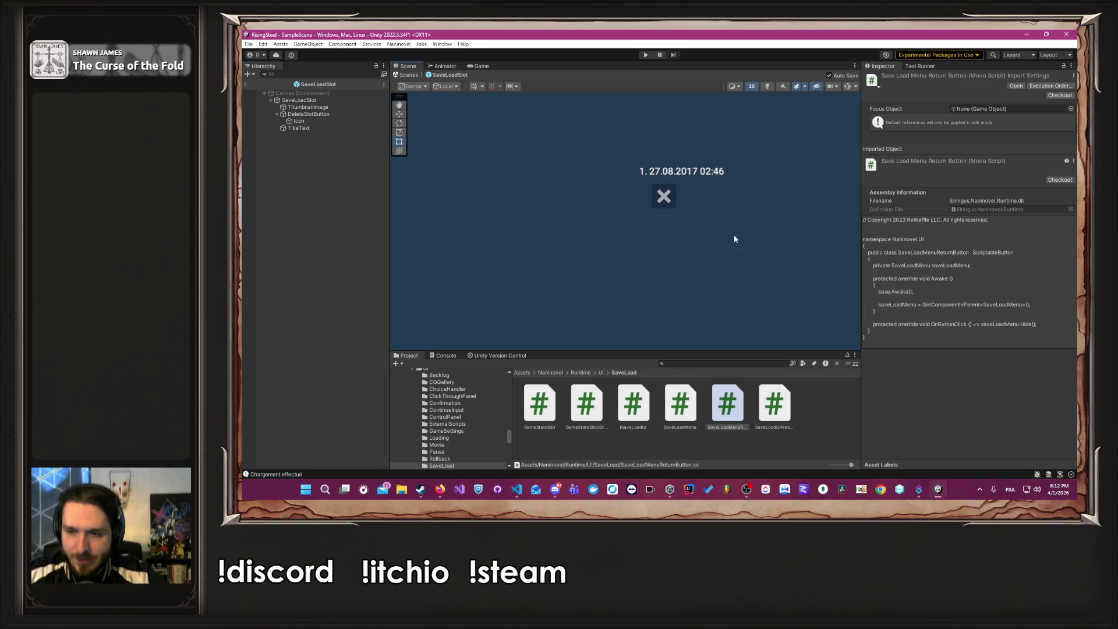
{"action": "scroll", "coordinate": [473, 409], "scroll_direction": "down", "scroll_amount": 10}
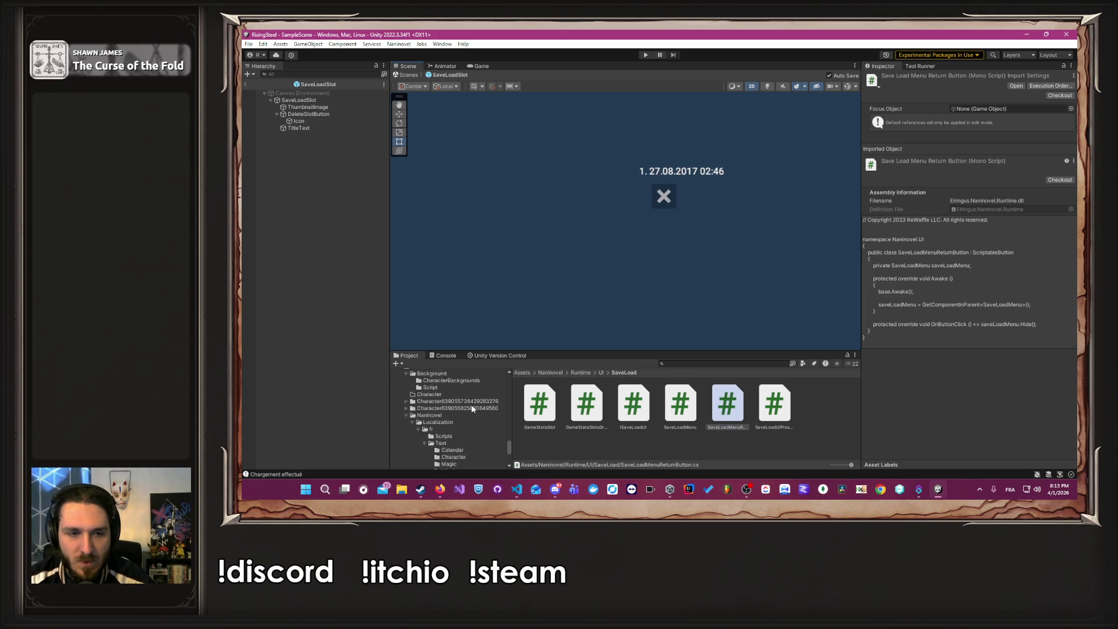
{"action": "scroll", "coordinate": [487, 386], "scroll_direction": "up", "scroll_amount": 3}
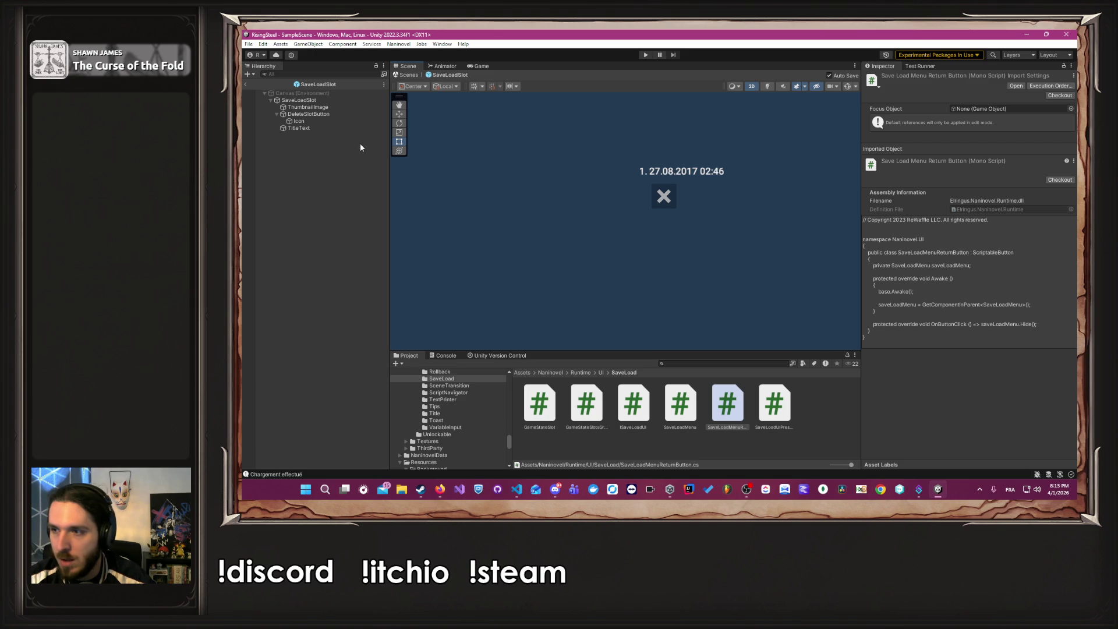
{"action": "left_click", "coordinate": [396, 47]}
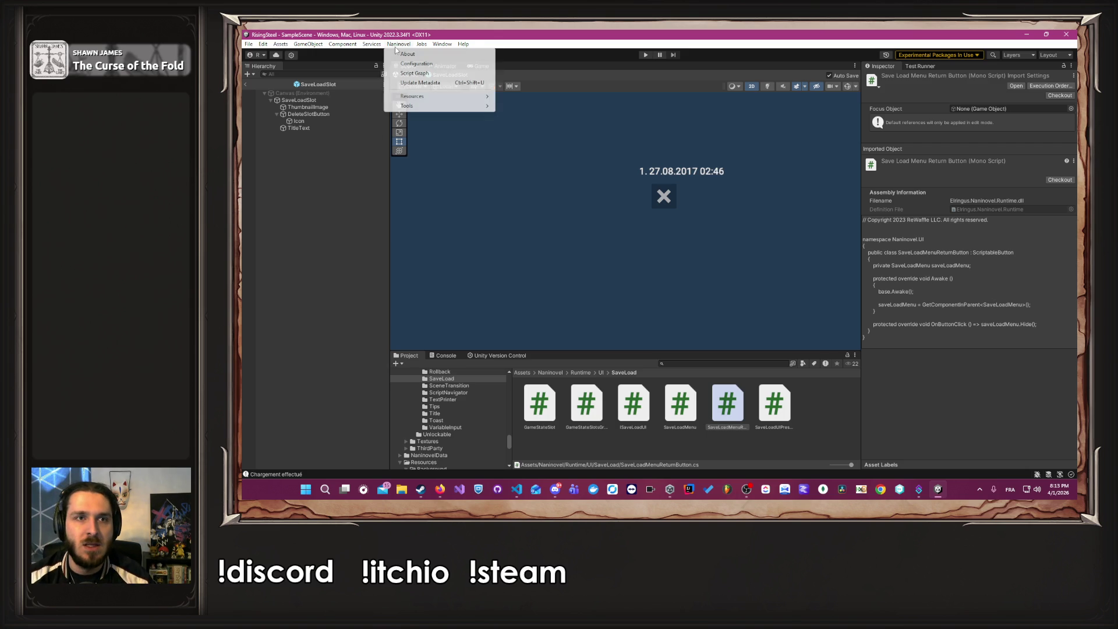
{"action": "mouse_move", "coordinate": [443, 96]}
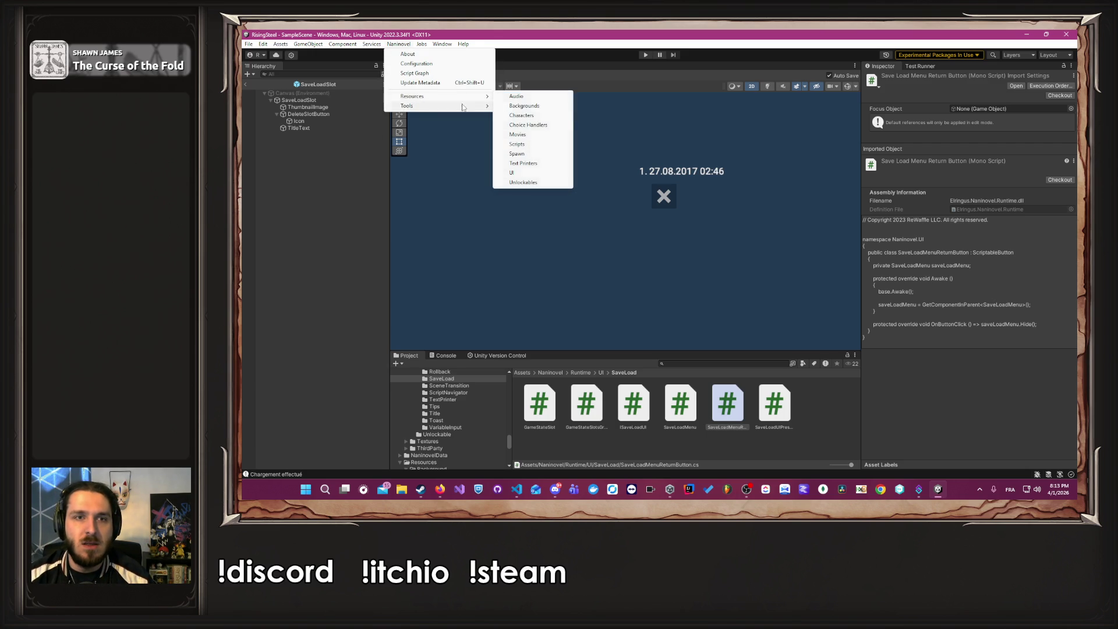
{"action": "left_click", "coordinate": [537, 173]}
- Locate the TitleUI prefab from the UI list and open it in Prefab Mode
{"action": "scroll", "coordinate": [738, 195], "scroll_direction": "down", "scroll_amount": 3}
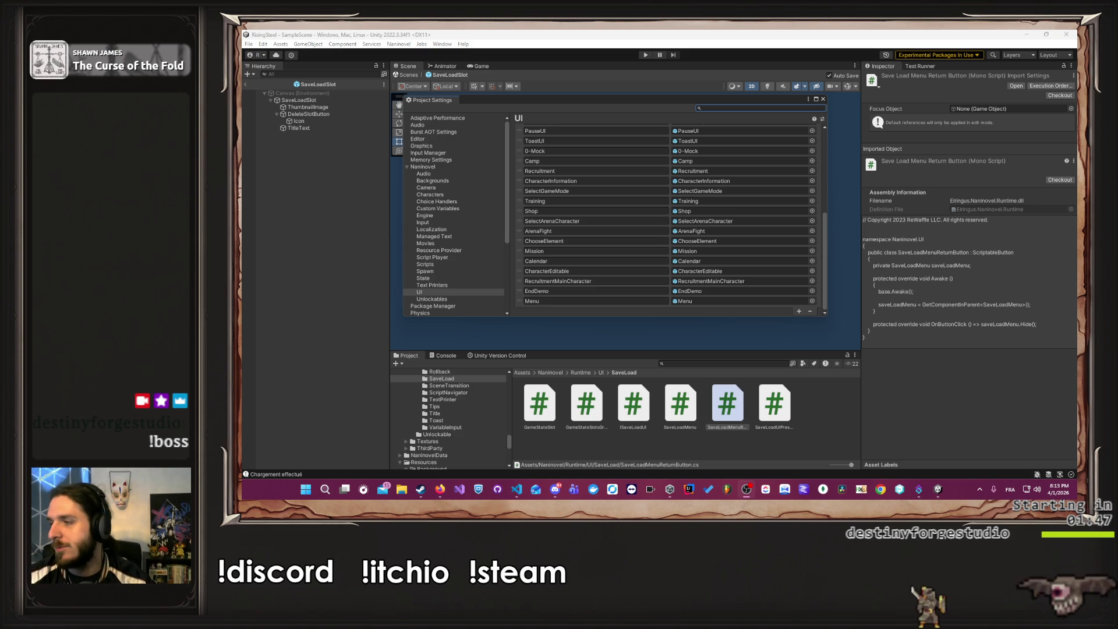
{"action": "scroll", "coordinate": [761, 207], "scroll_direction": "up", "scroll_amount": 5}
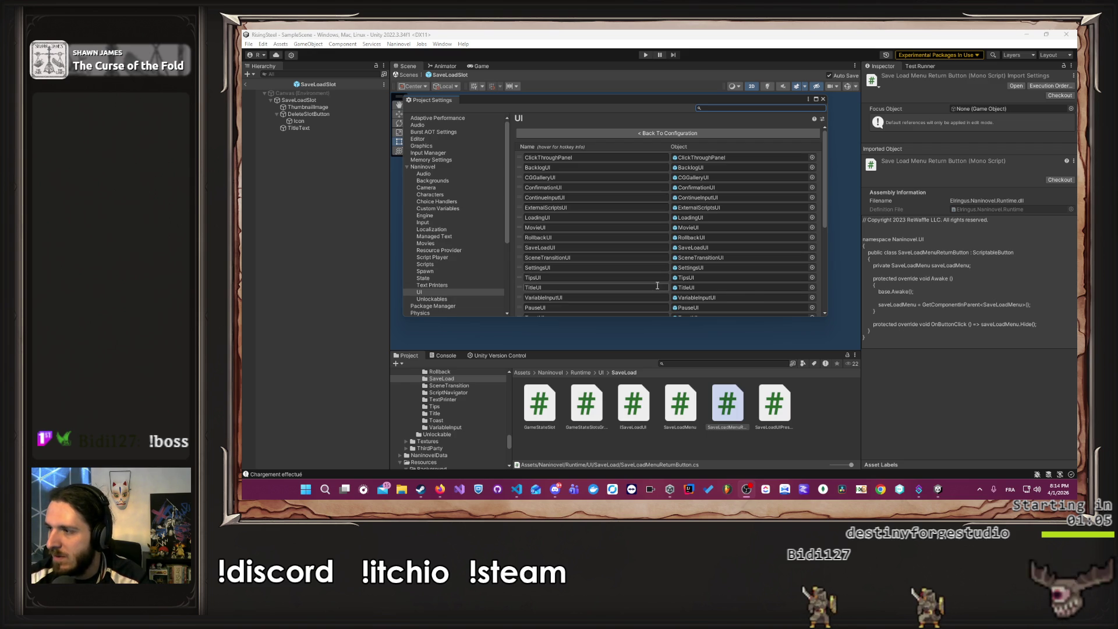
{"action": "scroll", "coordinate": [606, 274], "scroll_direction": "down", "scroll_amount": 3}
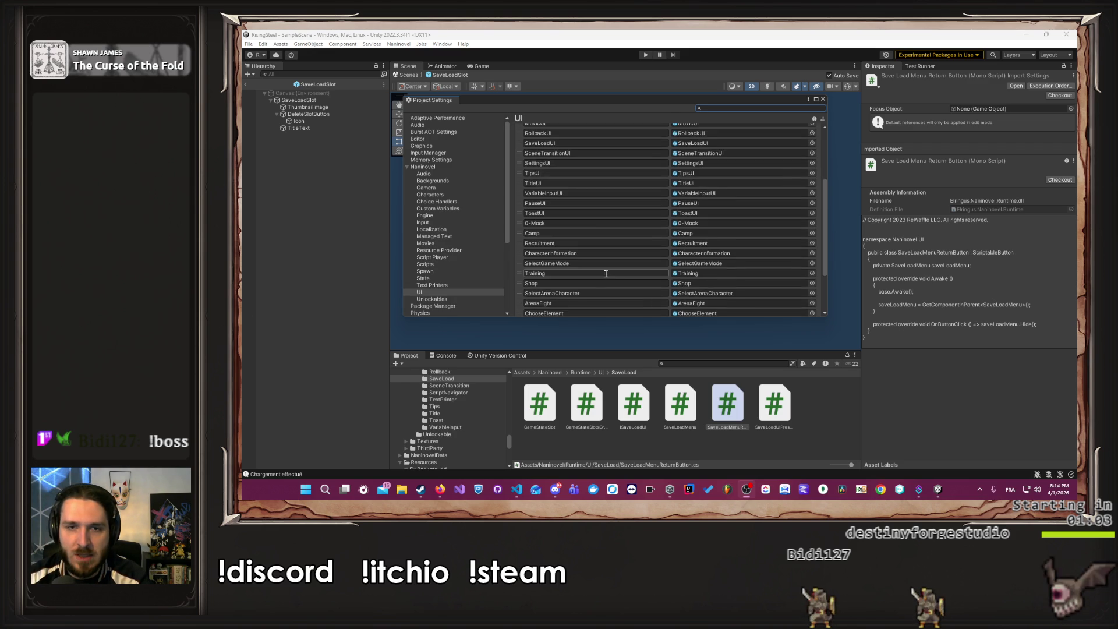
{"action": "scroll", "coordinate": [746, 249], "scroll_direction": "up", "scroll_amount": 1}
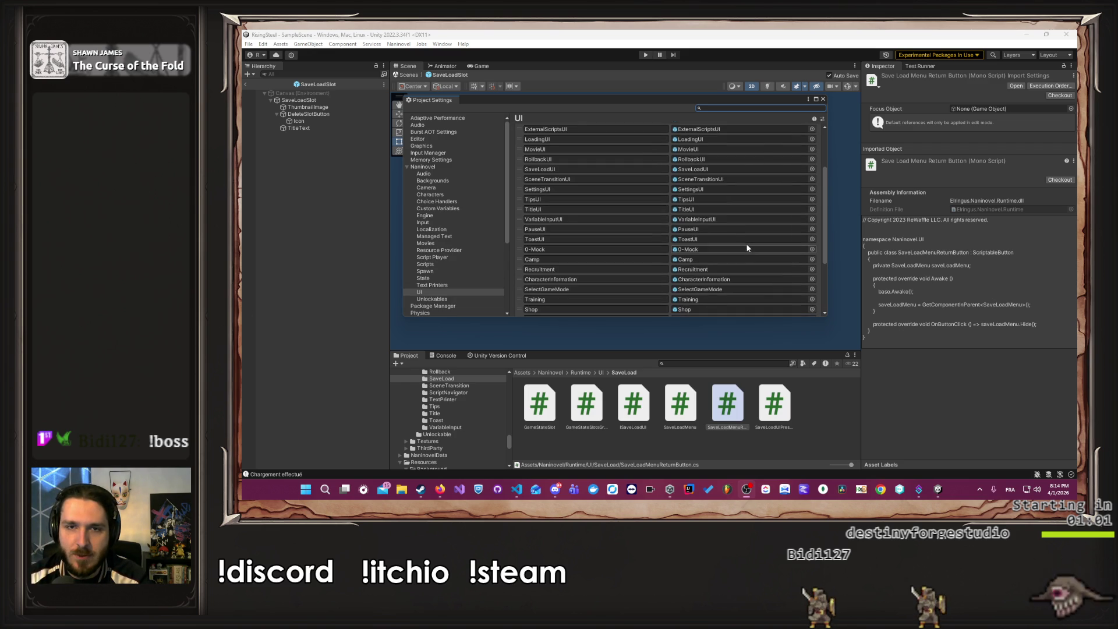
{"action": "left_click", "coordinate": [693, 209]}
{"action": "double_click", "coordinate": [826, 416]}
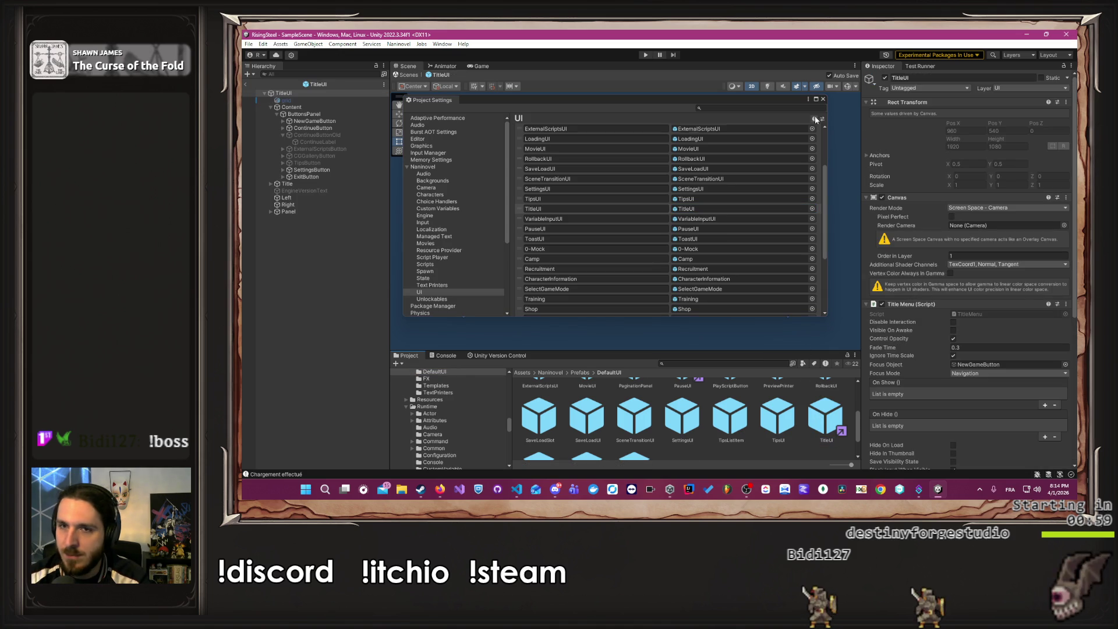
- Close Project Settings, enter Play mode, and choose CONTINUE on the title menu
{"action": "left_click", "coordinate": [823, 100]}
{"action": "left_click", "coordinate": [645, 56]}
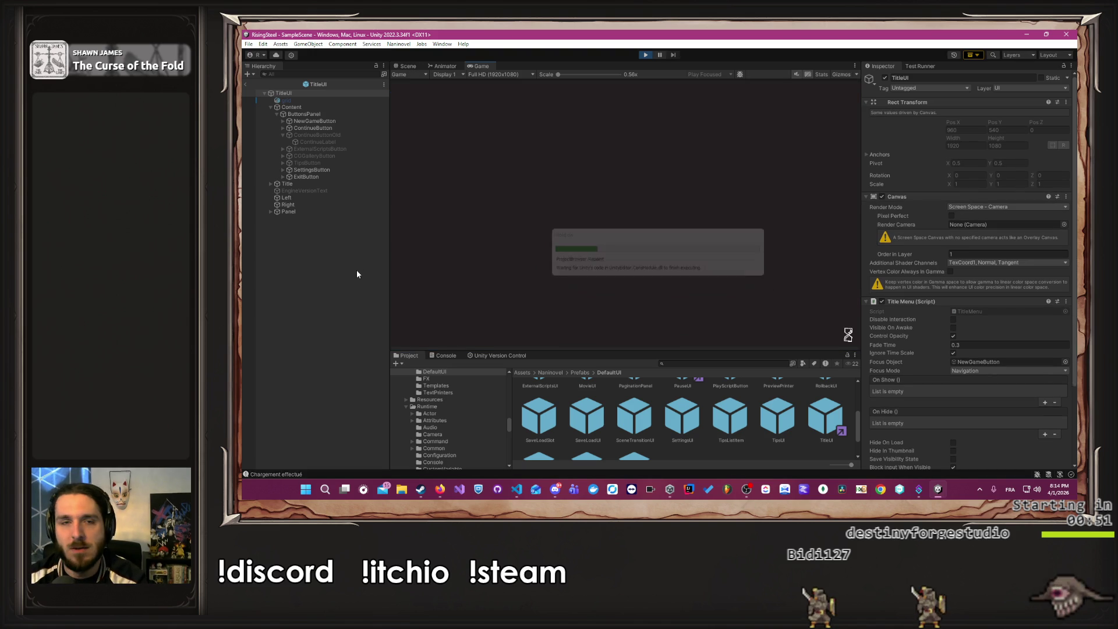
{"action": "left_click", "coordinate": [586, 176]}
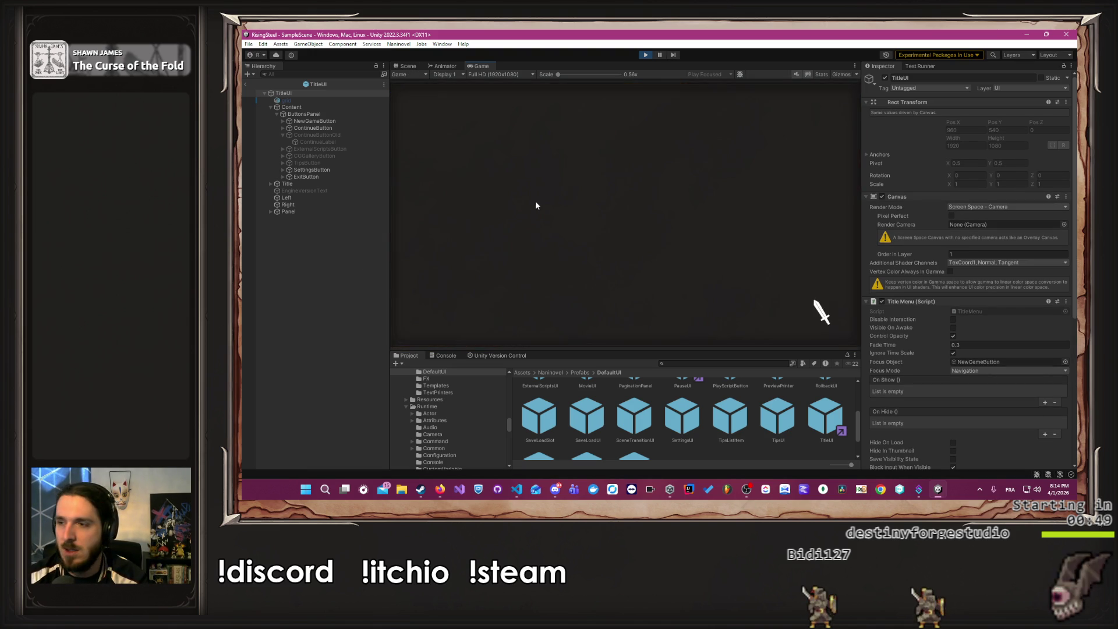
- Select DontDestroyOnLoad > Naninovel<Runtime> > UI and make its Canvas Group interactable
{"action": "left_click", "coordinate": [245, 84]}
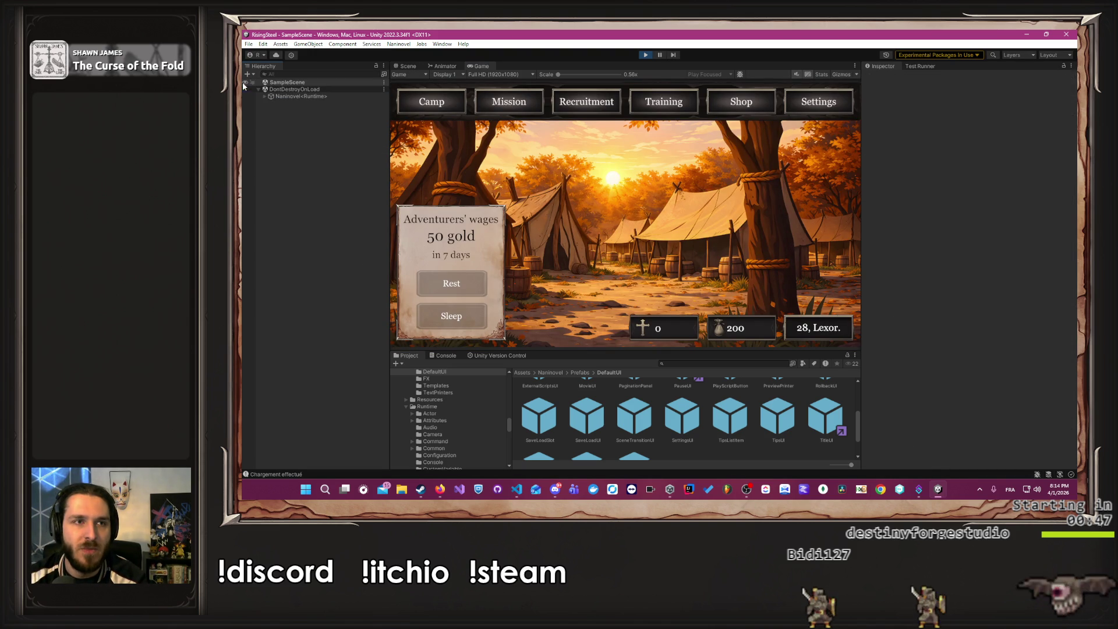
{"action": "left_click", "coordinate": [265, 97]}
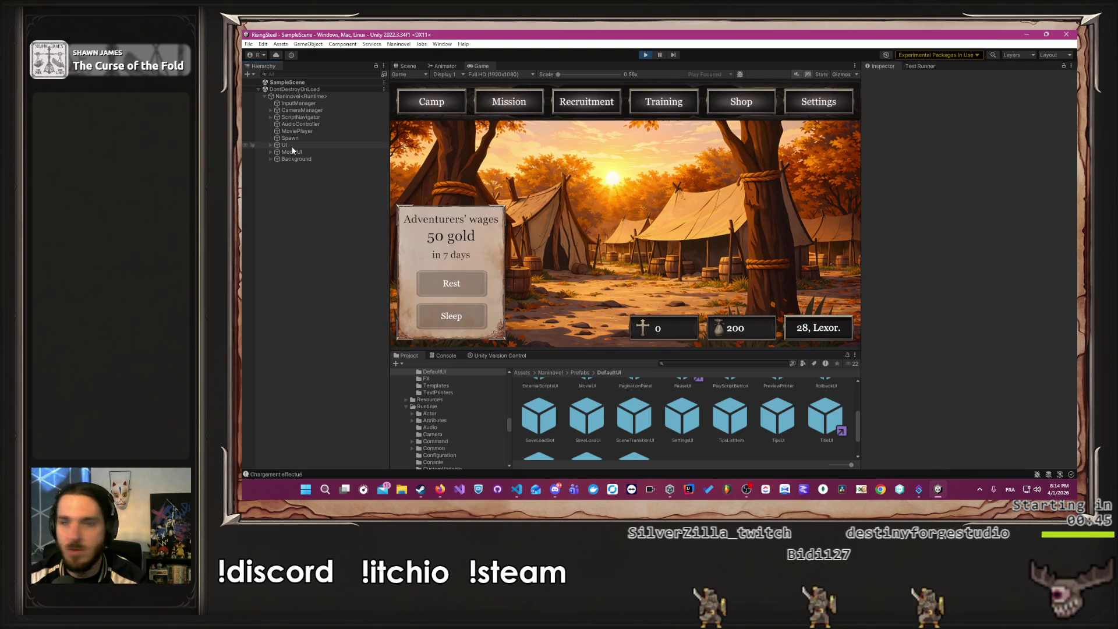
{"action": "left_click", "coordinate": [286, 144]}
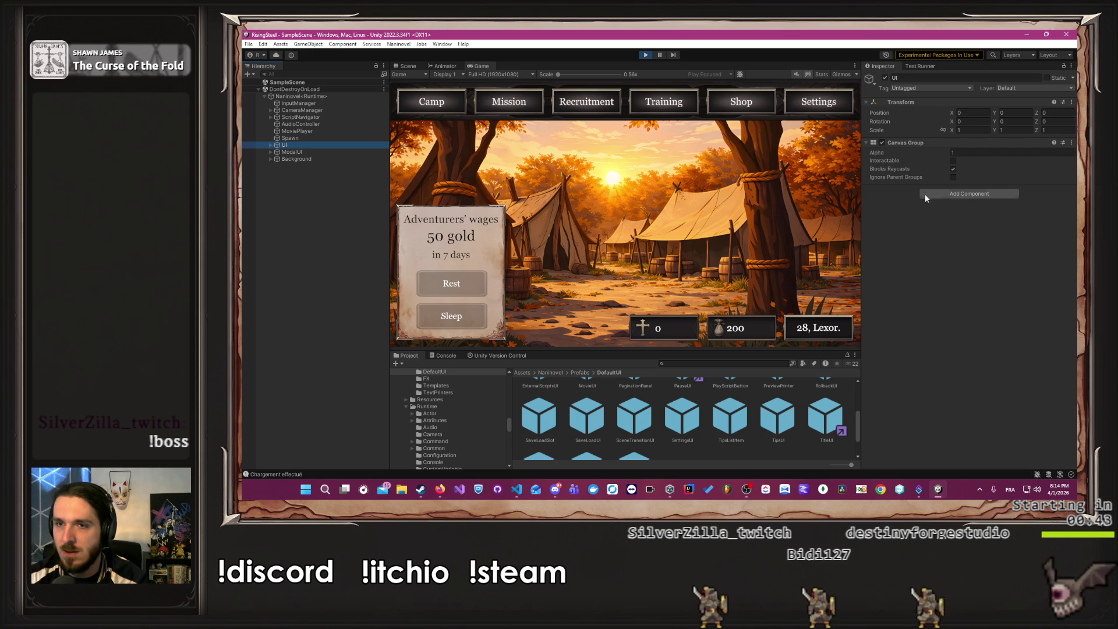
{"action": "left_click", "coordinate": [954, 160]}
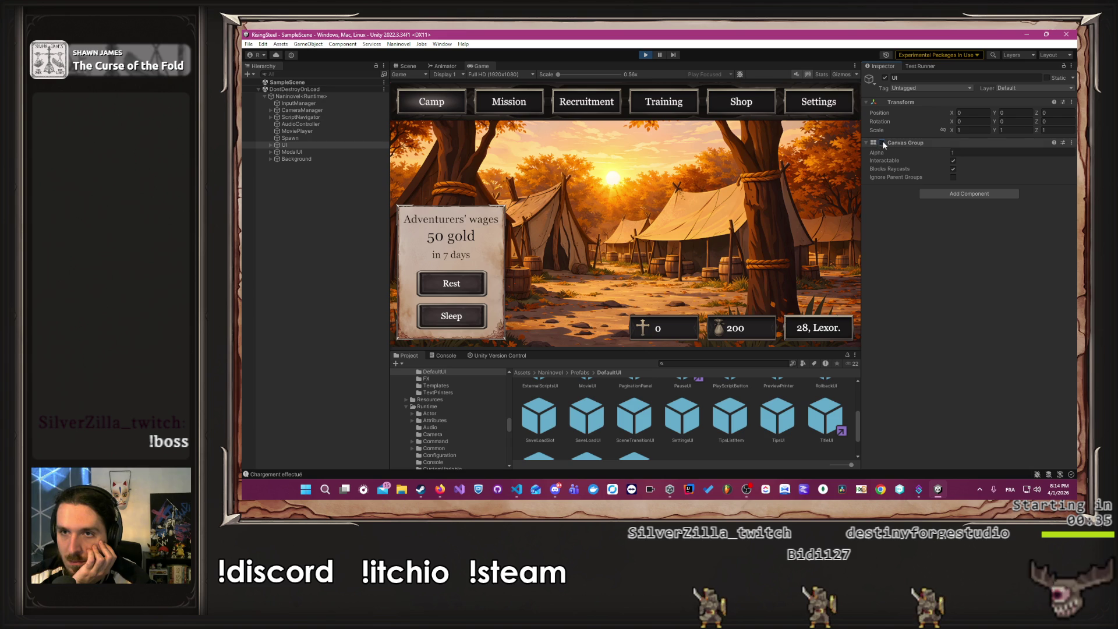
- Open the in-game Shop screen while toggling the Canvas Group's Interactable and enabled states
{"action": "left_click", "coordinate": [741, 101]}
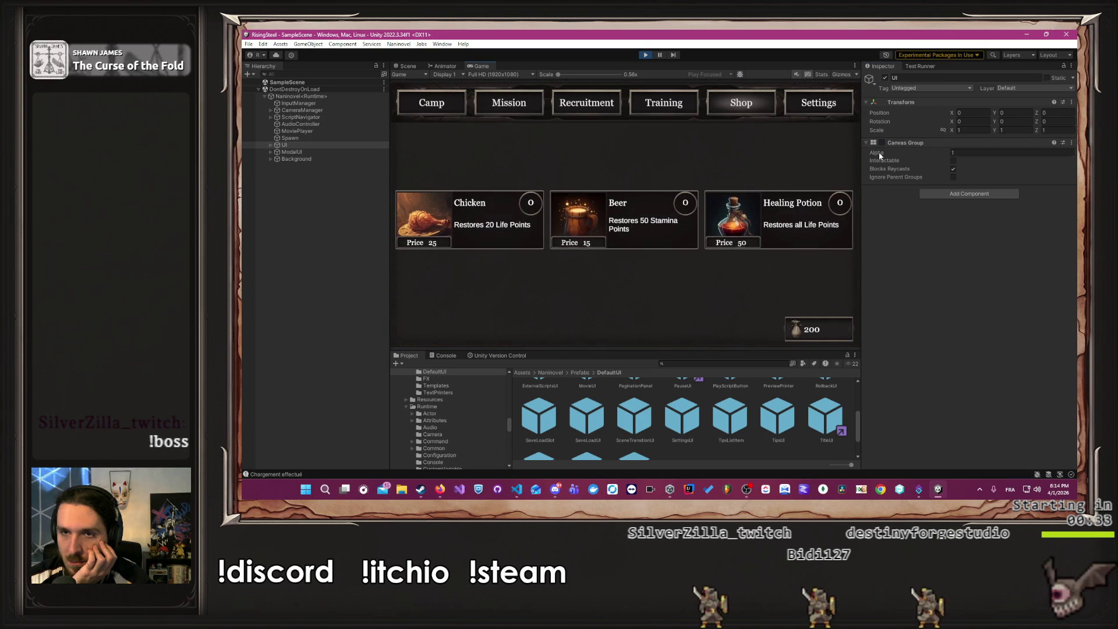
{"action": "left_click", "coordinate": [954, 161]}
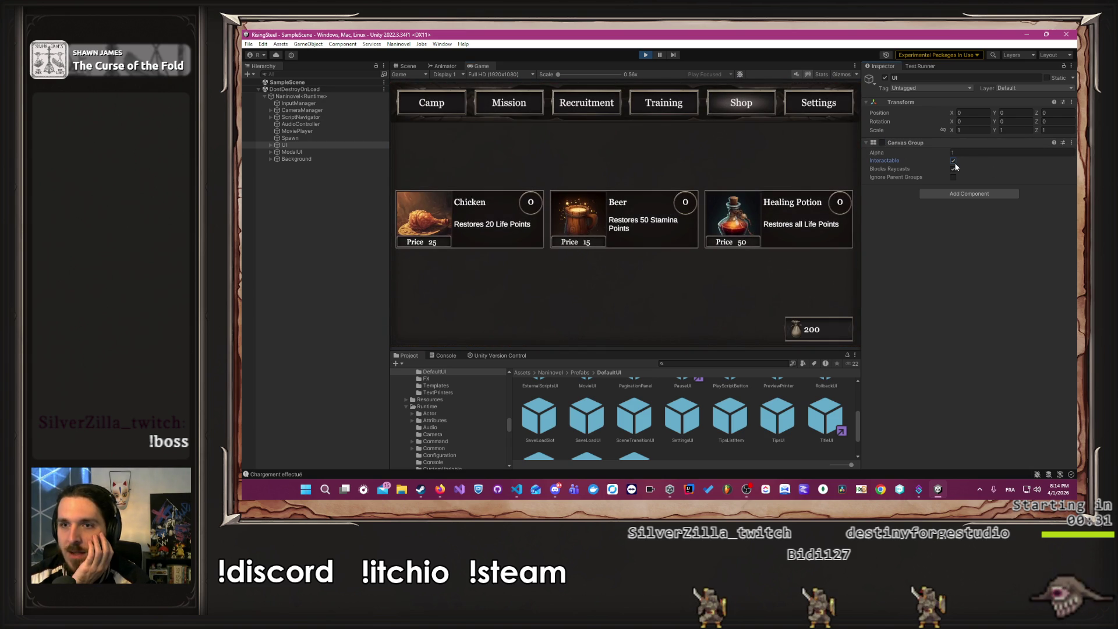
{"action": "left_click", "coordinate": [882, 142]}
{"action": "left_click", "coordinate": [885, 146]}
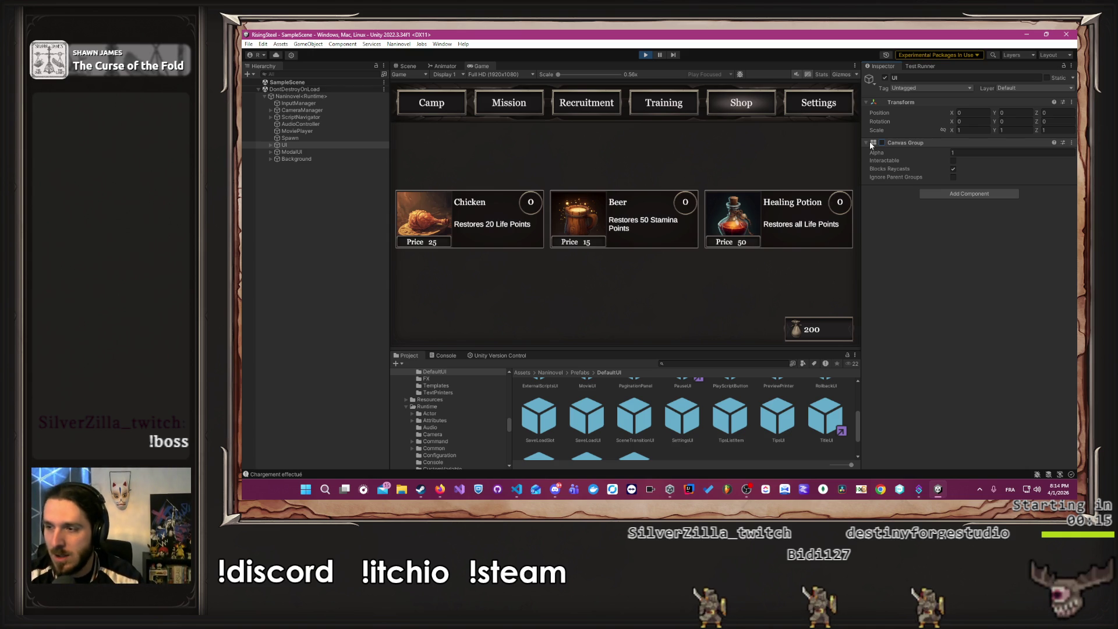
{"action": "left_click", "coordinate": [524, 496]}
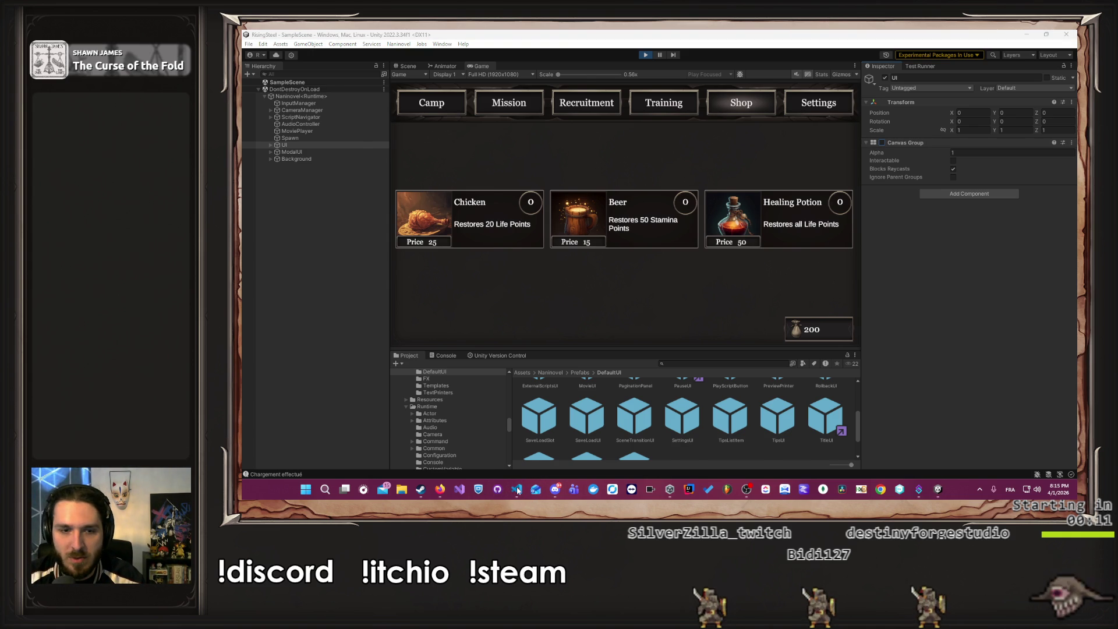
{"action": "left_click", "coordinate": [517, 491]}
- Close all open scripts, including TitleContinueButton, LoadController and TCamp, then minimize VS Code
{"action": "left_click", "coordinate": [891, 57]}
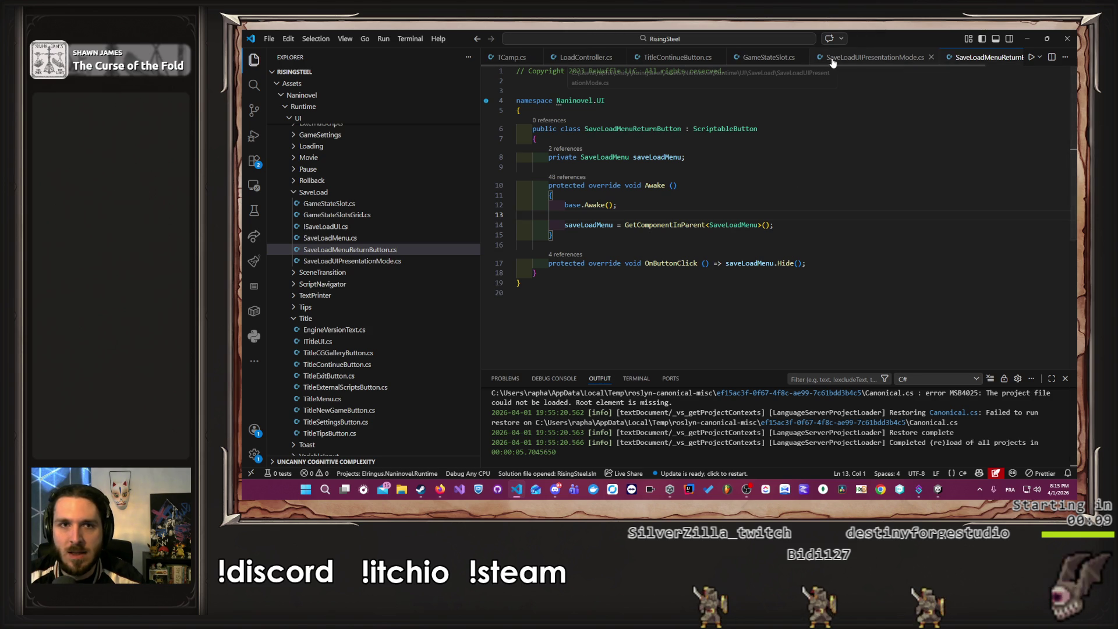
{"action": "left_click", "coordinate": [891, 57]}
{"action": "left_click", "coordinate": [762, 57]}
{"action": "left_click", "coordinate": [719, 57]}
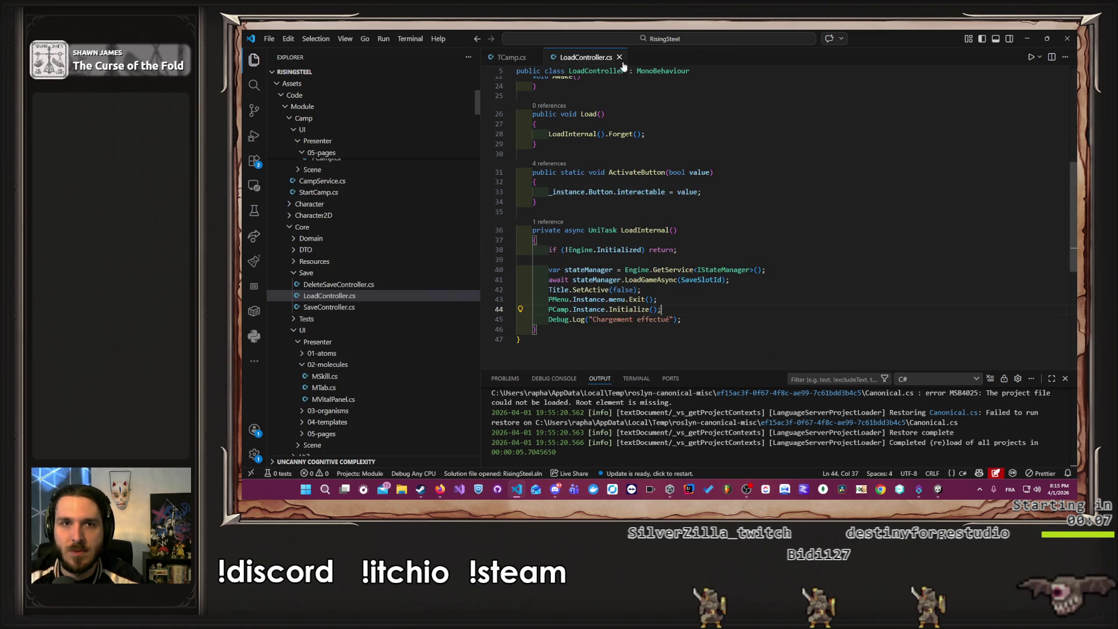
{"action": "left_click", "coordinate": [619, 57]}
{"action": "left_click", "coordinate": [534, 57]}
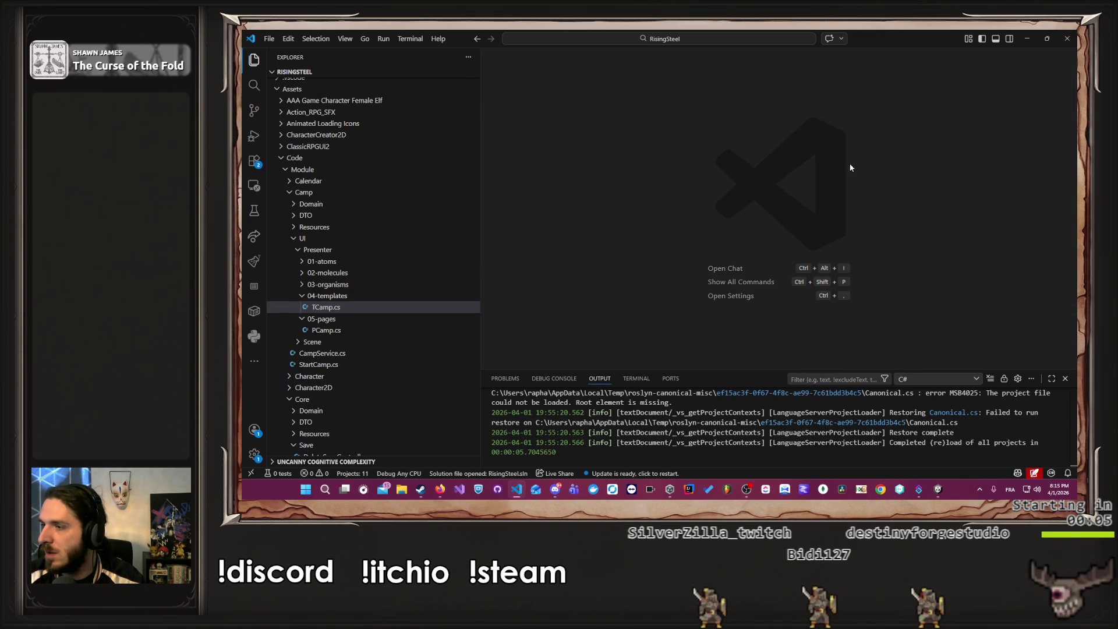
{"action": "left_click", "coordinate": [1027, 42]}
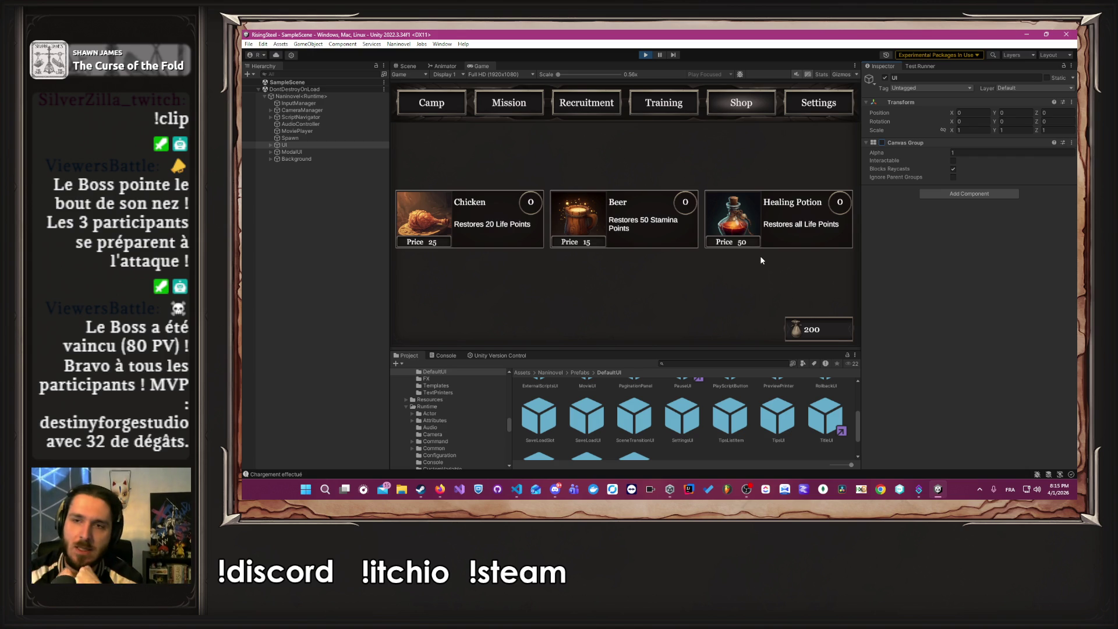
- Re-enable the UI Canvas Group, toggle Interactable, then stop Play mode
{"action": "left_click", "coordinate": [882, 142]}
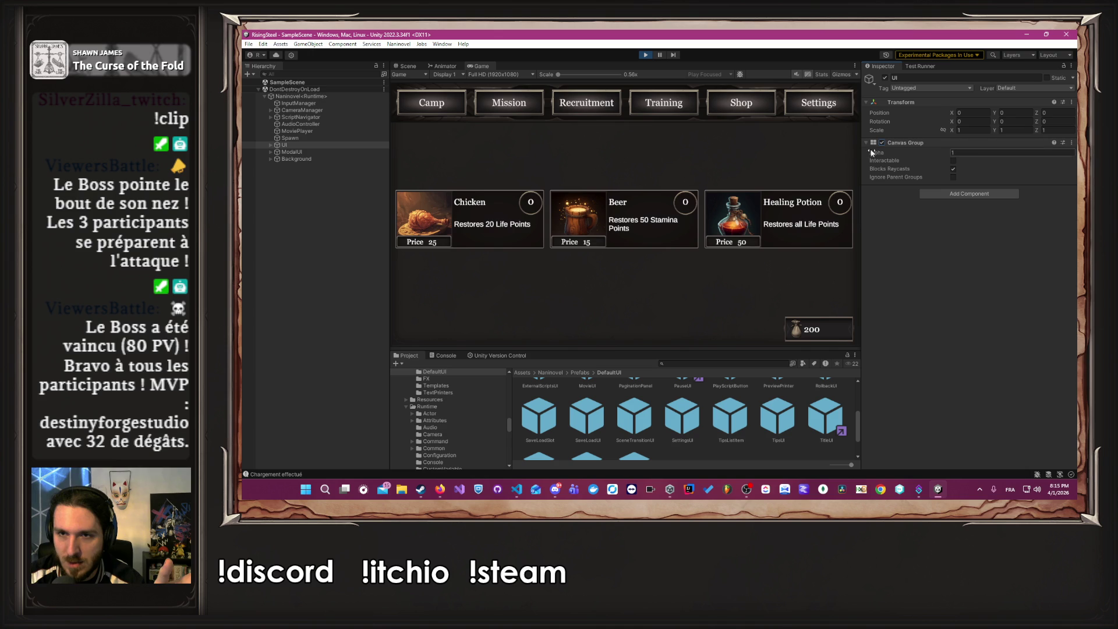
{"action": "left_click", "coordinate": [953, 161]}
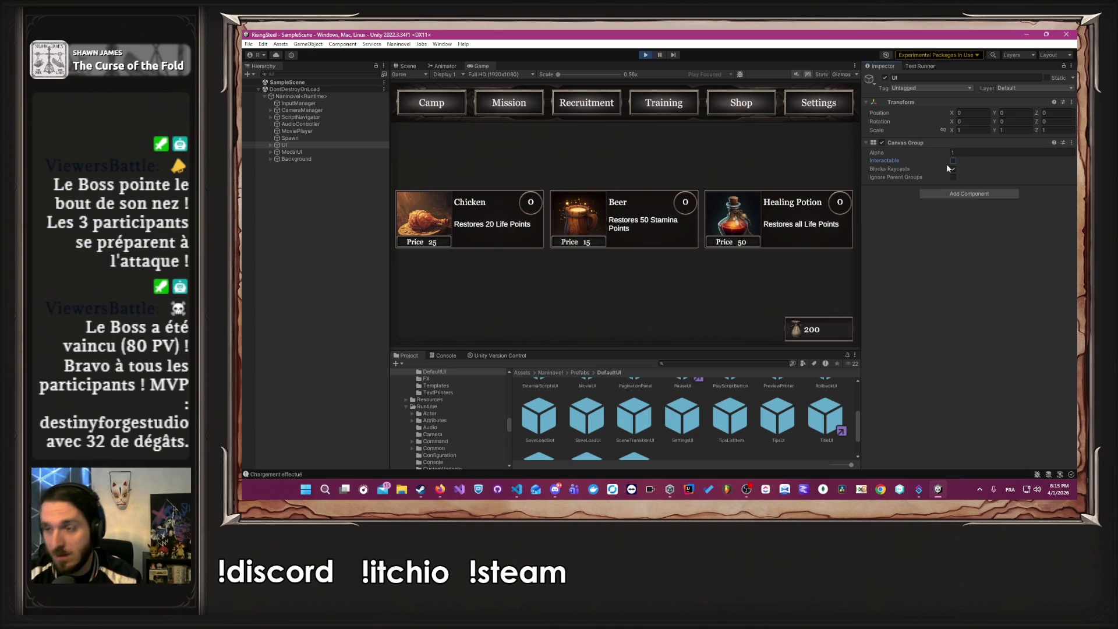
{"action": "key", "text": "alt+Tab"}
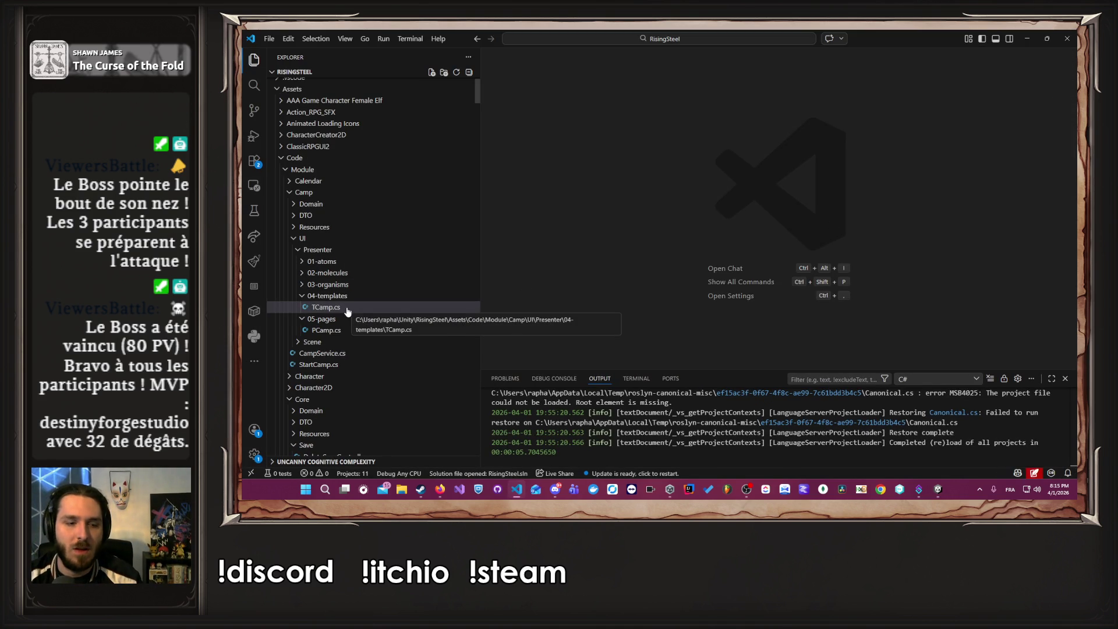
{"action": "key", "text": "alt+Tab"}
{"action": "left_click", "coordinate": [640, 55]}
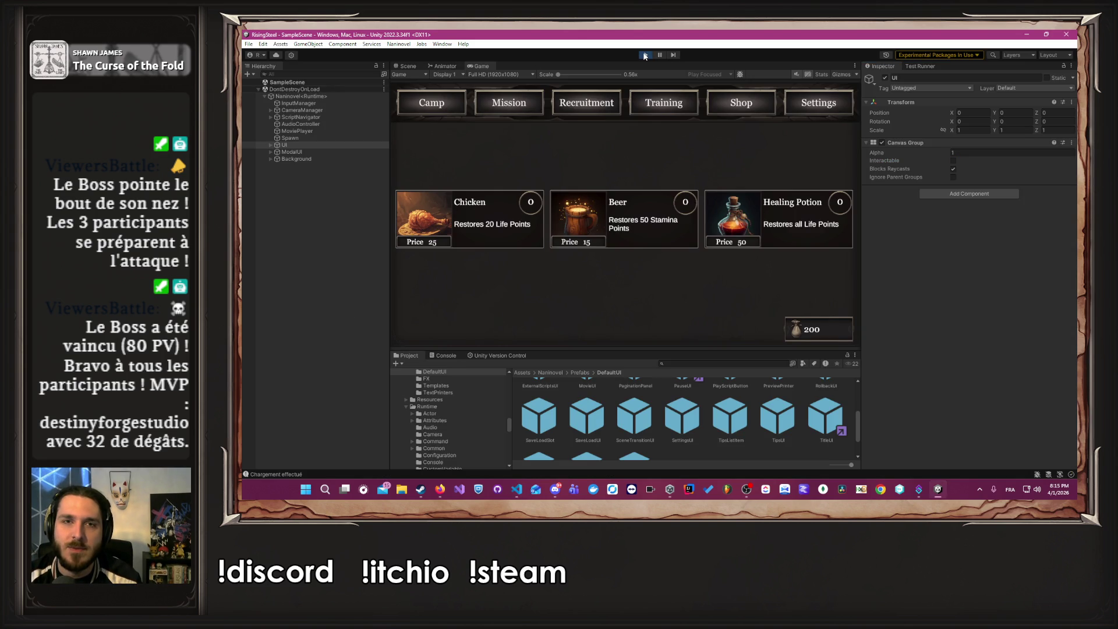
{"action": "left_click", "coordinate": [645, 55]}
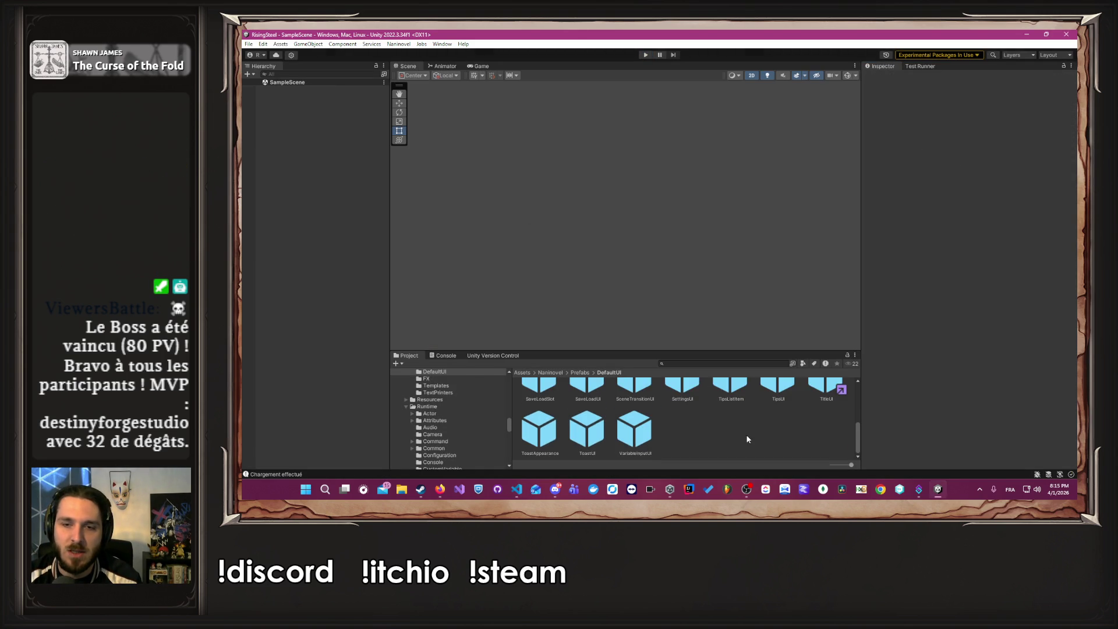
- Open the TitleUI prefab and select its ContinueButton
{"action": "scroll", "coordinate": [748, 438], "scroll_direction": "down", "scroll_amount": 1}
{"action": "double_click", "coordinate": [827, 405]}
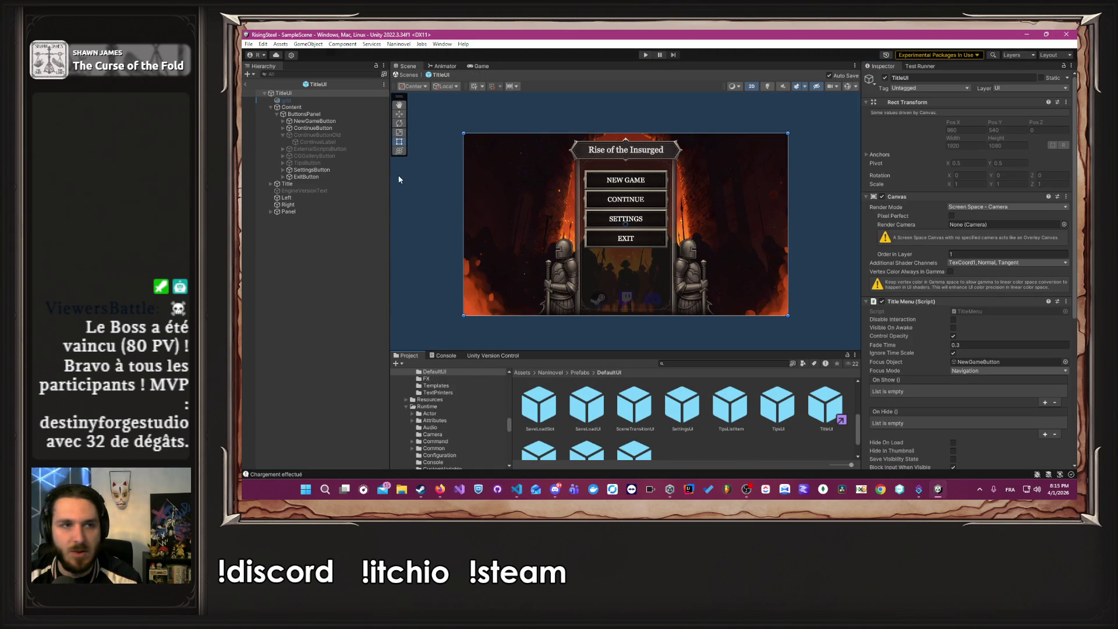
{"action": "left_click", "coordinate": [337, 128]}
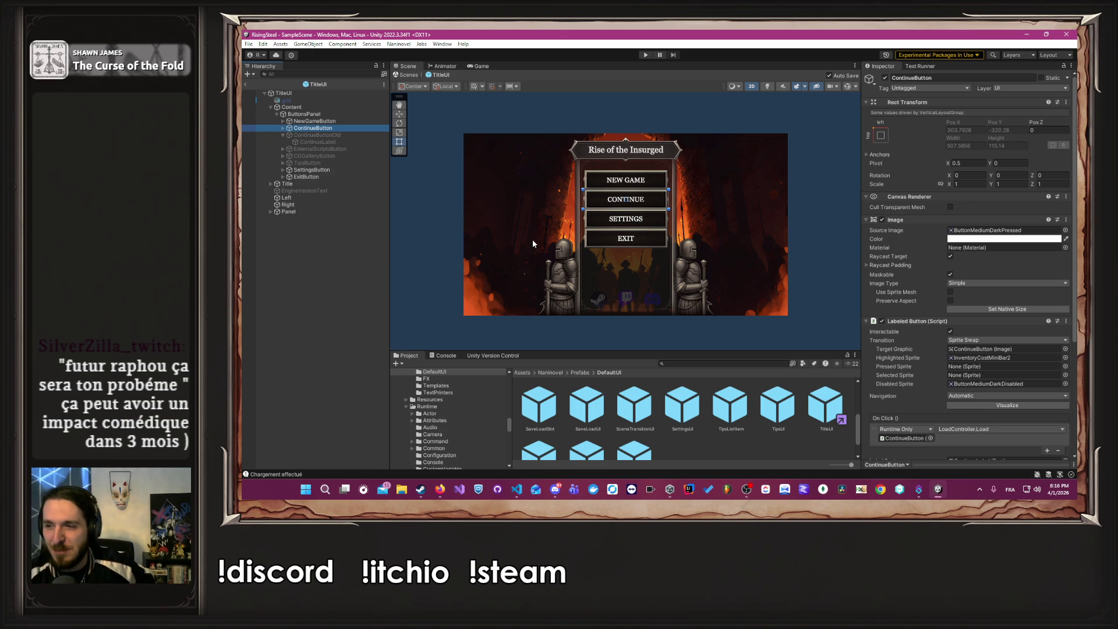
- Follow the ContinueButton's Load Controller reference to the LoadController script and open LoadController.cs in the code editor
{"action": "scroll", "coordinate": [844, 311], "scroll_direction": "down", "scroll_amount": 1}
{"action": "scroll", "coordinate": [977, 303], "scroll_direction": "down", "scroll_amount": 5}
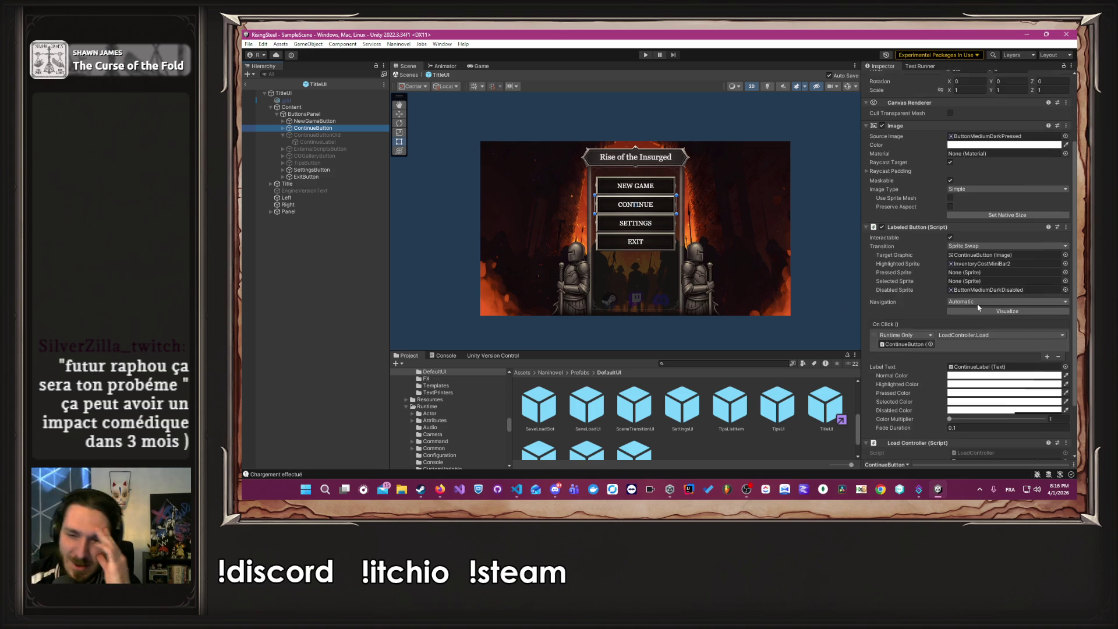
{"action": "scroll", "coordinate": [976, 302], "scroll_direction": "down", "scroll_amount": 2}
{"action": "left_click", "coordinate": [900, 278]}
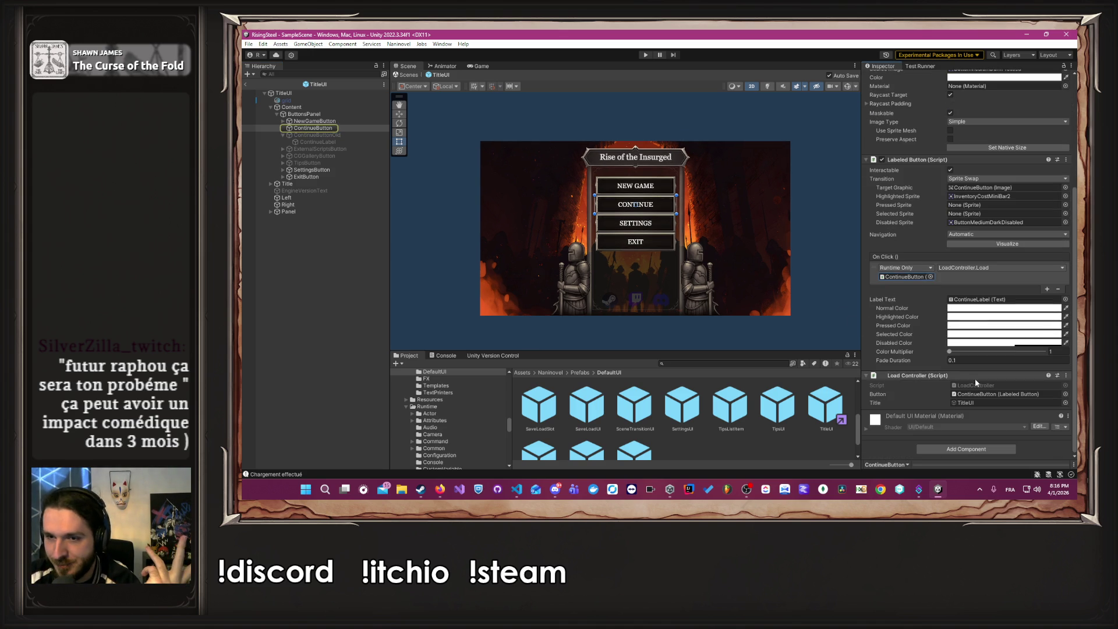
{"action": "left_click", "coordinate": [1006, 394]}
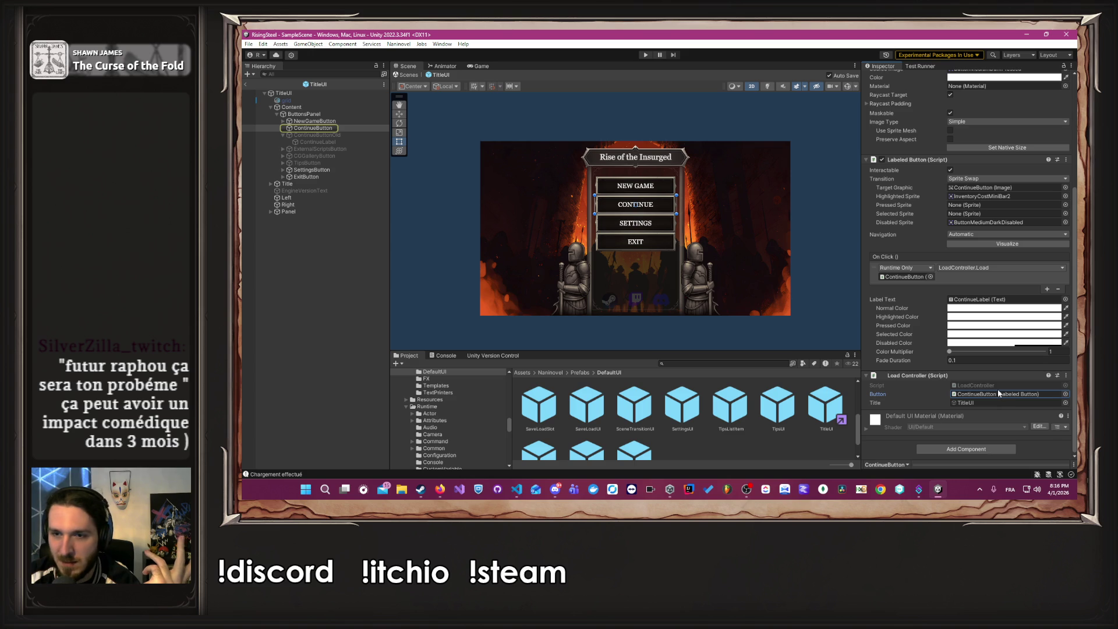
{"action": "left_click", "coordinate": [1000, 385]}
{"action": "left_click", "coordinate": [573, 406]}
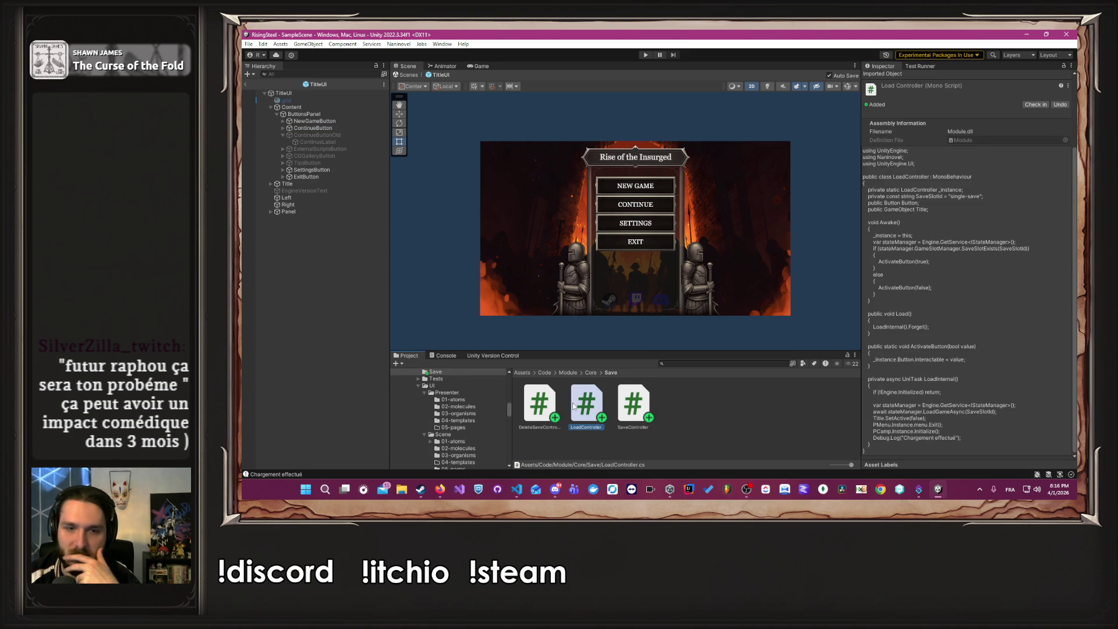
{"action": "double_click", "coordinate": [573, 406]}
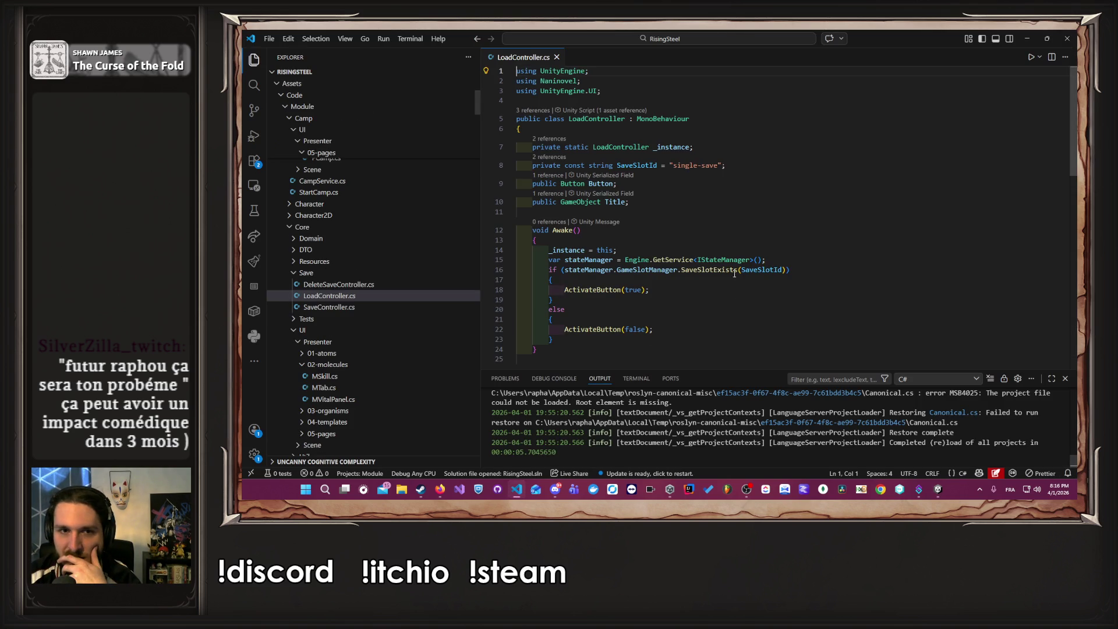
{"action": "left_click", "coordinate": [778, 219]}
{"action": "scroll", "coordinate": [778, 219], "scroll_direction": "down", "scroll_amount": 8}
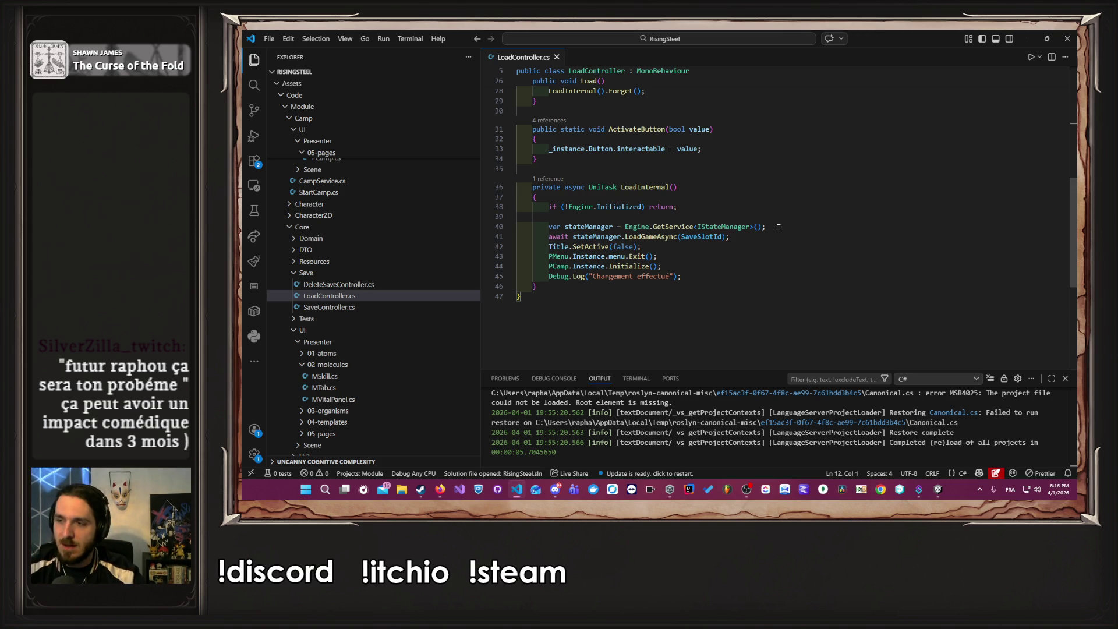
{"action": "key", "text": "alt+Tab"}
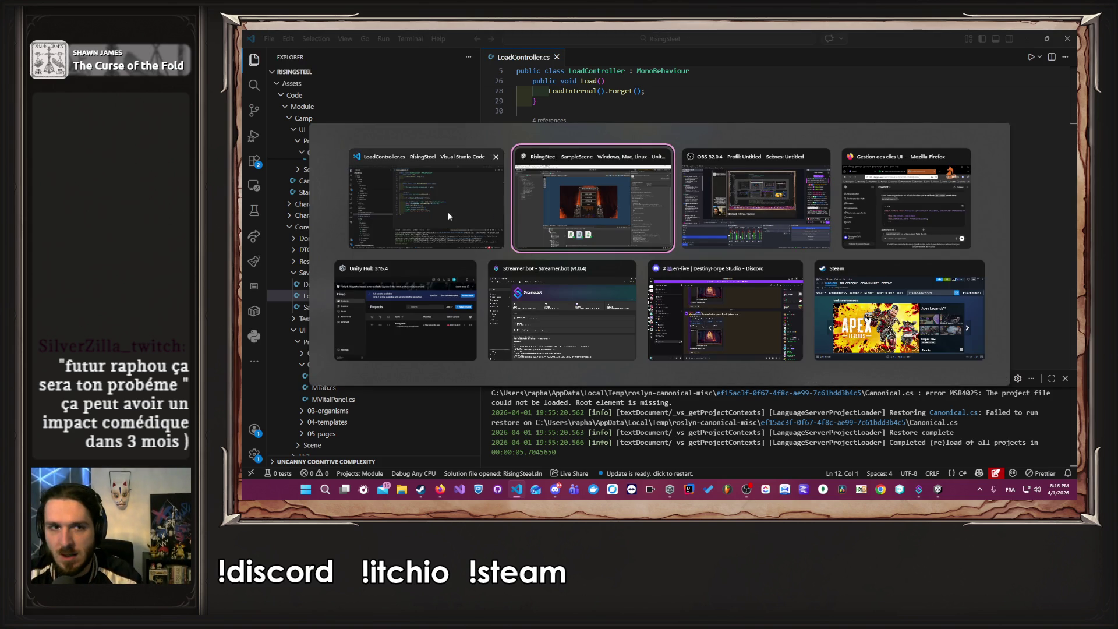
{"action": "left_click", "coordinate": [449, 212]}
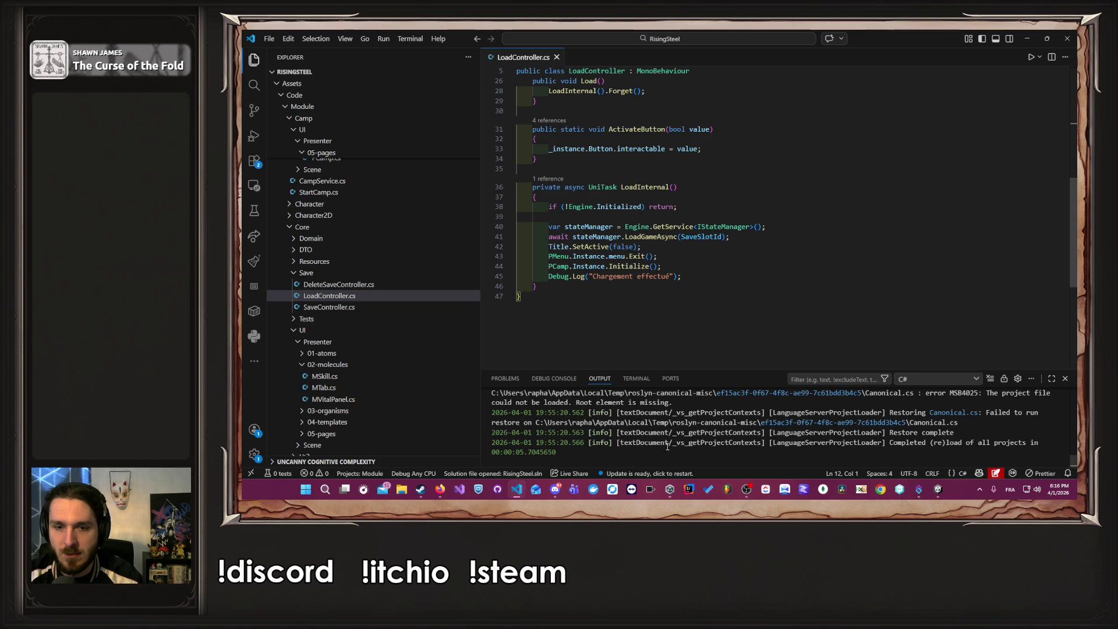
{"action": "left_click", "coordinate": [441, 490]}
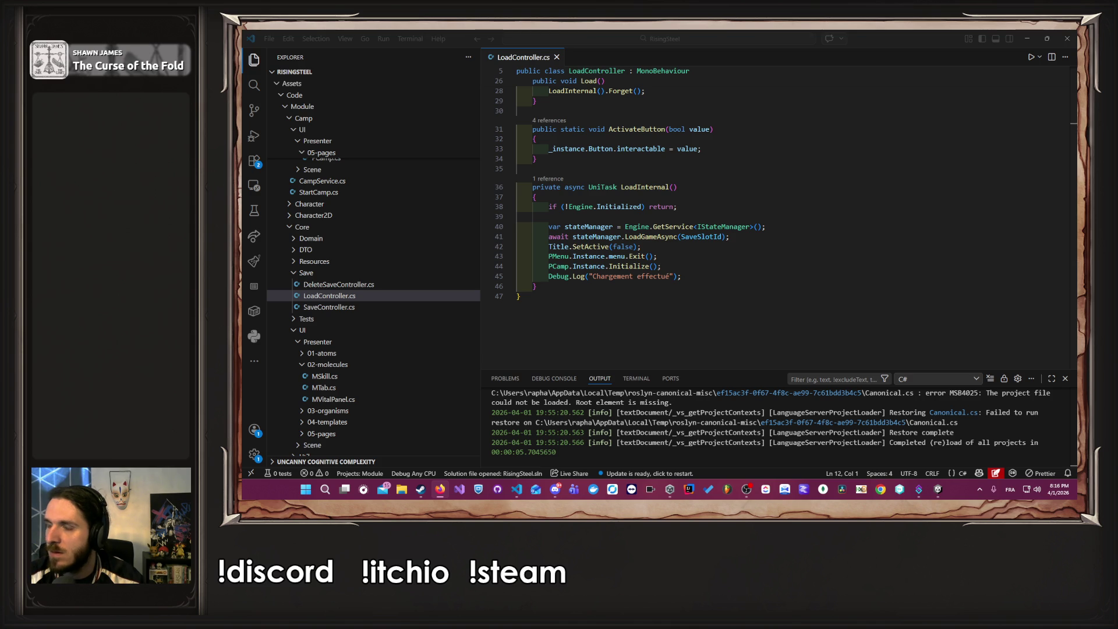
{"action": "left_click", "coordinate": [759, 245]}
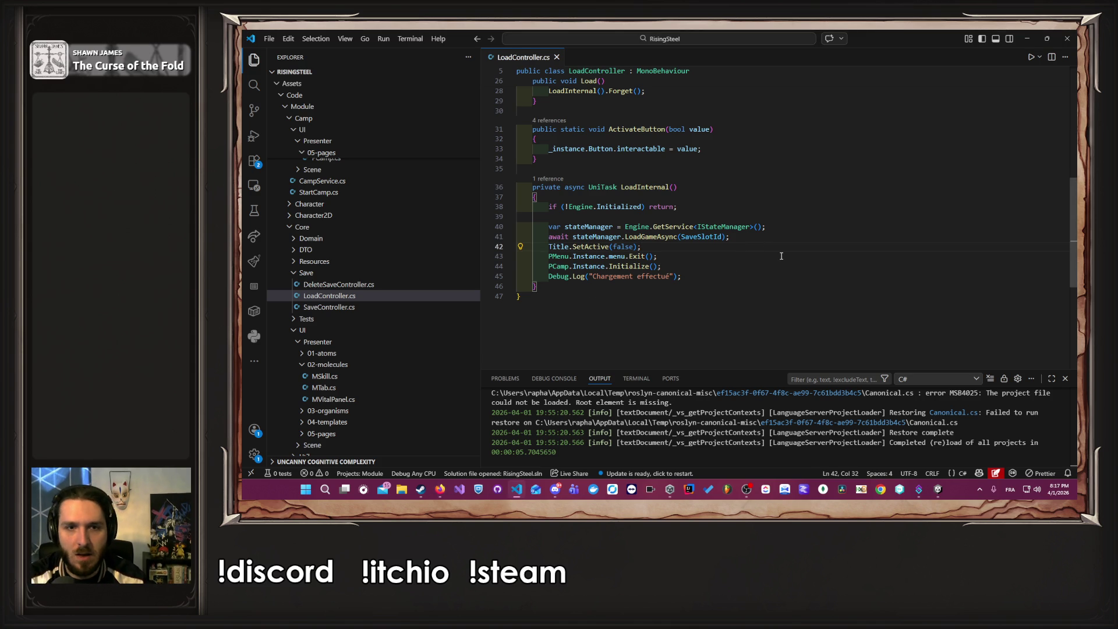
- Add GameObject.Find("NomDeTonObjet").SetActive(false); after line 42, save, and return to Unity
{"action": "key", "text": "Return"}
{"action": "type", "text": "Game"}
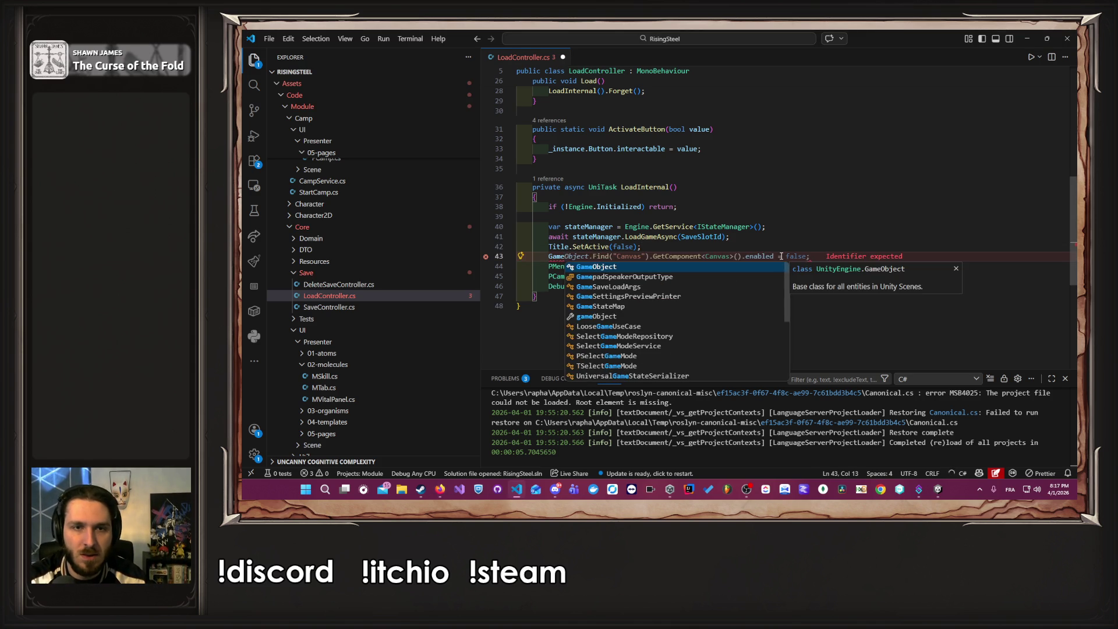
{"action": "key", "text": "Tab"}
{"action": "key", "text": "shift+End"}
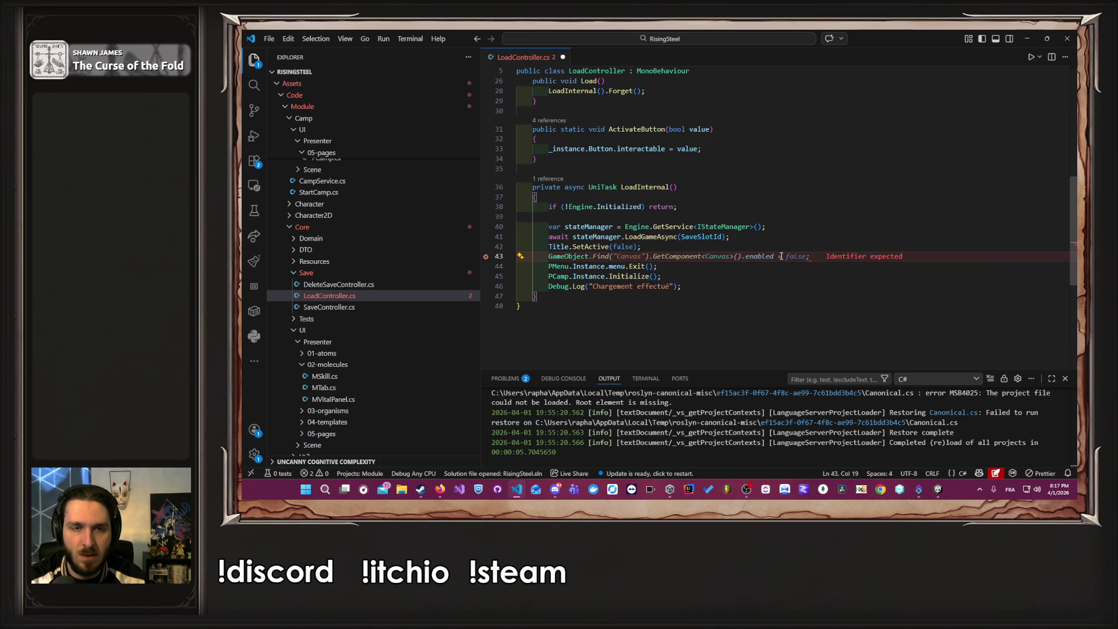
{"action": "key", "text": "ctrl+z"}
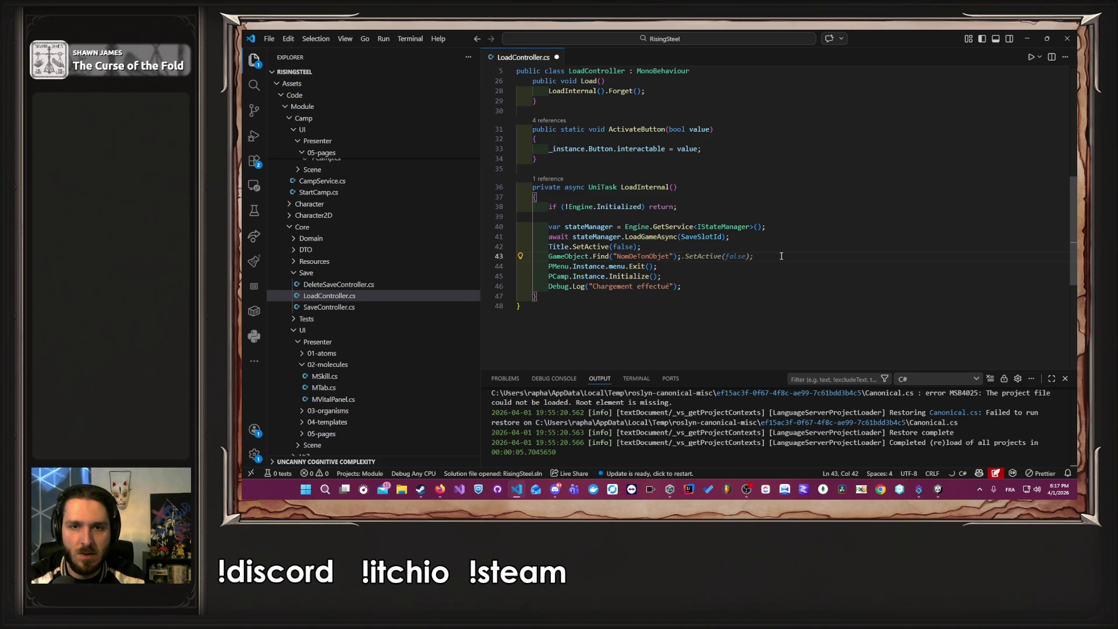
{"action": "key", "text": "BackSpace"}
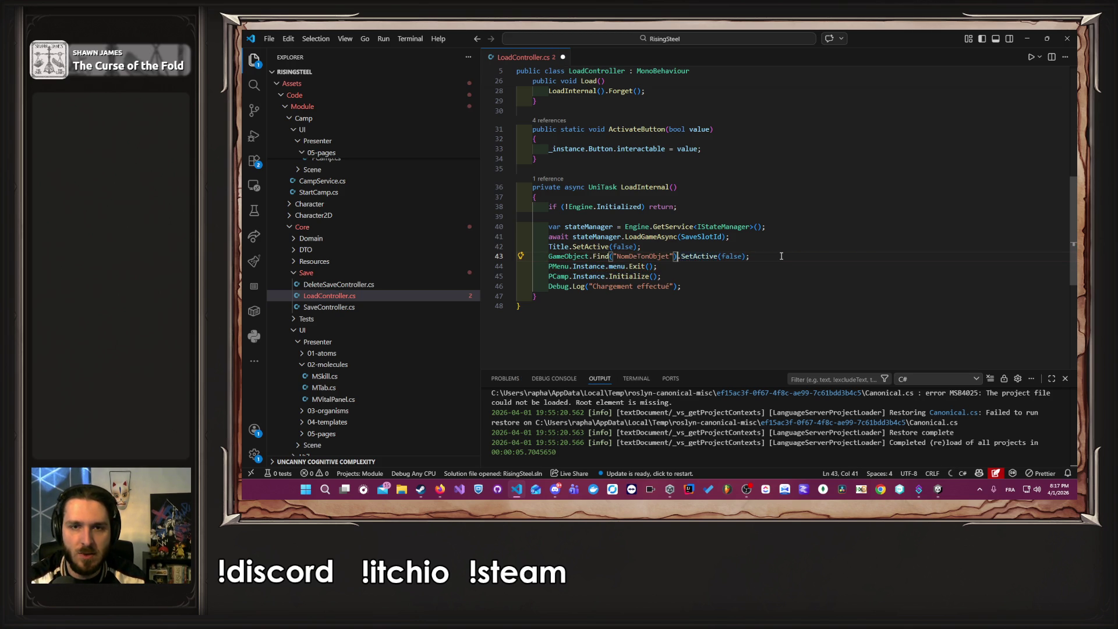
{"action": "key", "text": "ctrl+s"}
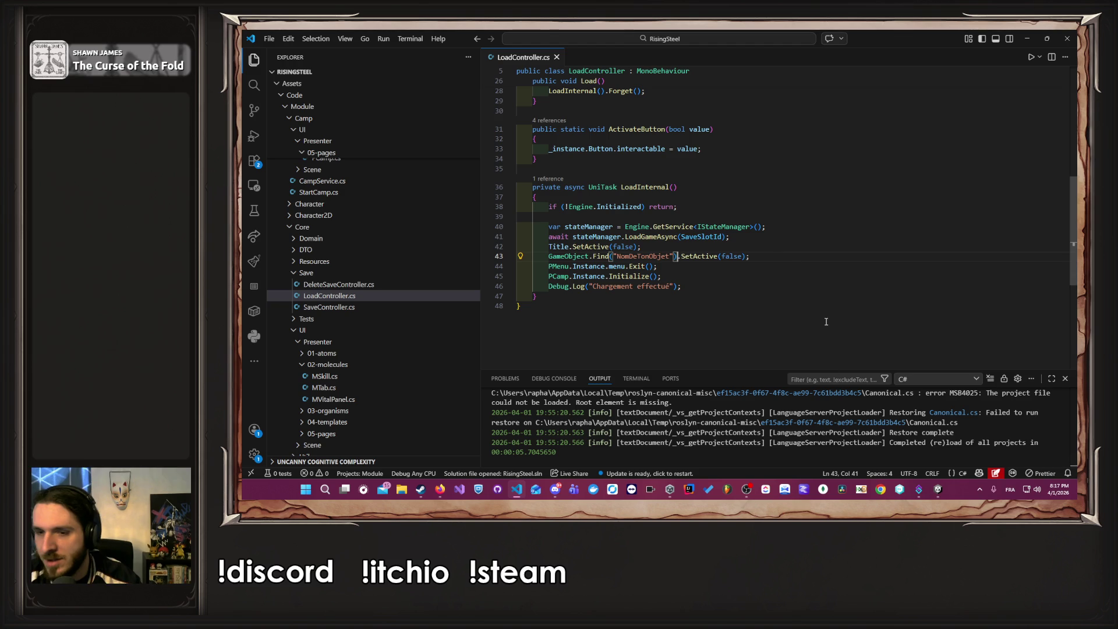
{"action": "left_click", "coordinate": [938, 489]}
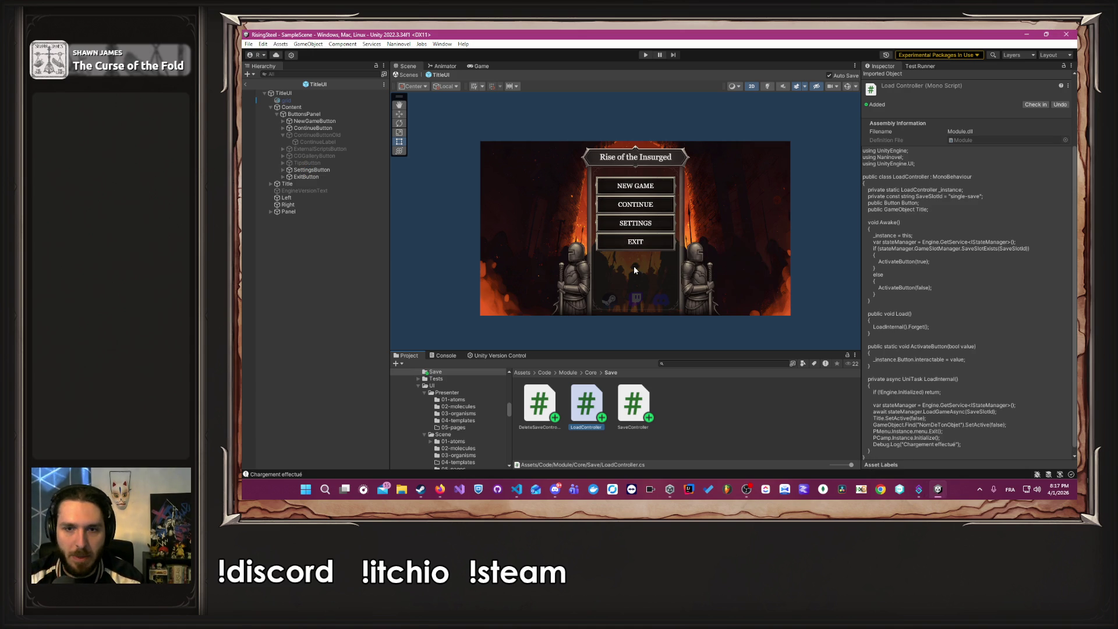
- Replace "NomDeTonObjet" with "UI" in the Find call, then start play mode in Unity
{"action": "key", "text": "alt+Tab"}
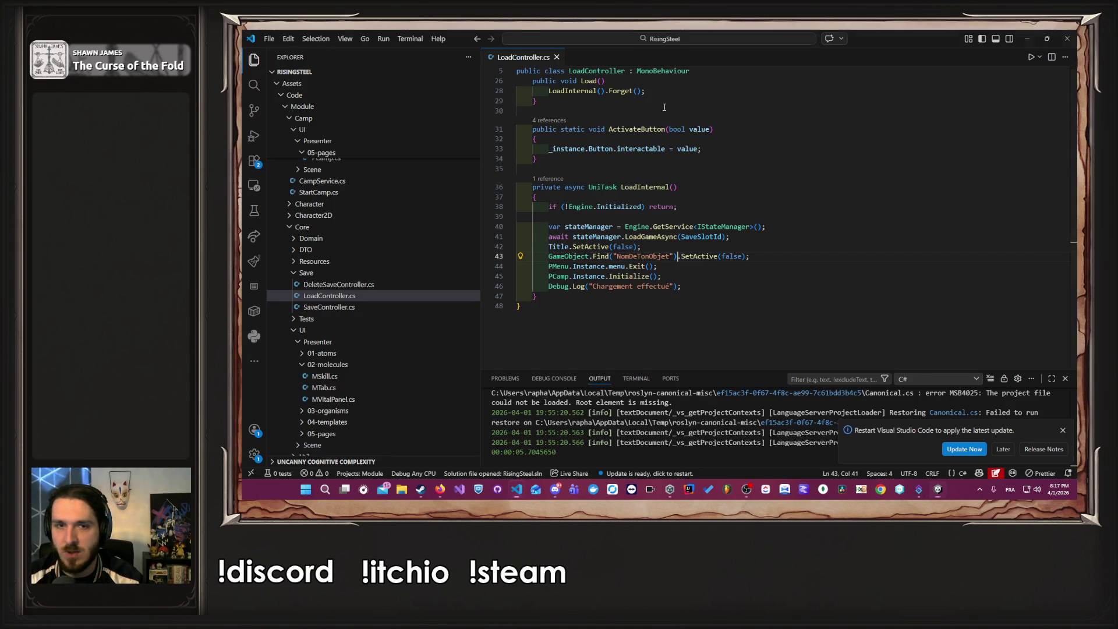
{"action": "double_click", "coordinate": [657, 258]}
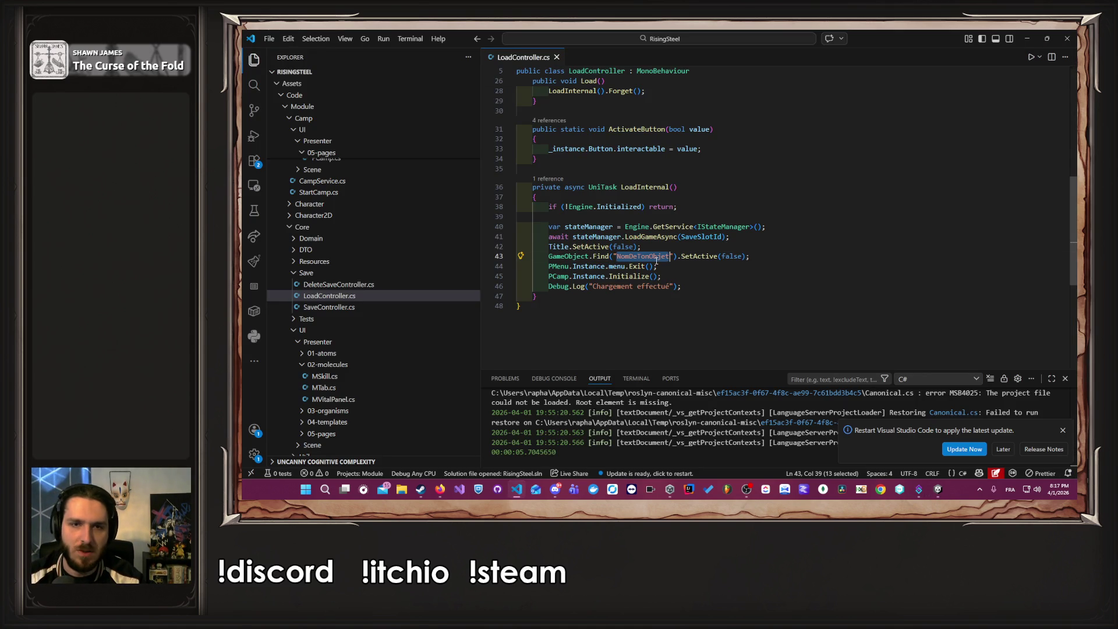
{"action": "type", "text": "UI"}
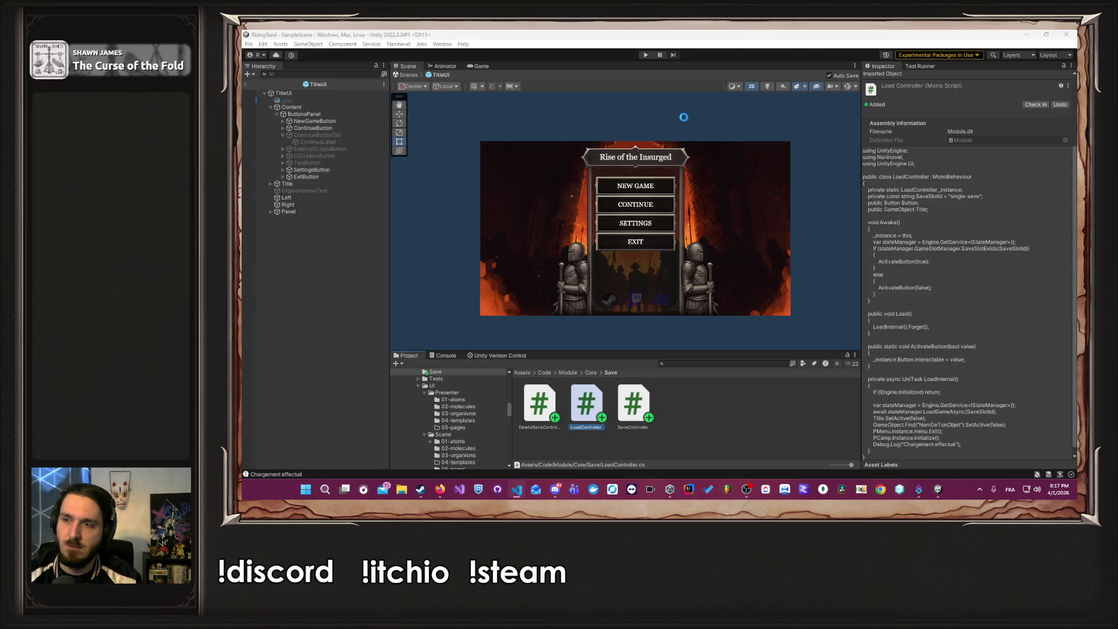
{"action": "key", "text": "alt+Tab"}
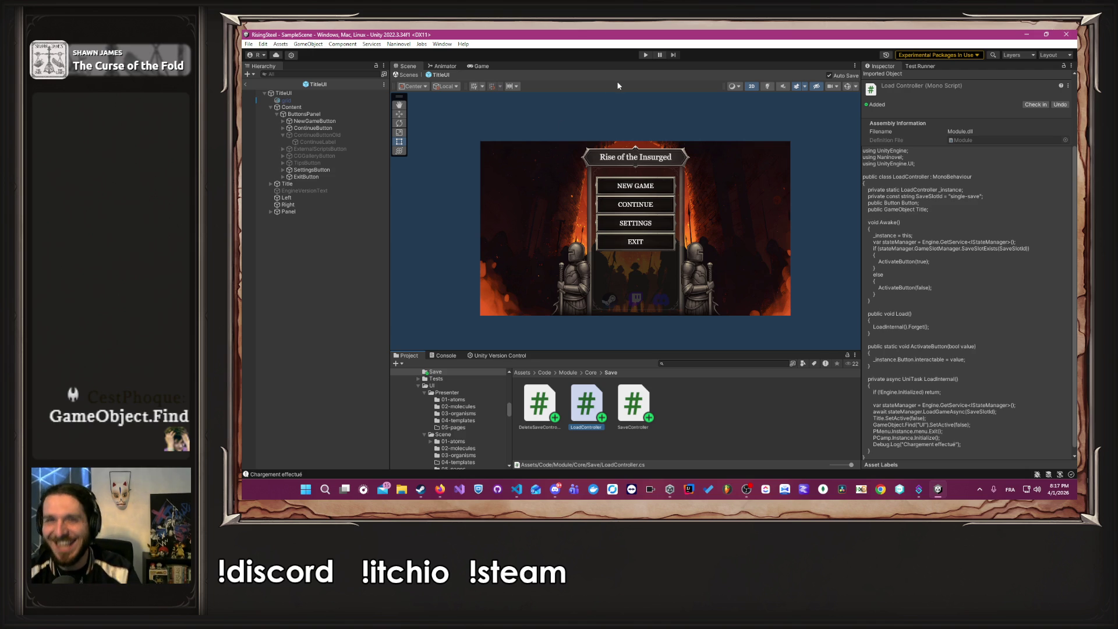
{"action": "left_click", "coordinate": [646, 55]}
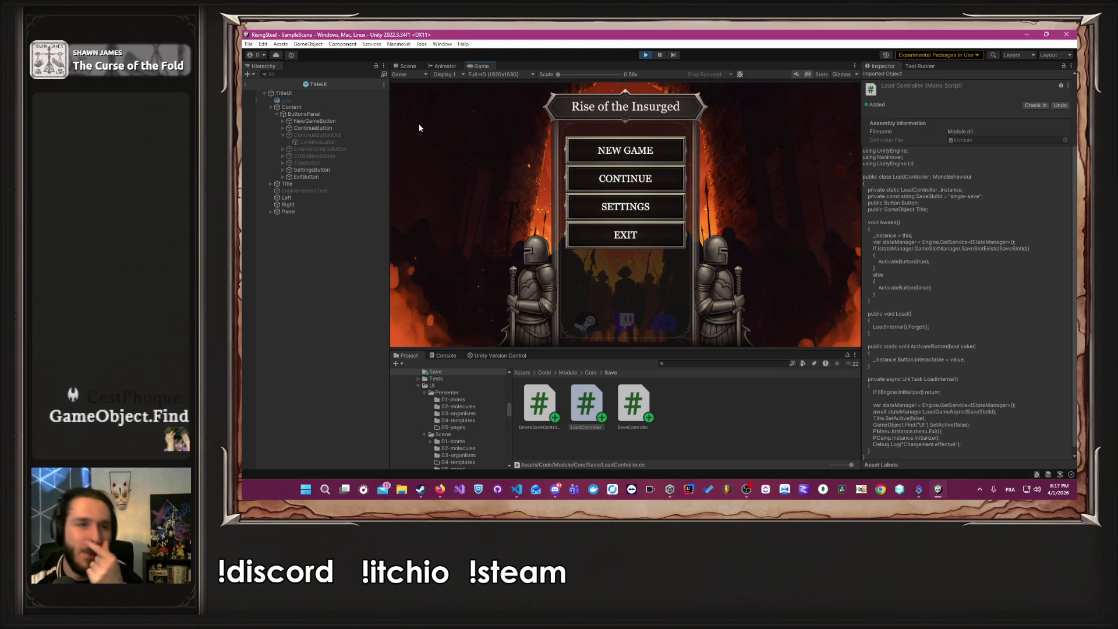
- Leave TitleUI prefab mode, continue the save, reactivate the UI object in the Hierarchy, and stop playing
{"action": "left_click", "coordinate": [243, 85]}
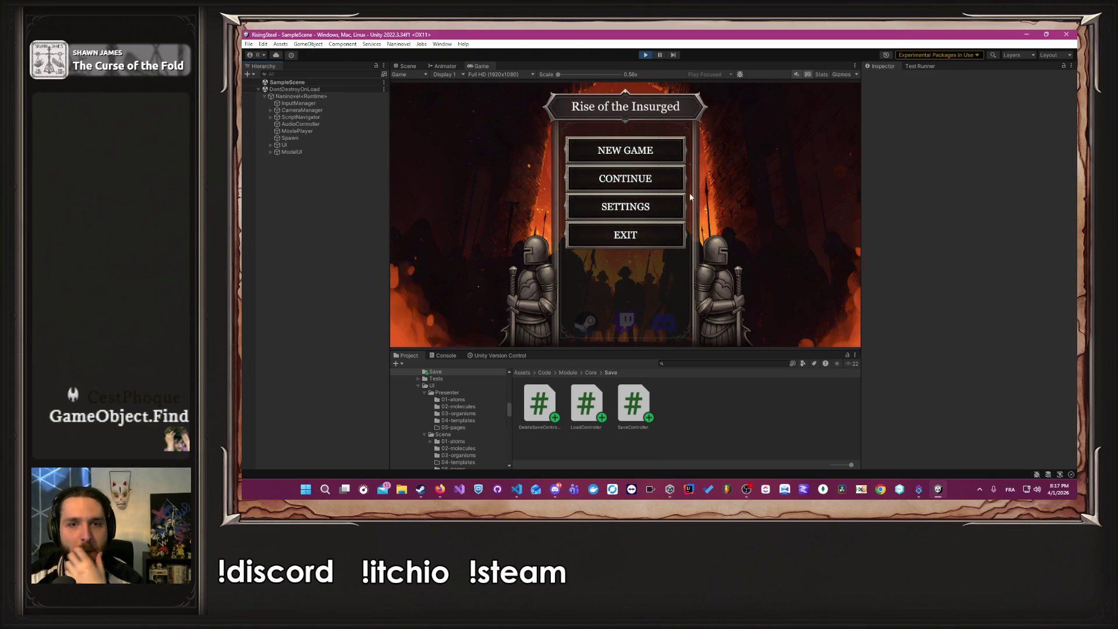
{"action": "left_click", "coordinate": [663, 187]}
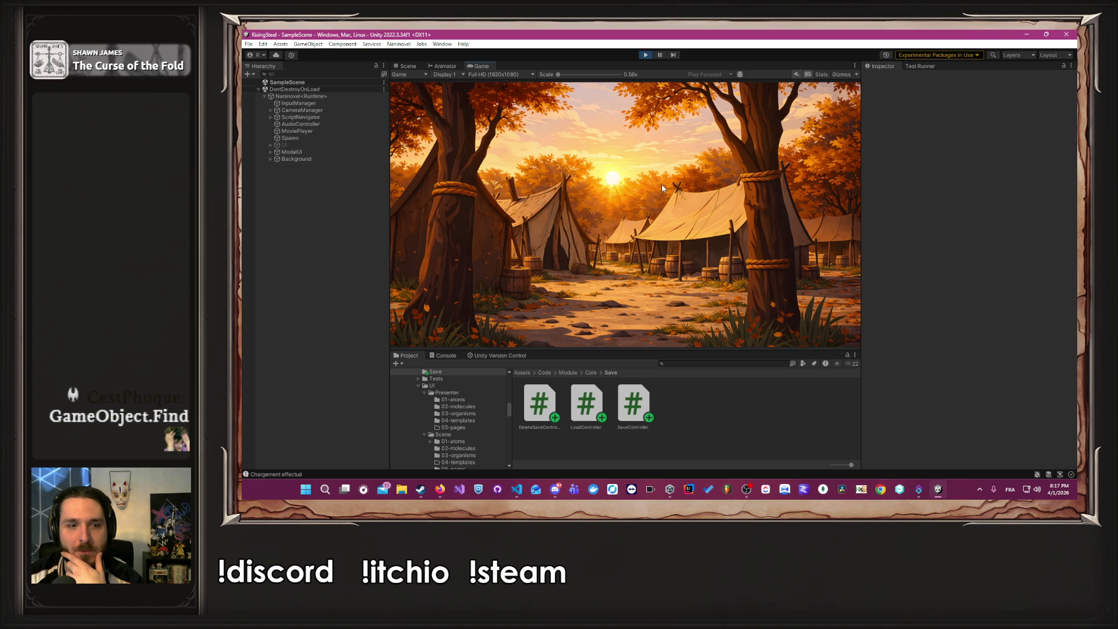
{"action": "left_click", "coordinate": [306, 145]}
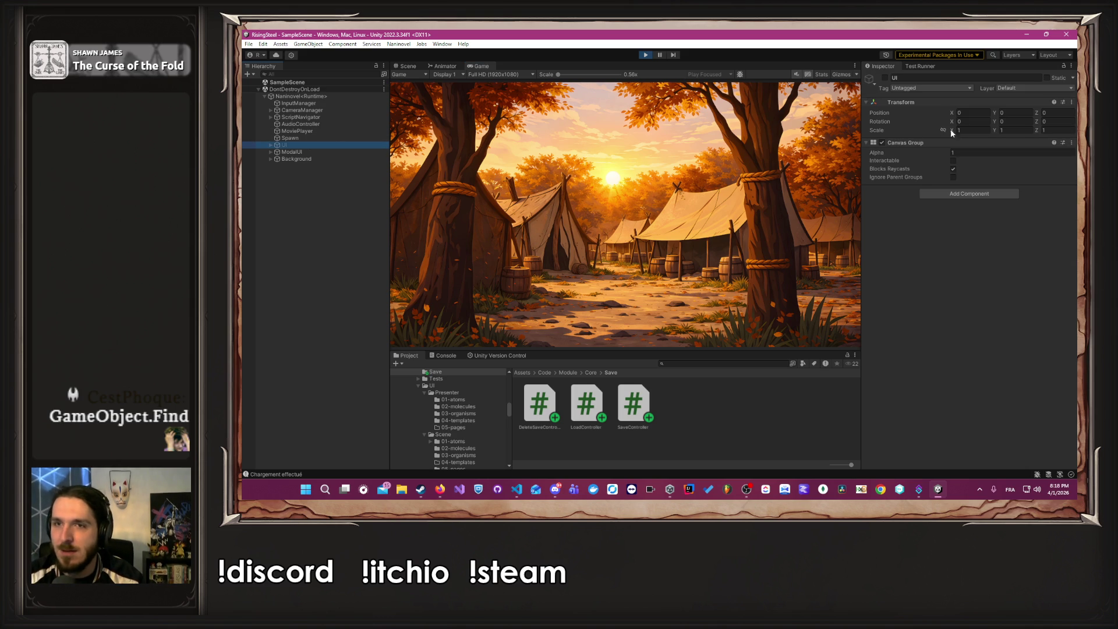
{"action": "left_click", "coordinate": [886, 78]}
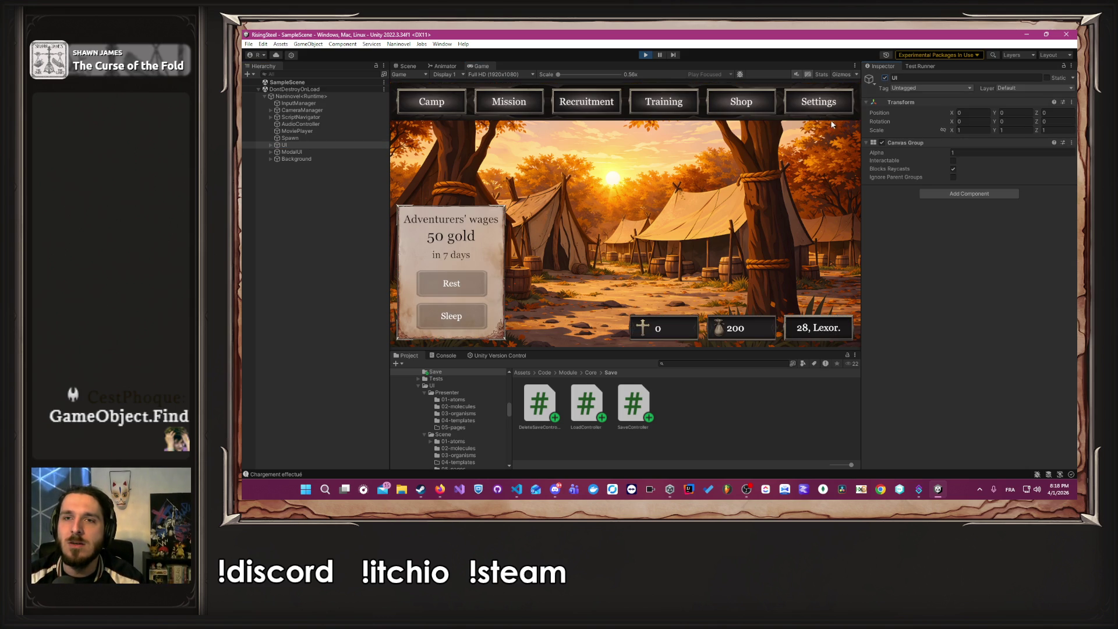
{"action": "left_click", "coordinate": [644, 55]}
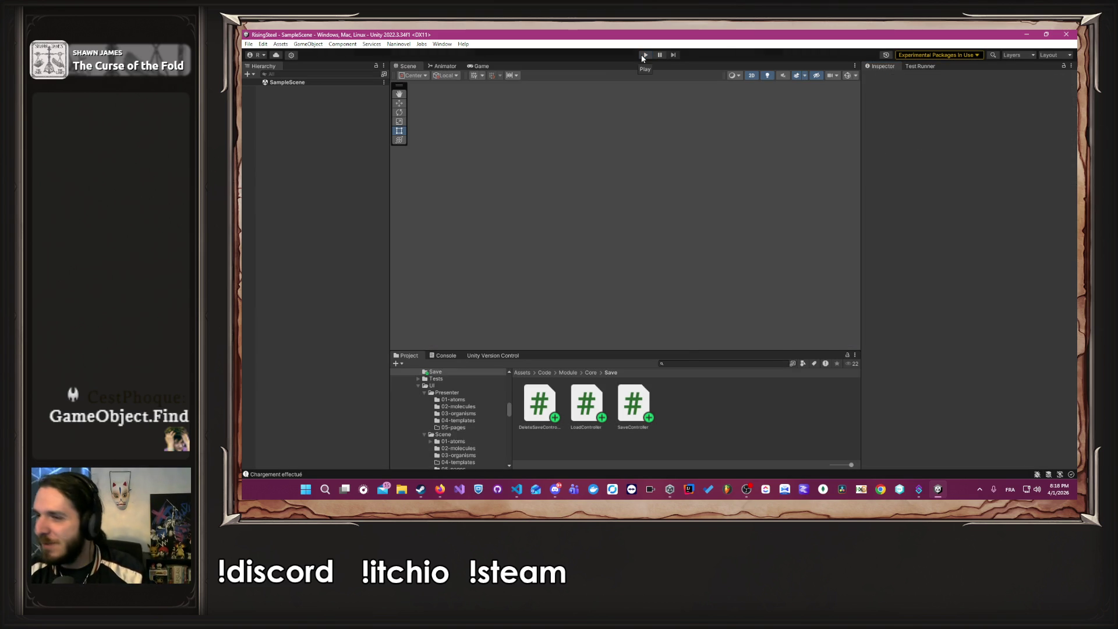
- Chain .GetComponent<CanvasGroup>() onto the Find("UI") call on line 43
{"action": "key", "text": "alt+Tab"}
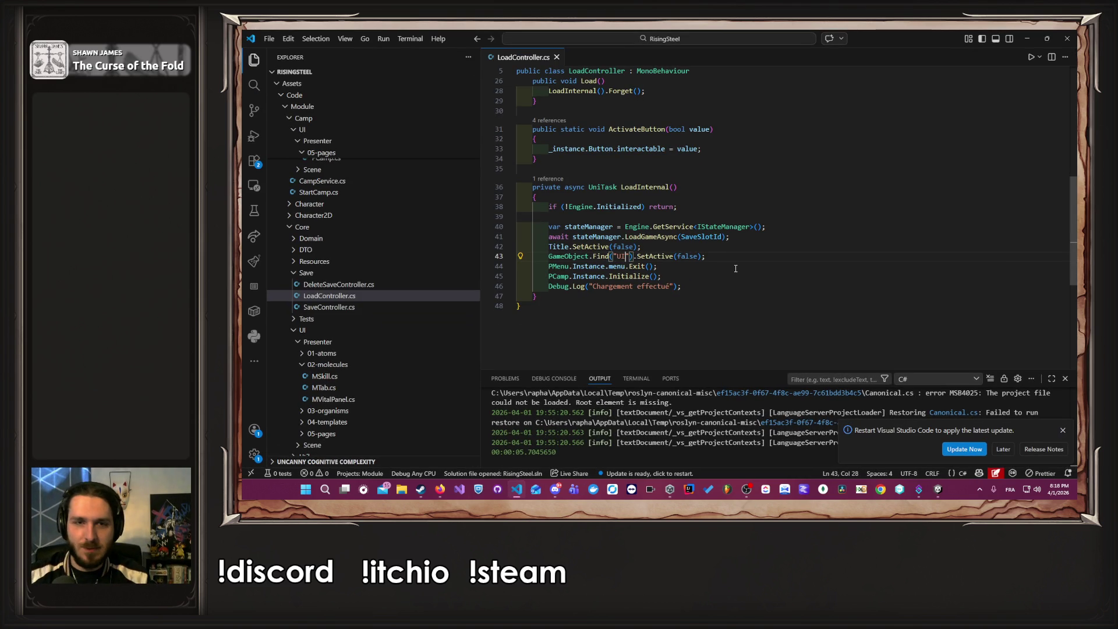
{"action": "key", "text": "Right"}
{"action": "type", "text": "."}
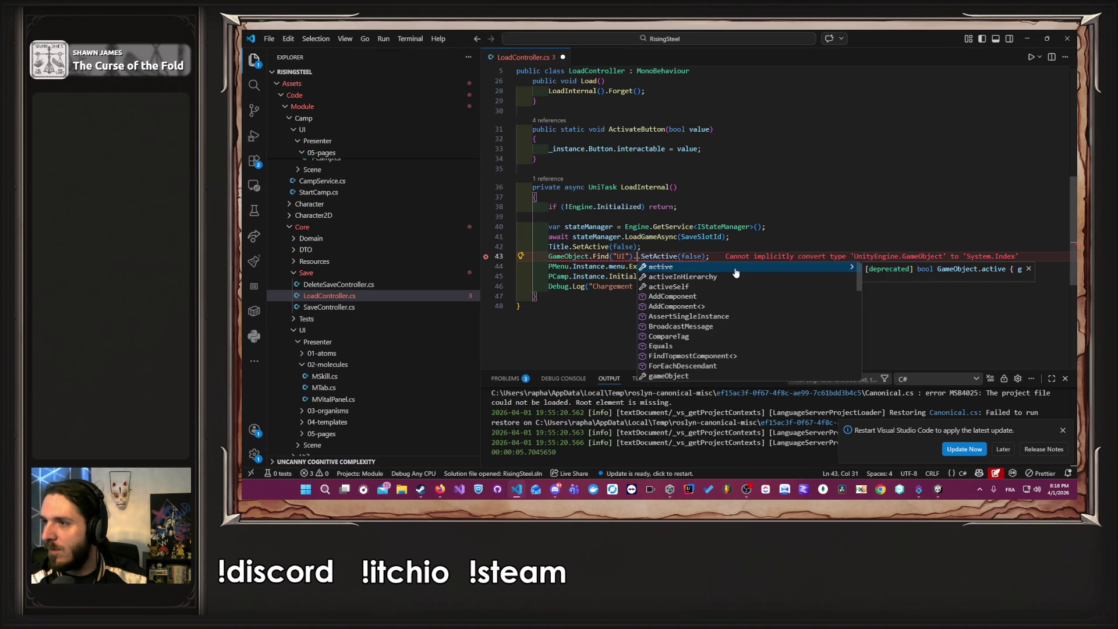
{"action": "type", "text": "GetComponent"}
{"action": "key", "text": "Escape"}
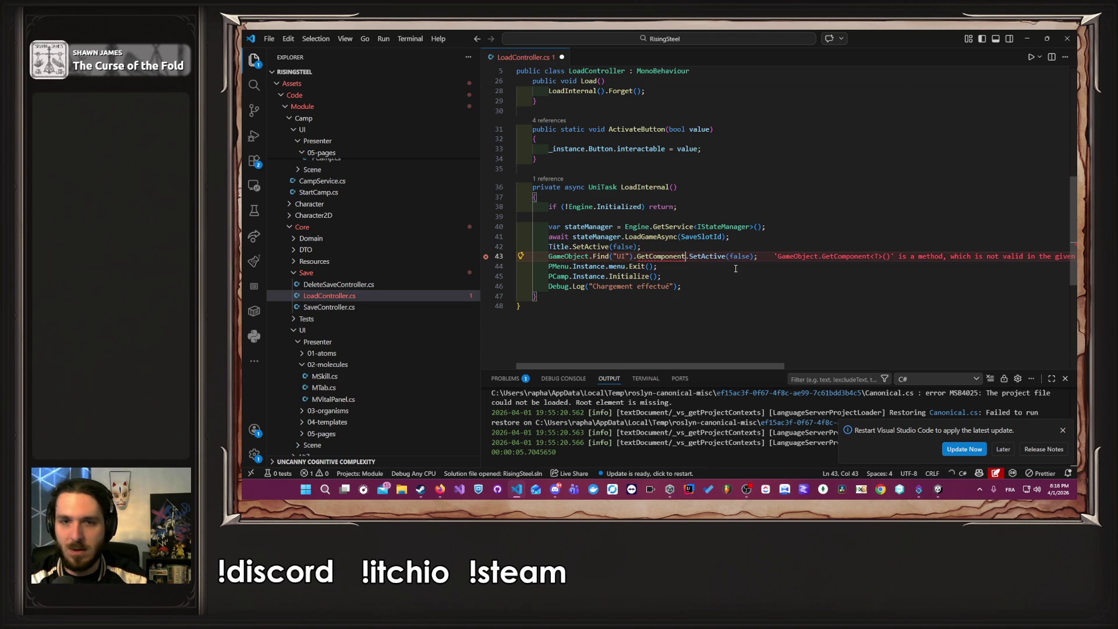
{"action": "type", "text": "<XC"}
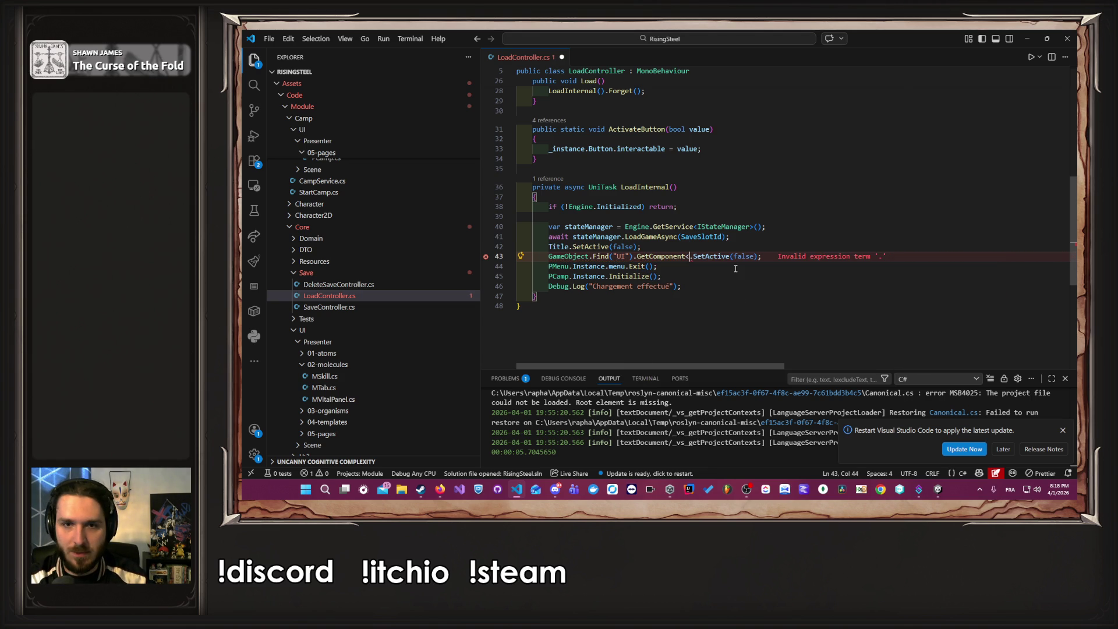
{"action": "key", "text": "BackSpace"}
{"action": "key", "text": "BackSpace"}
{"action": "type", "text": "Ca"}
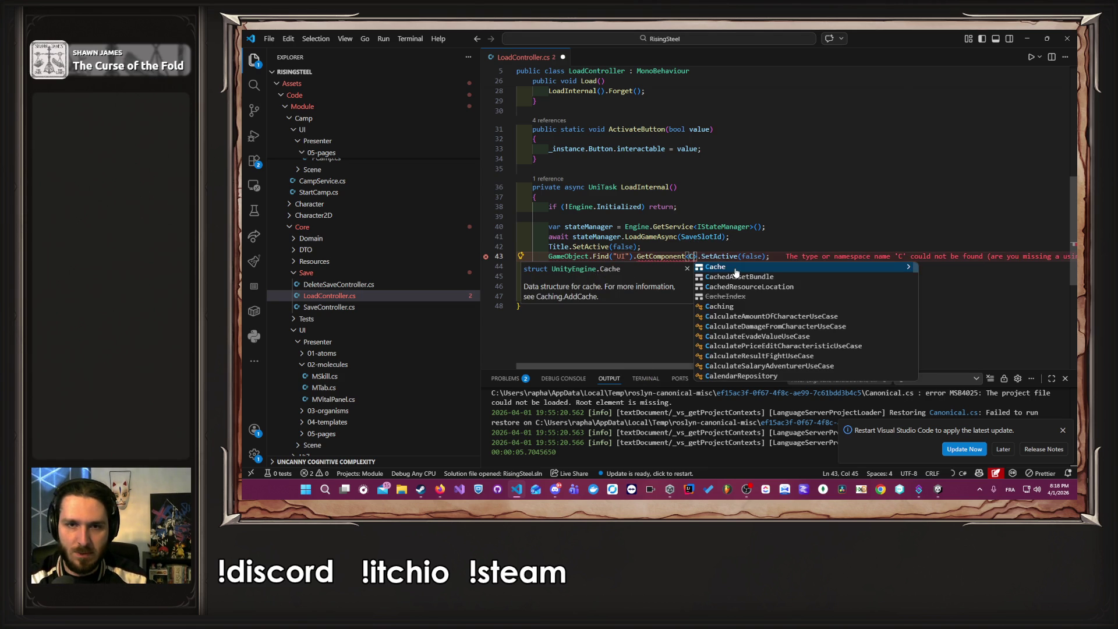
{"action": "type", "text": "n"}
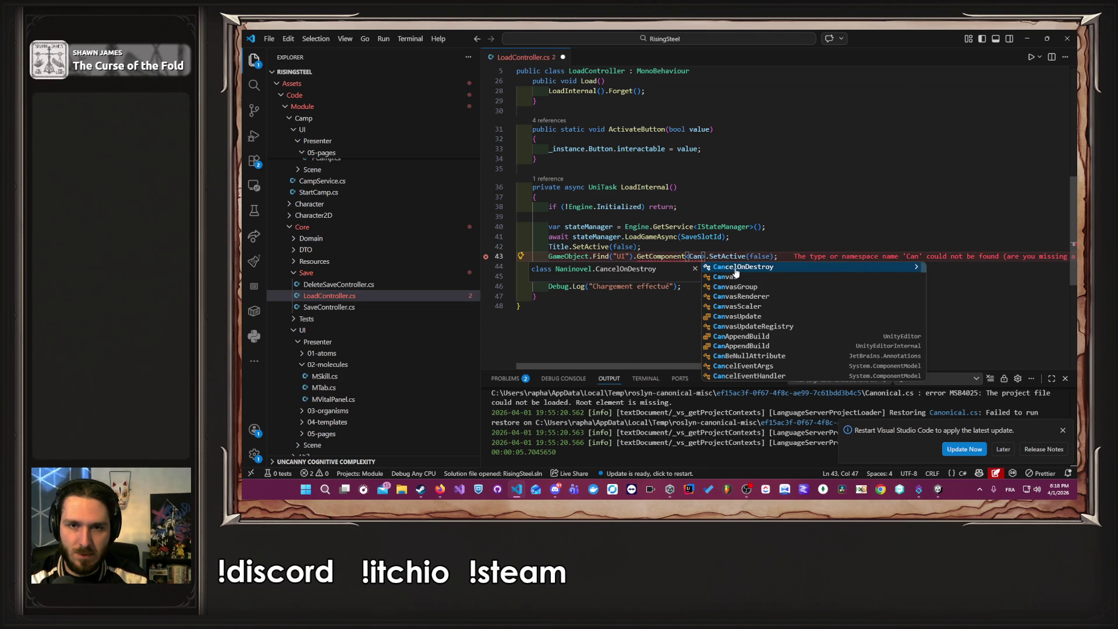
{"action": "key", "text": "Down"}
{"action": "key", "text": "Down"}
{"action": "key", "text": "Return"}
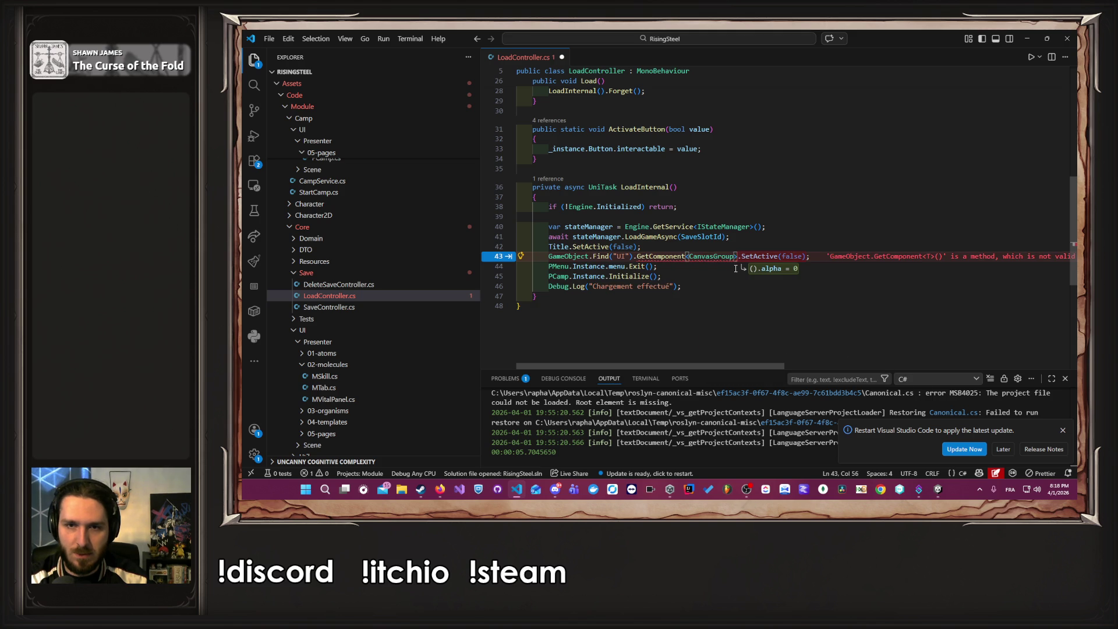
- Remove the invalid SetActive(false) call and the suggested alpha = 1 assignment
{"action": "key", "text": "shift+End"}
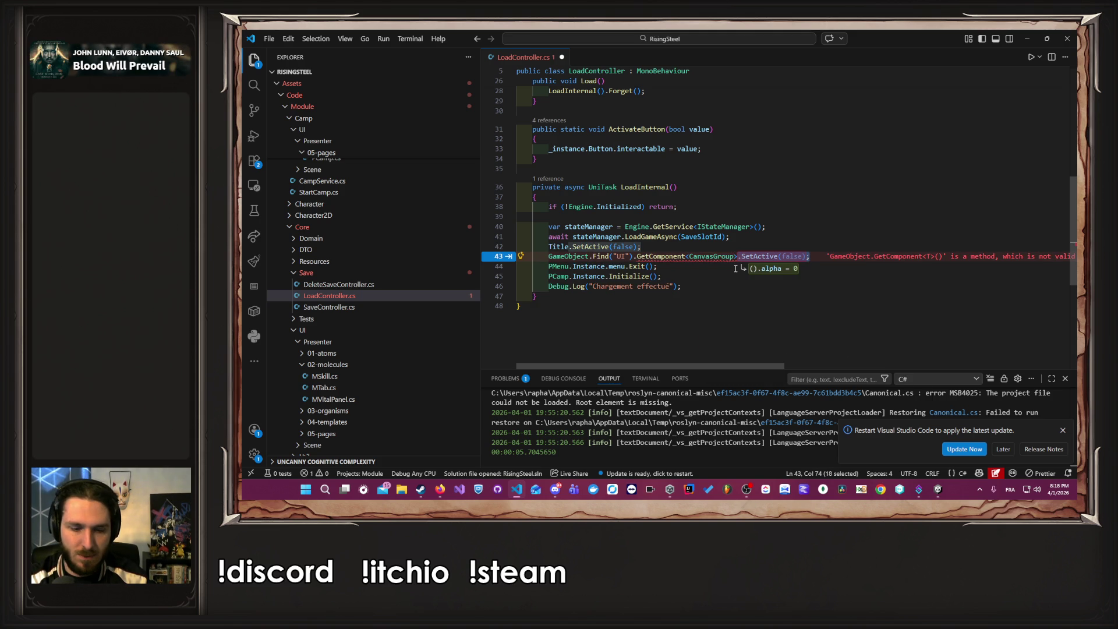
{"action": "key", "text": "BackSpace"}
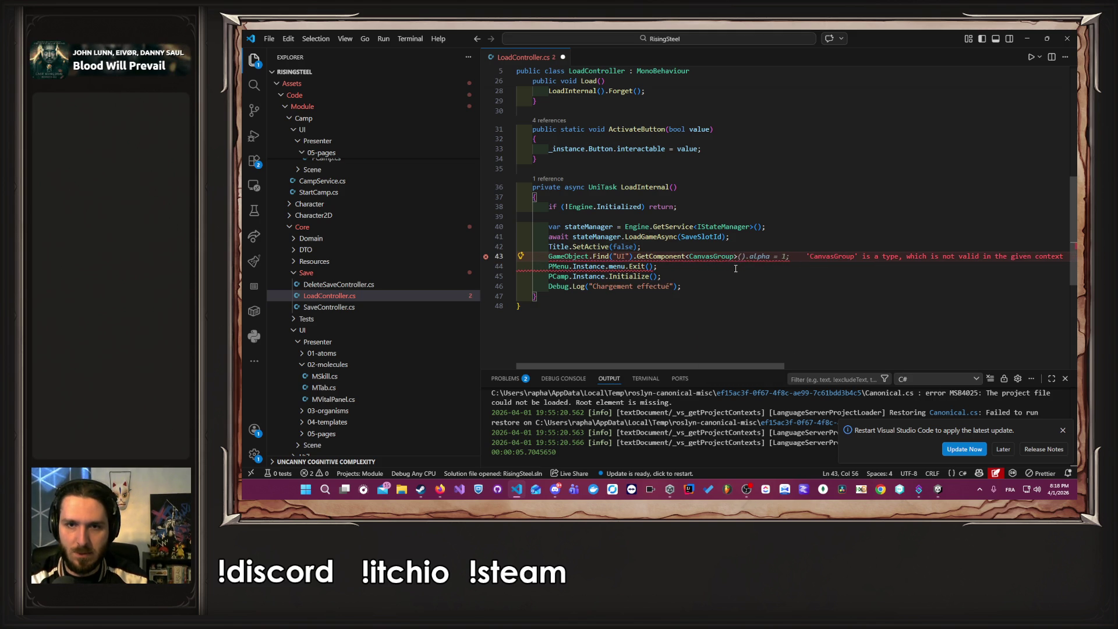
{"action": "key", "text": "Tab"}
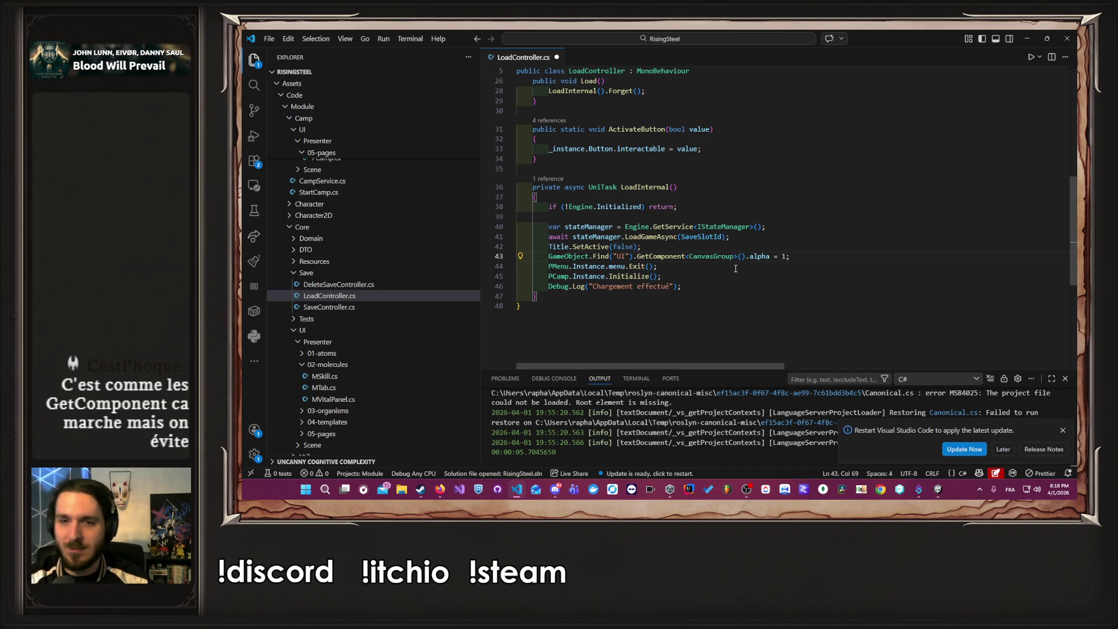
{"action": "key", "text": "ctrl+shift+Left"}
{"action": "key", "text": "ctrl+shift+Left"}
{"action": "key", "text": "ctrl+shift+Left"}
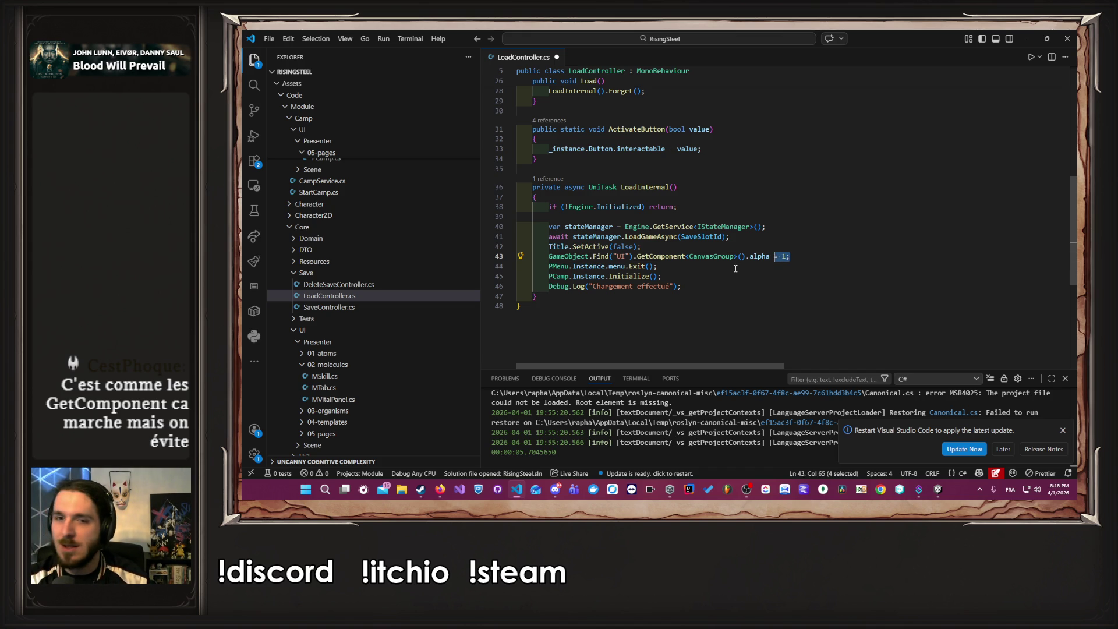
{"action": "key", "text": "ctrl+shift+Left"}
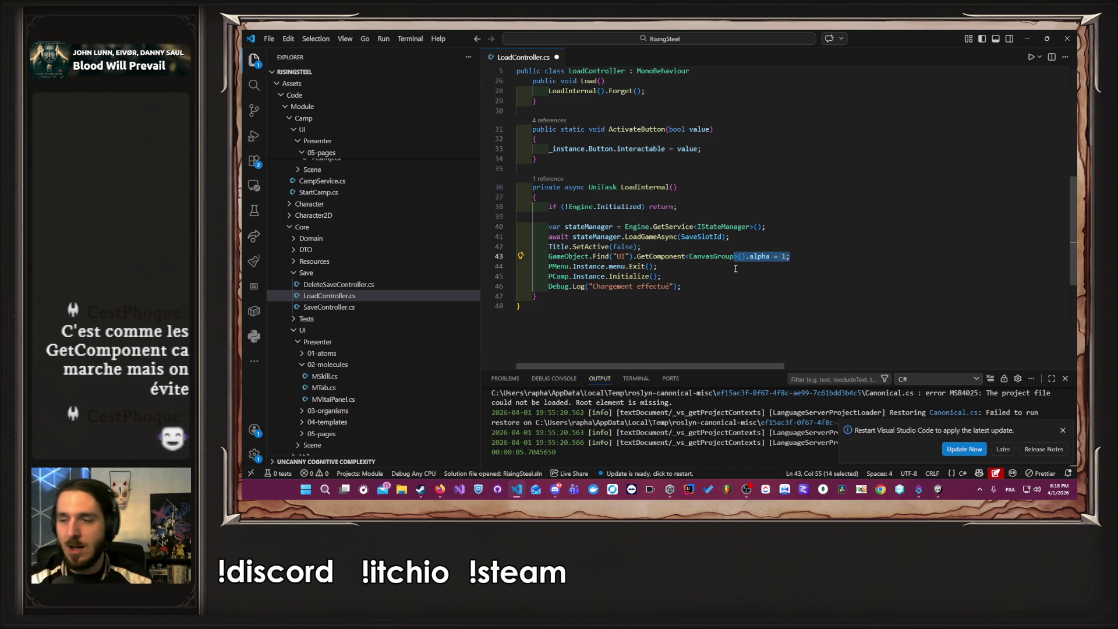
{"action": "key", "text": "shift+Right"}
{"action": "key", "text": "shift+Right"}
{"action": "key", "text": "shift+Right"}
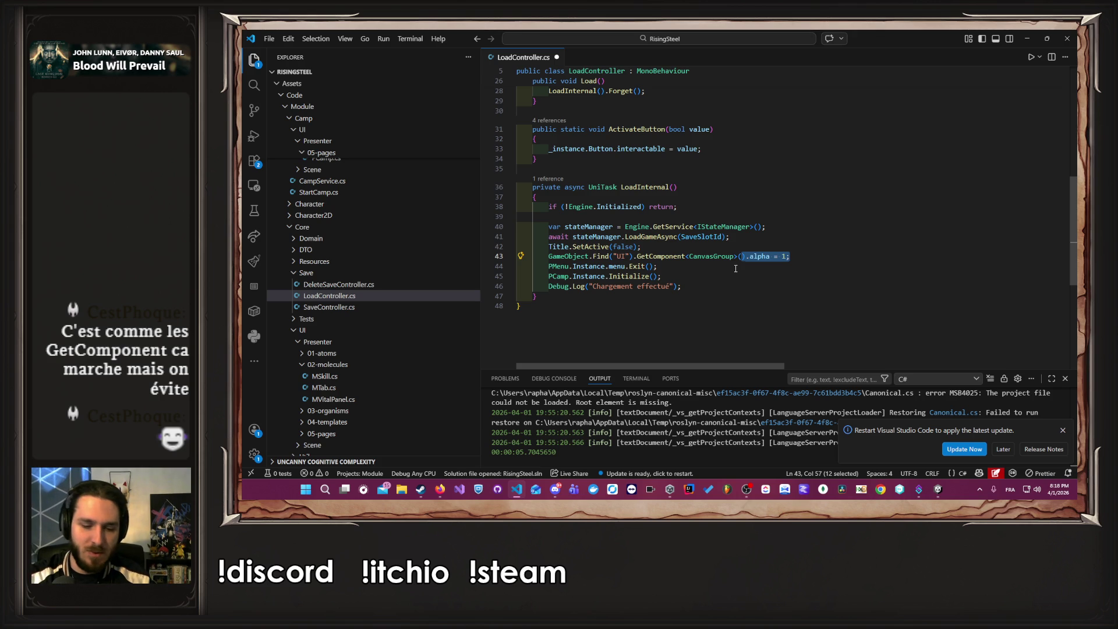
{"action": "key", "text": "BackSpace"}
{"action": "key", "text": "ctrl+z"}
- Set the CanvasGroup's enabled property to false and save LoadController.cs
{"action": "key", "text": "ctrl+space"}
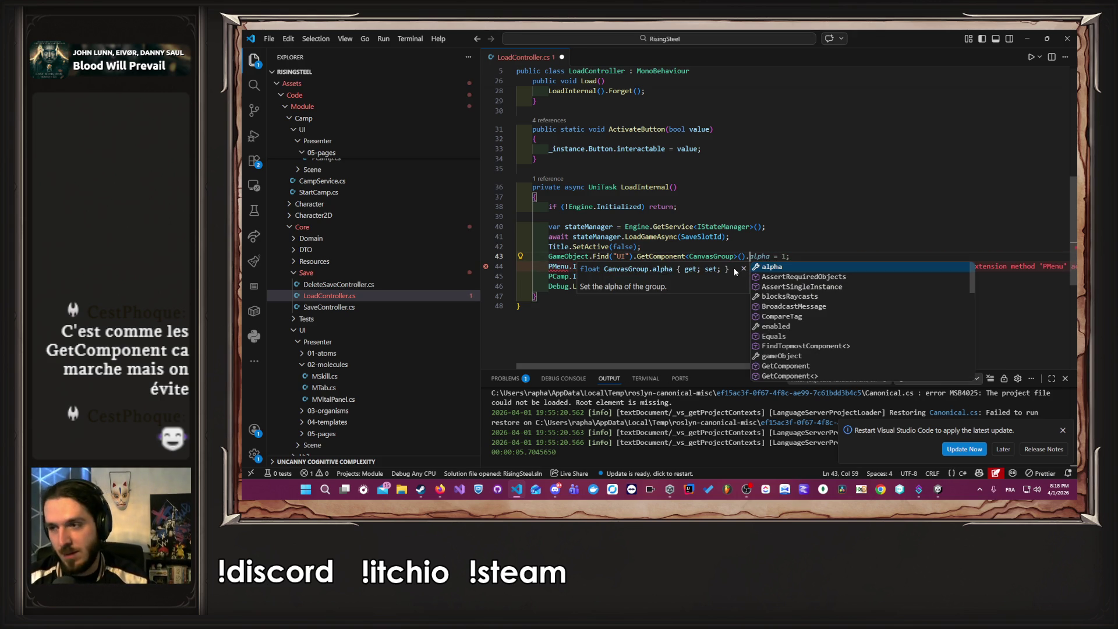
{"action": "left_click", "coordinate": [802, 324]}
{"action": "type", "text": "= true;"}
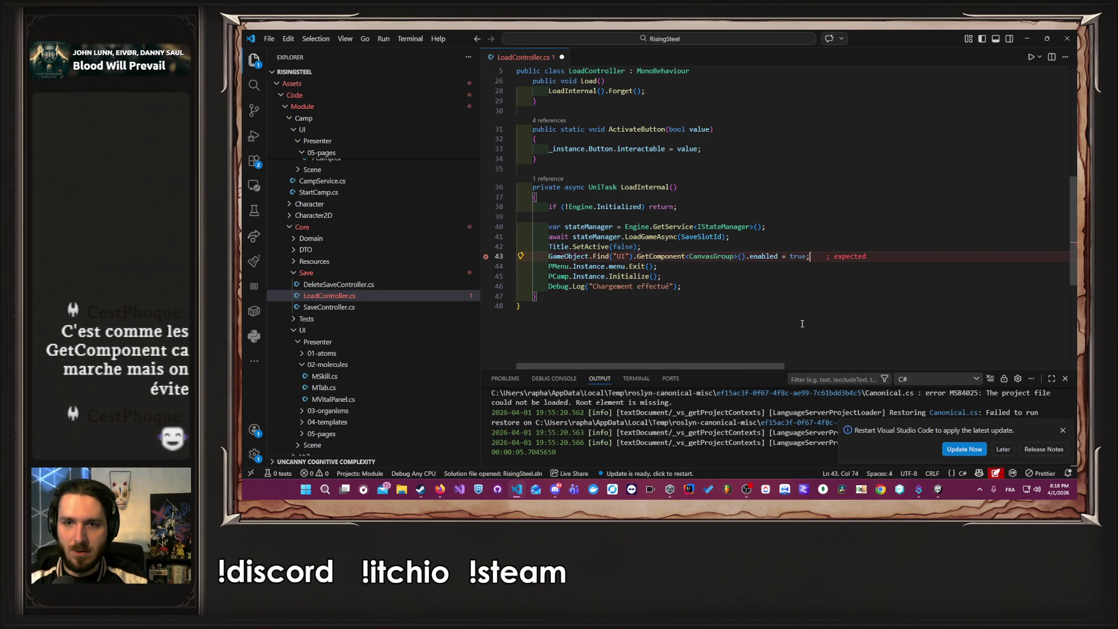
{"action": "double_click", "coordinate": [800, 259]}
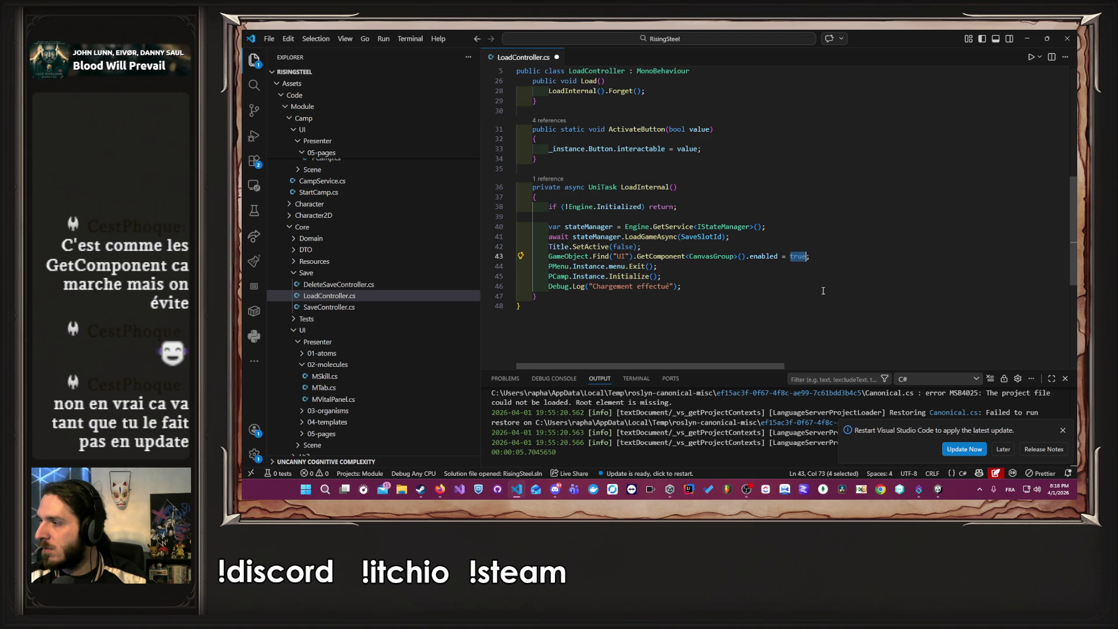
{"action": "type", "text": "fa"}
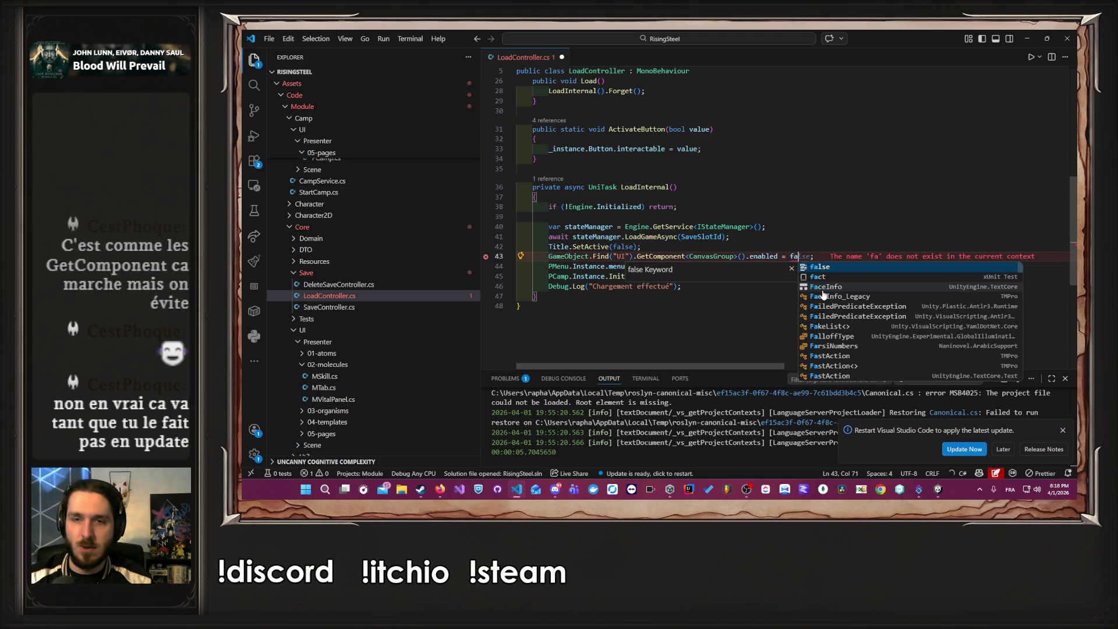
{"action": "key", "text": "Tab"}
{"action": "key", "text": "ctrl+s"}
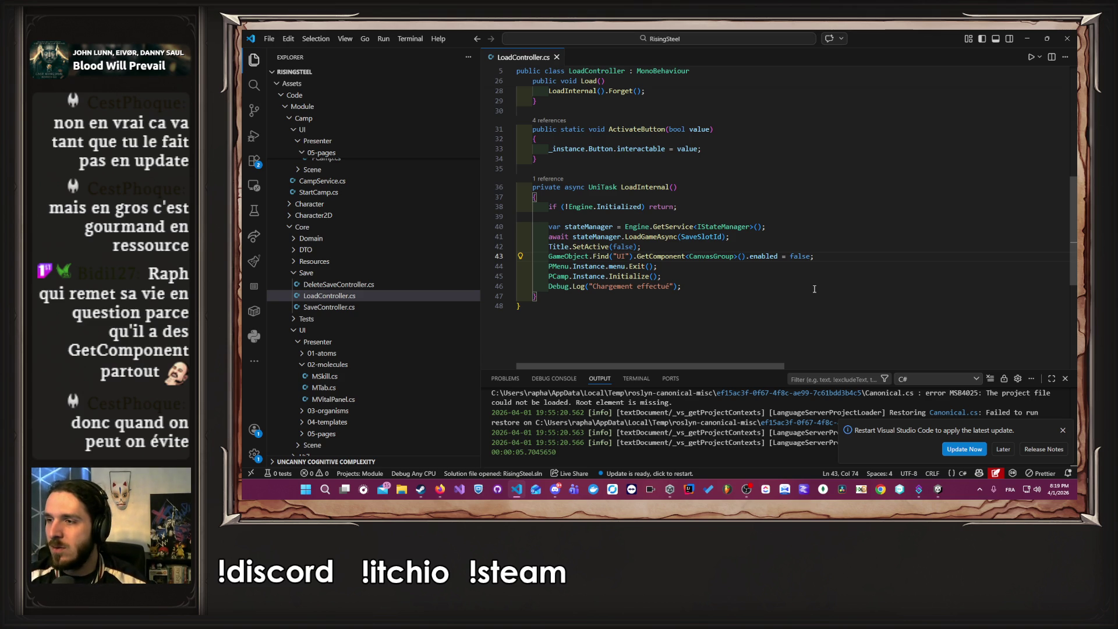
- Play the game, continue the save into the camp, open Training, then return to VS Code
{"action": "left_click", "coordinate": [1023, 36]}
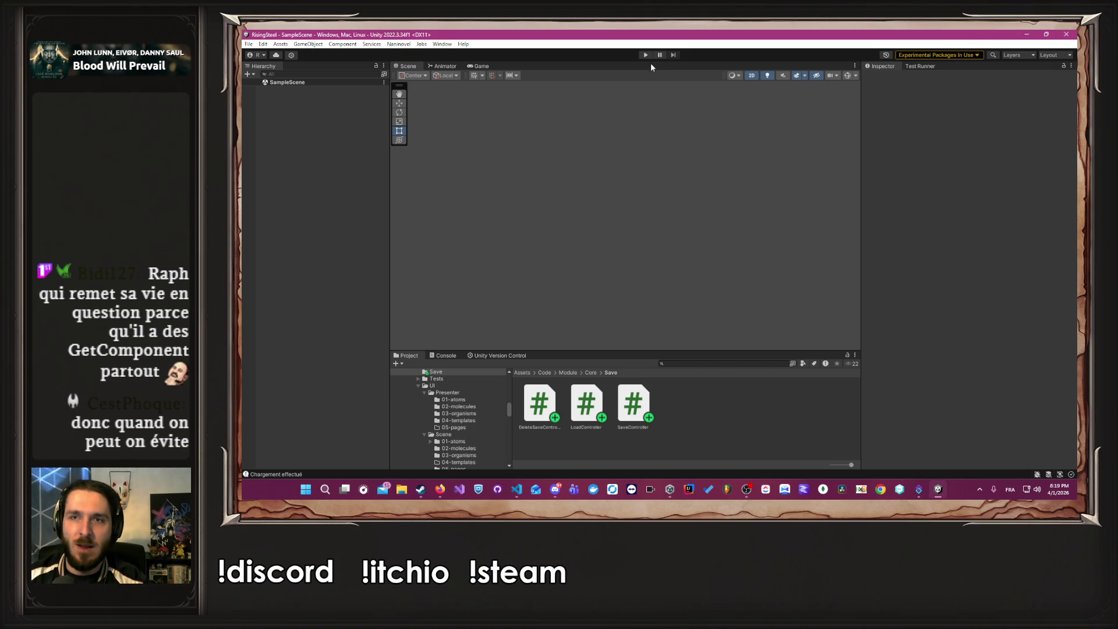
{"action": "left_click", "coordinate": [644, 55]}
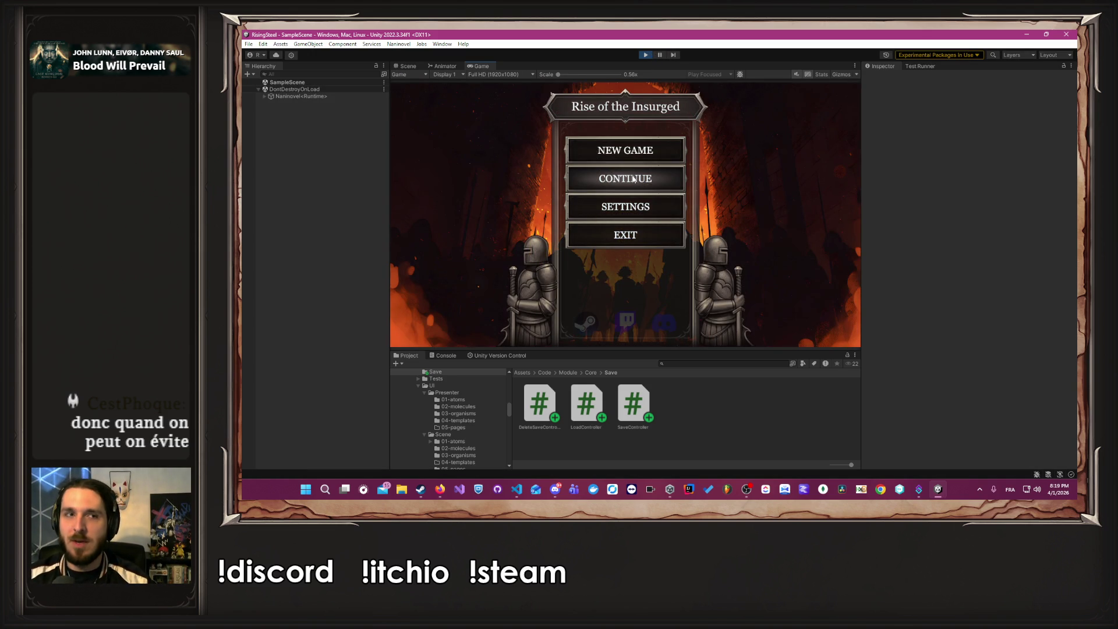
{"action": "left_click", "coordinate": [634, 179]}
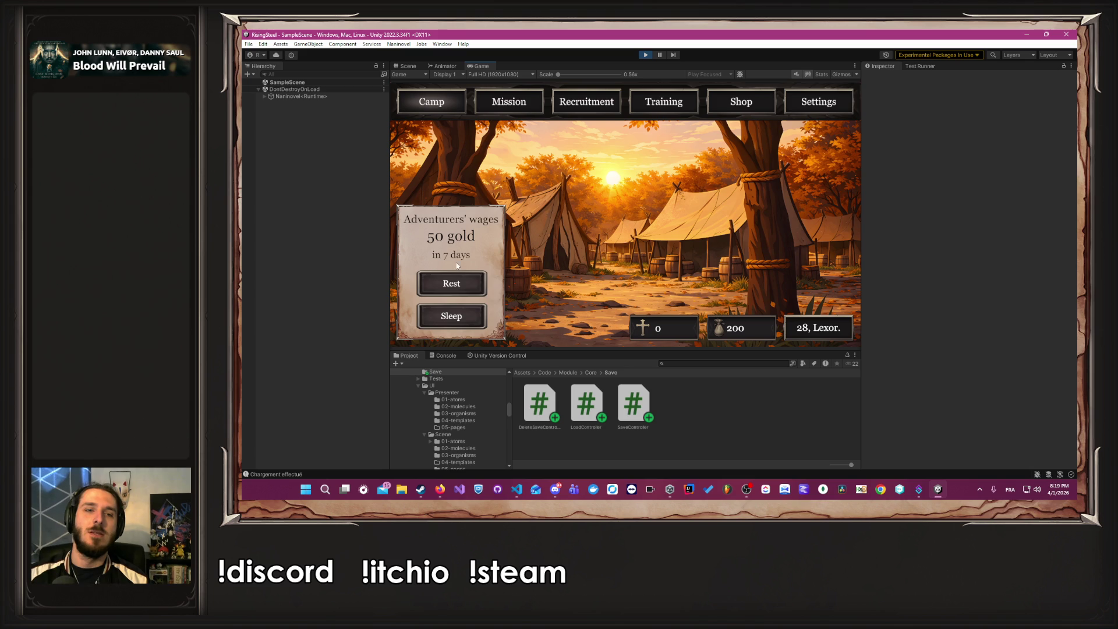
{"action": "left_click", "coordinate": [679, 103]}
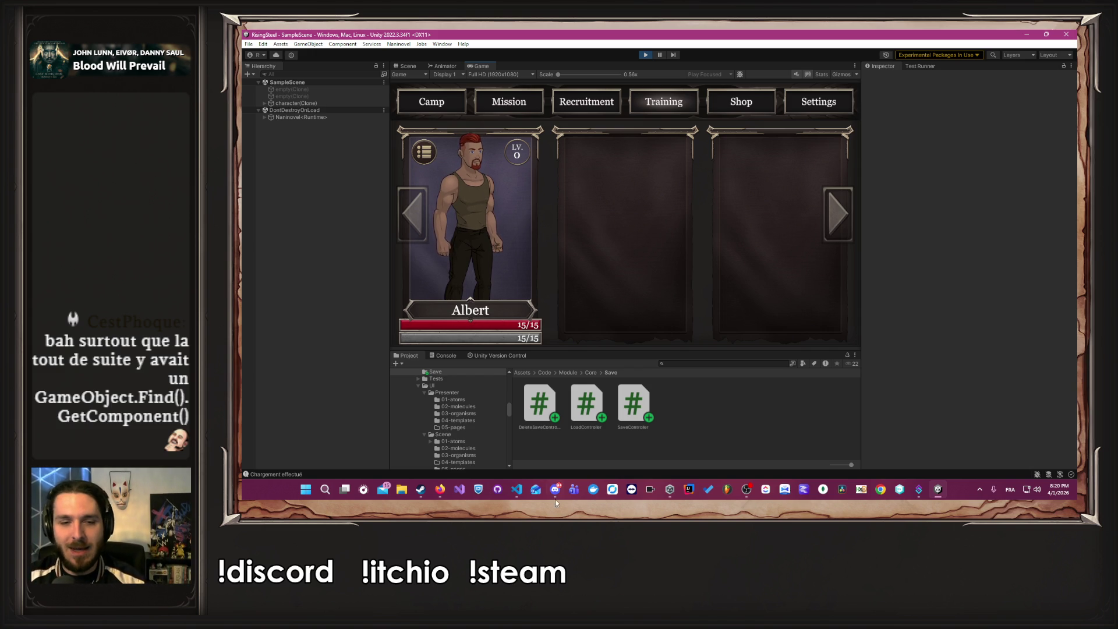
{"action": "left_click", "coordinate": [516, 490]}
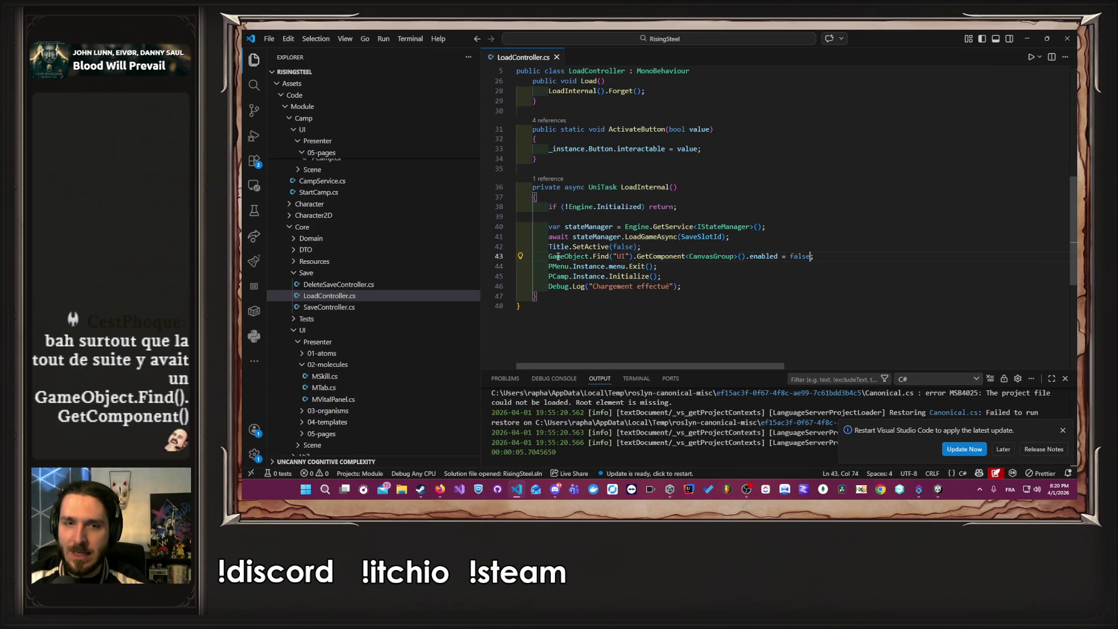
{"action": "left_click_drag", "start_coordinate": [558, 256], "coordinate": [846, 260]}
{"action": "left_click", "coordinate": [845, 259]}
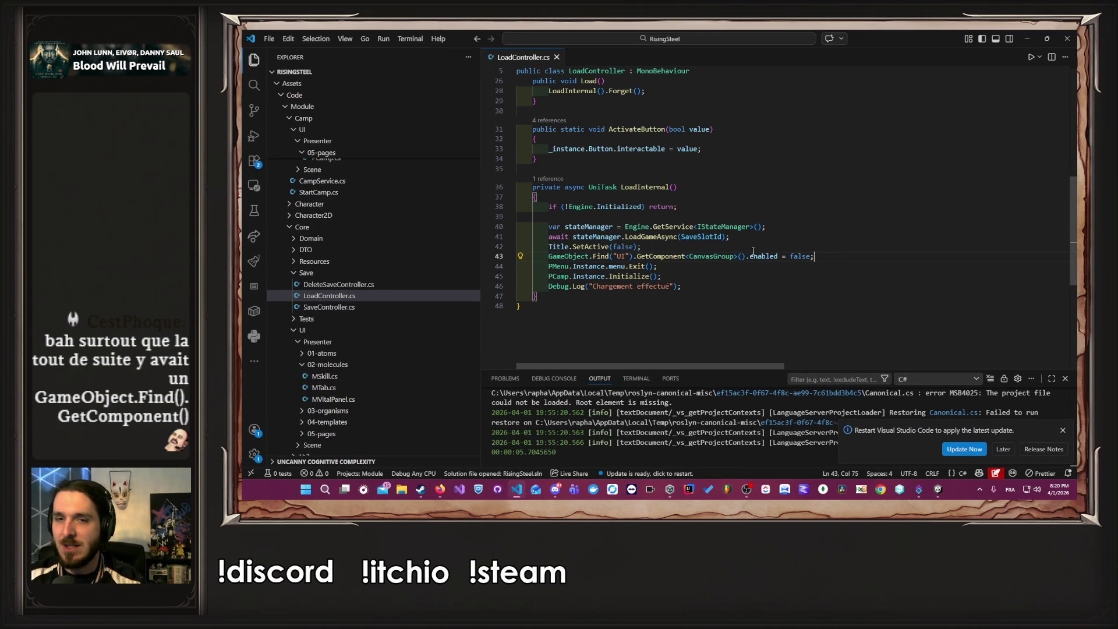
{"action": "left_click_drag", "start_coordinate": [846, 259], "coordinate": [548, 256]}
{"action": "left_click", "coordinate": [635, 257]}
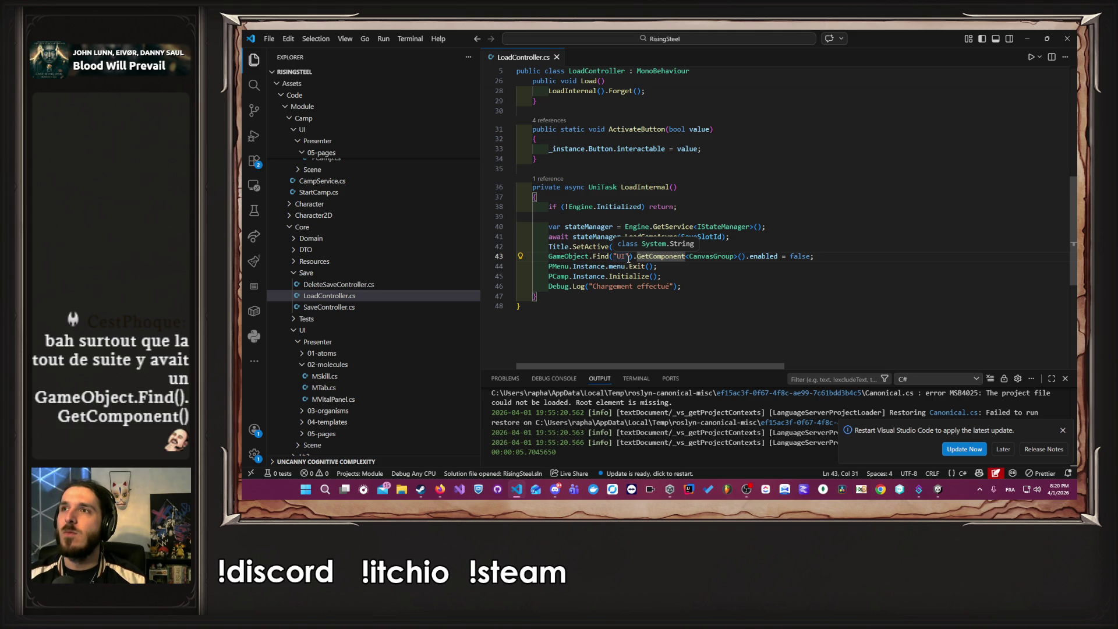
{"action": "double_click", "coordinate": [617, 257]}
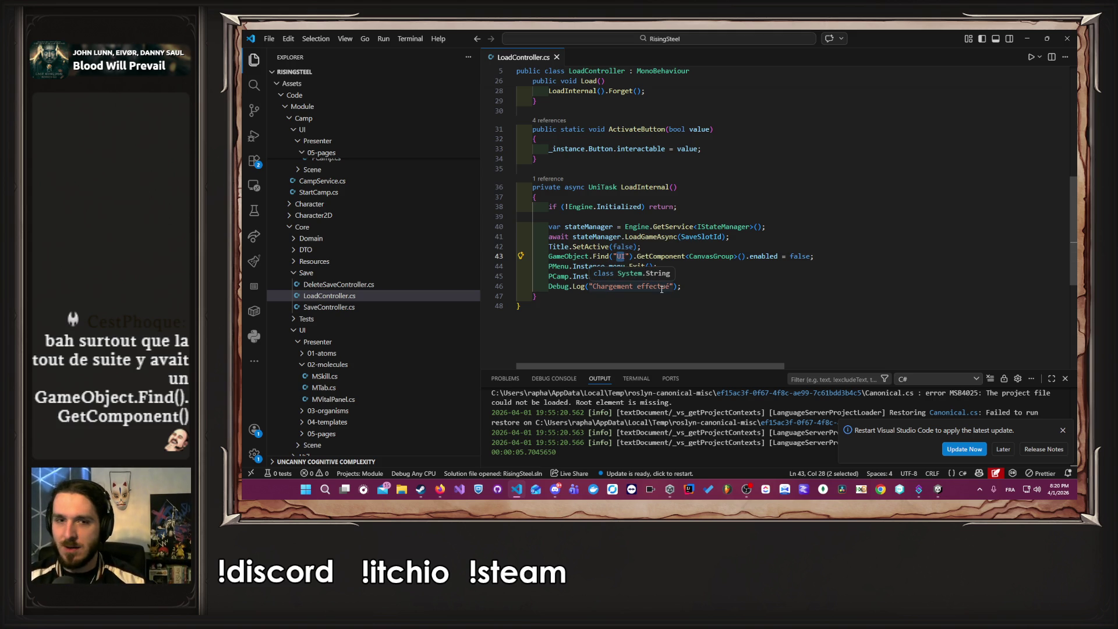
{"action": "key", "text": "Right"}
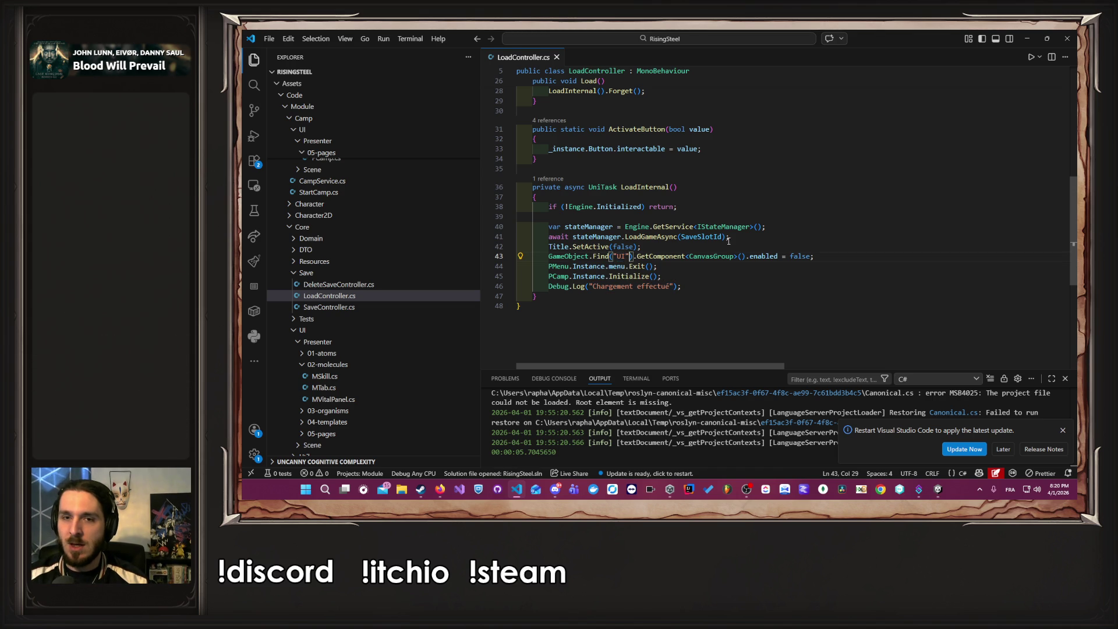
{"action": "left_click", "coordinate": [833, 257]}
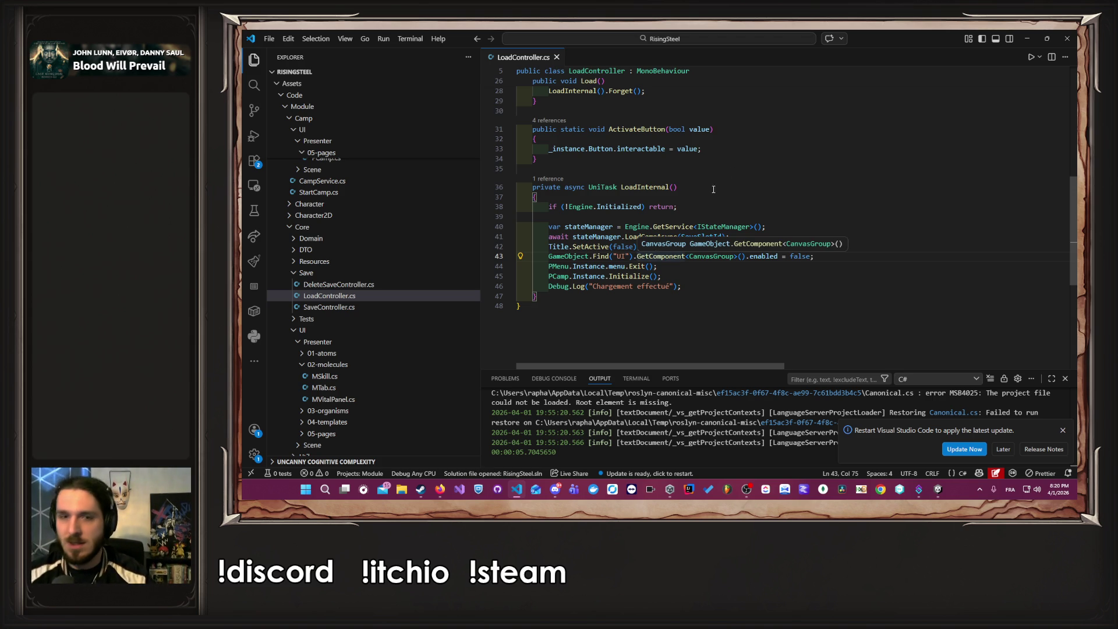
- Add the comment '// Cracra mais fonctionne => A améliorer si prob de perfs !' above the CanvasGroup line, save, dismiss the update notice
{"action": "key", "text": "Up"}
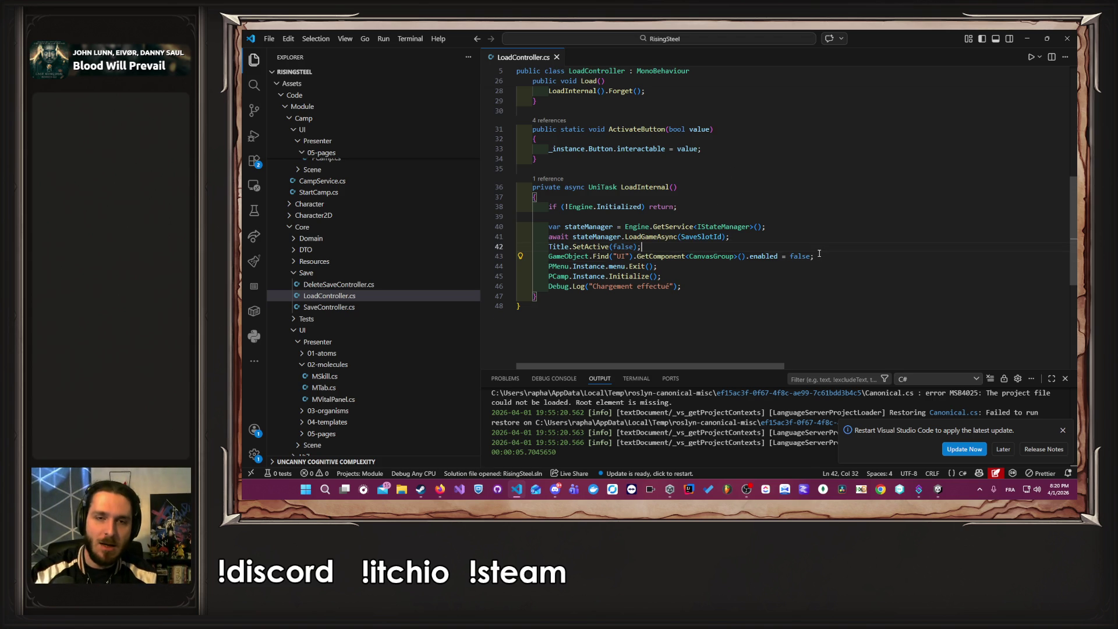
{"action": "key", "text": "Return"}
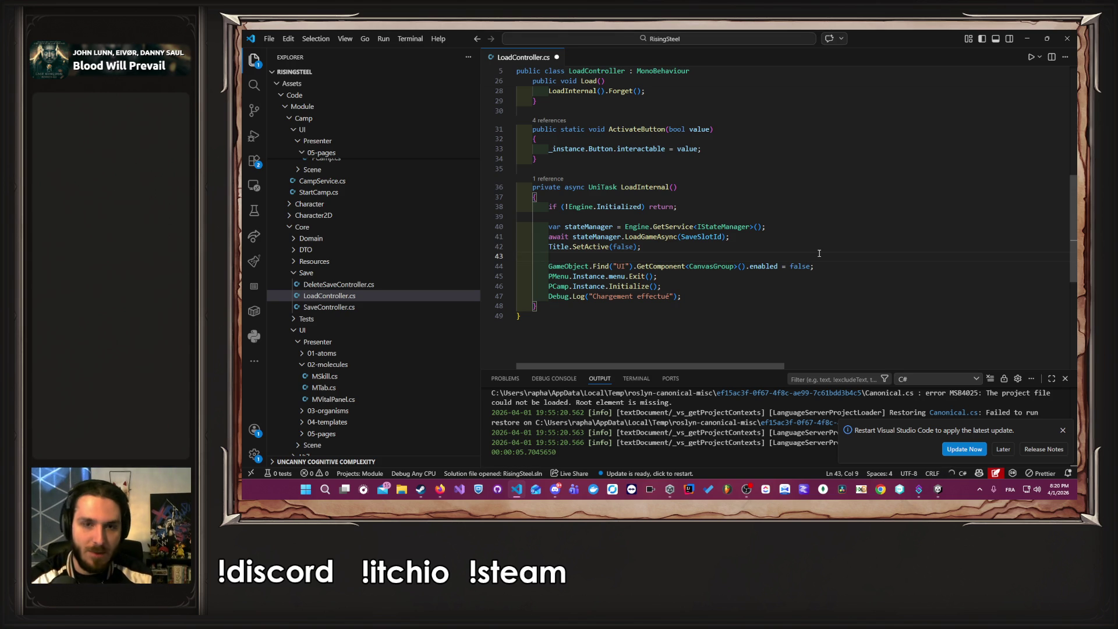
{"action": "type", "text": "// Cracra "}
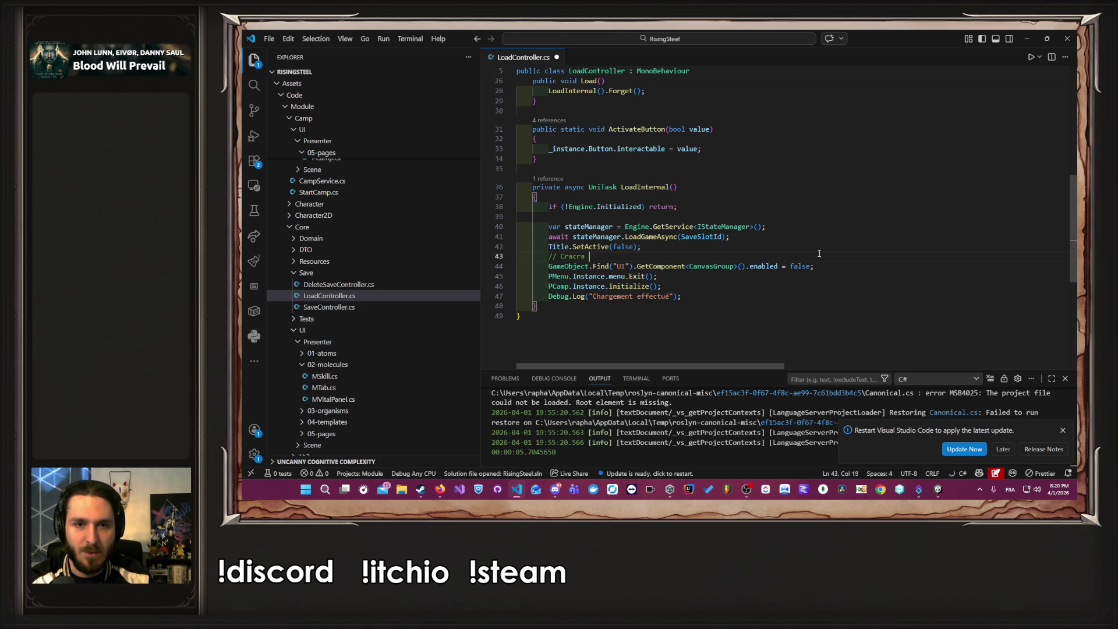
{"action": "type", "text": "mais fonctionne"}
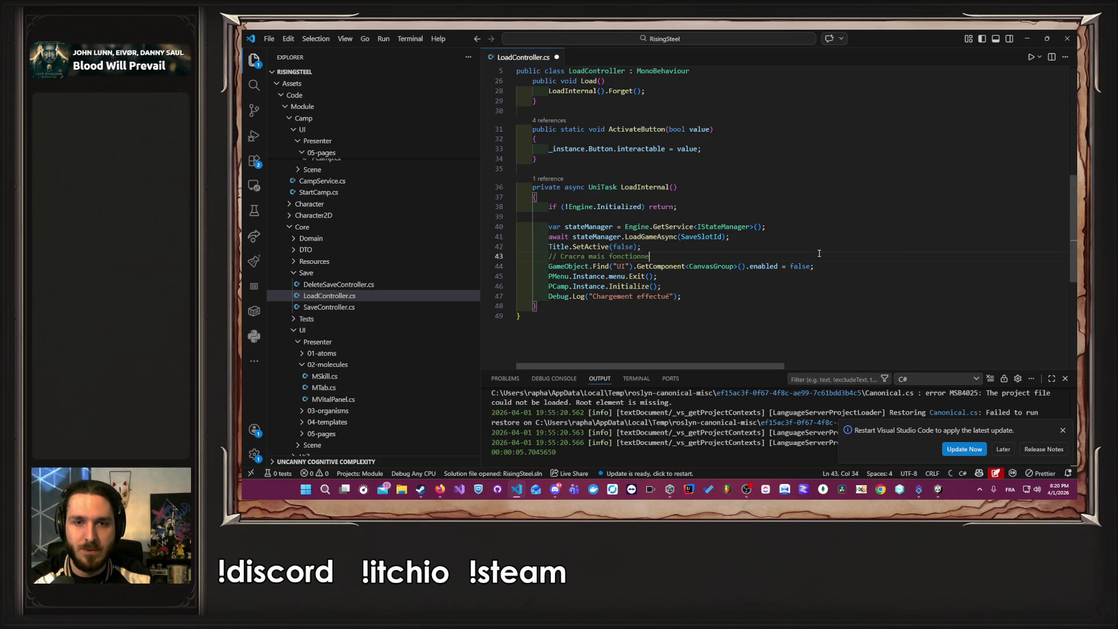
{"action": "type", "text": " ="}
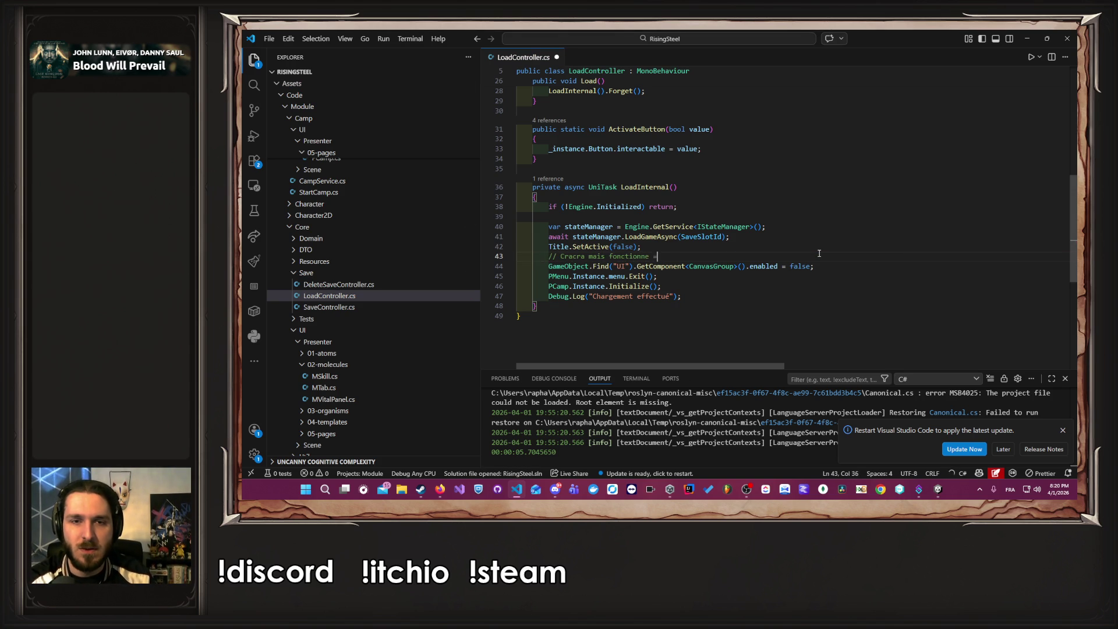
{"action": "type", "text": "> A améliorer si "}
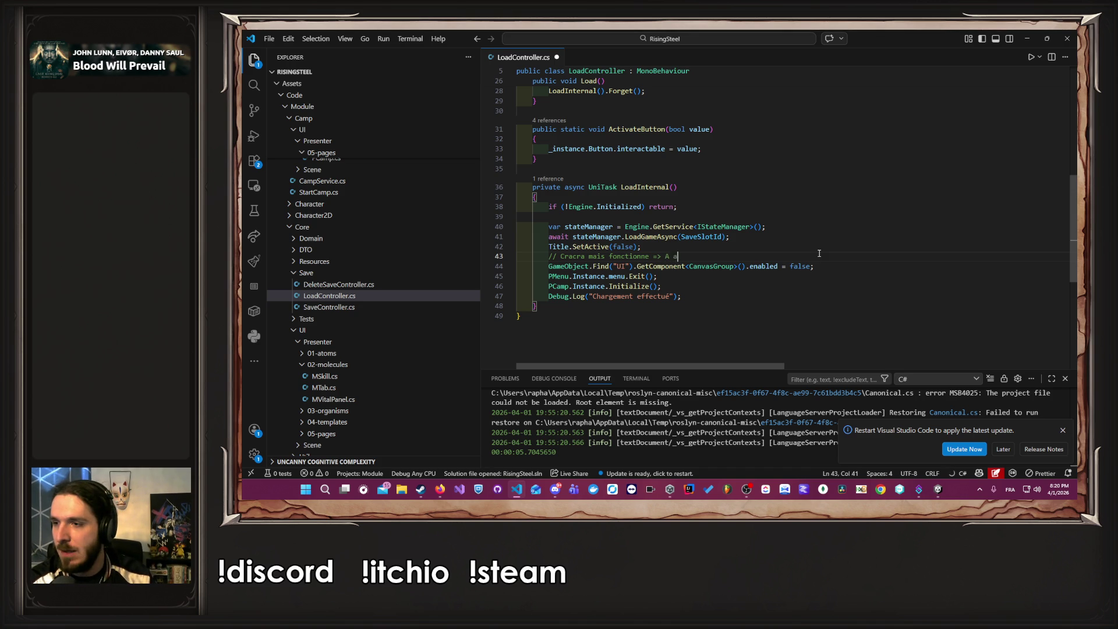
{"action": "type", "text": "prob de per"}
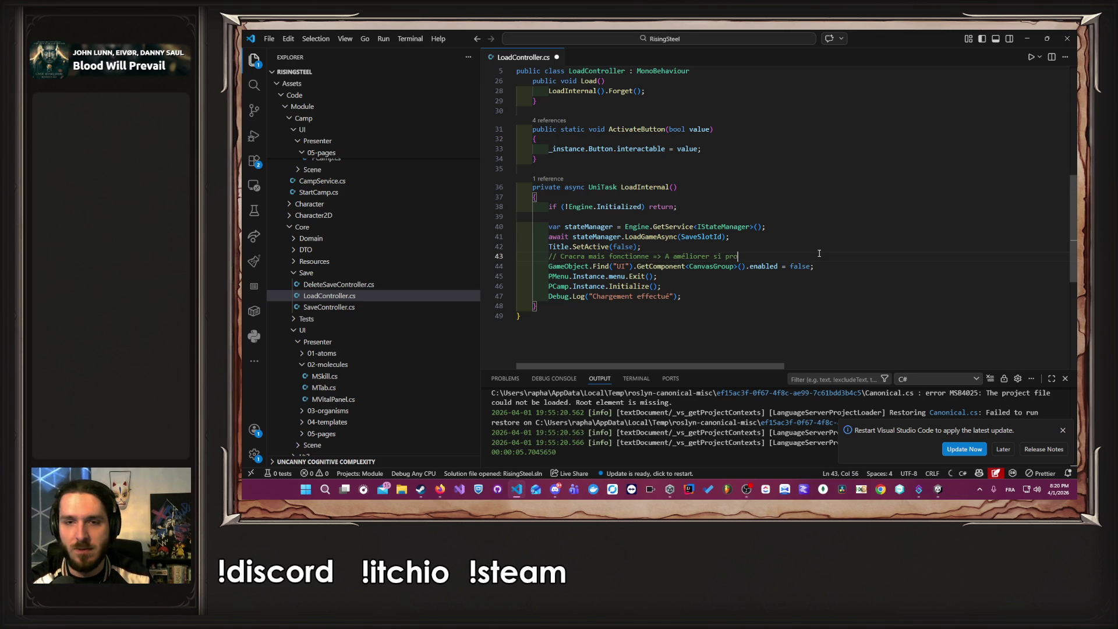
{"action": "type", "text": "fs !"}
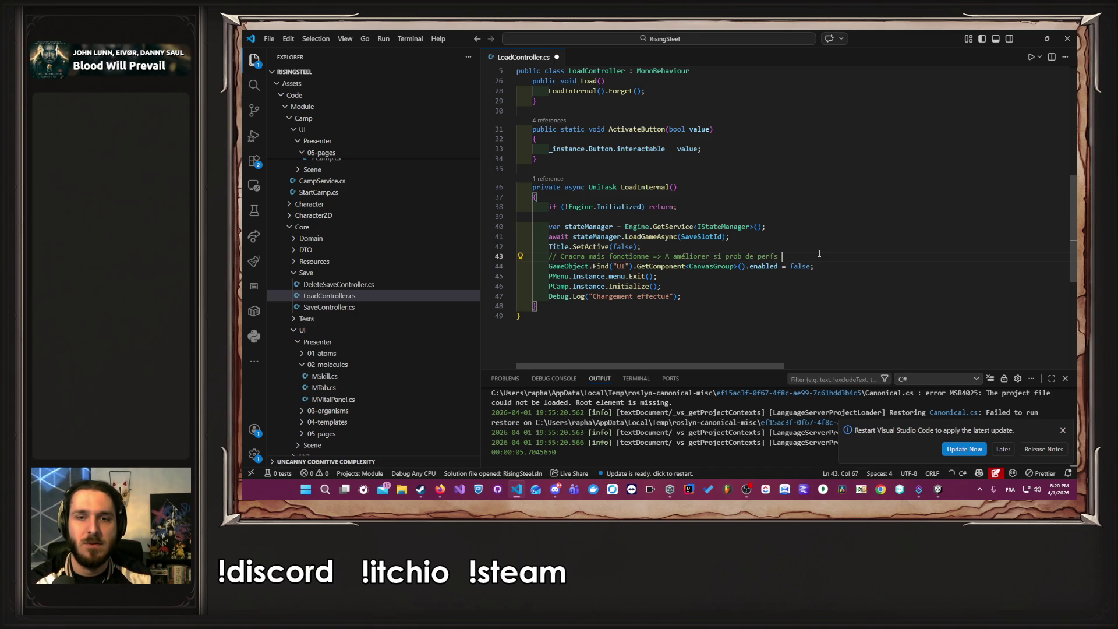
{"action": "key", "text": "ctrl+s"}
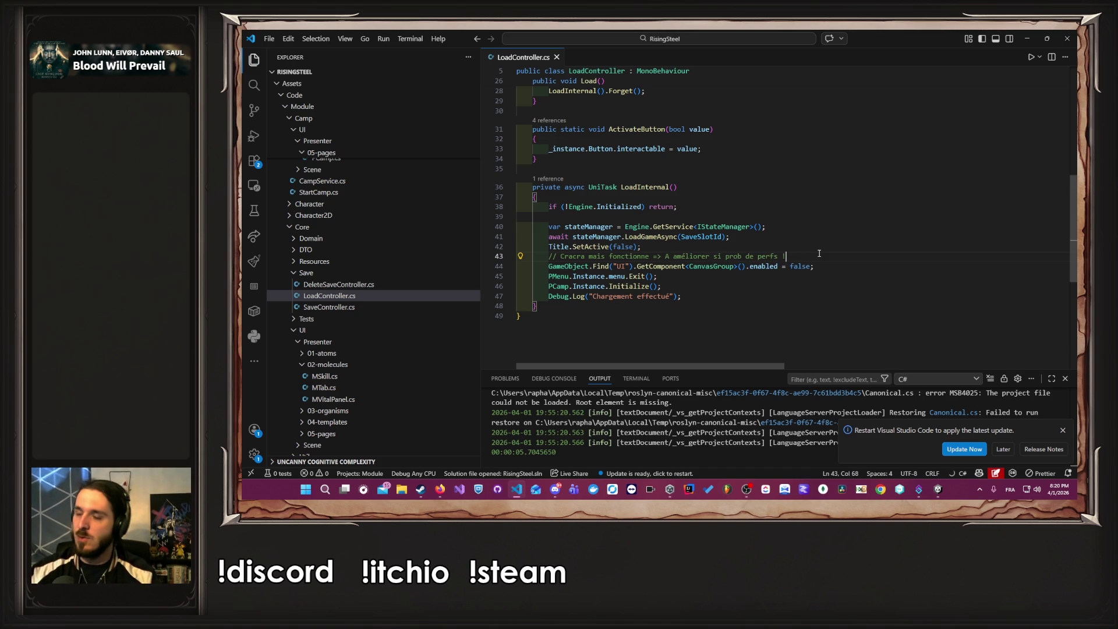
{"action": "left_click", "coordinate": [1062, 430]}
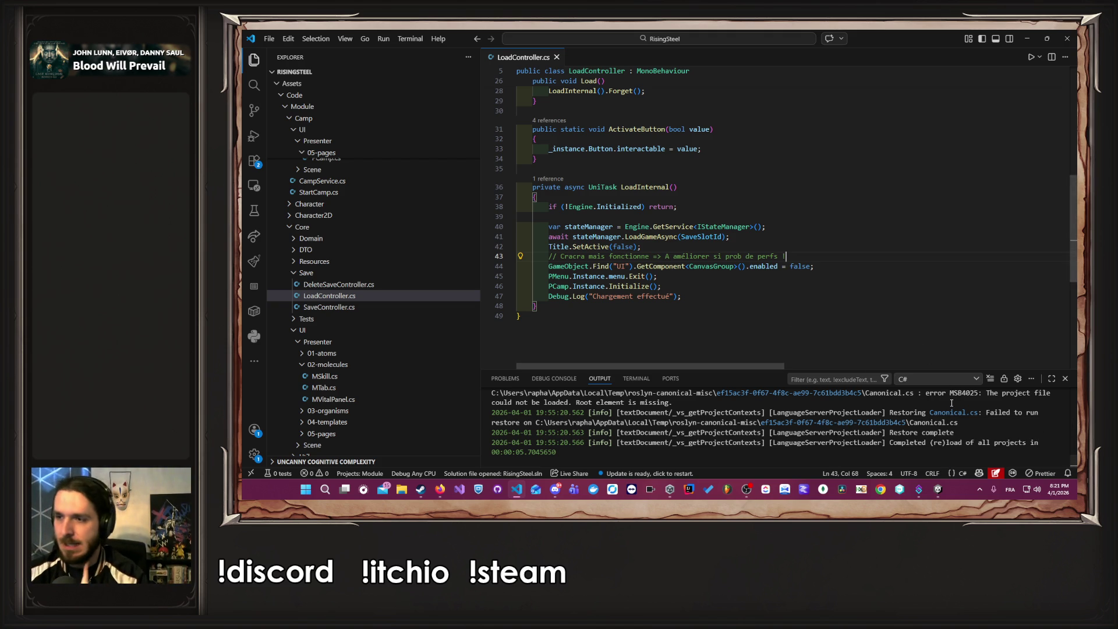
- Restart play mode, continue the save to the camp, check the Console log, and return to the Save scripts
{"action": "left_click", "coordinate": [938, 489]}
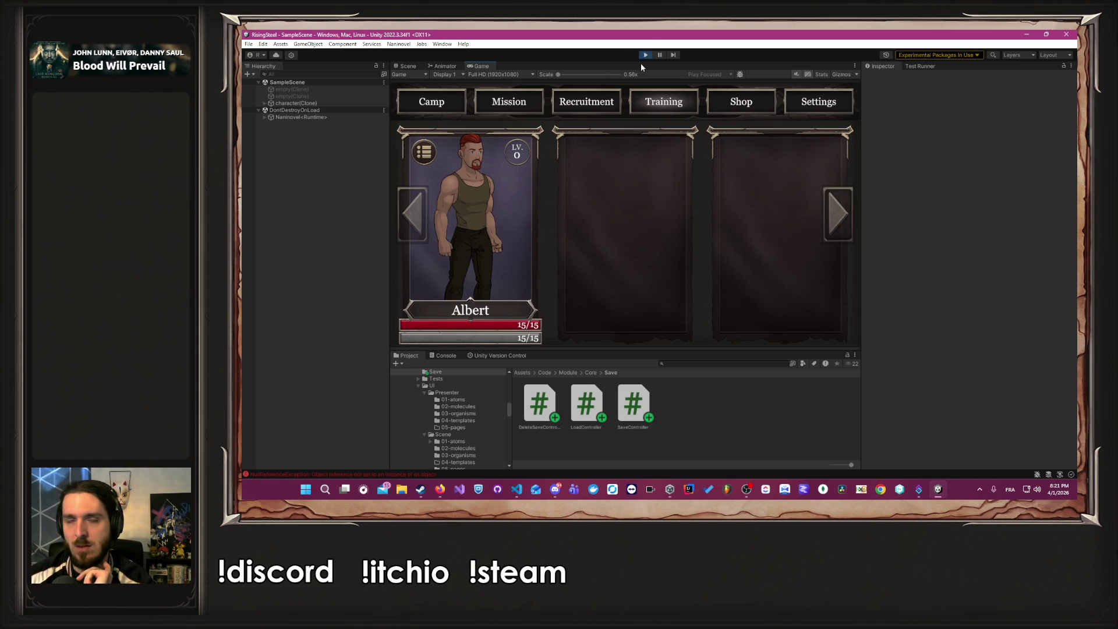
{"action": "left_click", "coordinate": [645, 56]}
{"action": "left_click", "coordinate": [645, 56]}
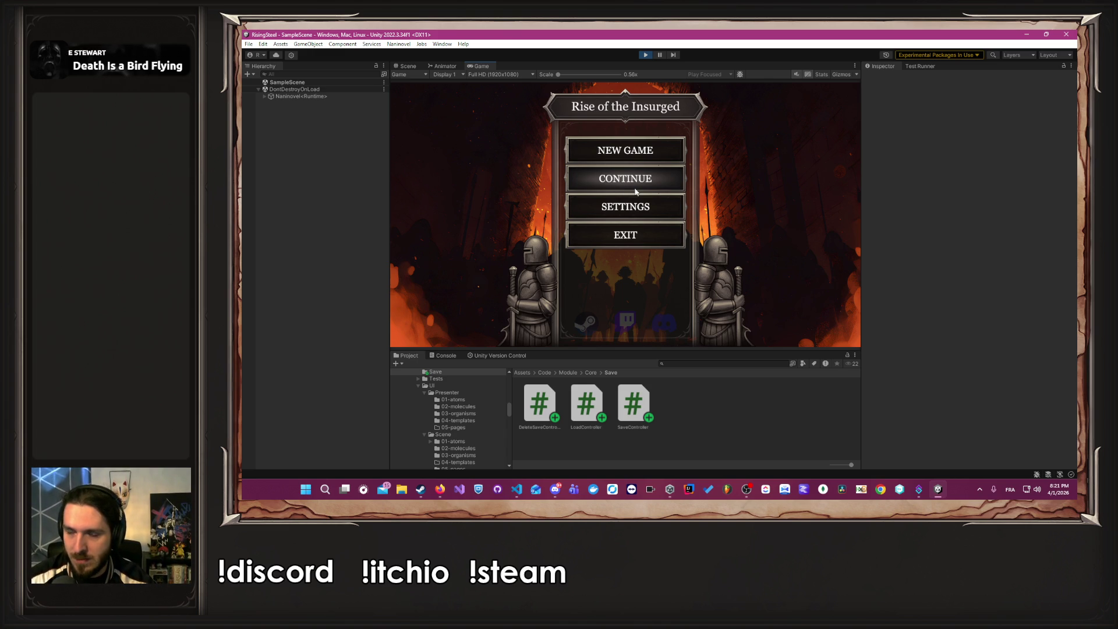
{"action": "left_click", "coordinate": [631, 189]}
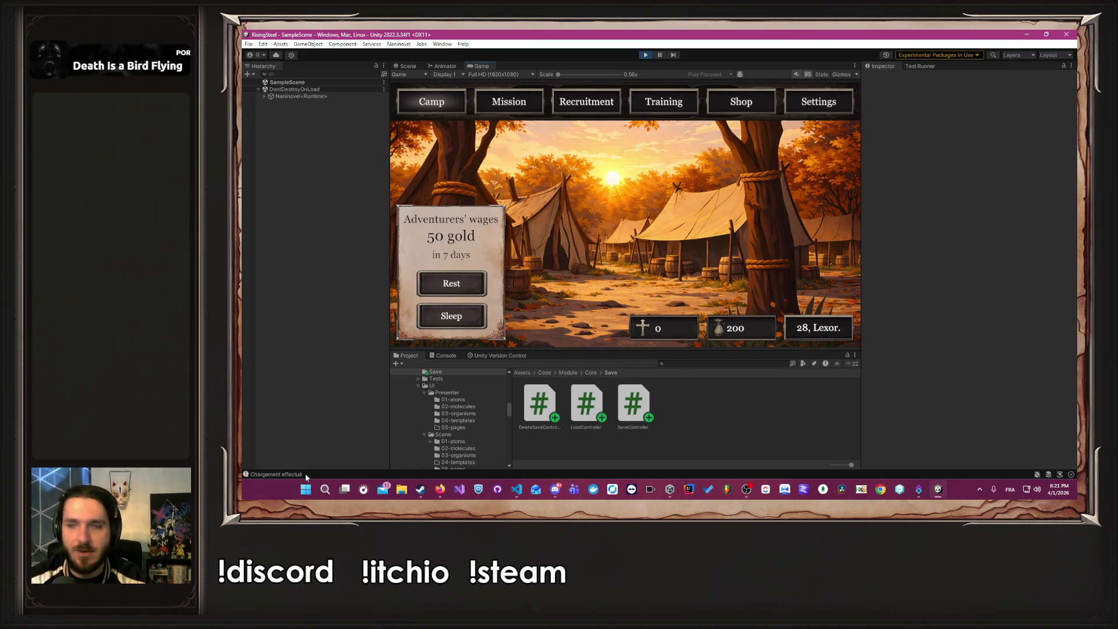
{"action": "left_click", "coordinate": [305, 475]}
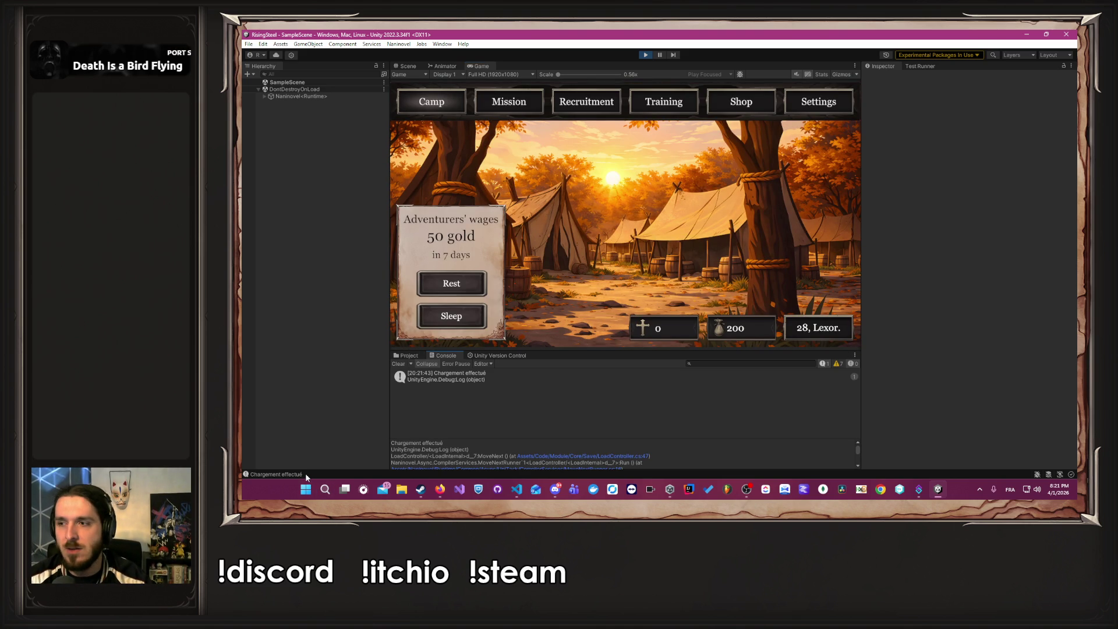
{"action": "left_click", "coordinate": [396, 364]}
{"action": "left_click", "coordinate": [406, 355]}
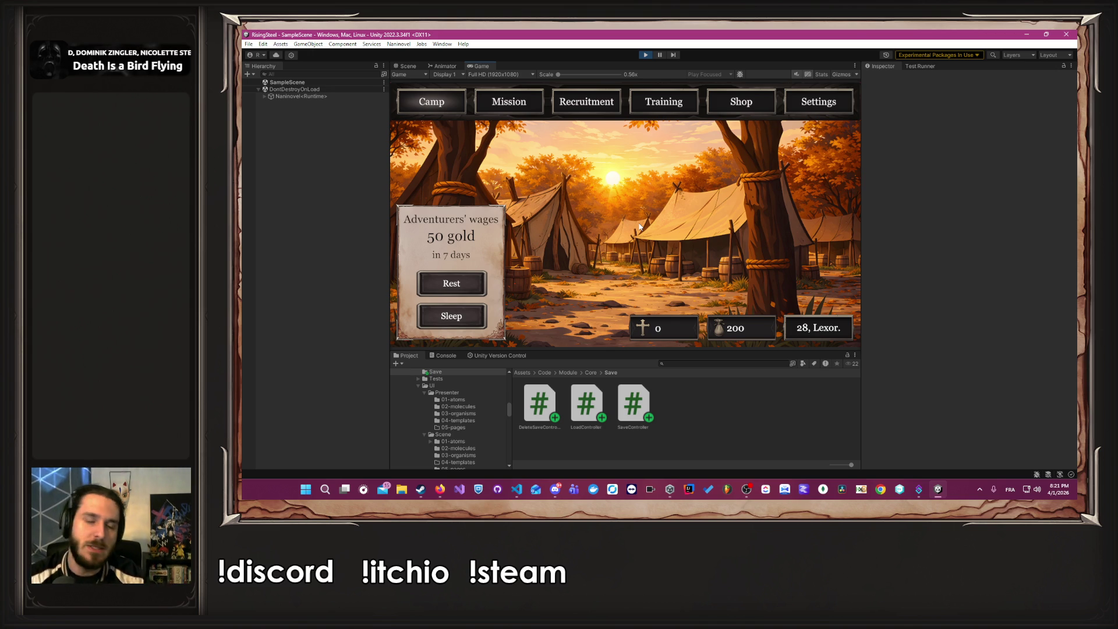
- Raise Albert's Strength from 5 to 6 in Training and confirm
{"action": "left_click", "coordinate": [667, 110]}
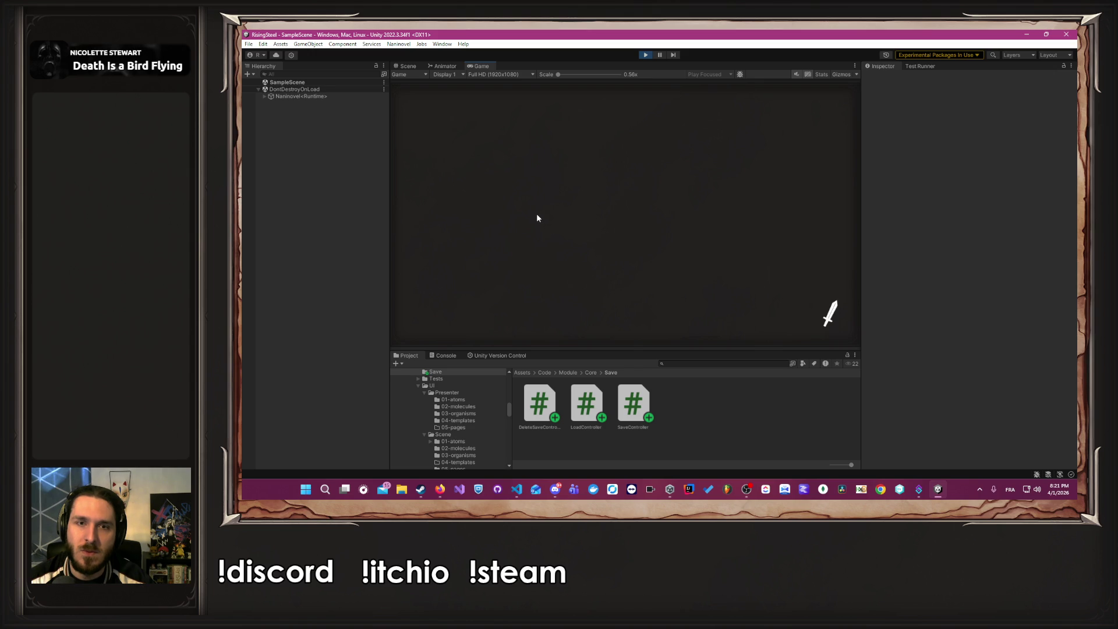
{"action": "left_click", "coordinate": [505, 211]}
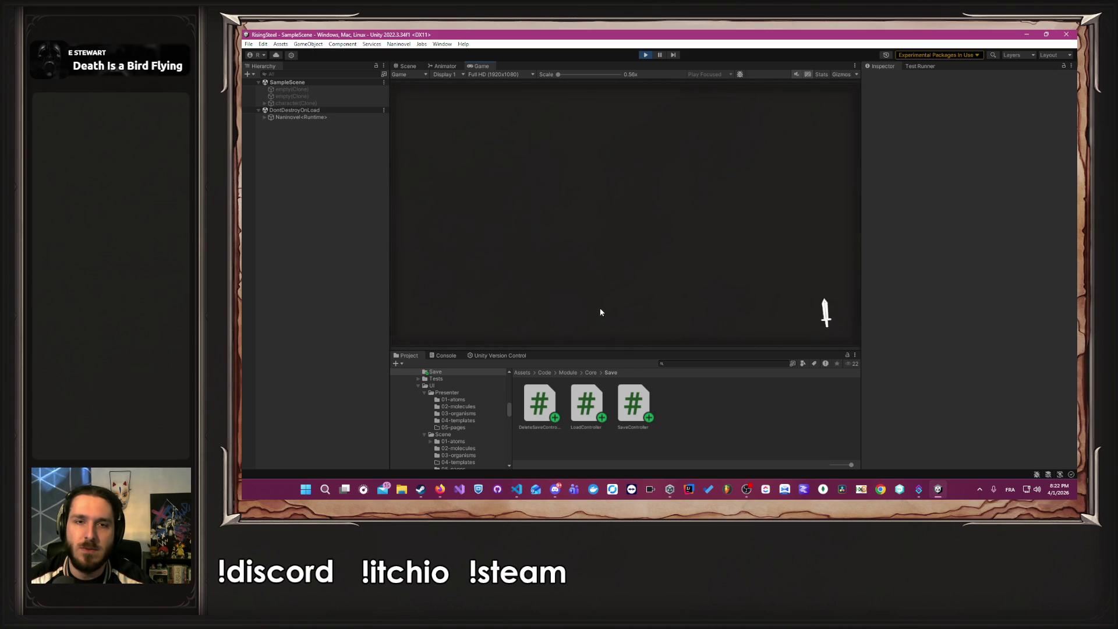
{"action": "left_click", "coordinate": [667, 199]}
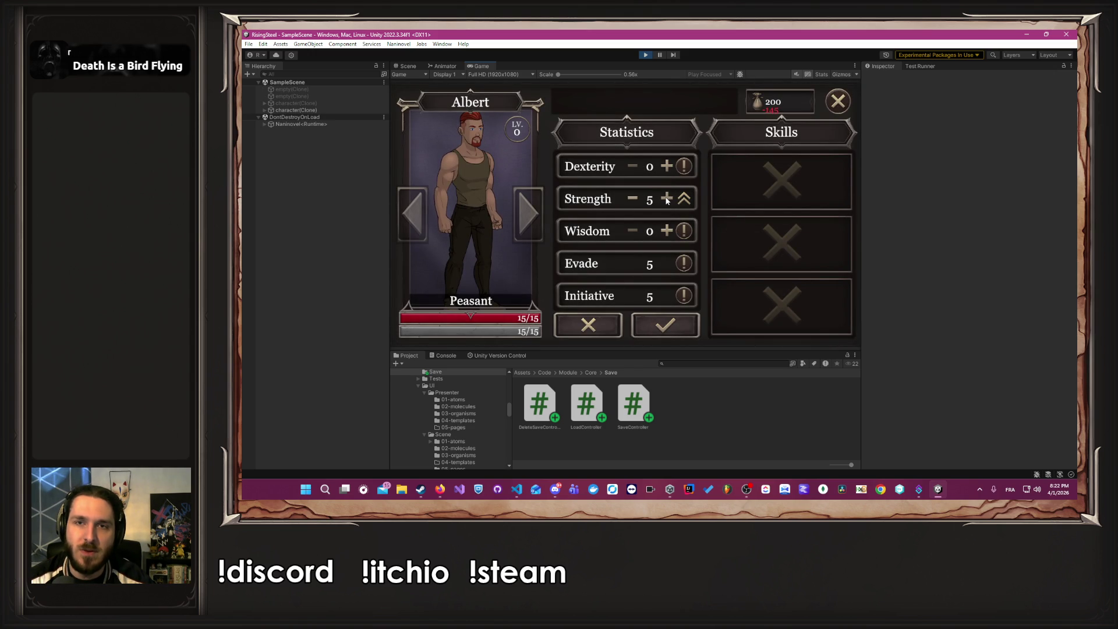
{"action": "left_click", "coordinate": [667, 198]}
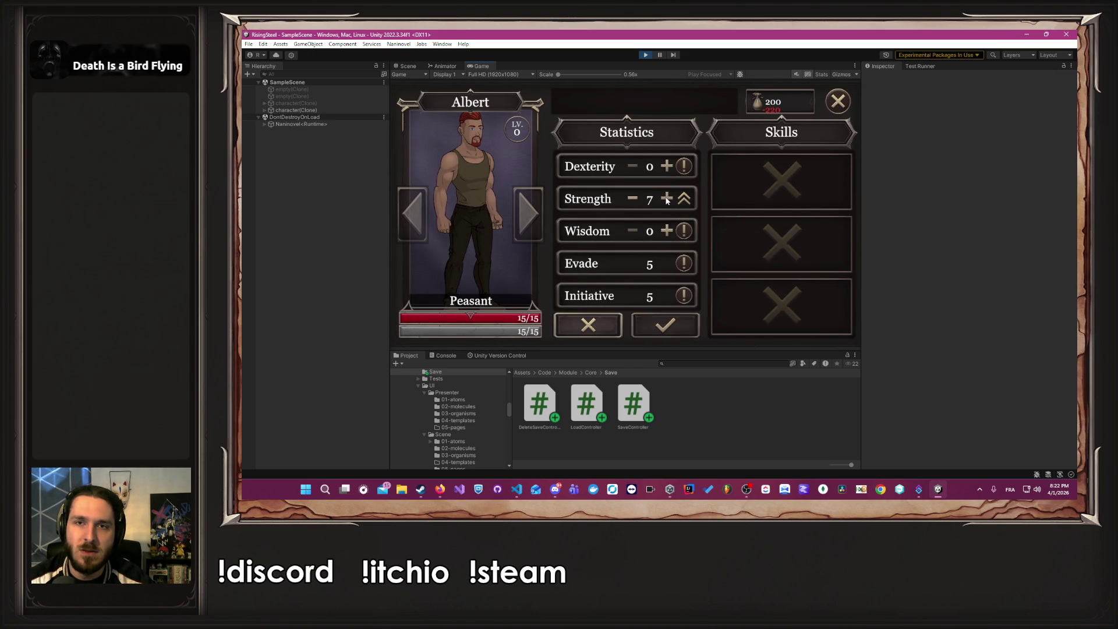
{"action": "left_click", "coordinate": [666, 325]}
{"action": "left_click", "coordinate": [839, 104]}
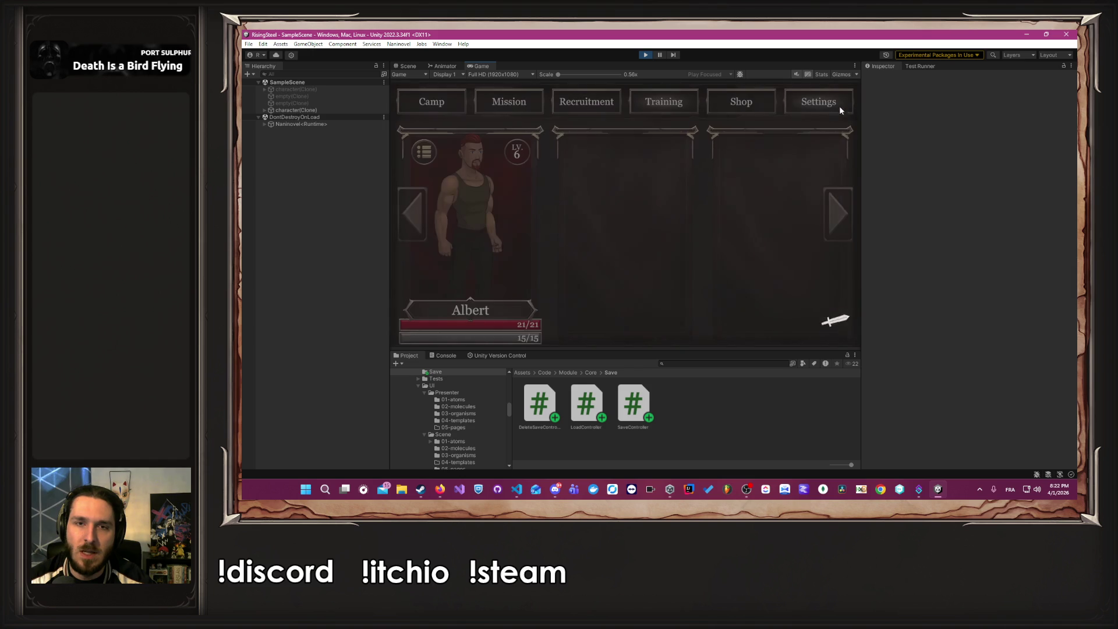
- Run the Arena mission, attack Fendrel until victory, and return to camp
{"action": "left_click", "coordinate": [530, 104]}
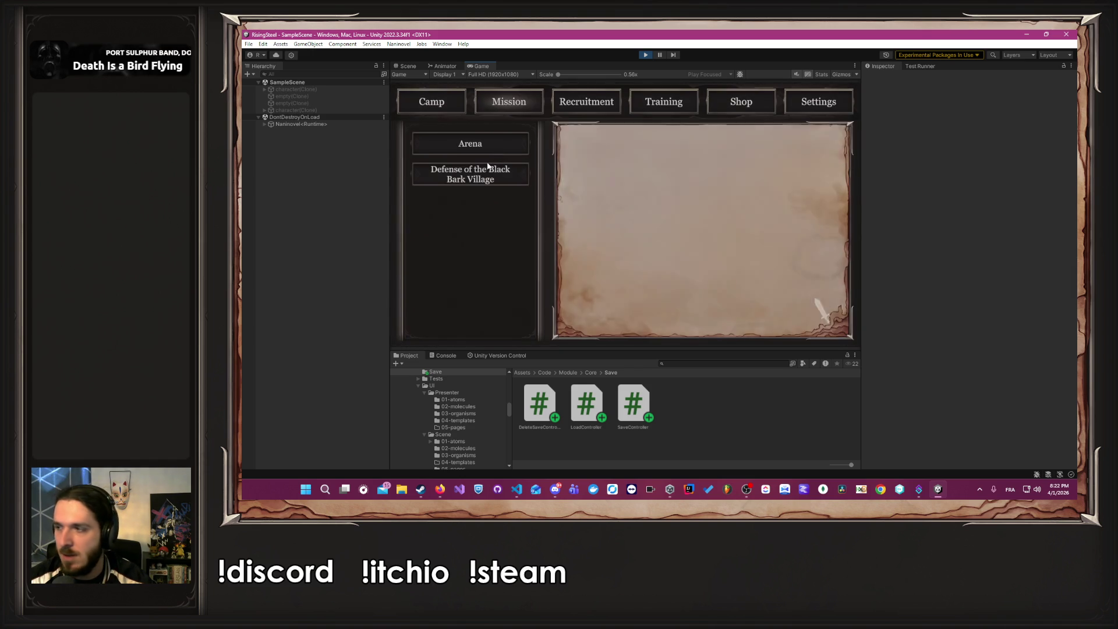
{"action": "left_click", "coordinate": [470, 143]}
{"action": "left_click", "coordinate": [696, 318]}
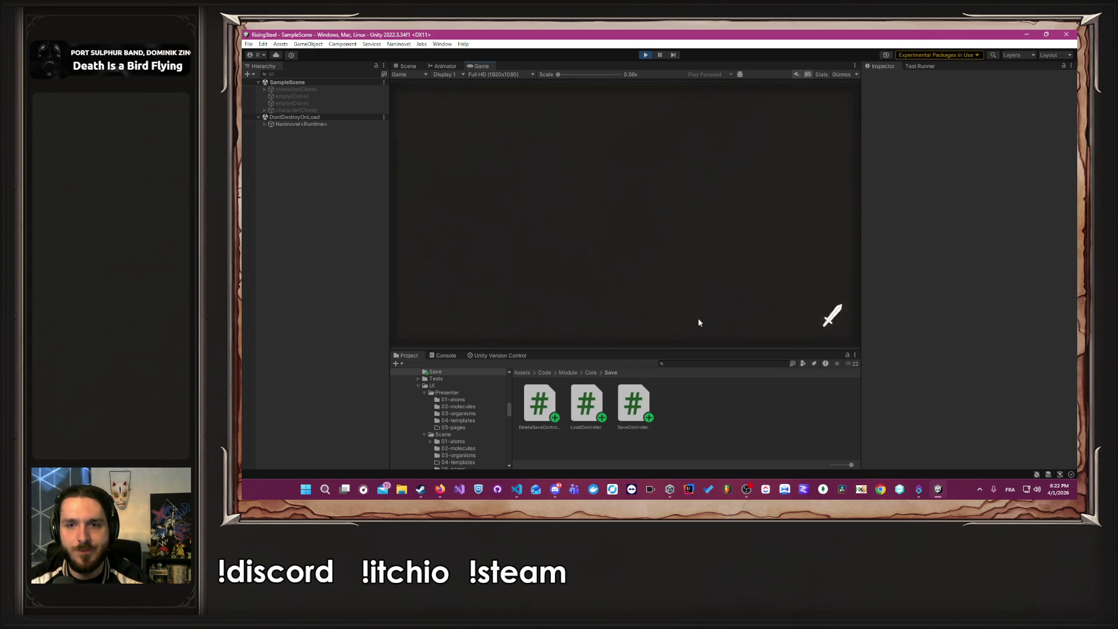
{"action": "left_click", "coordinate": [505, 262]}
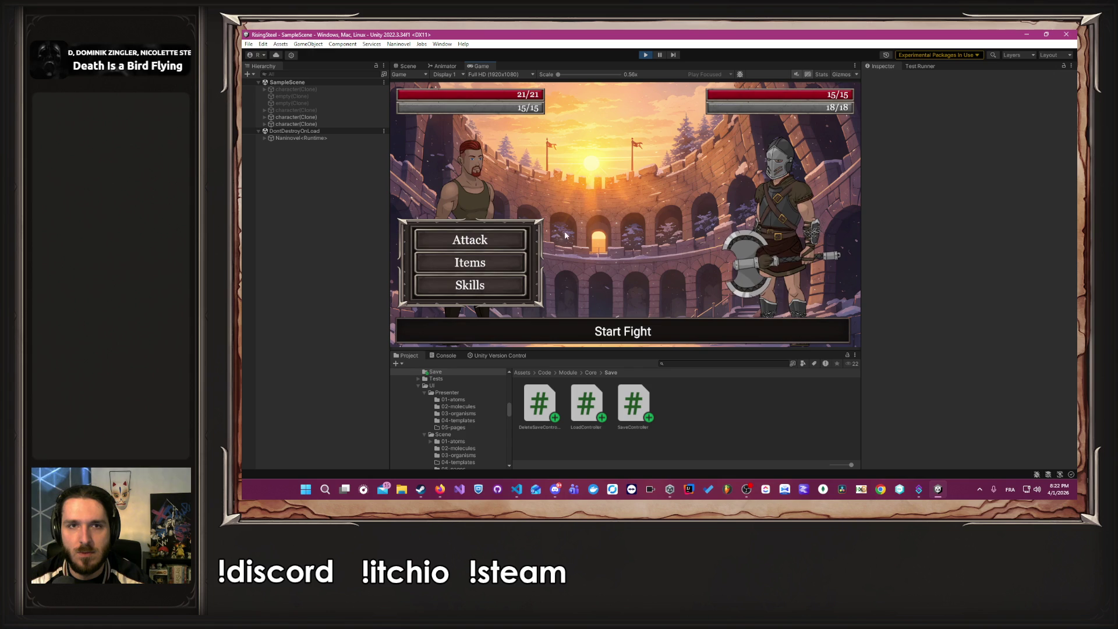
{"action": "left_click", "coordinate": [499, 240]}
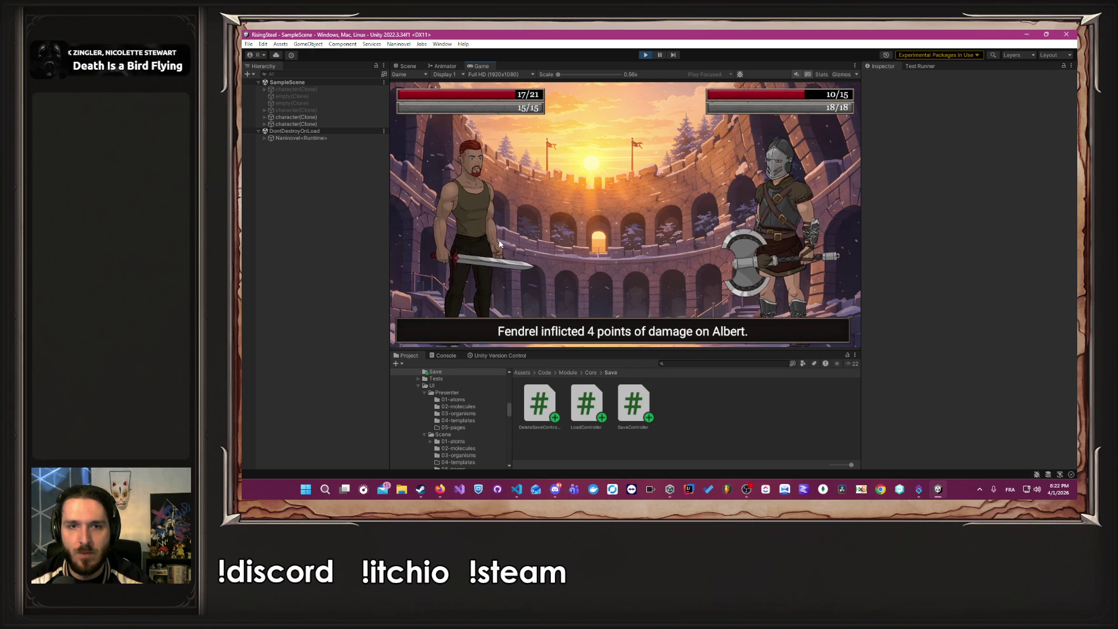
{"action": "left_click", "coordinate": [499, 240]}
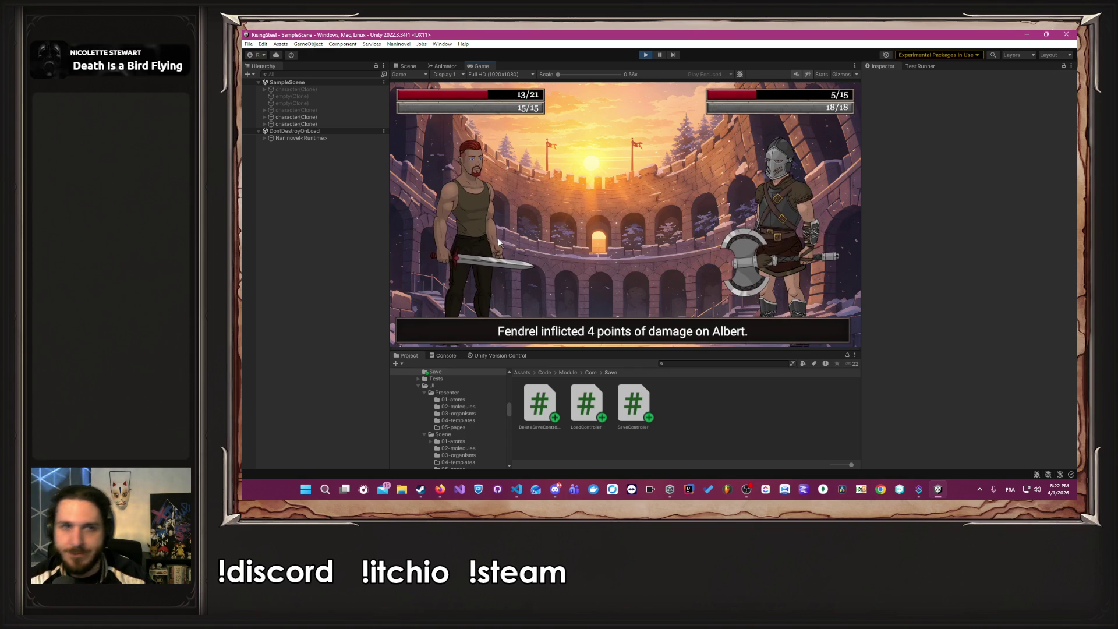
{"action": "left_click", "coordinate": [498, 240]}
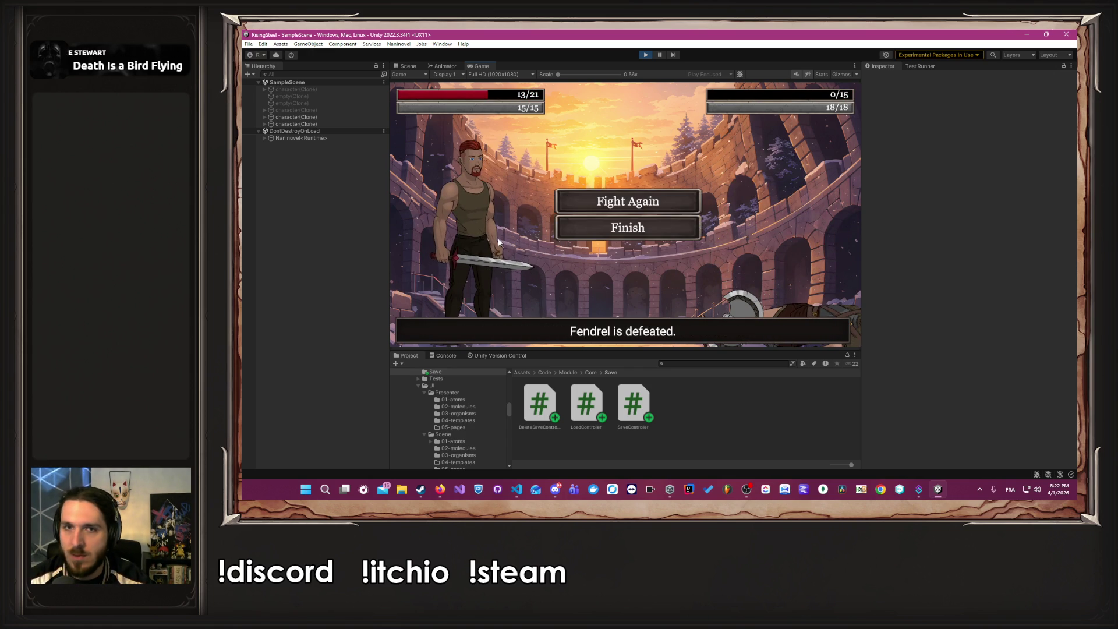
{"action": "left_click", "coordinate": [652, 222]}
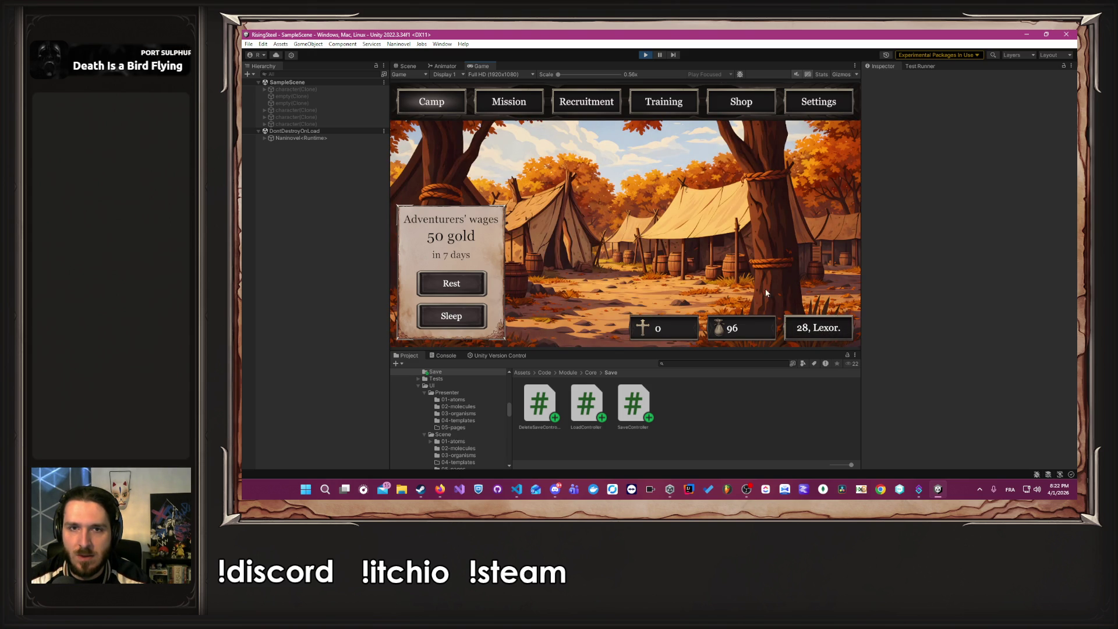
- Sleep to advance to the next day and check the date in the calendar
{"action": "left_click", "coordinate": [458, 320]}
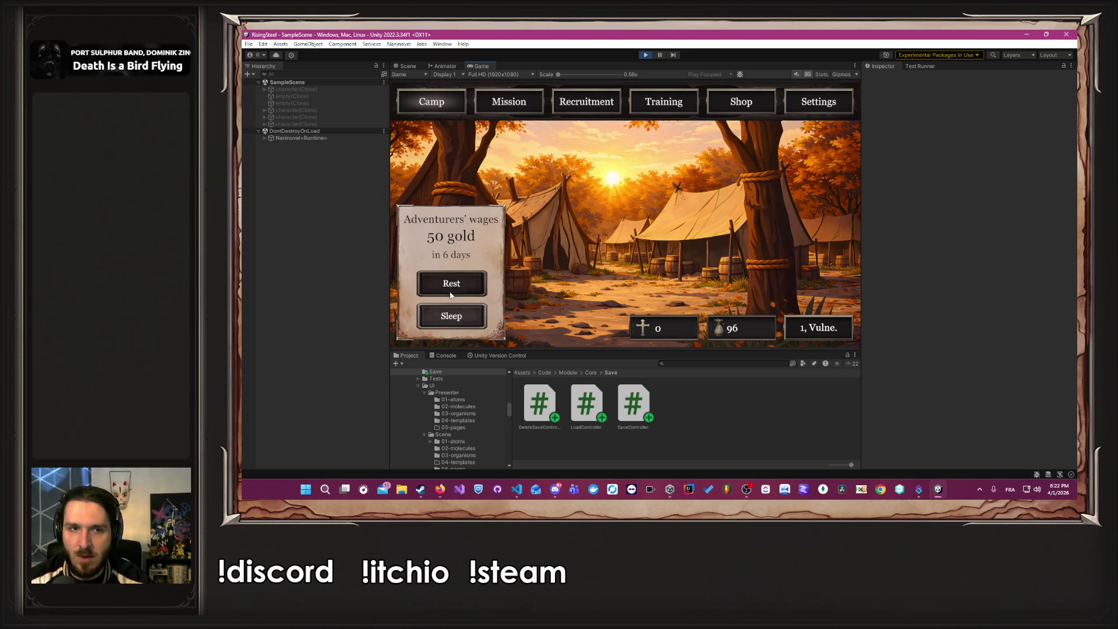
{"action": "left_click", "coordinate": [452, 294]}
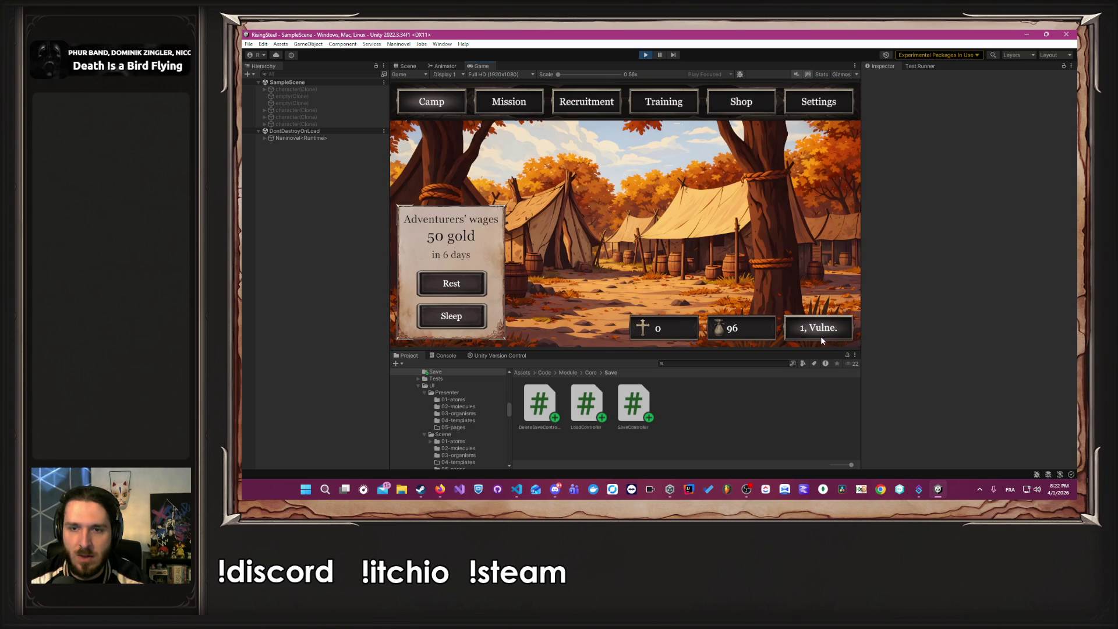
{"action": "left_click", "coordinate": [820, 336]}
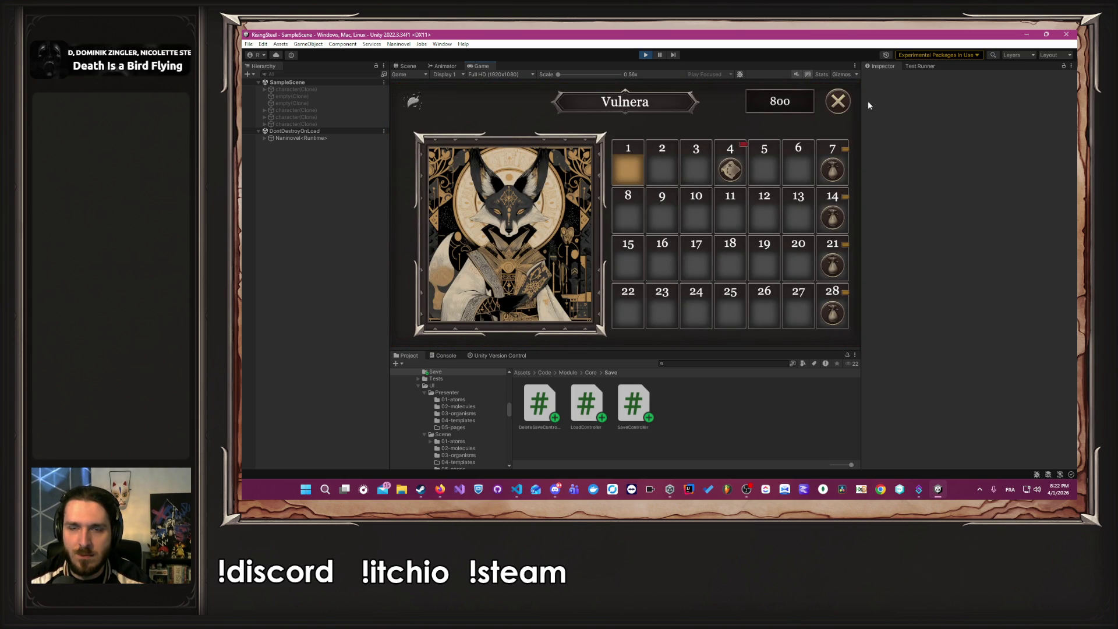
{"action": "left_click", "coordinate": [838, 101]}
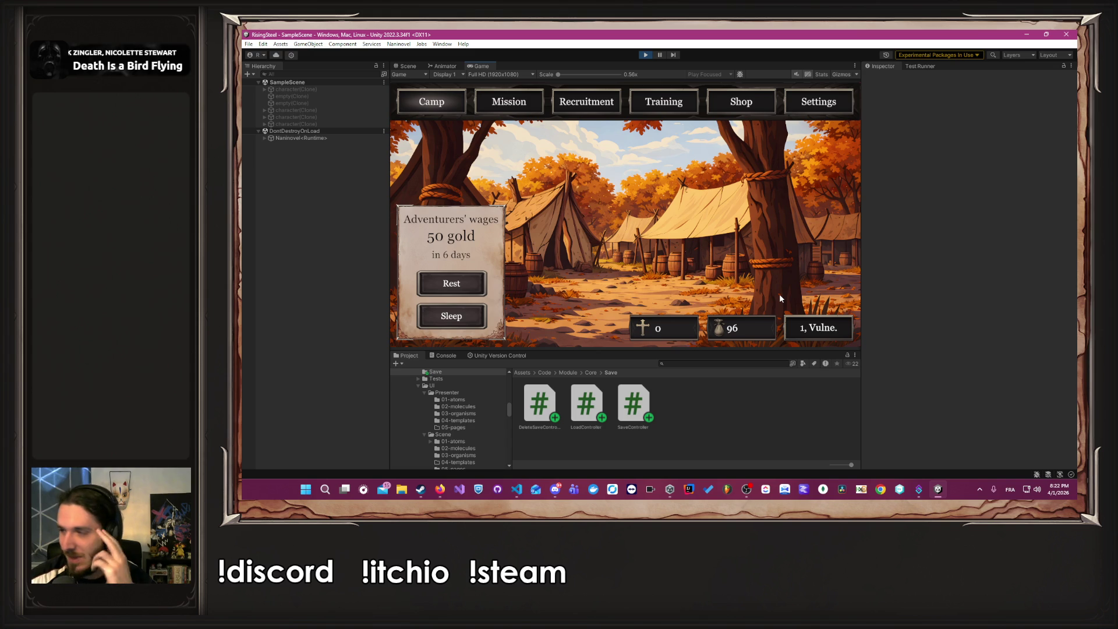
{"action": "key", "text": "alt+Tab"}
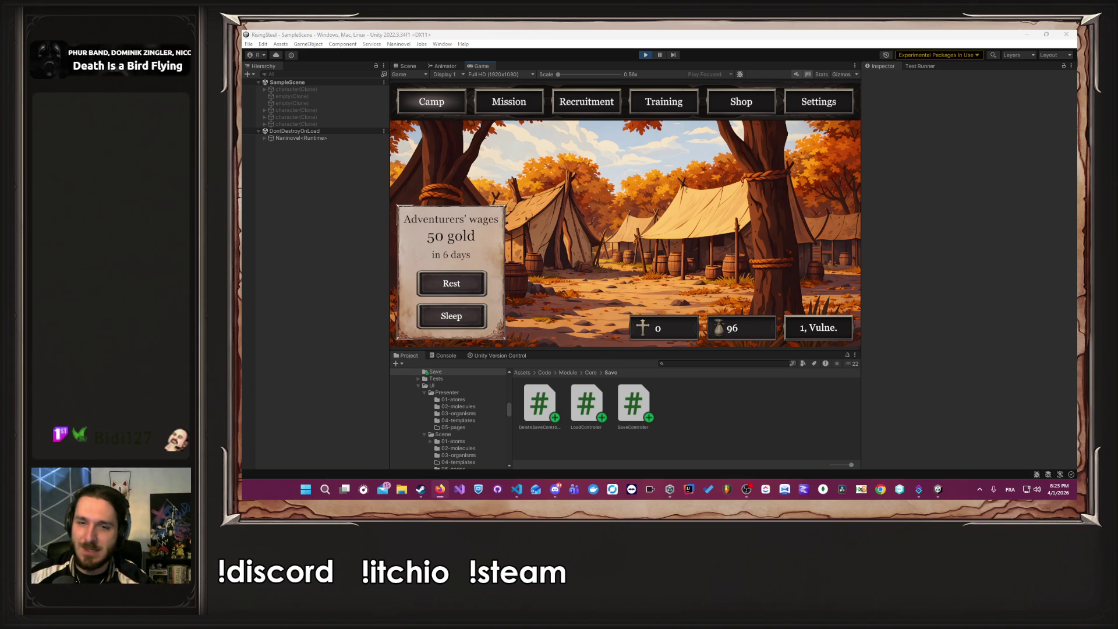
- Save from the in-game Settings menu, quit to the title screen, and stop play mode
{"action": "left_click", "coordinate": [814, 104]}
{"action": "left_click", "coordinate": [612, 186]}
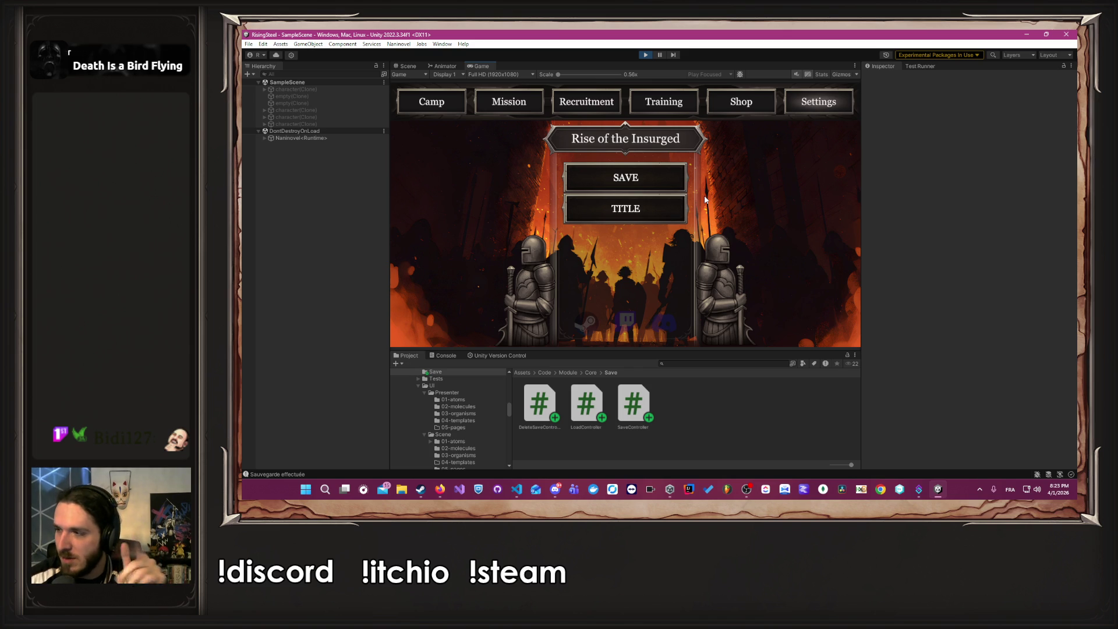
{"action": "left_click", "coordinate": [642, 203]}
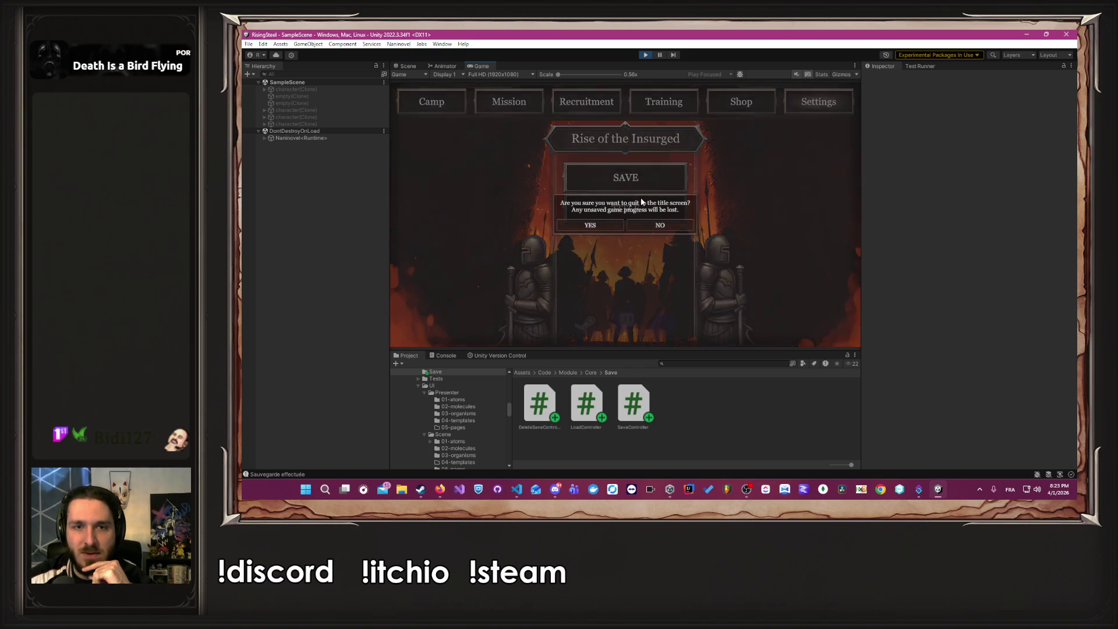
{"action": "left_click", "coordinate": [593, 225]}
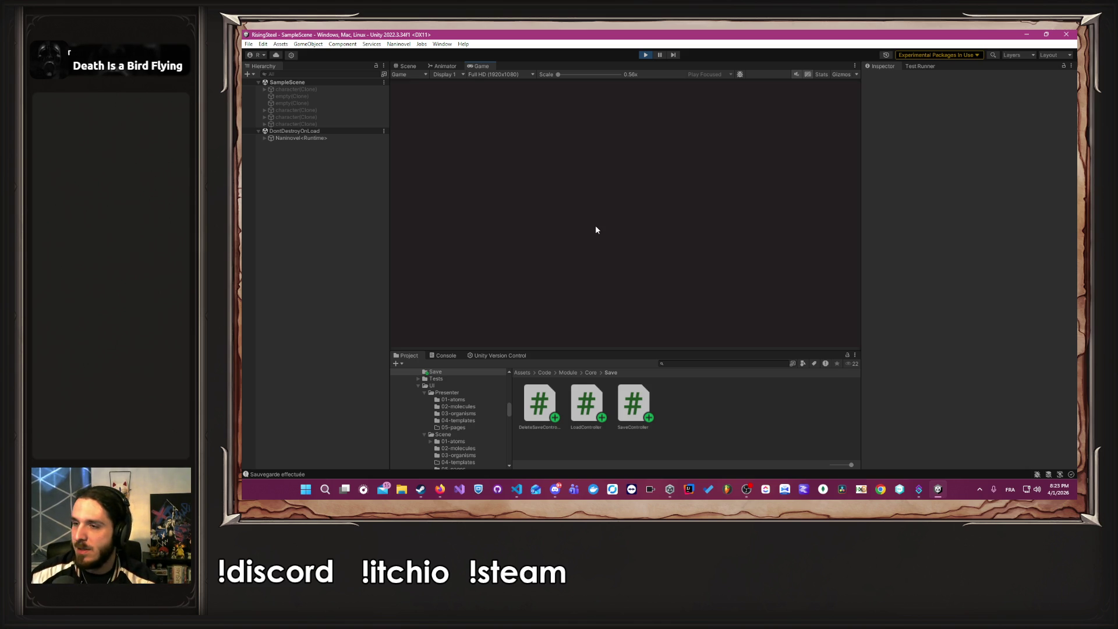
{"action": "left_click", "coordinate": [643, 55]}
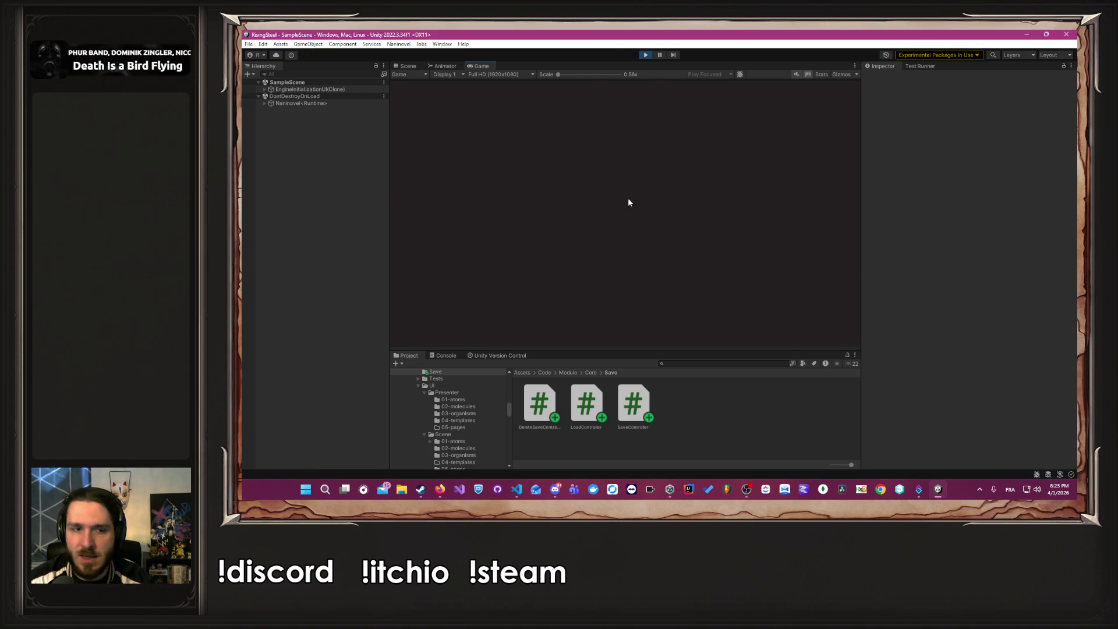
- Continue the save again, quit to the title through Settings, and stop the running game
{"action": "left_click", "coordinate": [626, 181]}
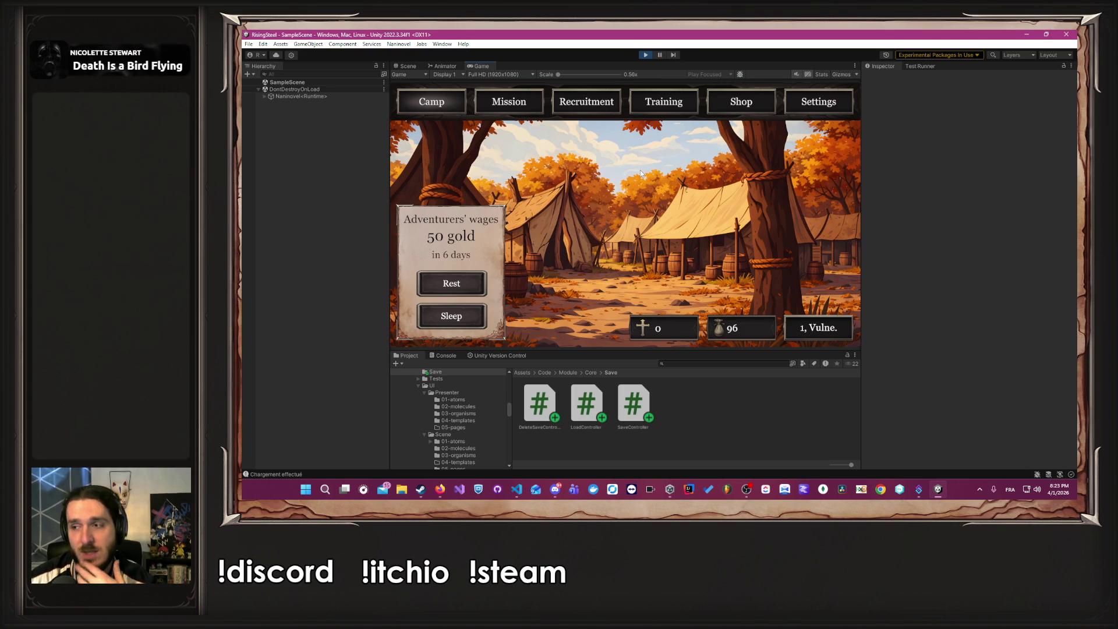
{"action": "left_click", "coordinate": [645, 104]}
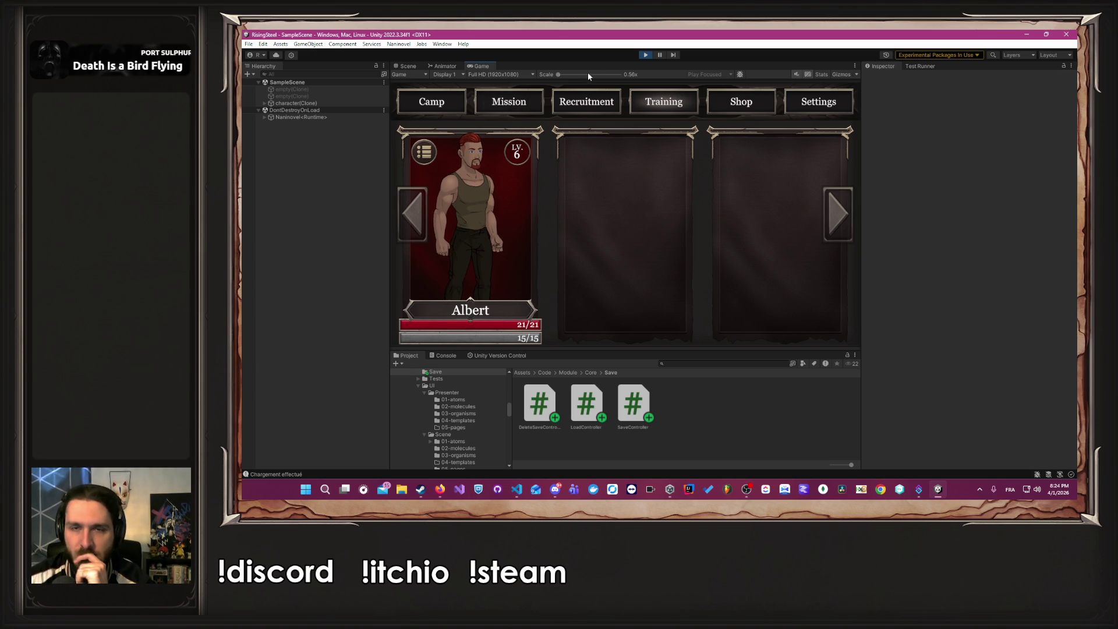
{"action": "left_click", "coordinate": [804, 109]}
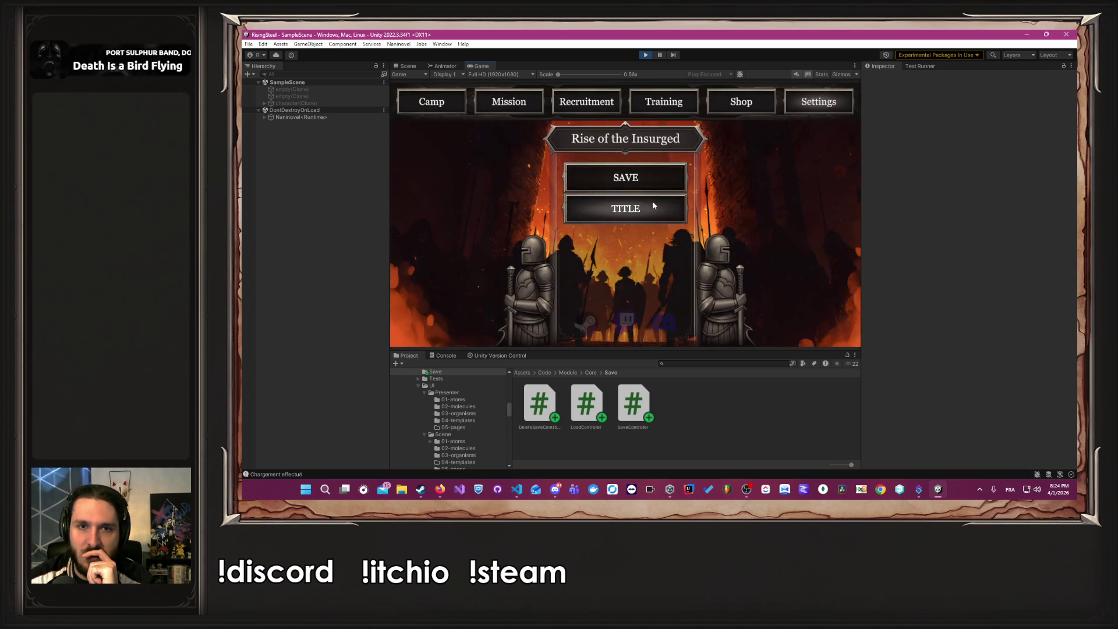
{"action": "left_click", "coordinate": [602, 209]}
{"action": "left_click", "coordinate": [598, 226]}
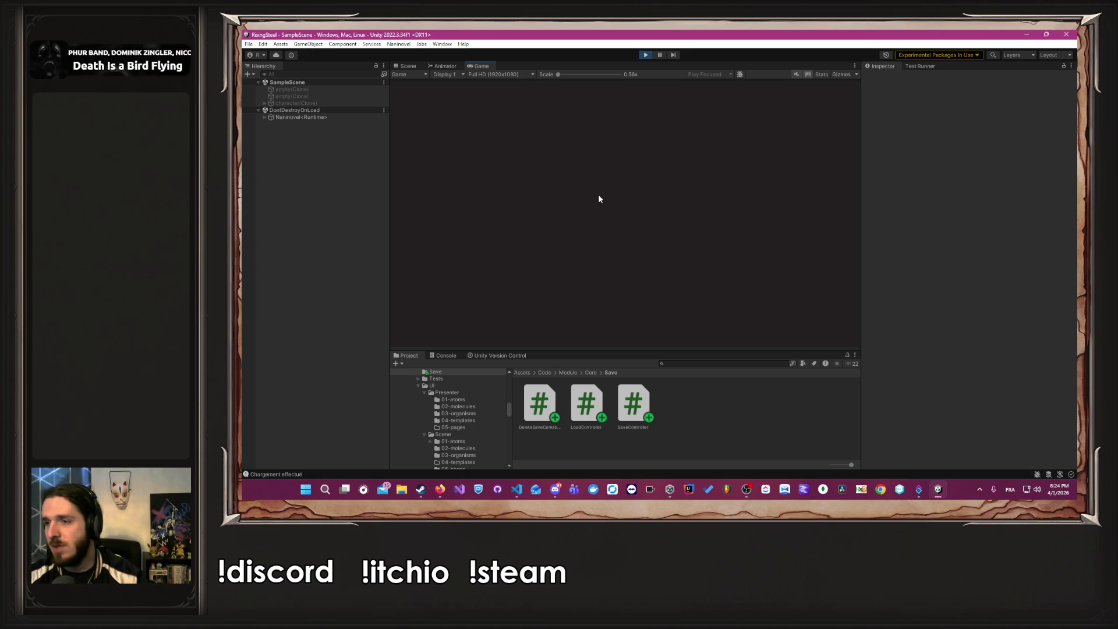
{"action": "left_click", "coordinate": [642, 56]}
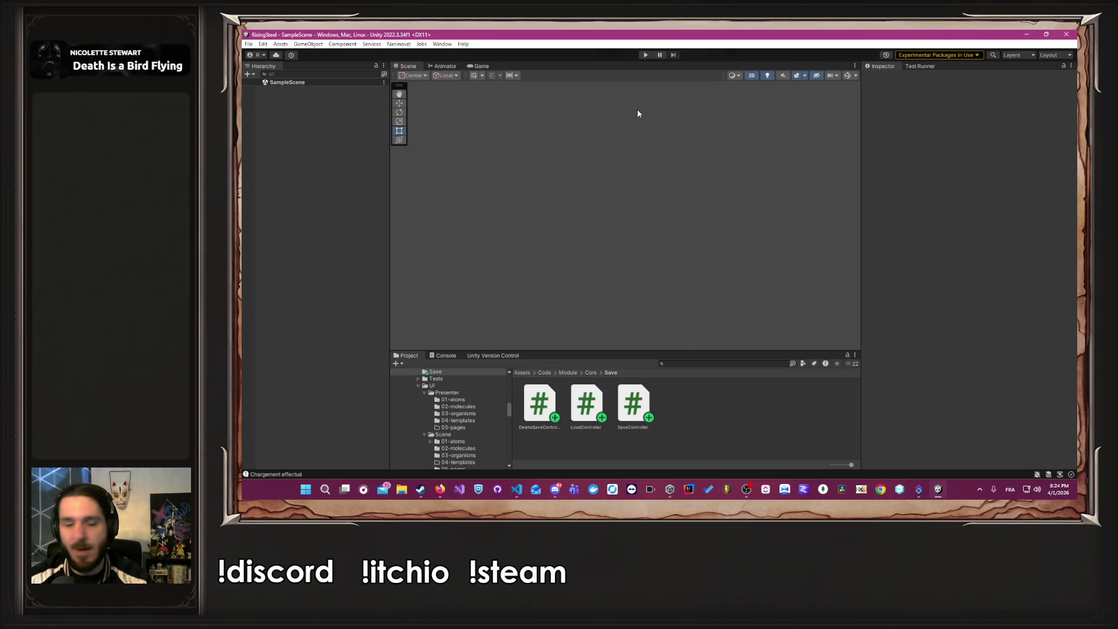
- Comment out the CanvasGroup-disabling line 44 in LoadController.cs and rerun the game in Unity
{"action": "key", "text": "alt+Tab"}
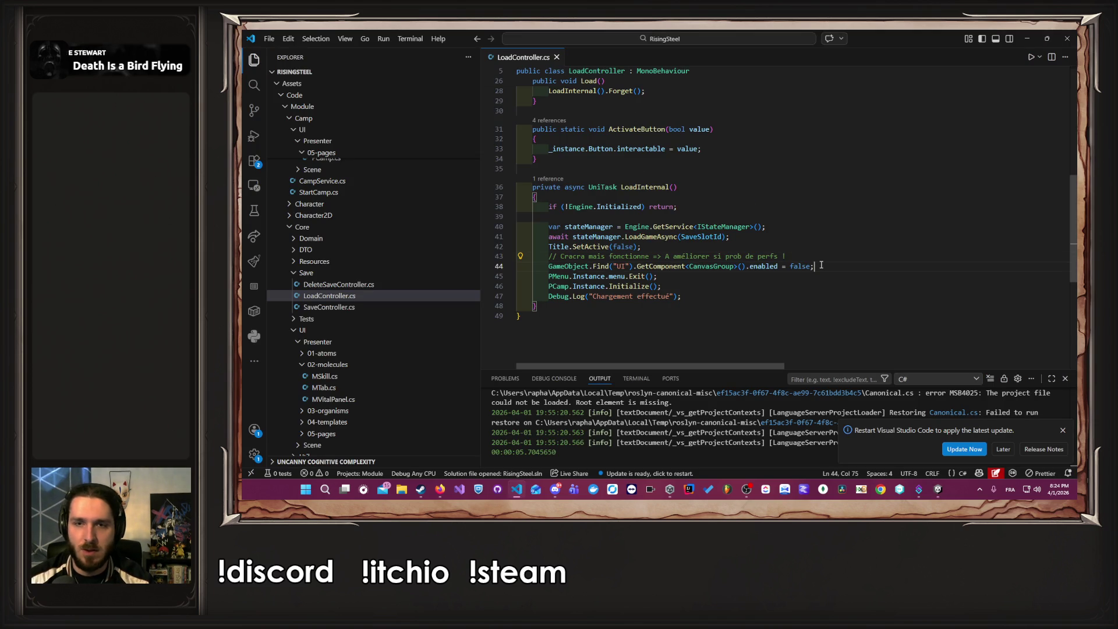
{"action": "key", "text": "ctrl+slash"}
{"action": "key", "text": "alt+Tab"}
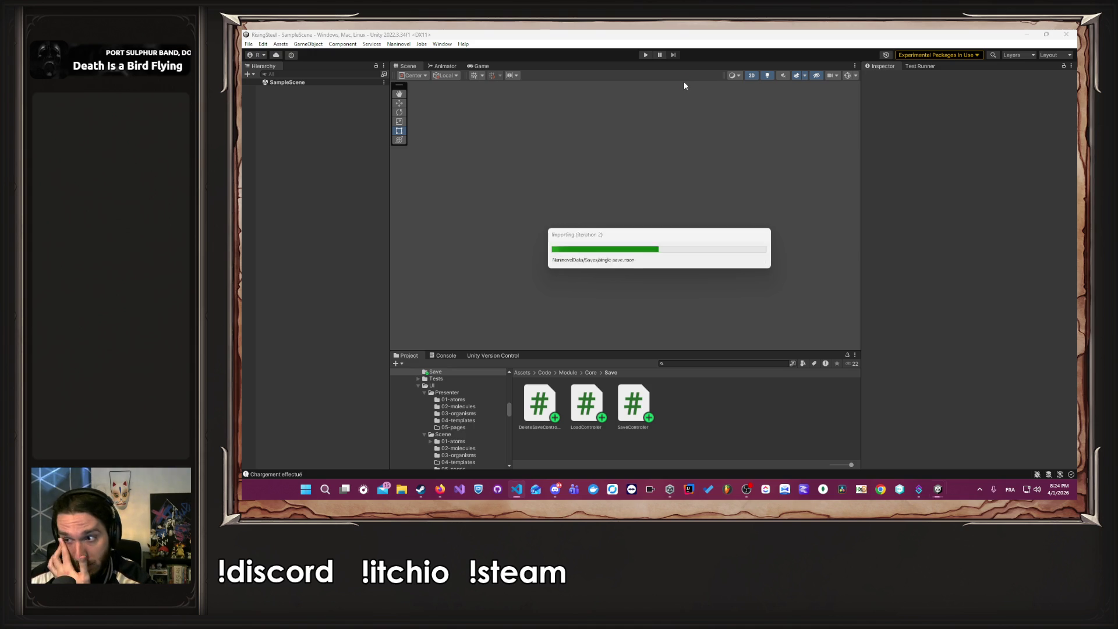
{"action": "left_click", "coordinate": [645, 55]}
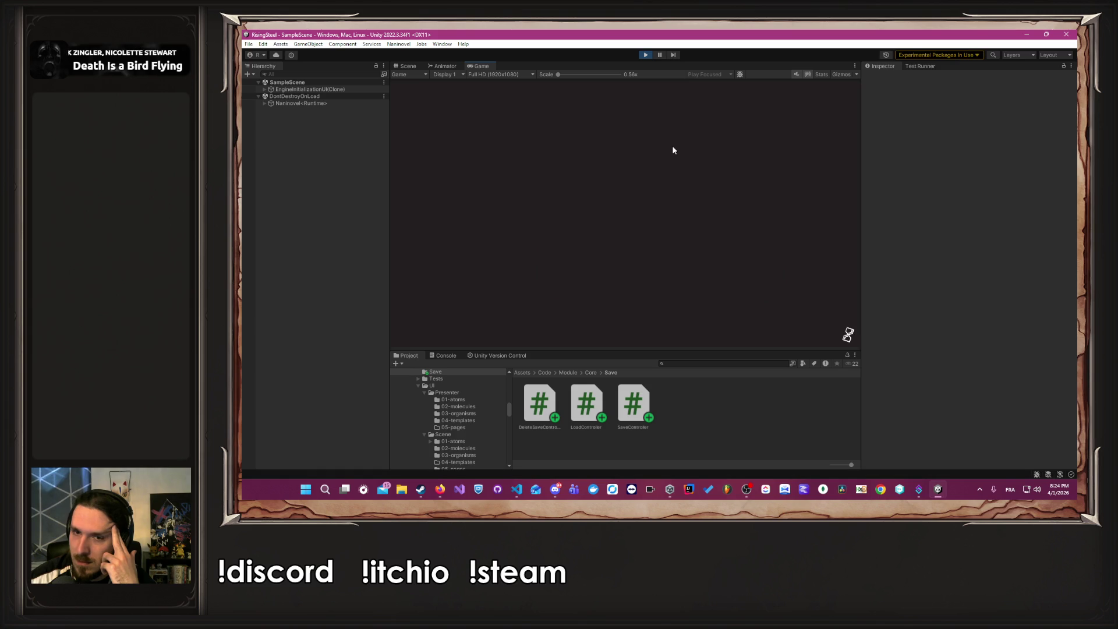
- Restart play, begin a new game with hero name 'Al', and confirm the character to reach the camp
{"action": "left_click", "coordinate": [650, 171]}
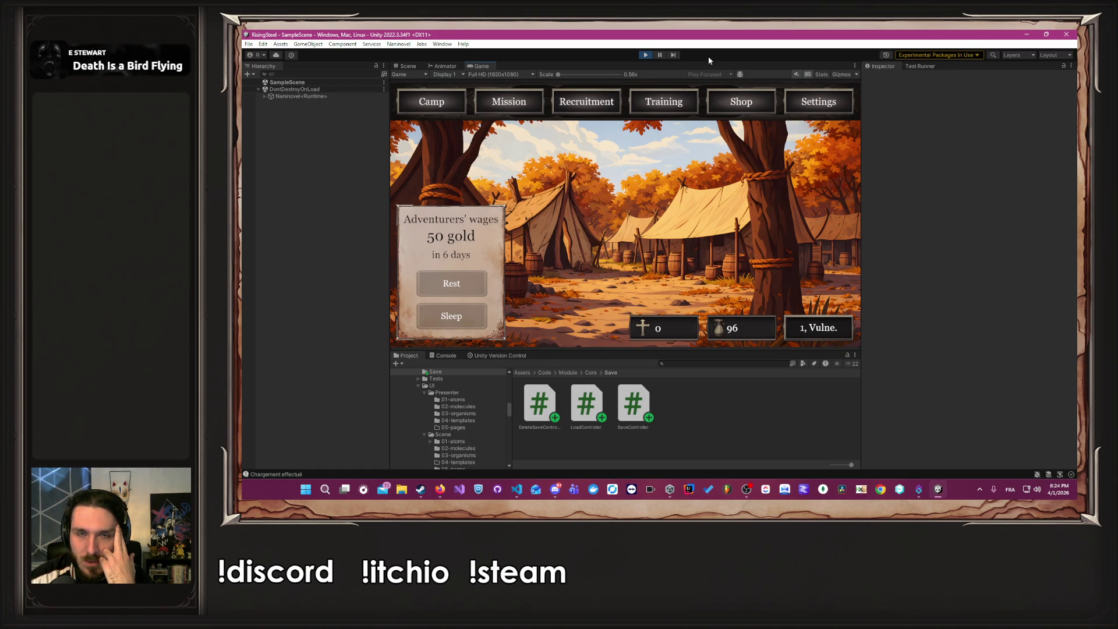
{"action": "left_click", "coordinate": [646, 52]}
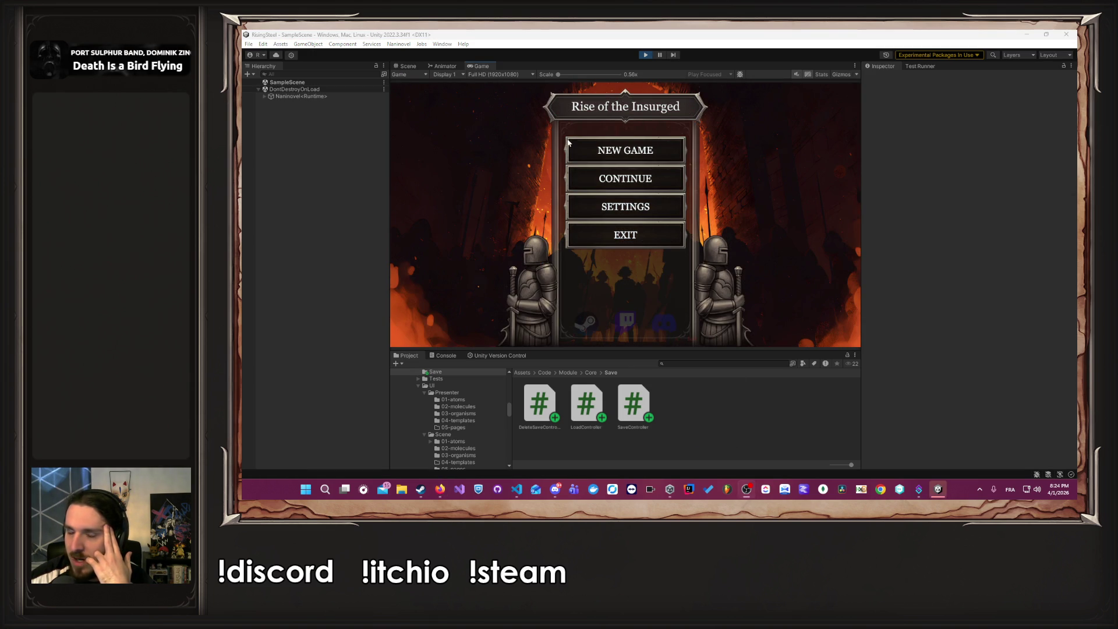
{"action": "left_click", "coordinate": [621, 144]}
{"action": "left_click", "coordinate": [621, 146]}
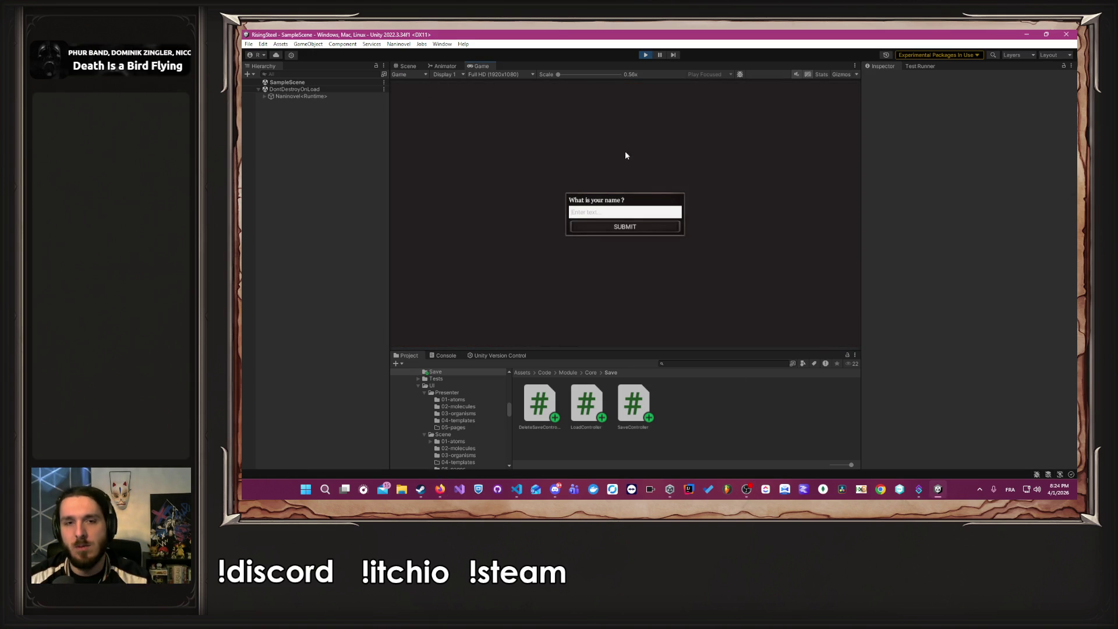
{"action": "type", "text": "Alberto"}
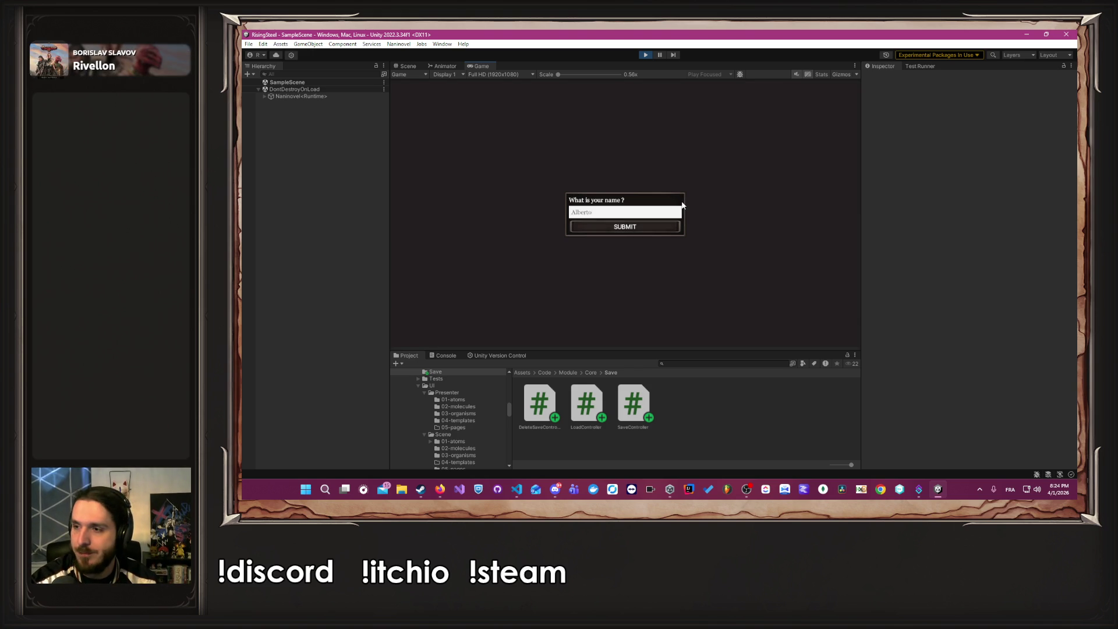
{"action": "key", "text": "Return"}
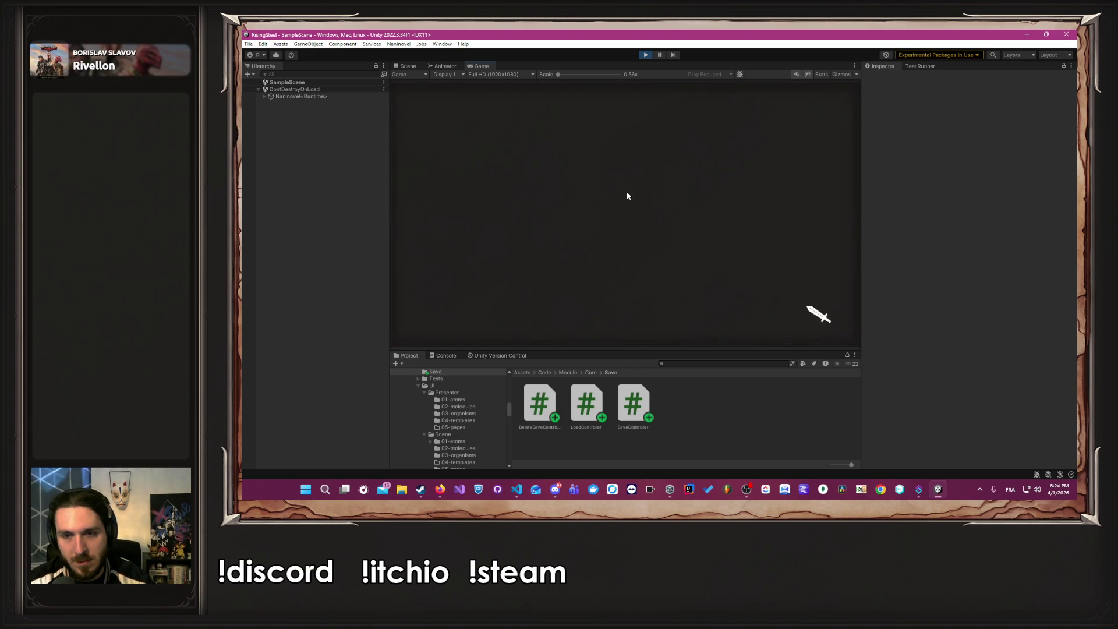
{"action": "left_click", "coordinate": [728, 215]}
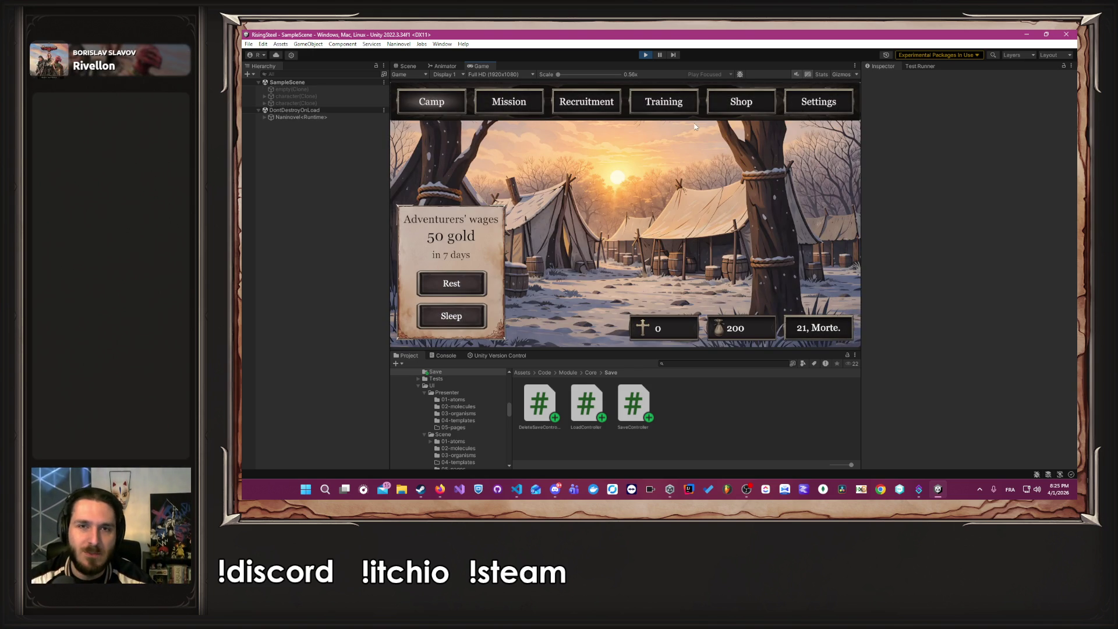
{"action": "key", "text": "alt+Tab"}
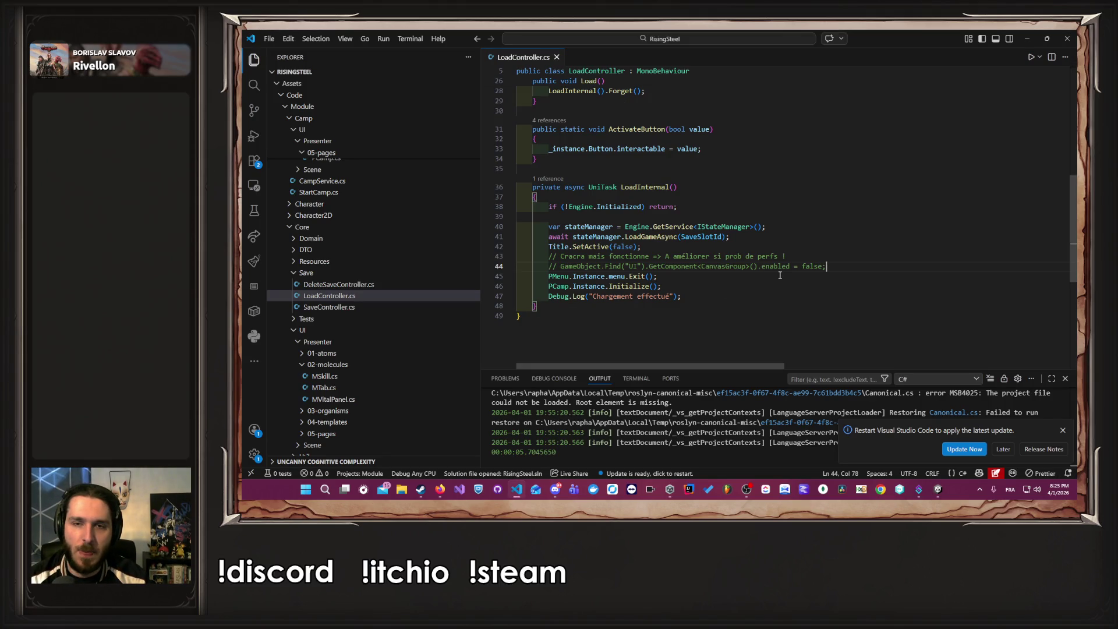
- Uncomment line 44 in LoadController.cs so the UI CanvasGroup is disabled again
{"action": "left_click_drag", "start_coordinate": [747, 266], "coordinate": [845, 265]}
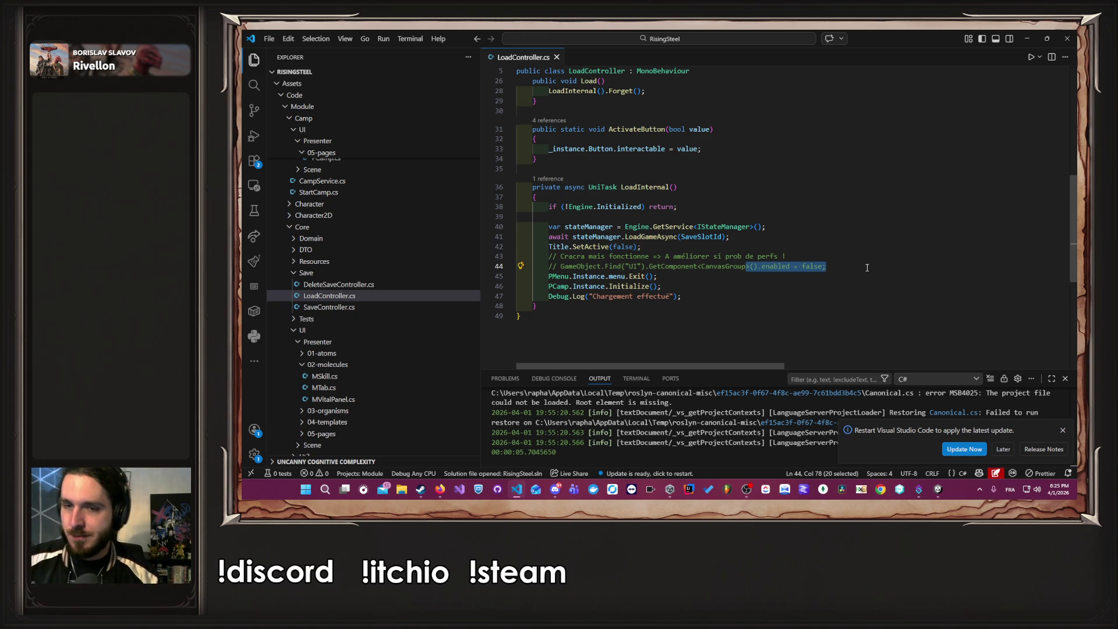
{"action": "left_click", "coordinate": [867, 267]}
{"action": "key", "text": "ctrl+slash"}
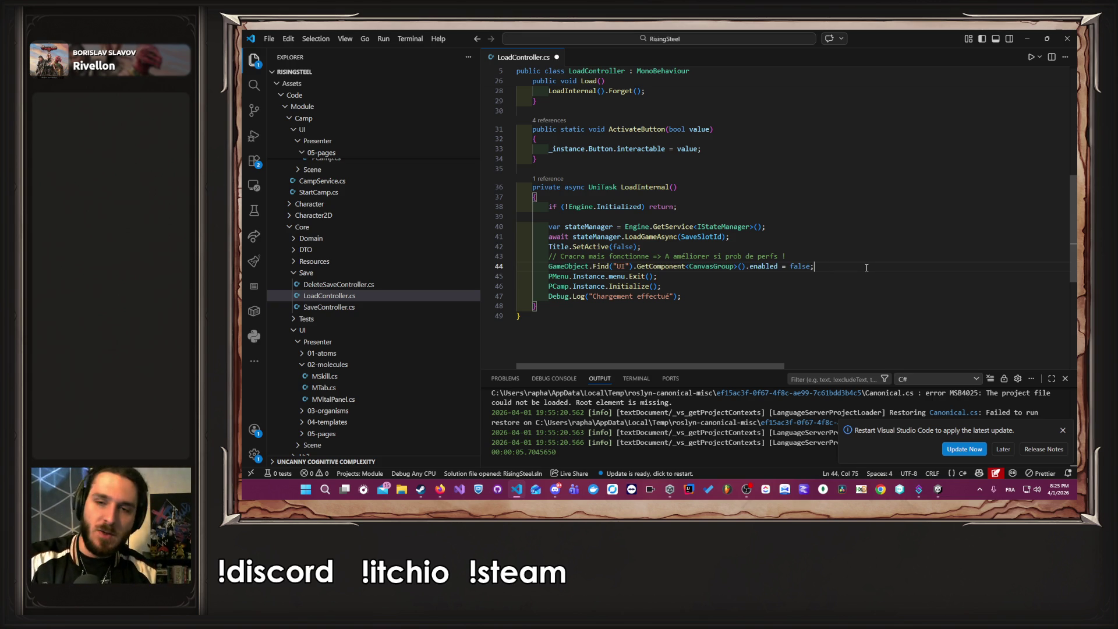
- Dismiss the VS Code update notification and return to Unity
{"action": "left_click", "coordinate": [1063, 431]}
{"action": "left_click", "coordinate": [920, 250]}
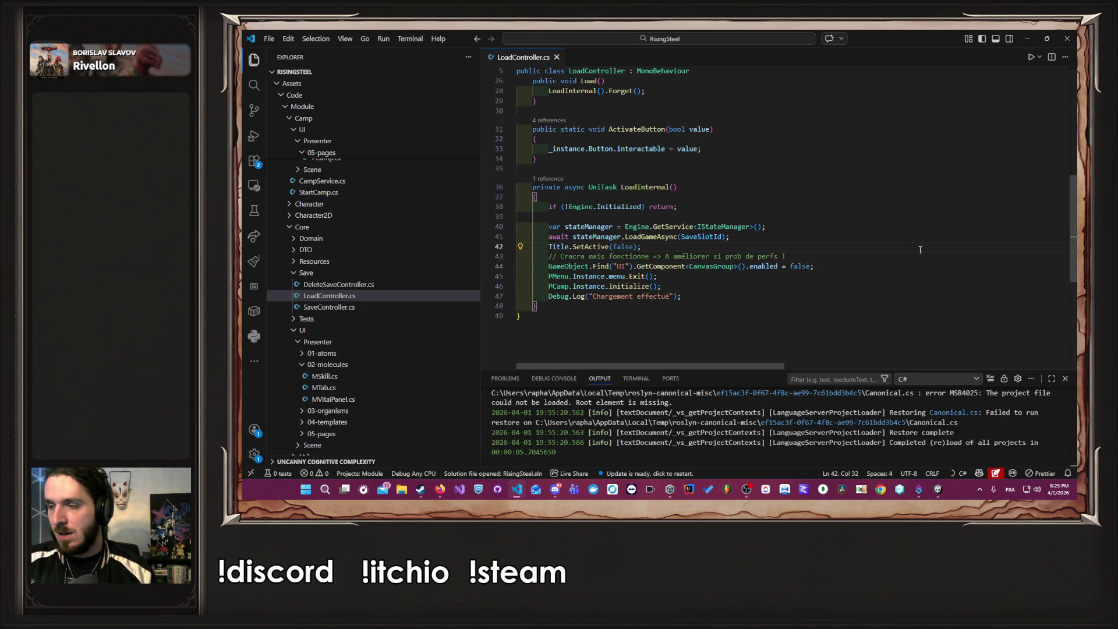
{"action": "key", "text": "alt"}
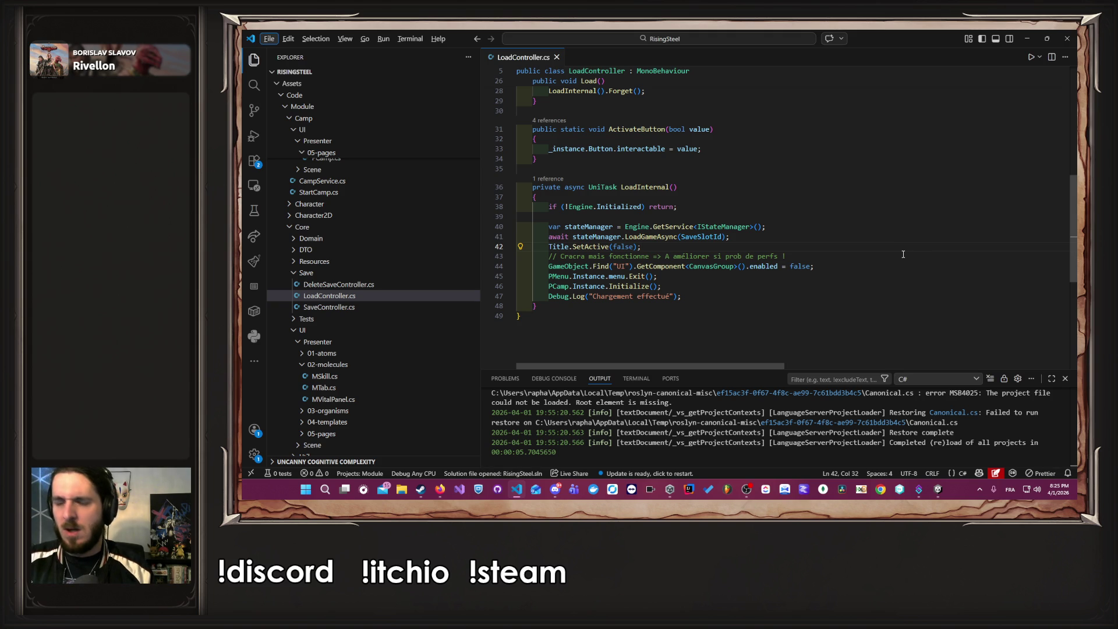
{"action": "left_click", "coordinate": [849, 266]}
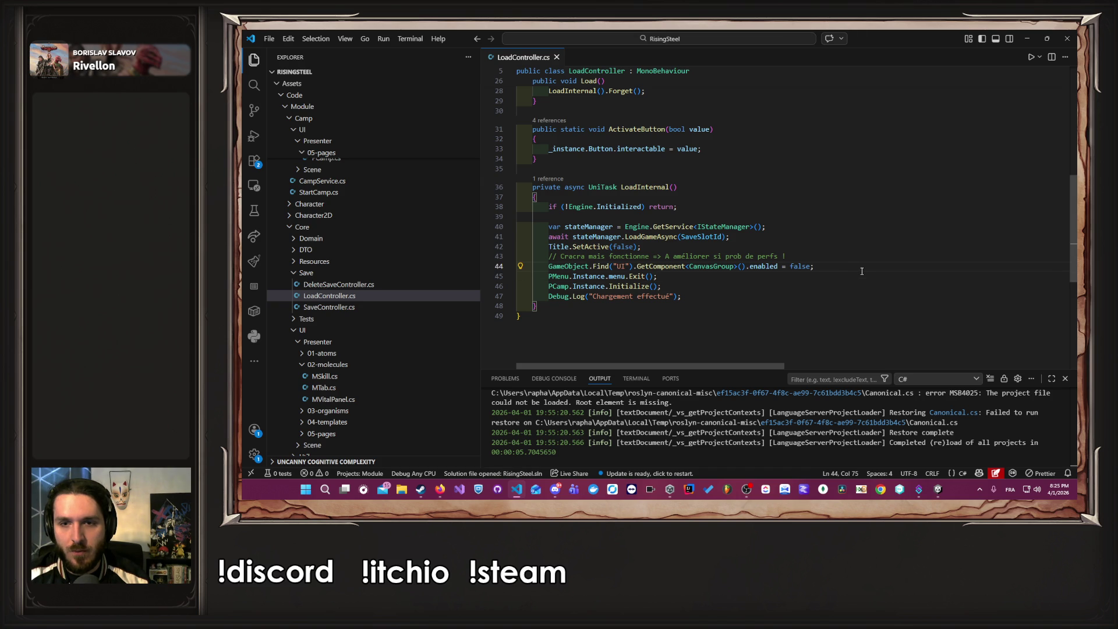
{"action": "key", "text": "alt+Tab"}
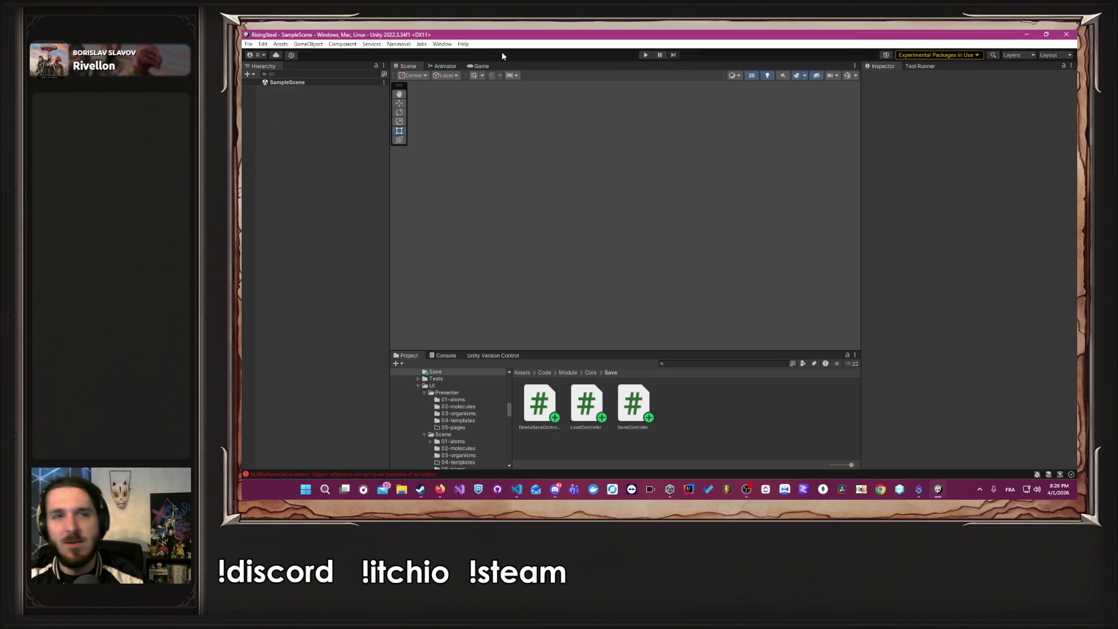
- Check the error messages in the Console and clear them
{"action": "left_click", "coordinate": [399, 45]}
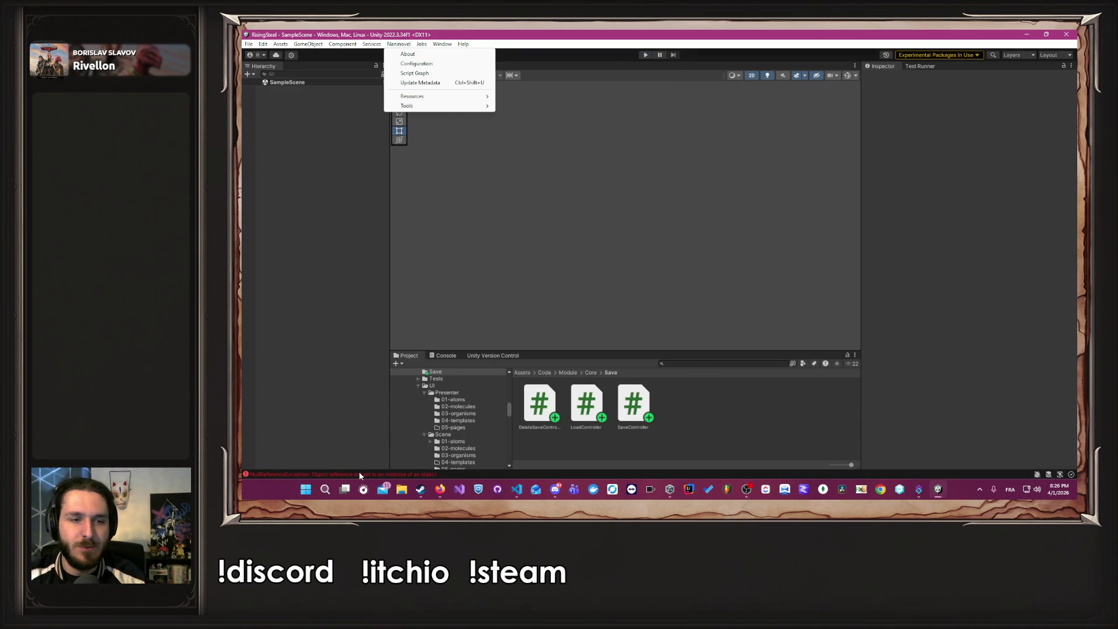
{"action": "left_click", "coordinate": [446, 355]}
{"action": "left_click", "coordinate": [397, 364]}
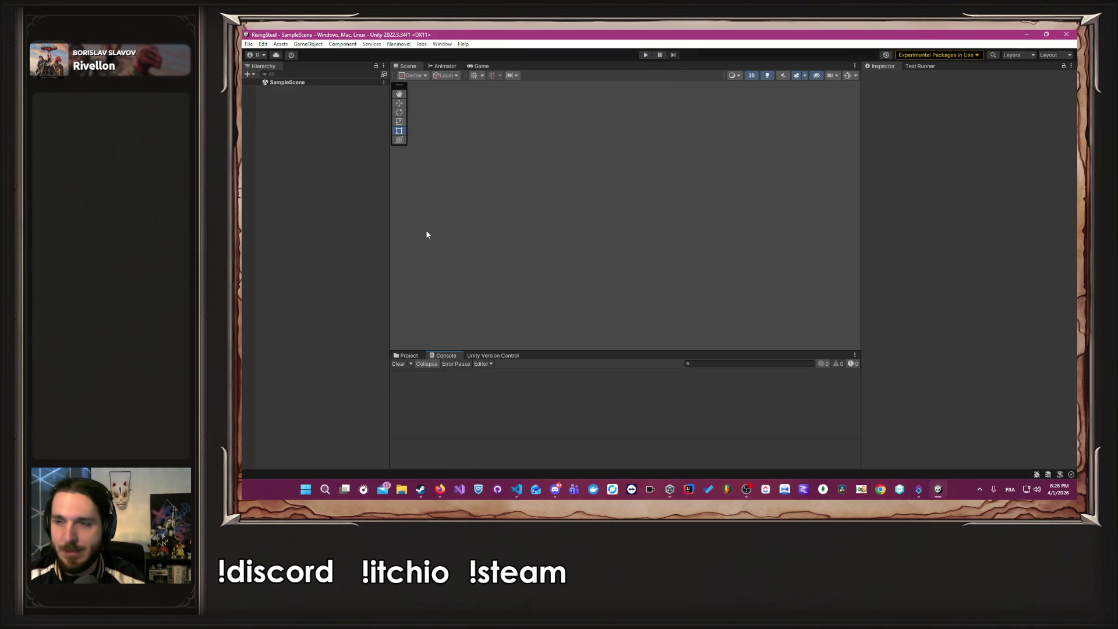
- From Naninovel UI resources, open the Menu prefab for editing and close Project Settings
{"action": "left_click", "coordinate": [399, 44]}
{"action": "mouse_move", "coordinate": [460, 97]}
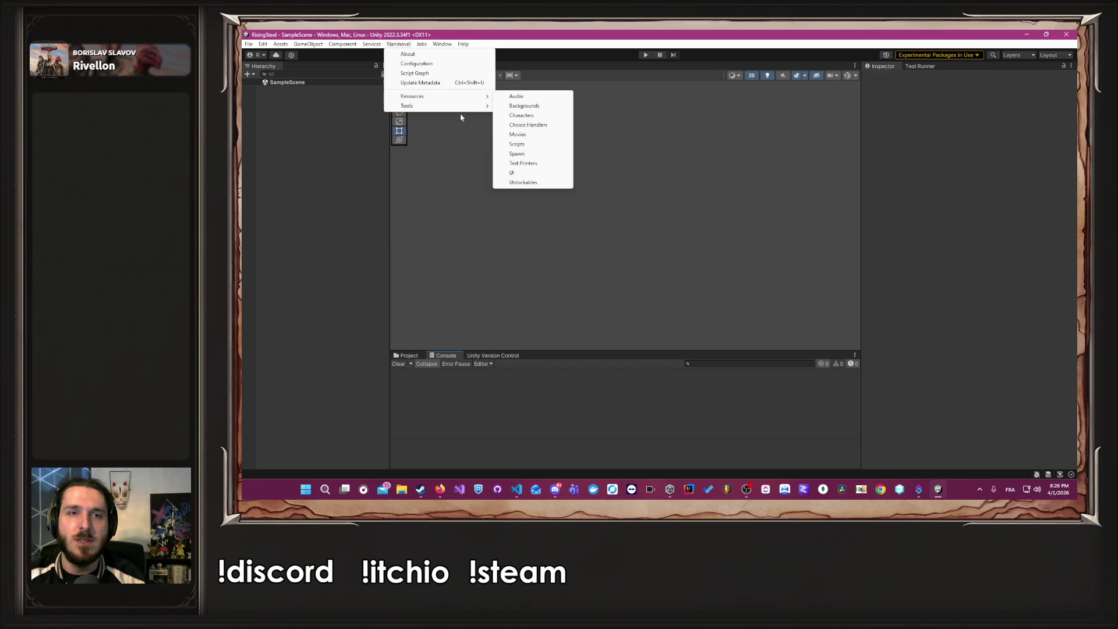
{"action": "left_click", "coordinate": [524, 177]}
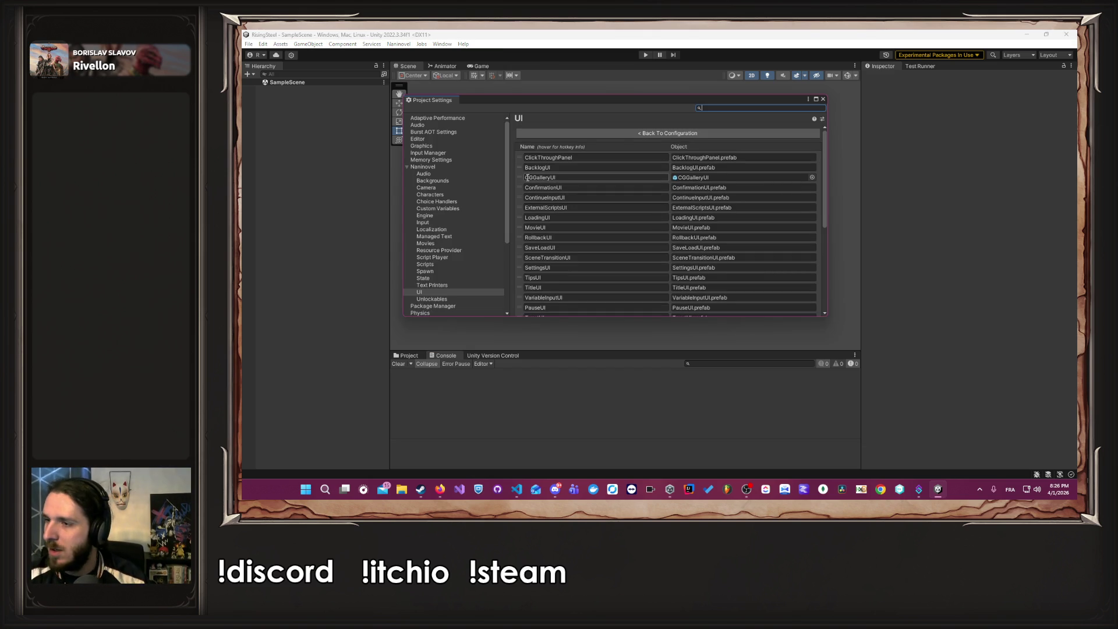
{"action": "scroll", "coordinate": [648, 263], "scroll_direction": "down", "scroll_amount": 5}
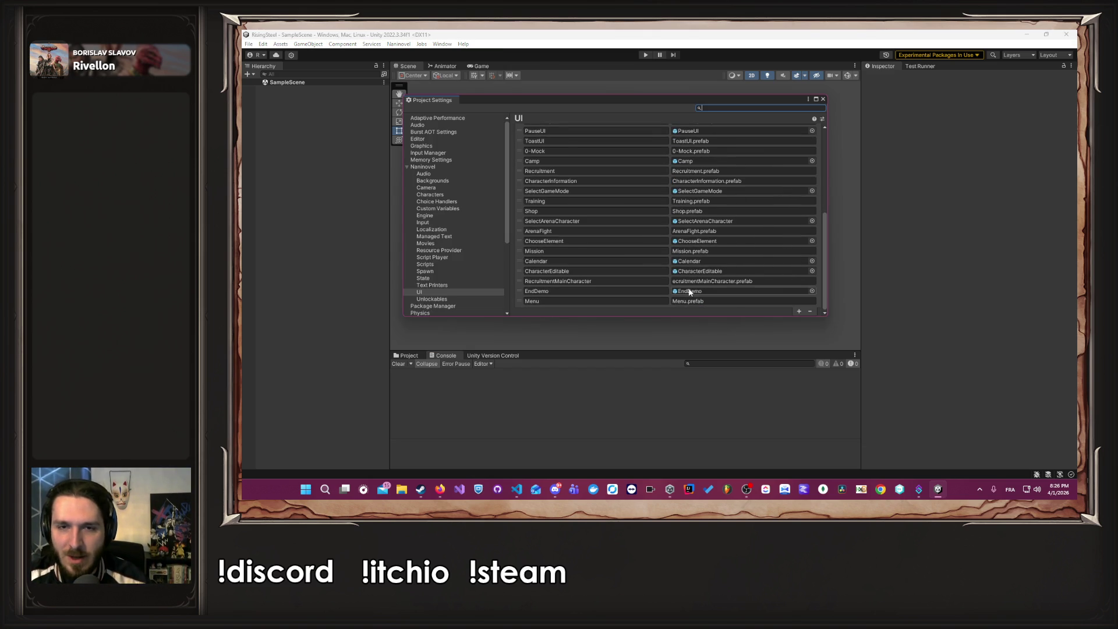
{"action": "scroll", "coordinate": [722, 251], "scroll_direction": "up", "scroll_amount": 5}
{"action": "scroll", "coordinate": [724, 251], "scroll_direction": "down", "scroll_amount": 2}
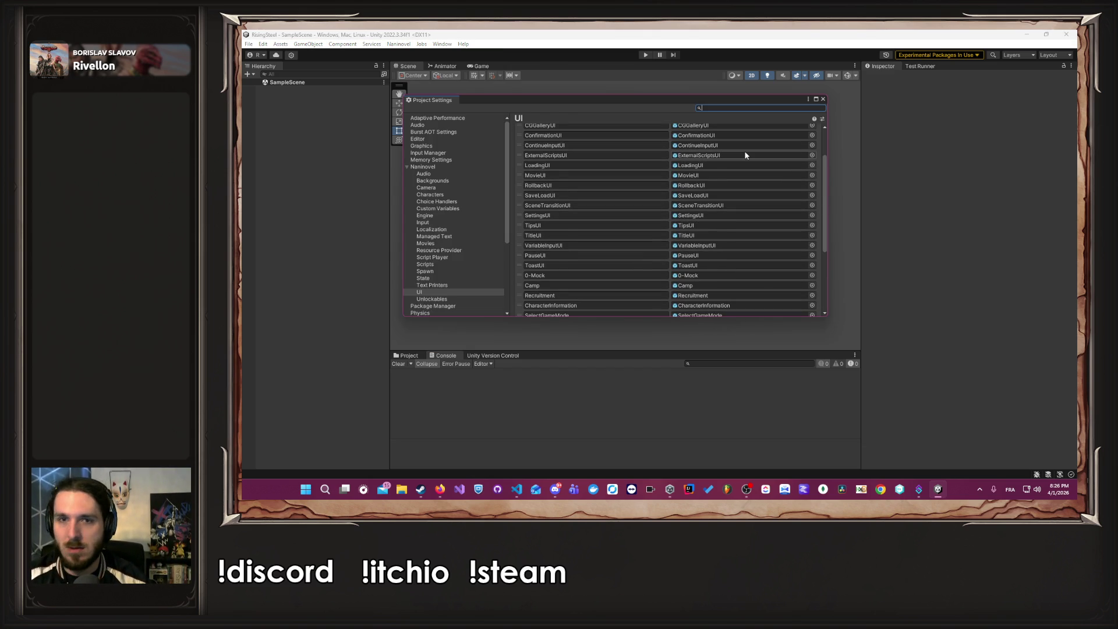
{"action": "scroll", "coordinate": [745, 186], "scroll_direction": "up", "scroll_amount": 3}
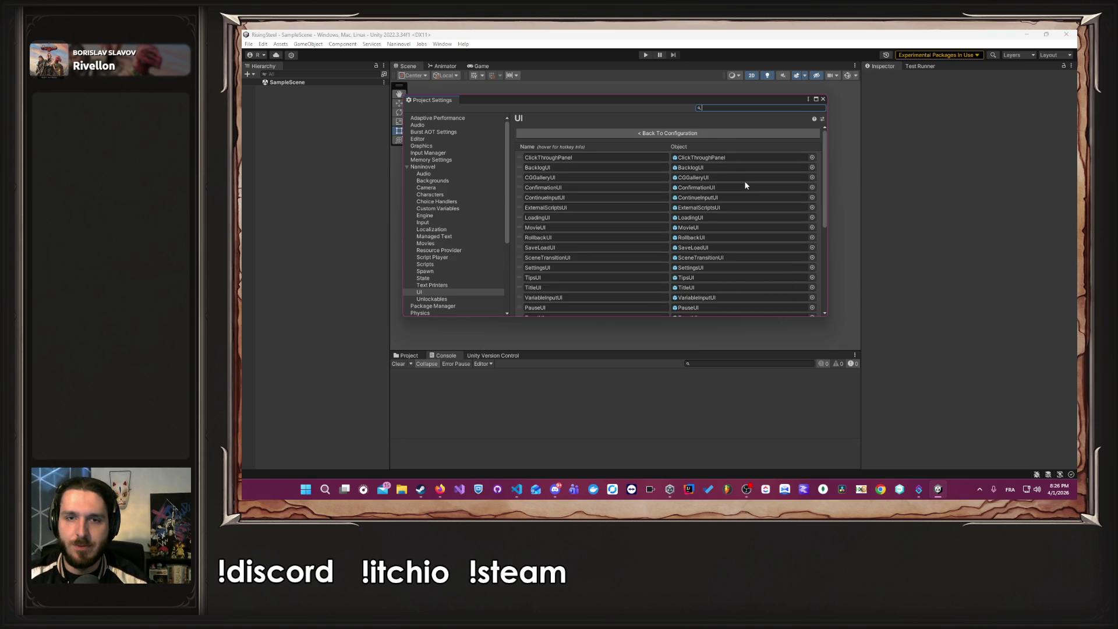
{"action": "scroll", "coordinate": [744, 181], "scroll_direction": "down", "scroll_amount": 2}
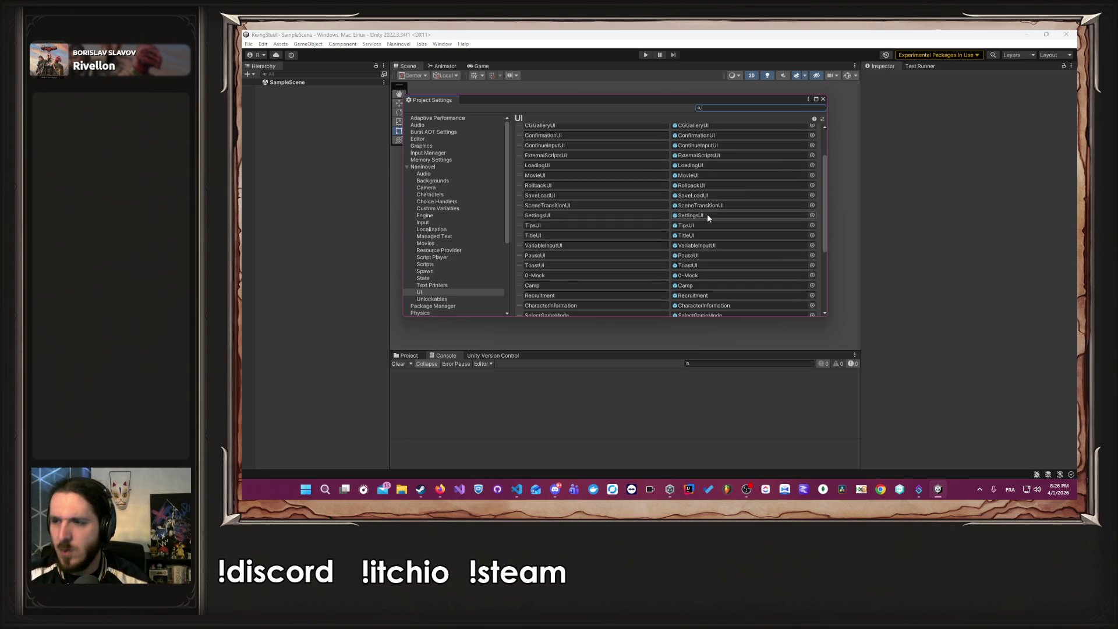
{"action": "scroll", "coordinate": [764, 256], "scroll_direction": "down", "scroll_amount": 2}
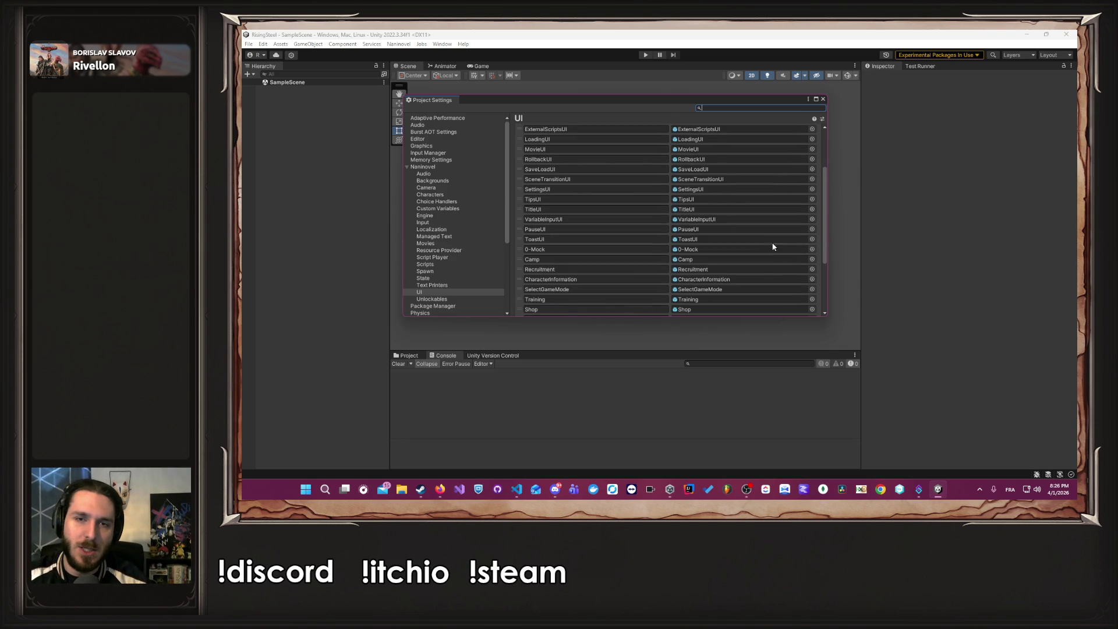
{"action": "scroll", "coordinate": [769, 245], "scroll_direction": "down", "scroll_amount": 5}
{"action": "double_click", "coordinate": [715, 300]}
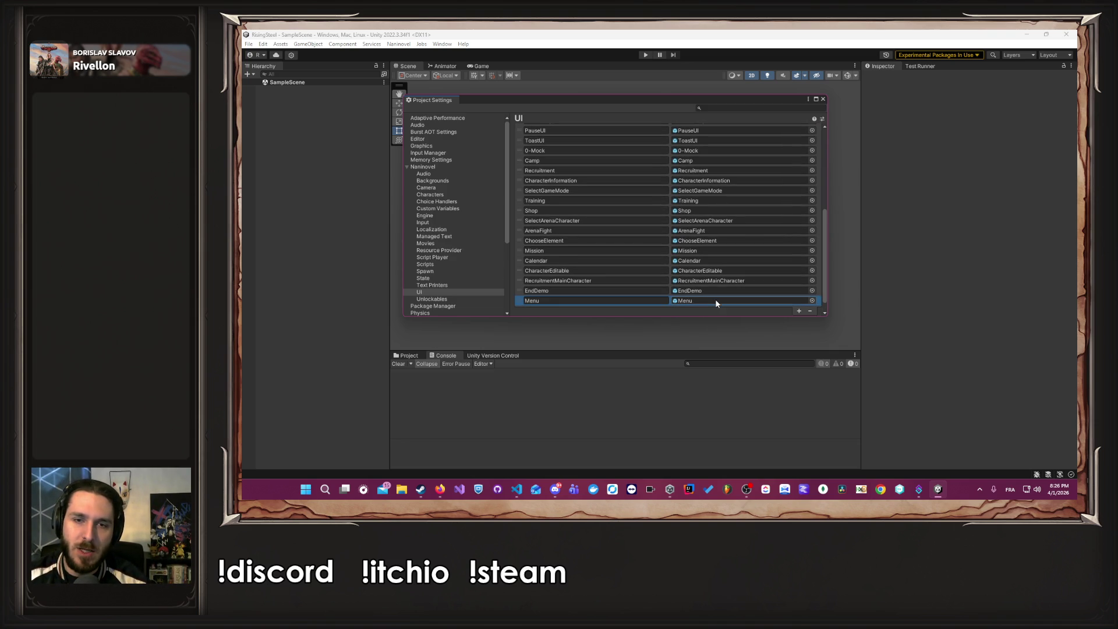
{"action": "left_click", "coordinate": [823, 99]}
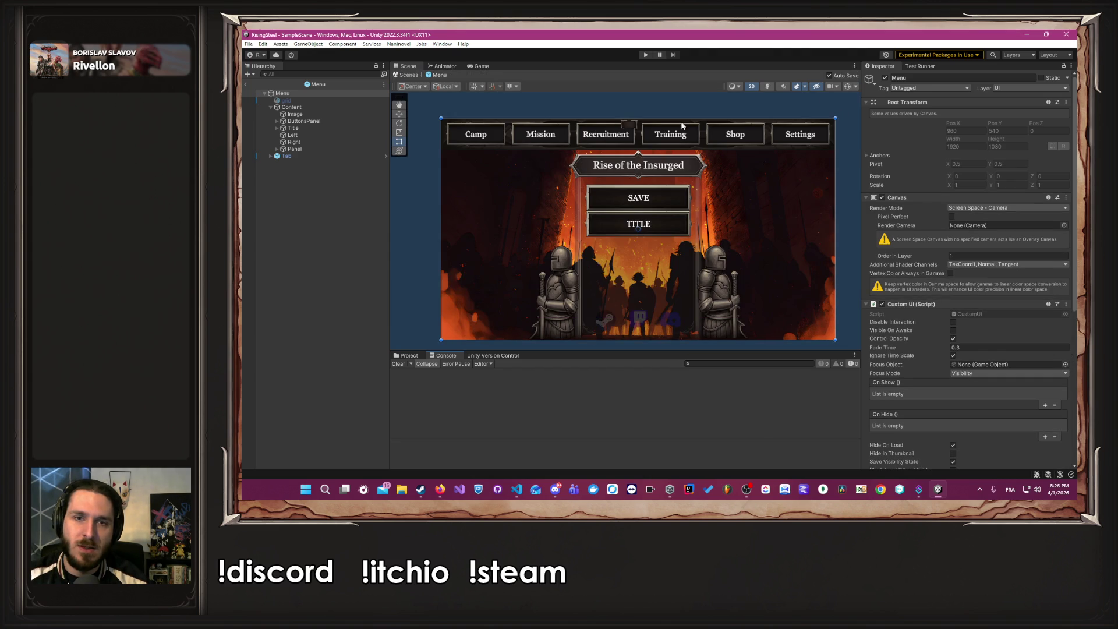
- Expand ButtonsPanel and add an empty On Click event to TitleButton
{"action": "left_click", "coordinate": [309, 130]}
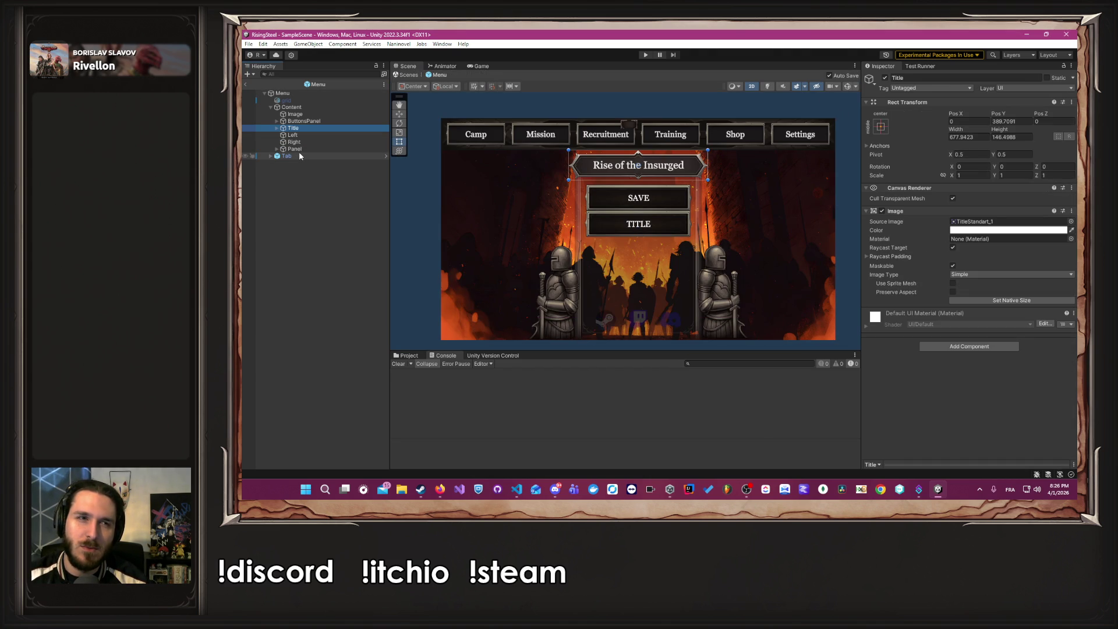
{"action": "left_click", "coordinate": [277, 121]}
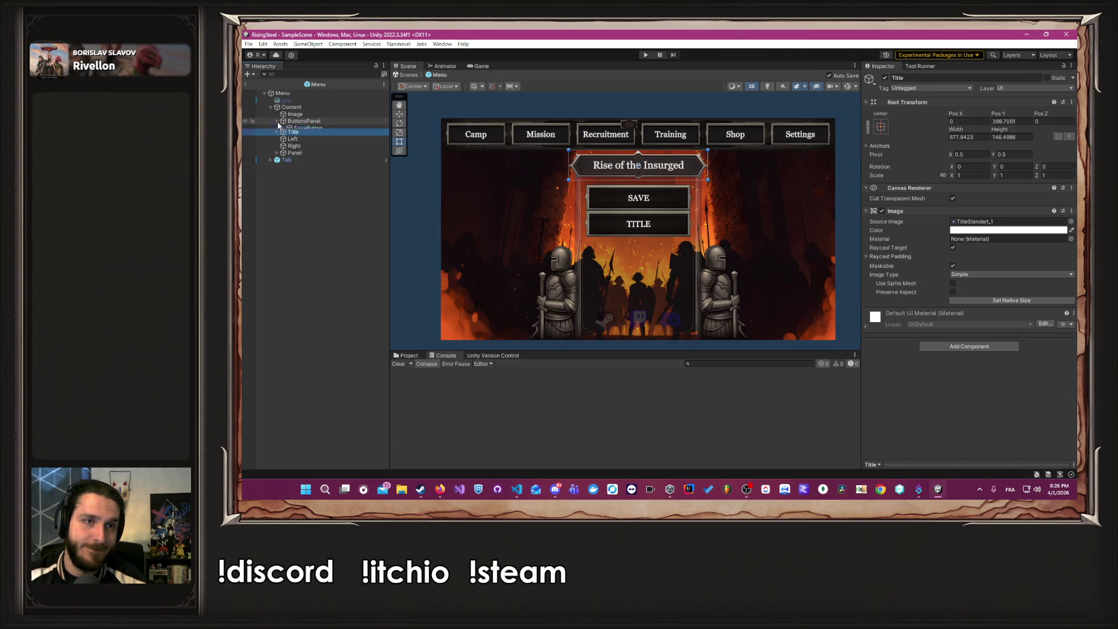
{"action": "left_click", "coordinate": [319, 169]}
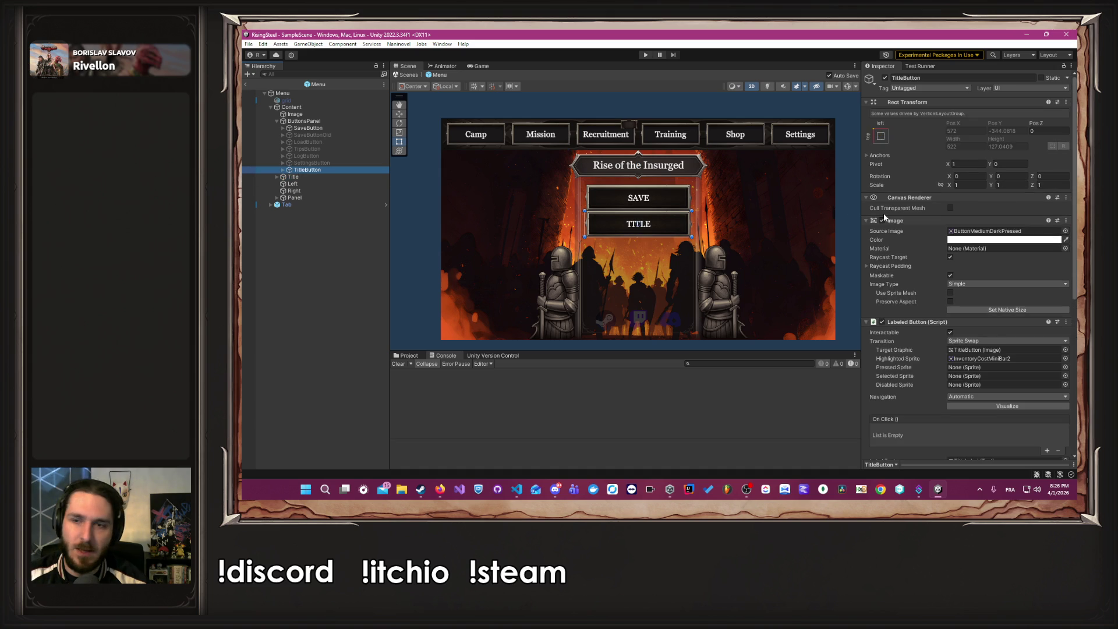
{"action": "scroll", "coordinate": [889, 224], "scroll_direction": "down", "scroll_amount": 5}
{"action": "scroll", "coordinate": [896, 225], "scroll_direction": "down", "scroll_amount": 5}
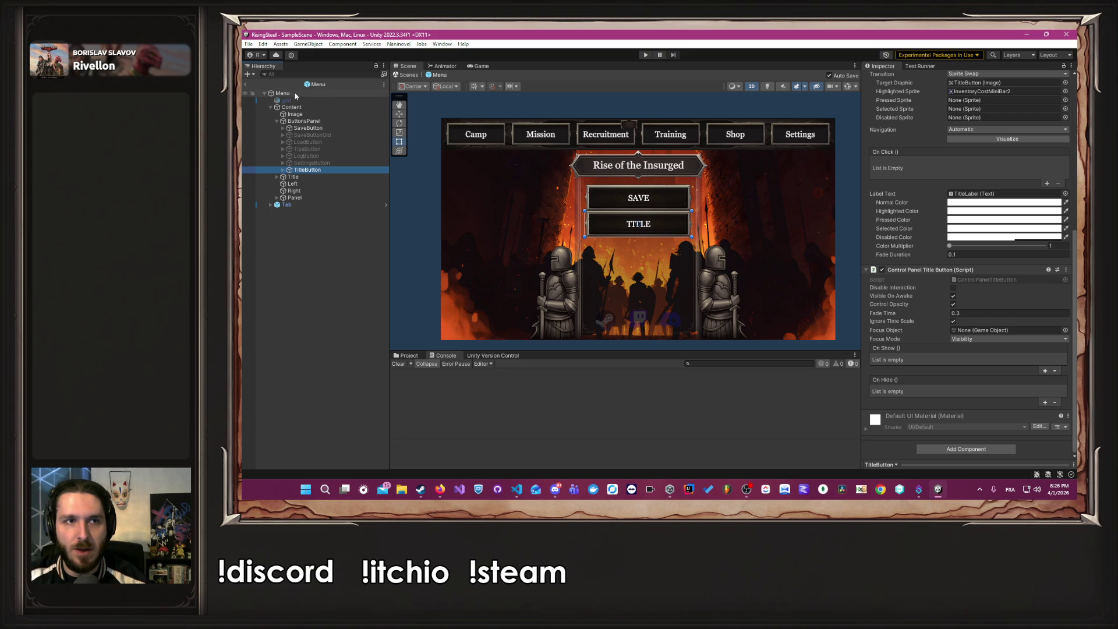
{"action": "scroll", "coordinate": [906, 279], "scroll_direction": "up", "scroll_amount": 5}
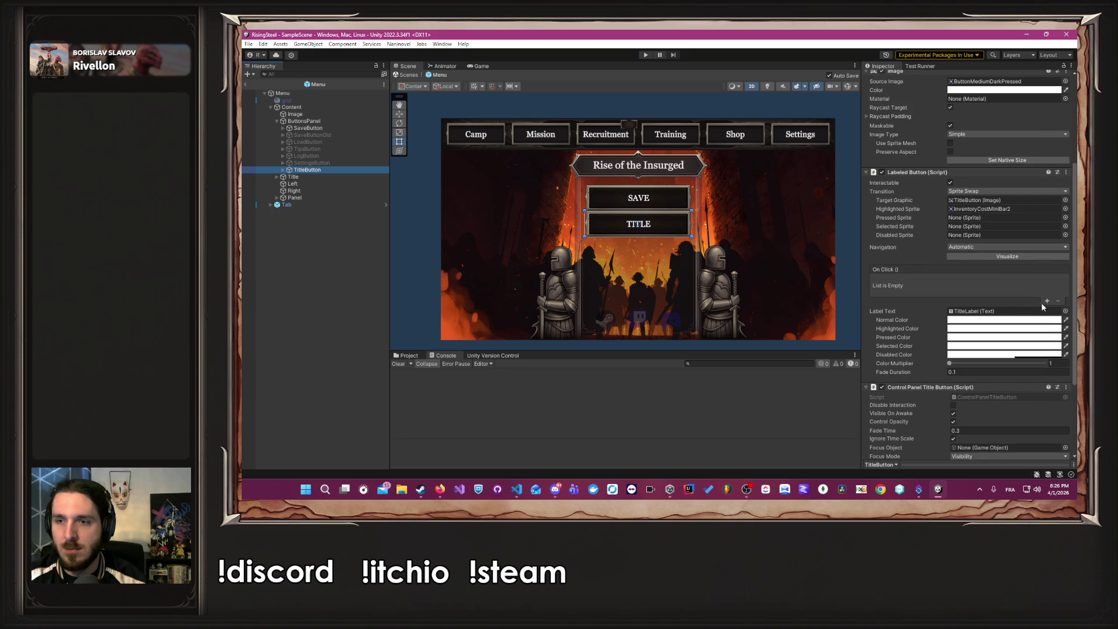
{"action": "left_click", "coordinate": [1046, 301]}
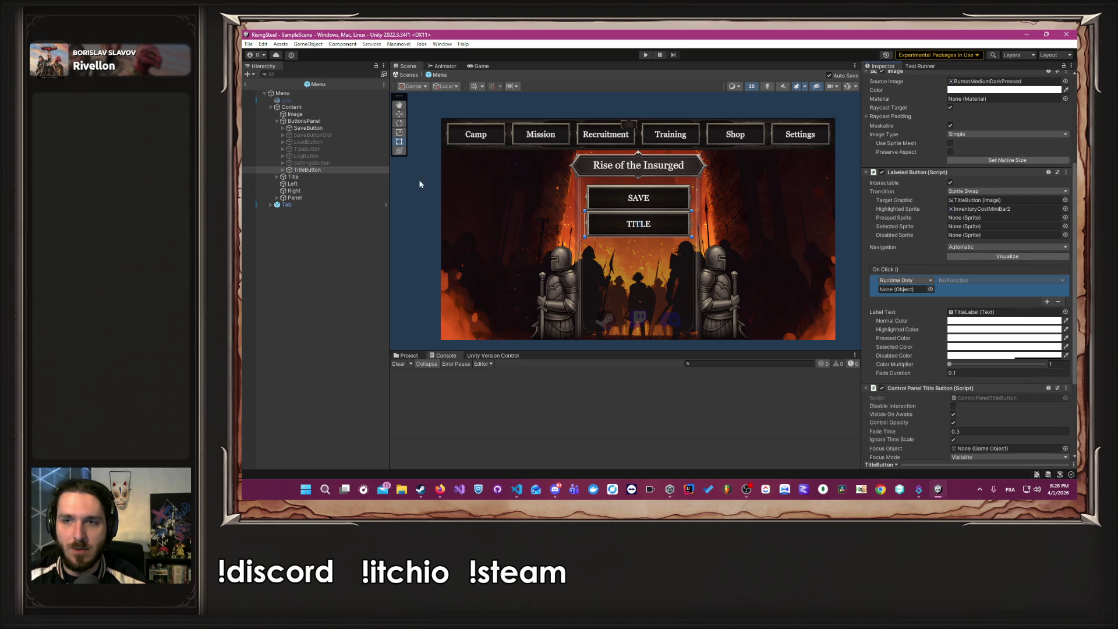
- Select the Menu root, reveal P Menu's Content reference, and show the 05-pages folder in Project
{"action": "left_click", "coordinate": [309, 92]}
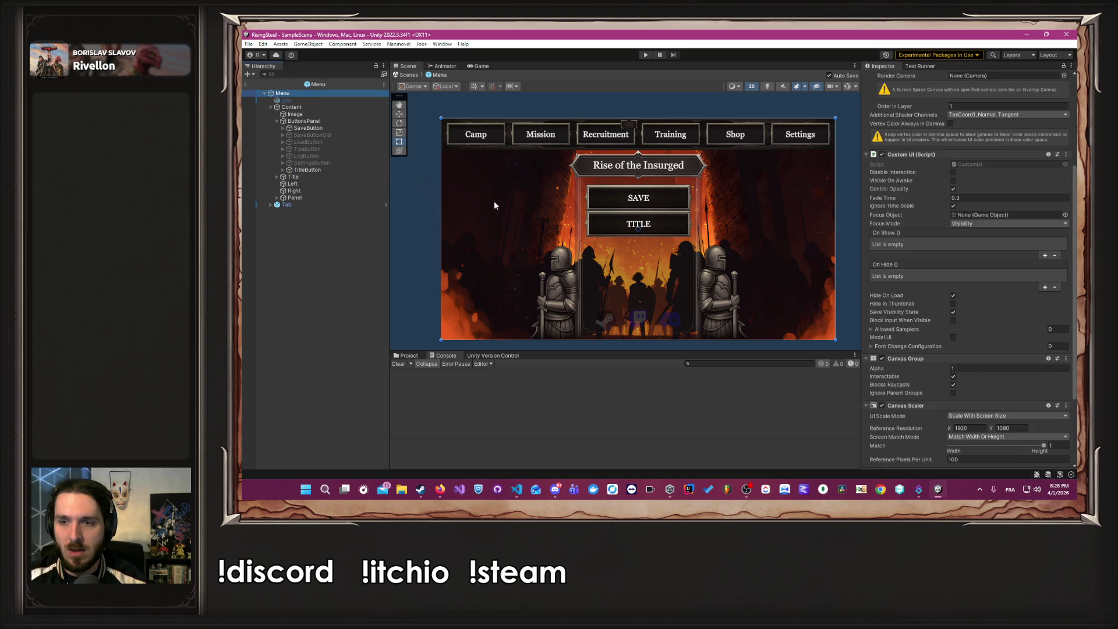
{"action": "scroll", "coordinate": [981, 367], "scroll_direction": "down", "scroll_amount": 4}
{"action": "left_click", "coordinate": [981, 435]}
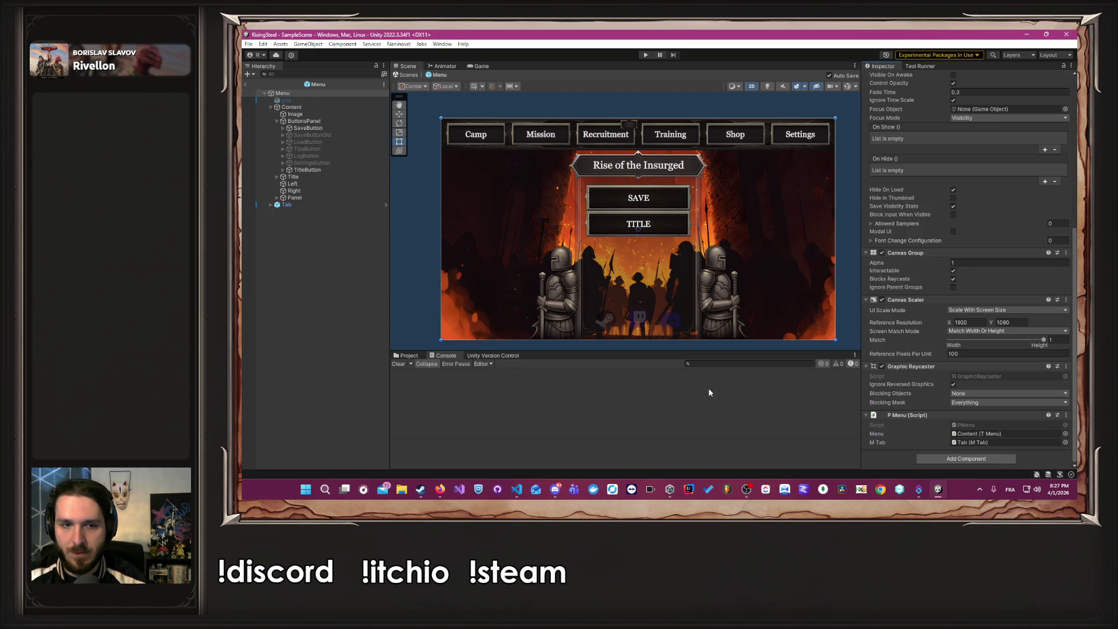
{"action": "left_click", "coordinate": [409, 356]}
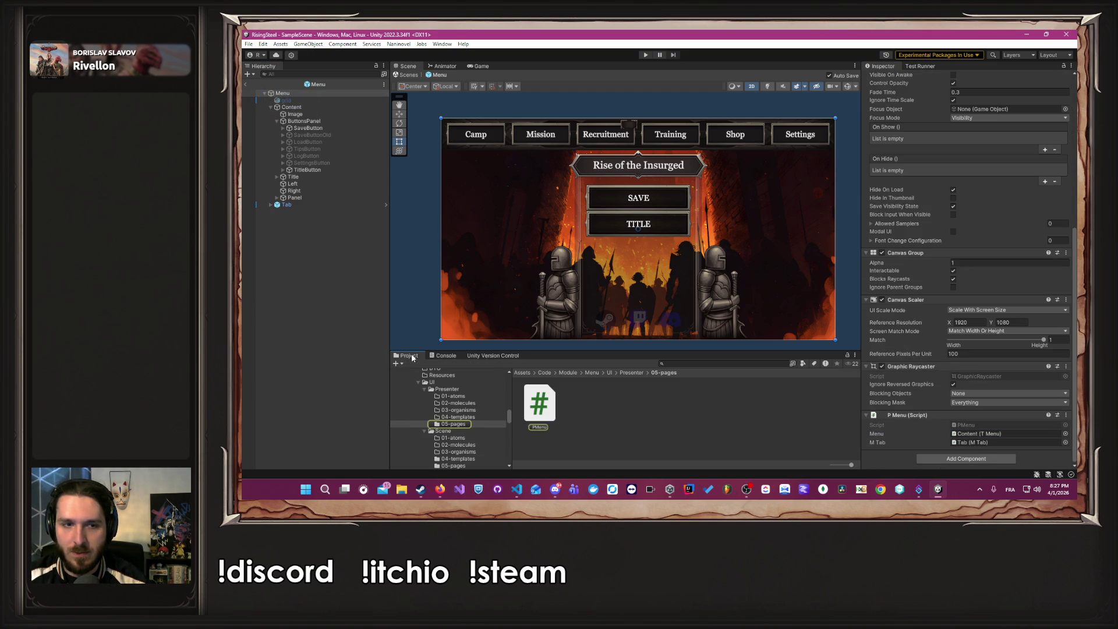
- Open PMenu.cs, try a 'public void Desac' method, undo it, and return to LoadController.cs
{"action": "double_click", "coordinate": [549, 399]}
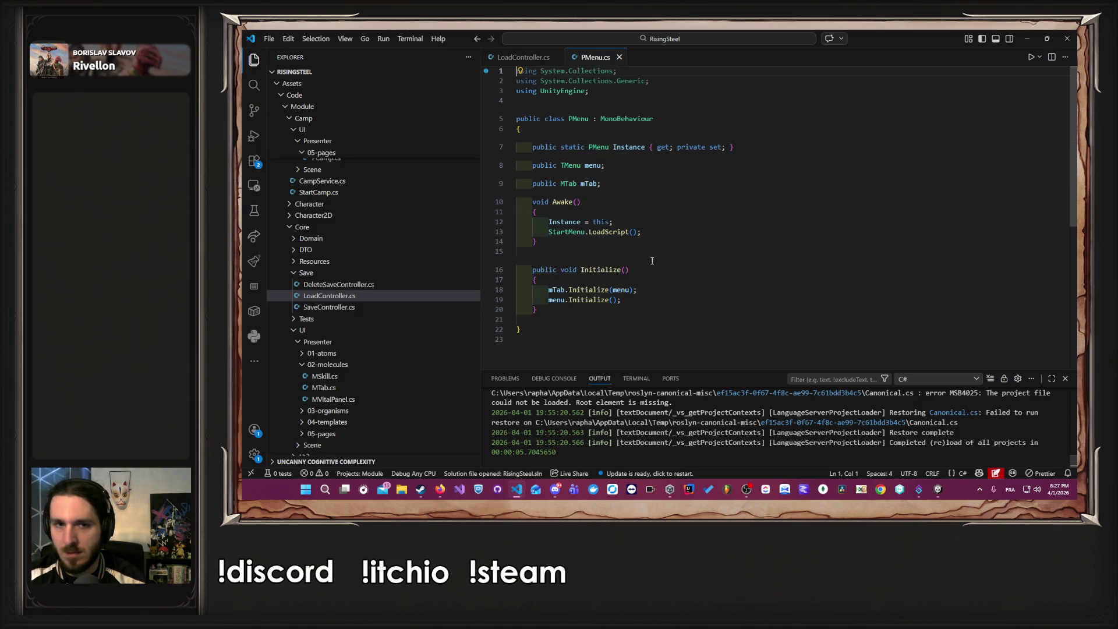
{"action": "left_click", "coordinate": [575, 312]}
{"action": "key", "text": "Return"}
{"action": "key", "text": "Return"}
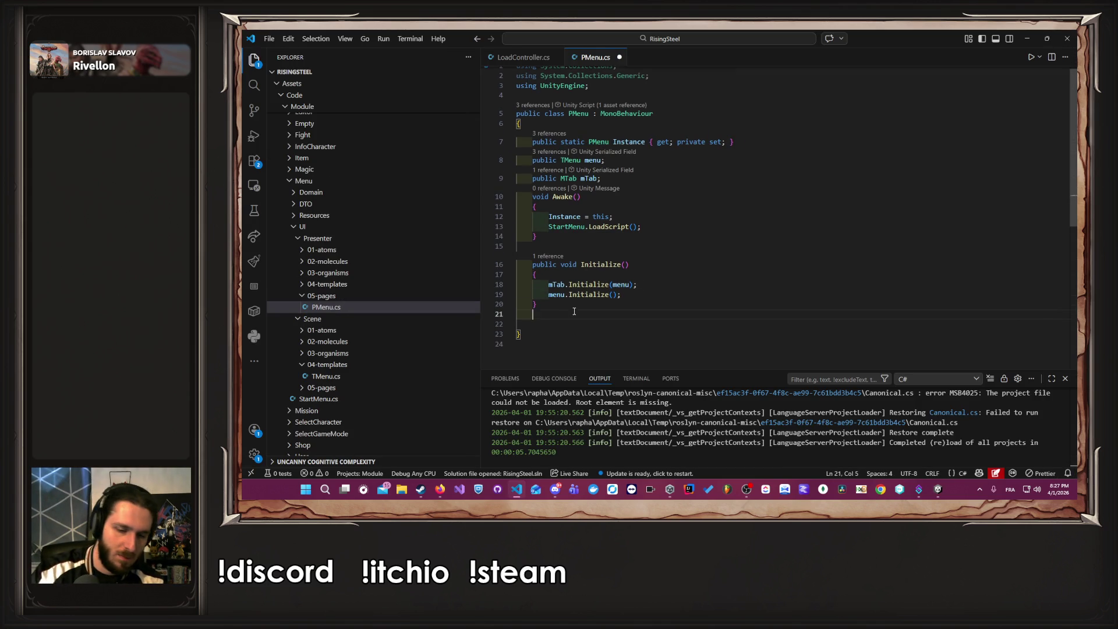
{"action": "type", "text": "public void "}
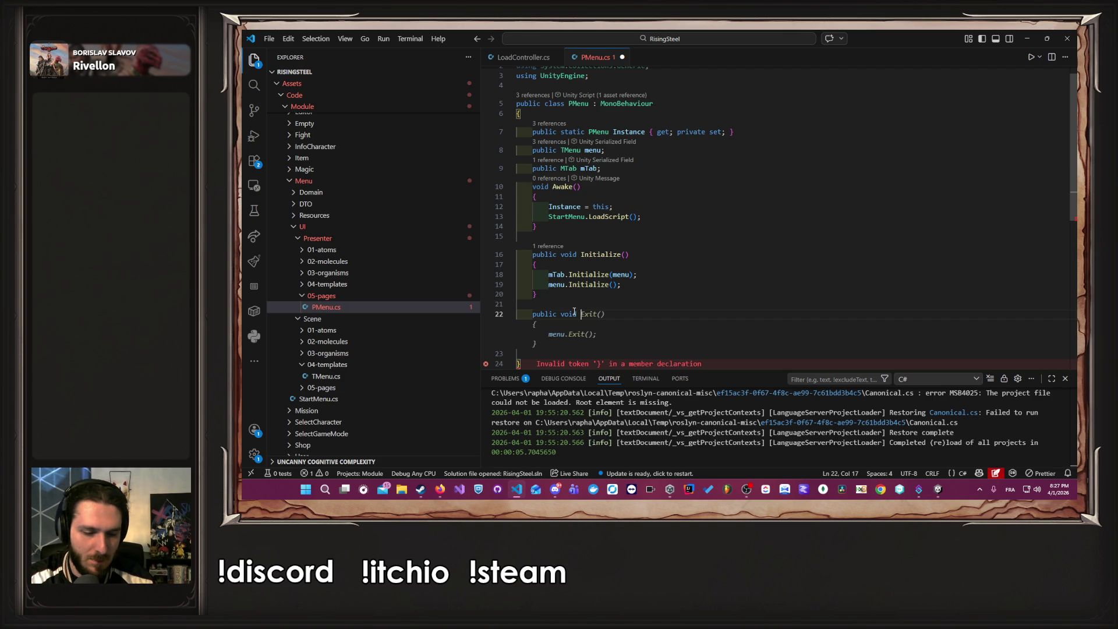
{"action": "type", "text": "Desac"}
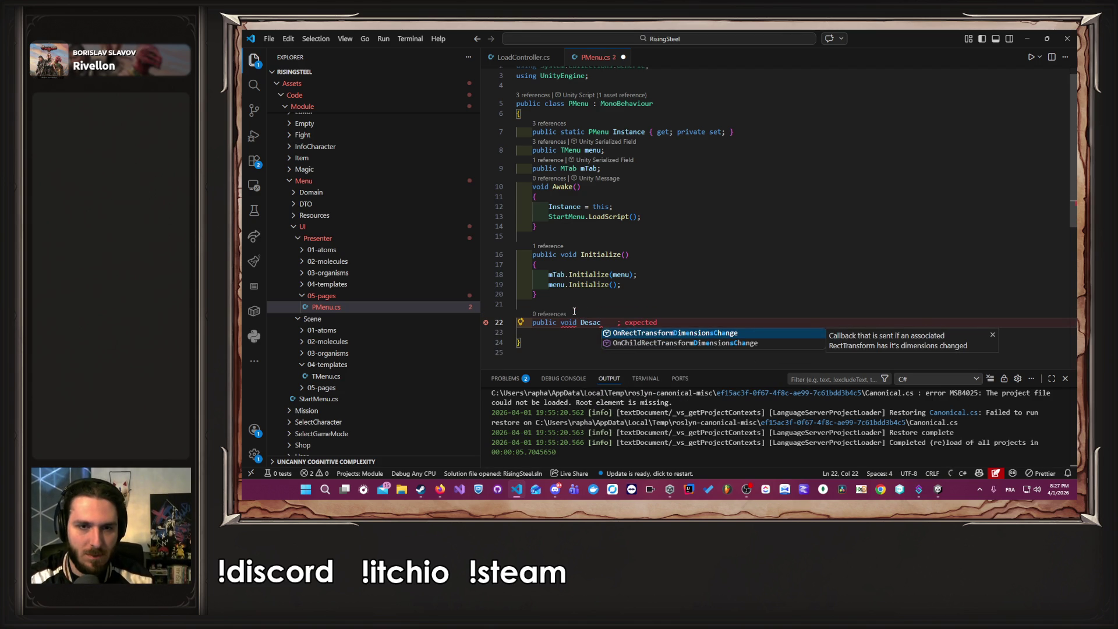
{"action": "key", "text": "ctrl+z"}
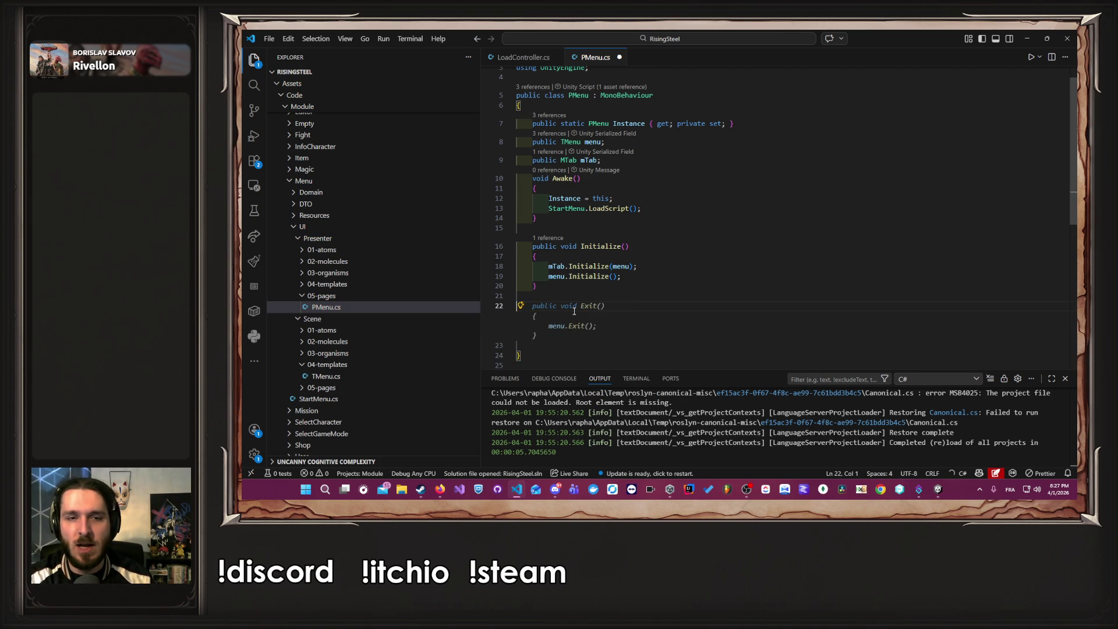
{"action": "key", "text": "BackSpace"}
{"action": "key", "text": "BackSpace"}
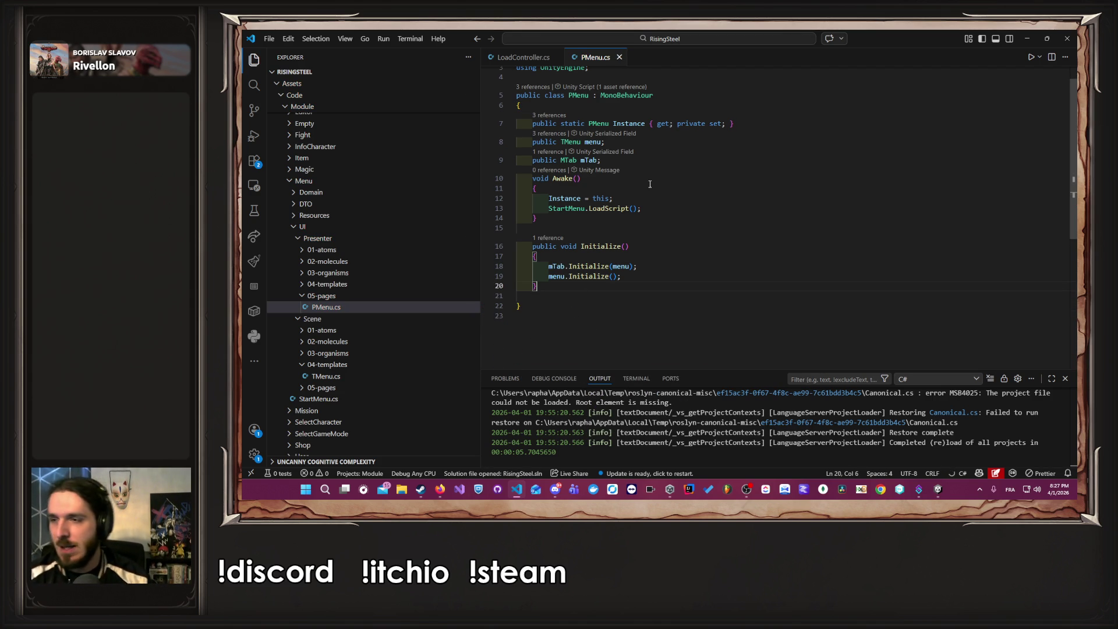
{"action": "left_click", "coordinate": [521, 57]}
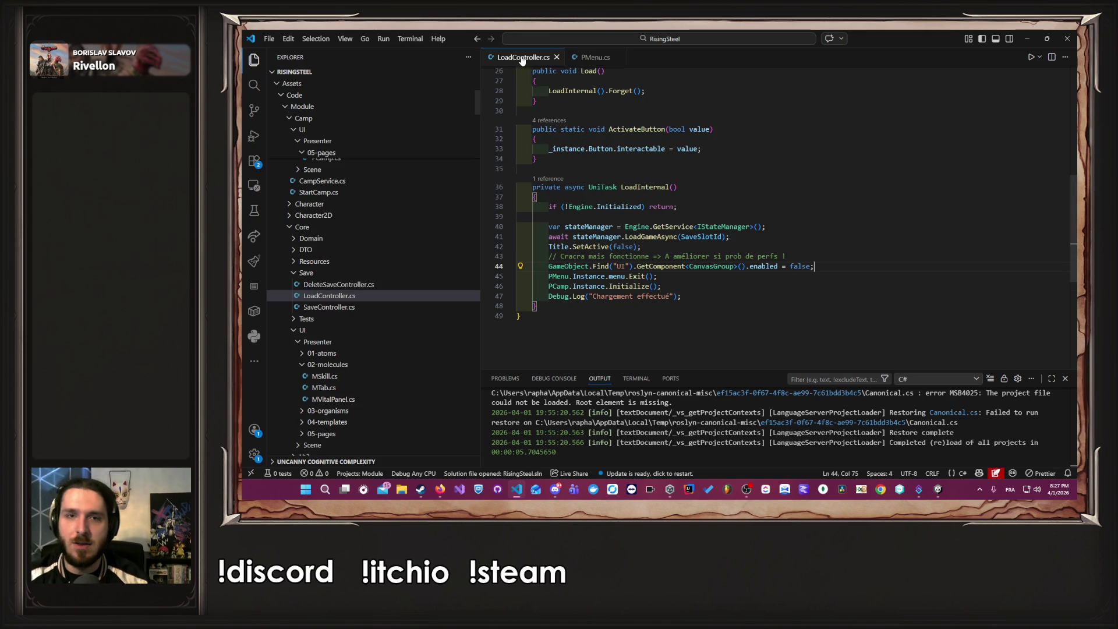
- Minimize VS Code, browse the Naninovel UI resource list in Project Settings, then close it
{"action": "left_click", "coordinate": [1026, 38]}
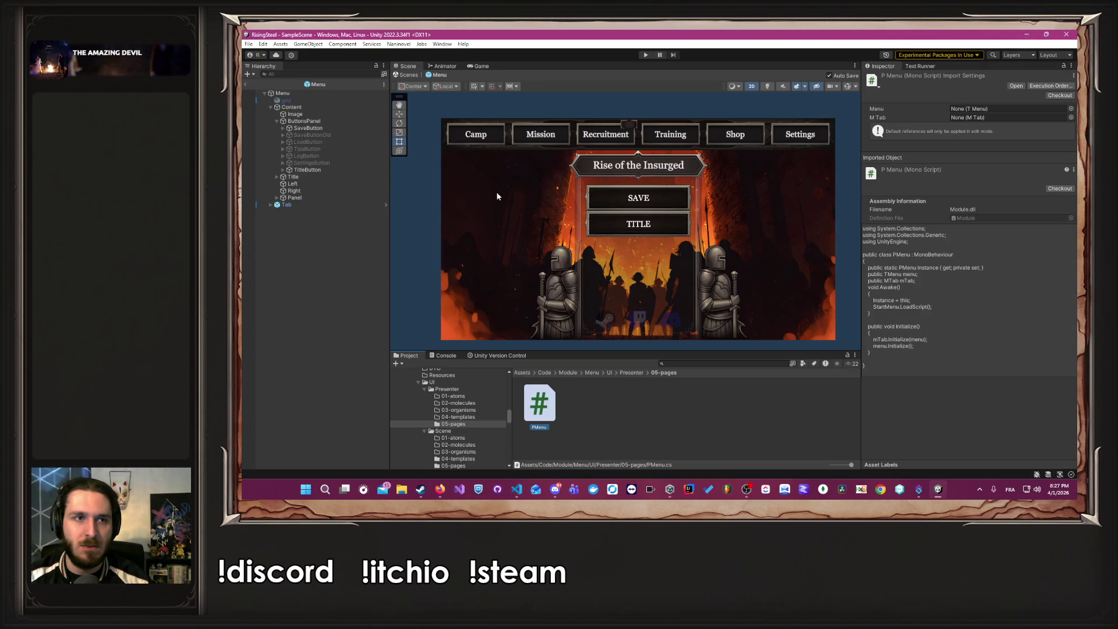
{"action": "left_click", "coordinate": [399, 44]}
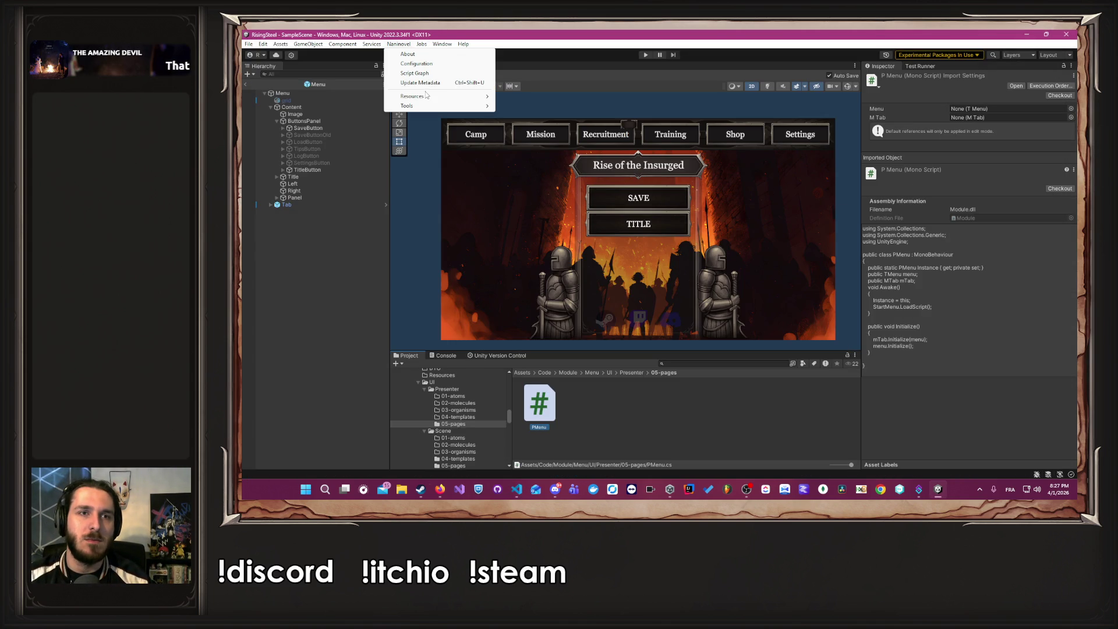
{"action": "mouse_move", "coordinate": [426, 98]}
{"action": "left_click", "coordinate": [513, 173]}
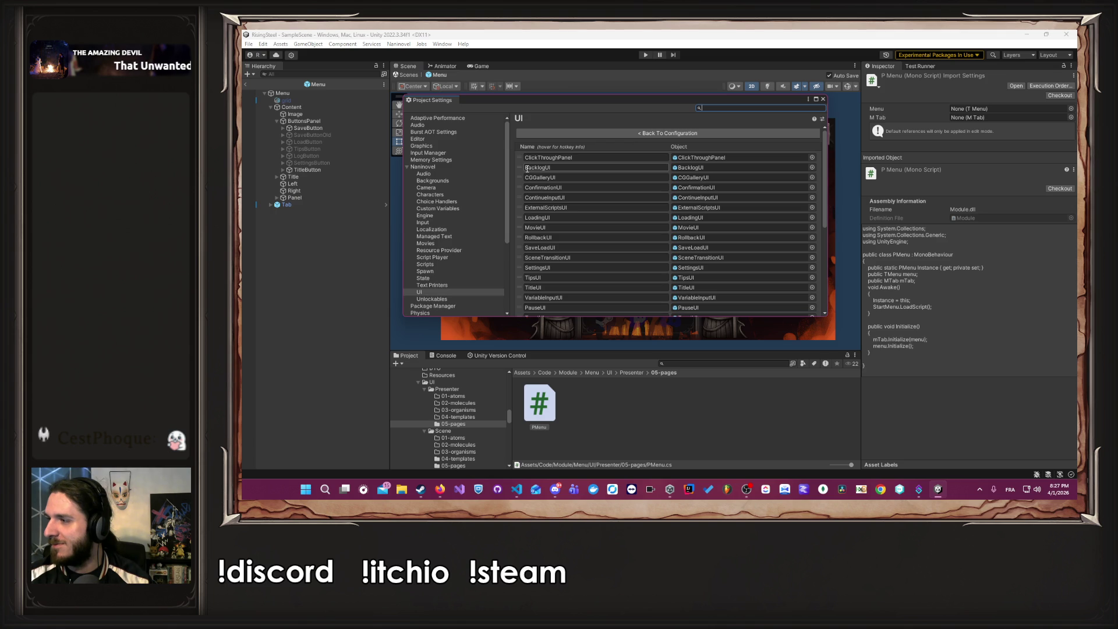
{"action": "scroll", "coordinate": [611, 224], "scroll_direction": "down", "scroll_amount": 2}
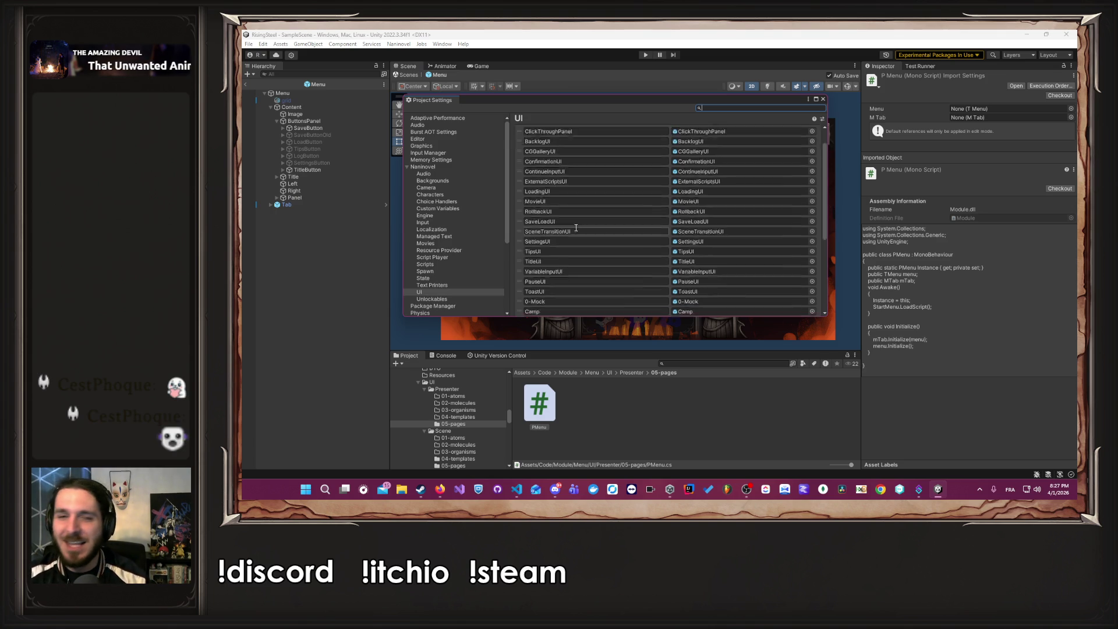
{"action": "left_click", "coordinate": [823, 99]}
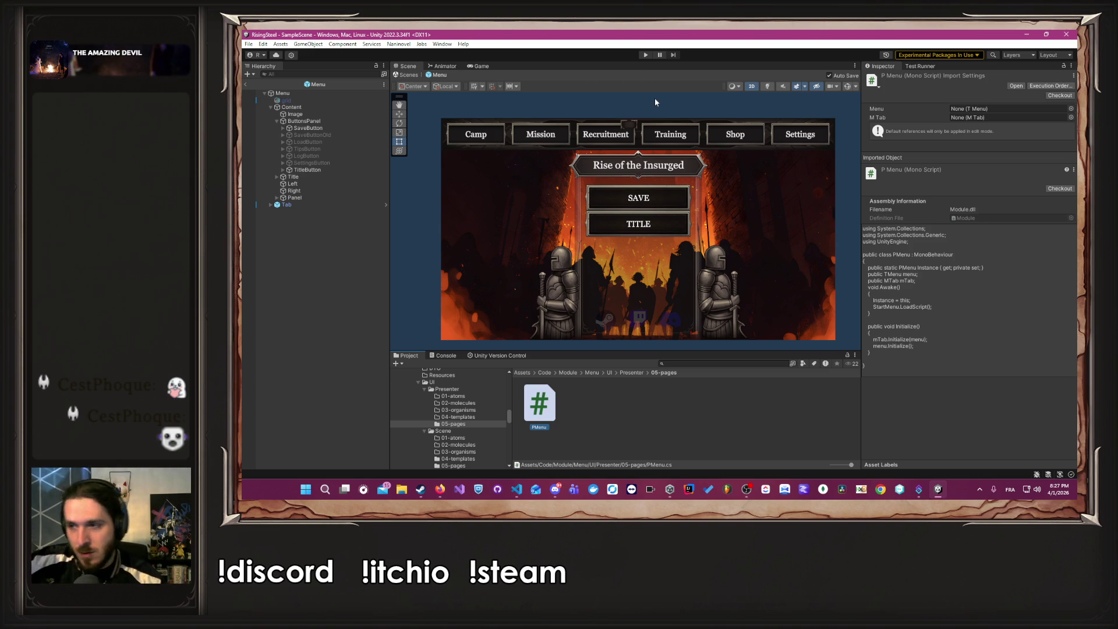
- Open the SettingsUI prefab from Naninovel UI resources and move Project Settings aside
{"action": "left_click", "coordinate": [399, 44]}
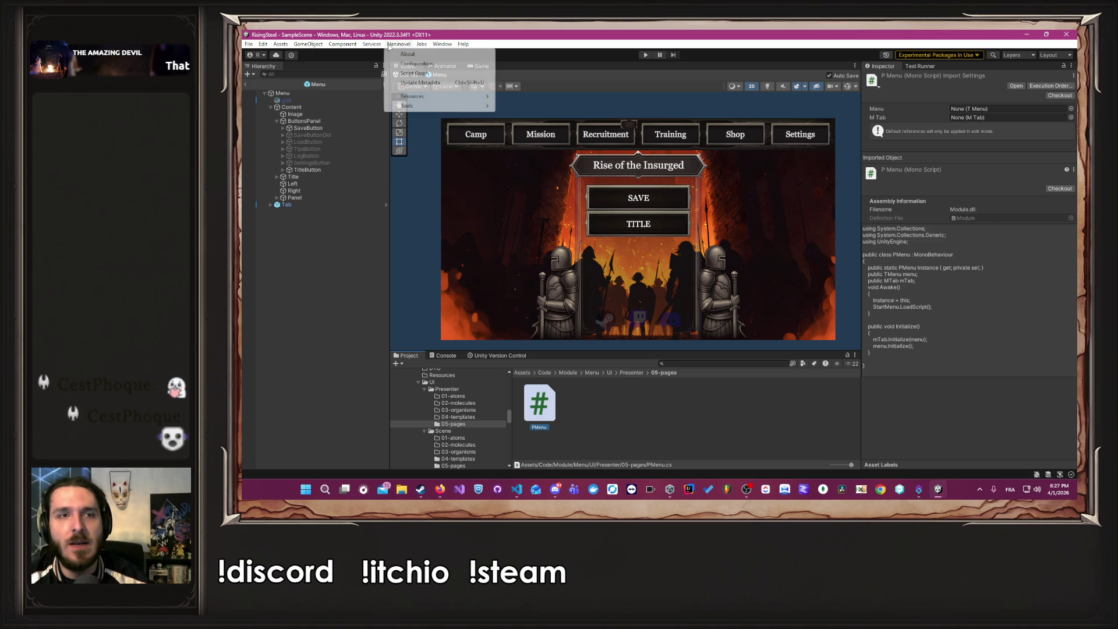
{"action": "mouse_move", "coordinate": [449, 99]}
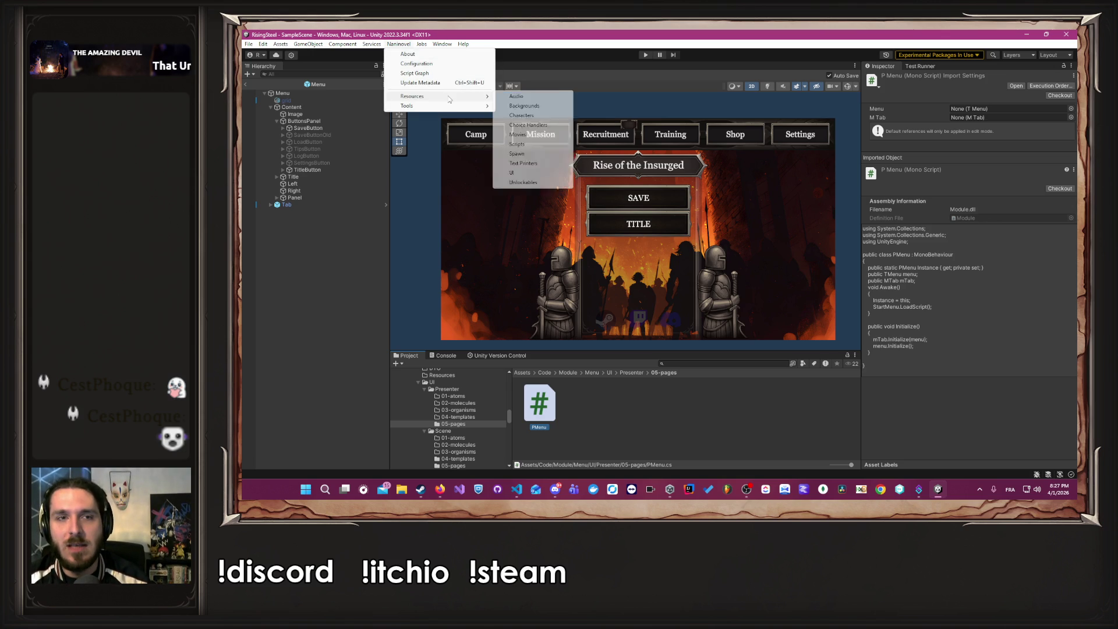
{"action": "left_click", "coordinate": [512, 172]}
{"action": "scroll", "coordinate": [771, 217], "scroll_direction": "down", "scroll_amount": 3}
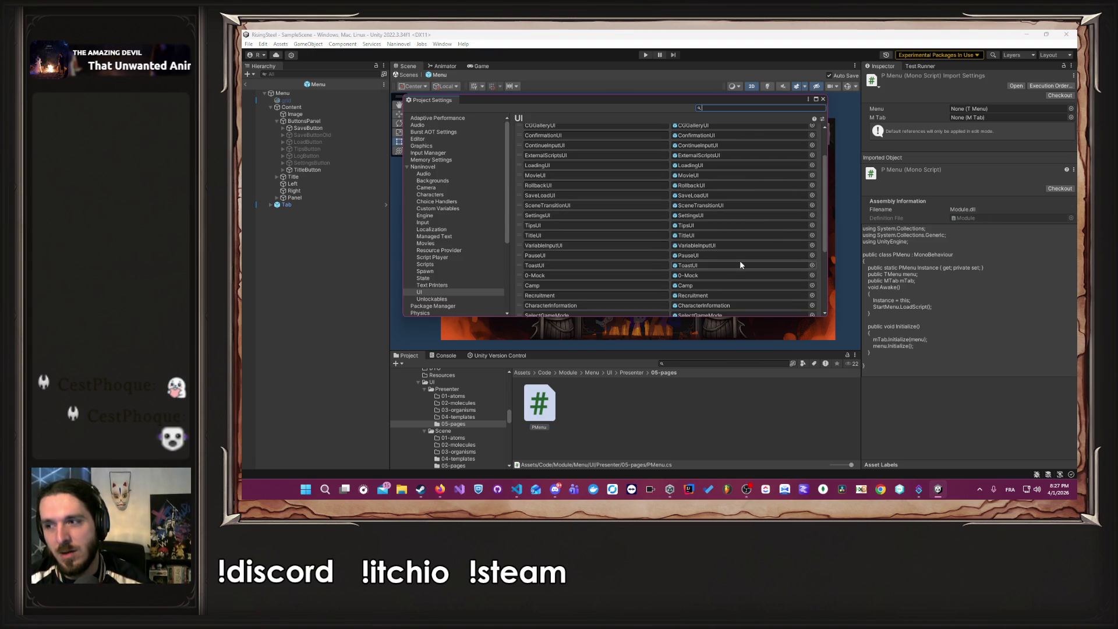
{"action": "scroll", "coordinate": [732, 261], "scroll_direction": "down", "scroll_amount": 3}
{"action": "scroll", "coordinate": [739, 250], "scroll_direction": "up", "scroll_amount": 2}
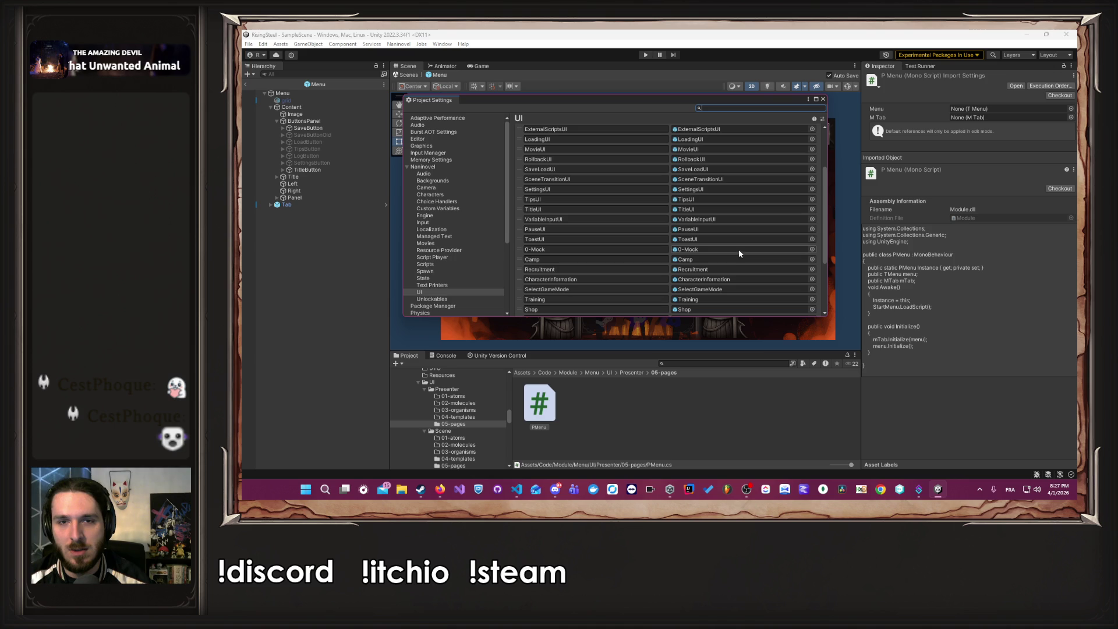
{"action": "scroll", "coordinate": [725, 232], "scroll_direction": "up", "scroll_amount": 2}
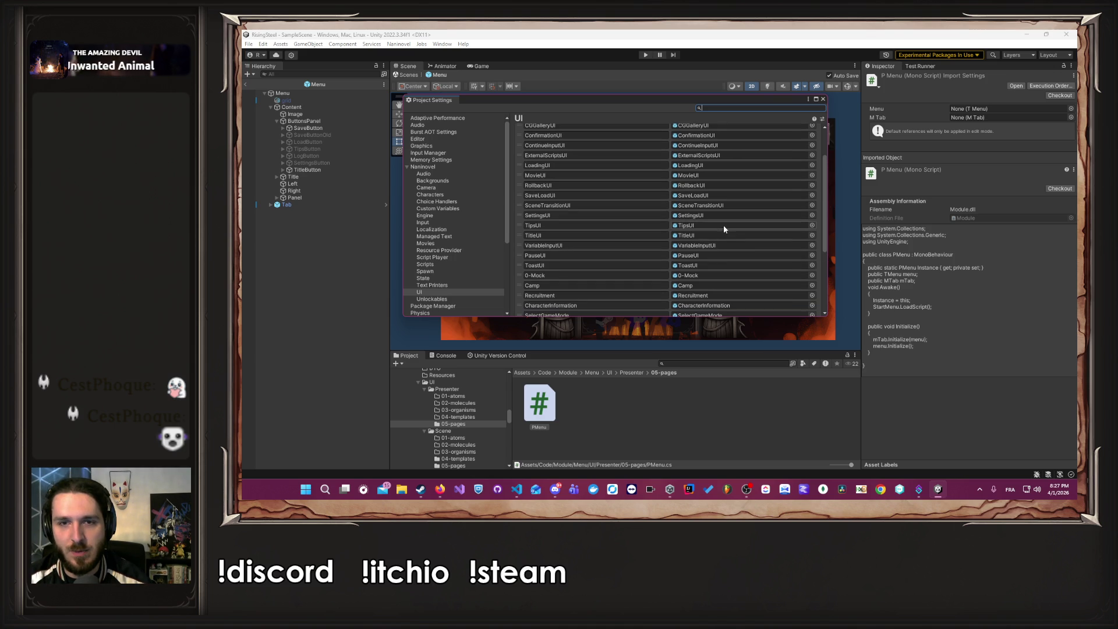
{"action": "double_click", "coordinate": [720, 216]}
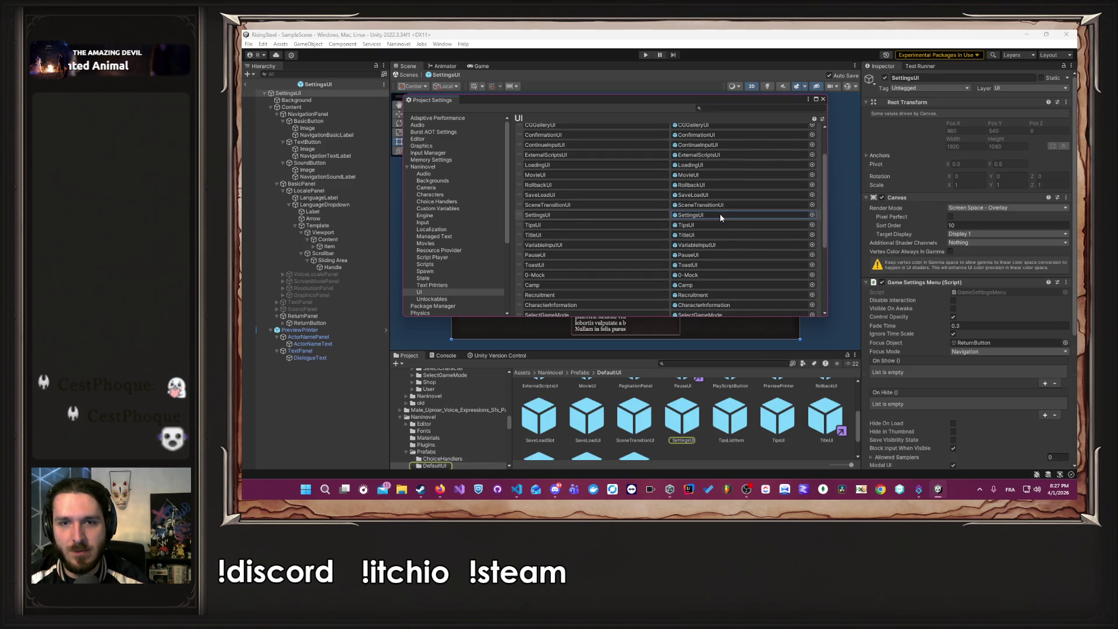
{"action": "mouse_move", "coordinate": [676, 99]}
{"action": "left_mouse_down"}
{"action": "mouse_move", "coordinate": [838, 175]}
{"action": "mouse_move", "coordinate": [966, 128]}
{"action": "left_mouse_up"}
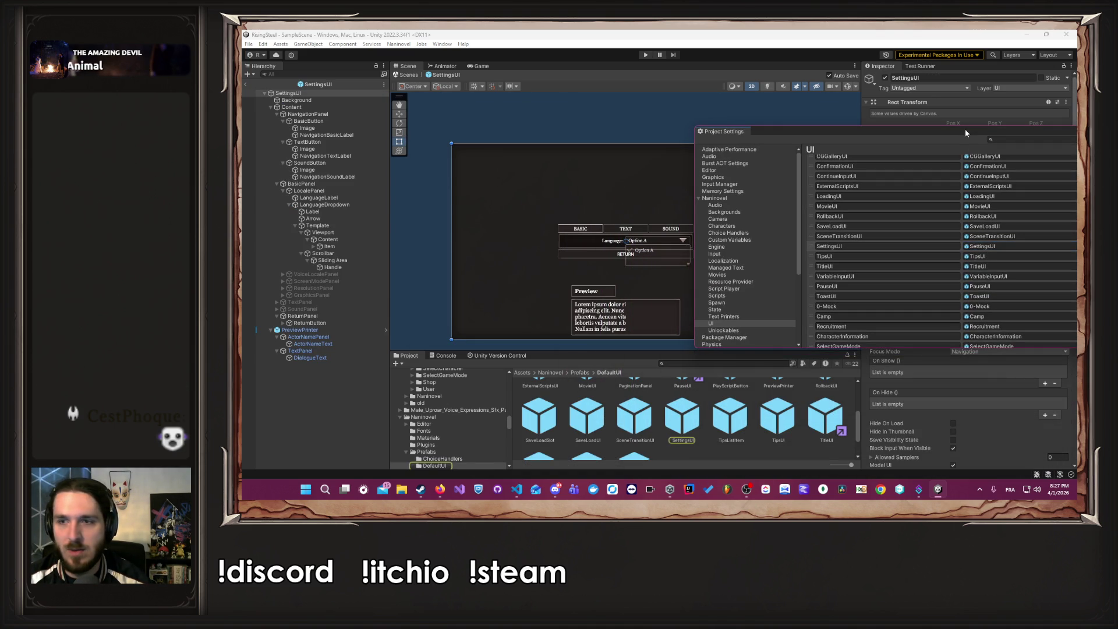
- Open SceneTransitionUI, LoadingUI, ContinueInputUI, then ConfirmationUI prefabs, and close Project Settings
{"action": "double_click", "coordinate": [1014, 236]}
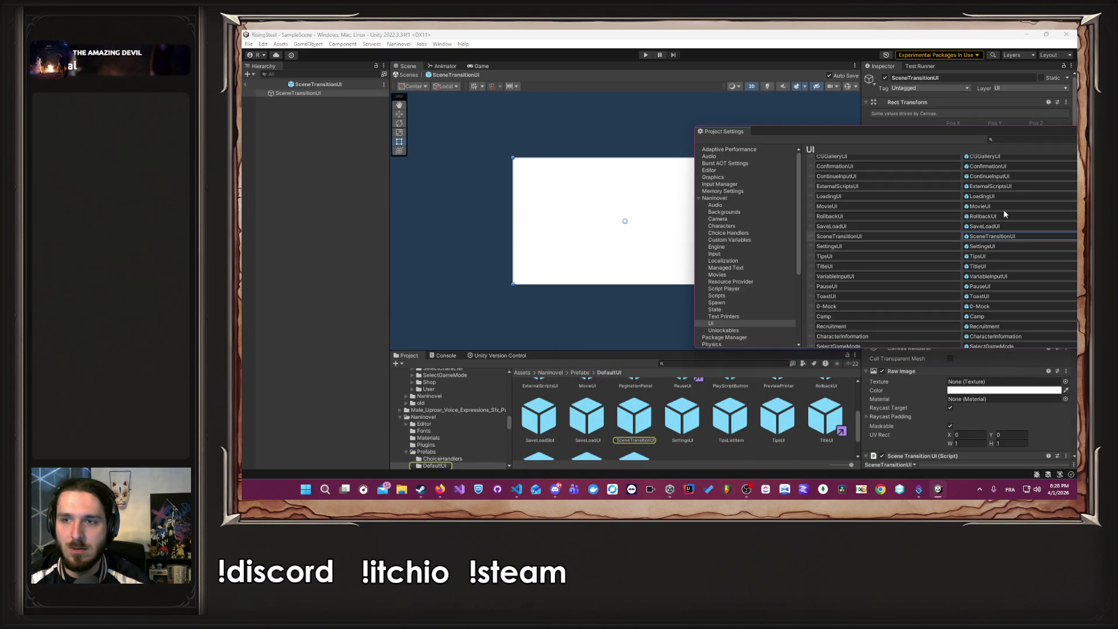
{"action": "double_click", "coordinate": [999, 197]}
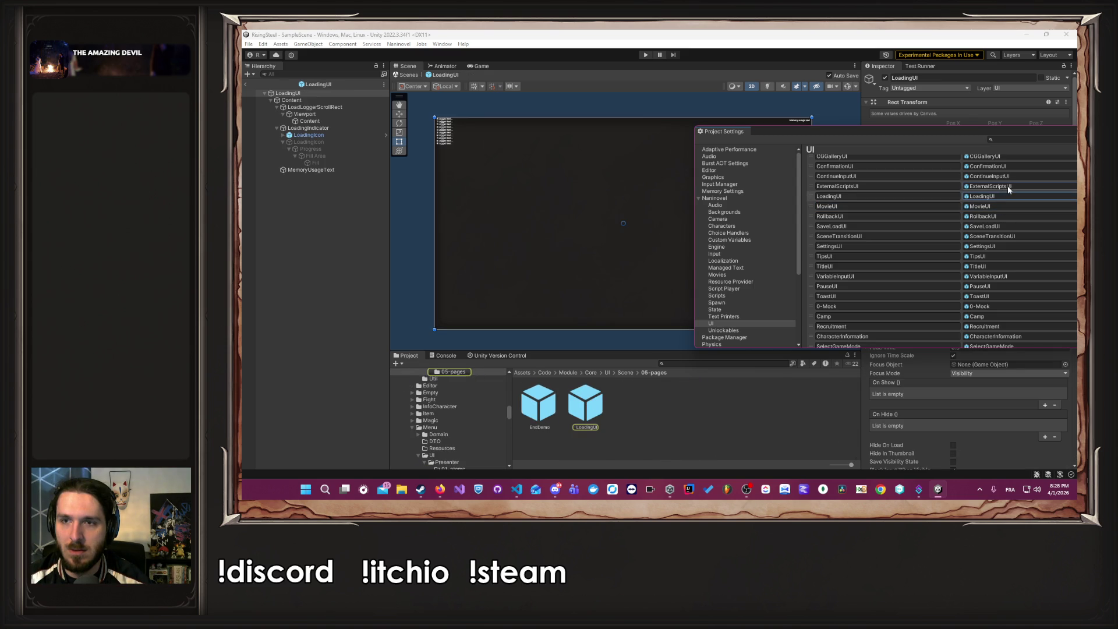
{"action": "double_click", "coordinate": [1008, 176]}
{"action": "left_click", "coordinate": [1005, 168]}
{"action": "double_click", "coordinate": [1006, 167]}
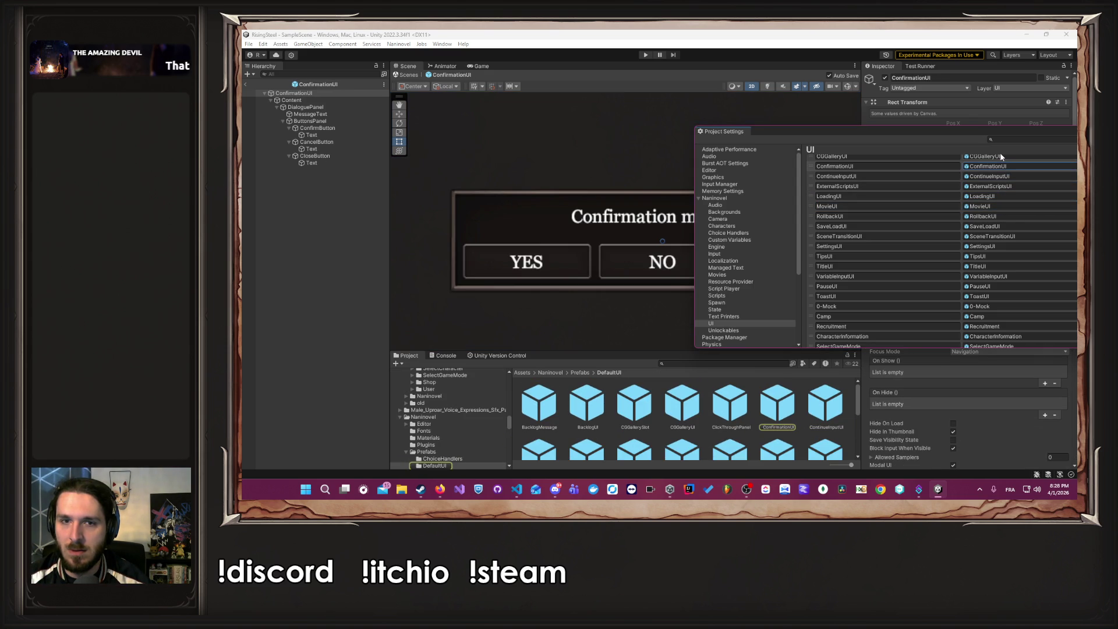
{"action": "mouse_move", "coordinate": [921, 133]}
{"action": "left_mouse_down"}
{"action": "mouse_move", "coordinate": [962, 229]}
{"action": "mouse_move", "coordinate": [949, 291]}
{"action": "mouse_move", "coordinate": [786, 130]}
{"action": "left_mouse_up"}
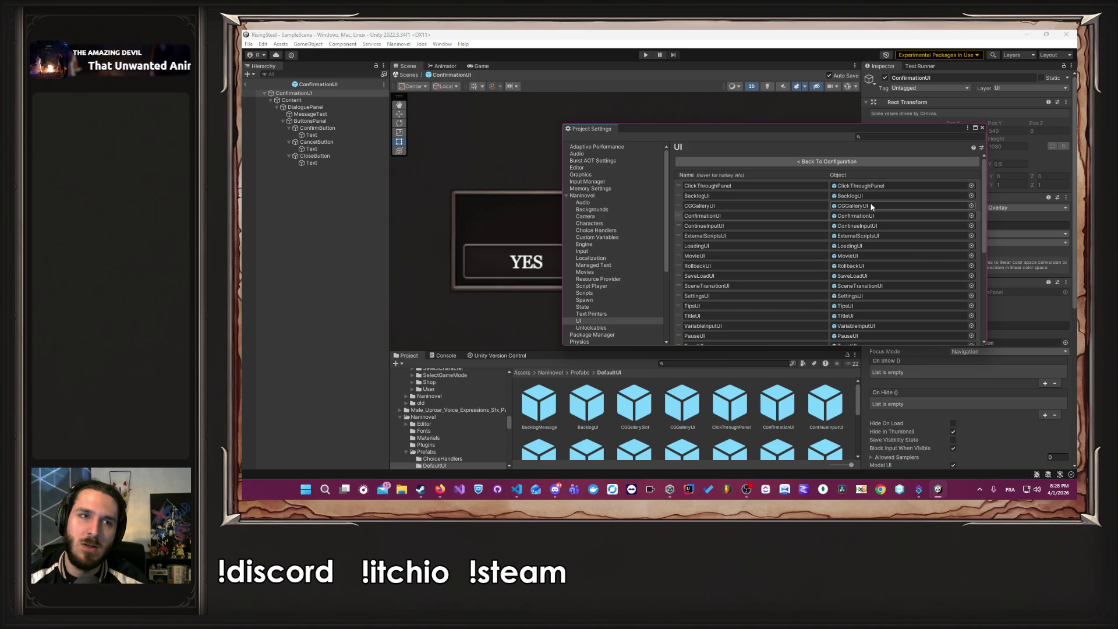
{"action": "scroll", "coordinate": [870, 203], "scroll_direction": "down", "scroll_amount": 10}
{"action": "left_click", "coordinate": [885, 246]}
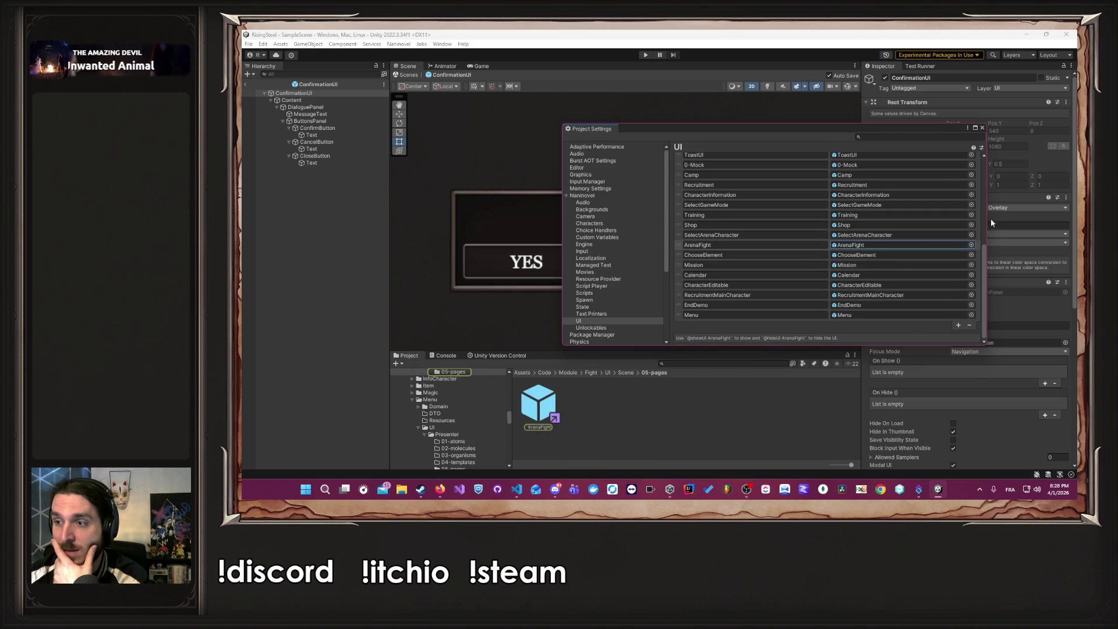
{"action": "left_click", "coordinate": [983, 127]}
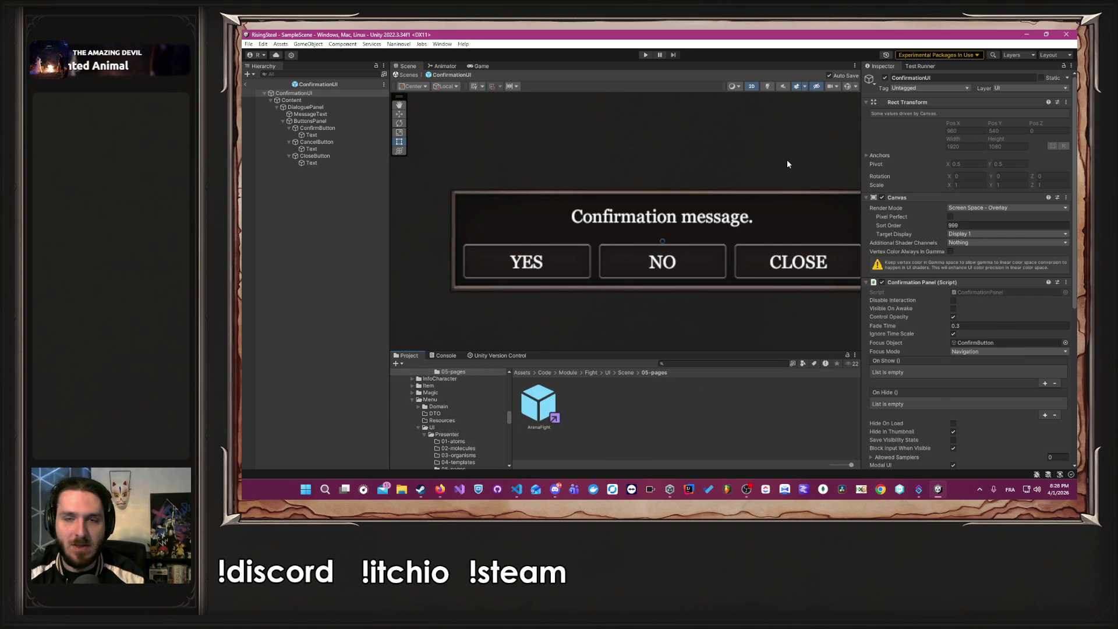
{"action": "key", "text": "alt+Tab"}
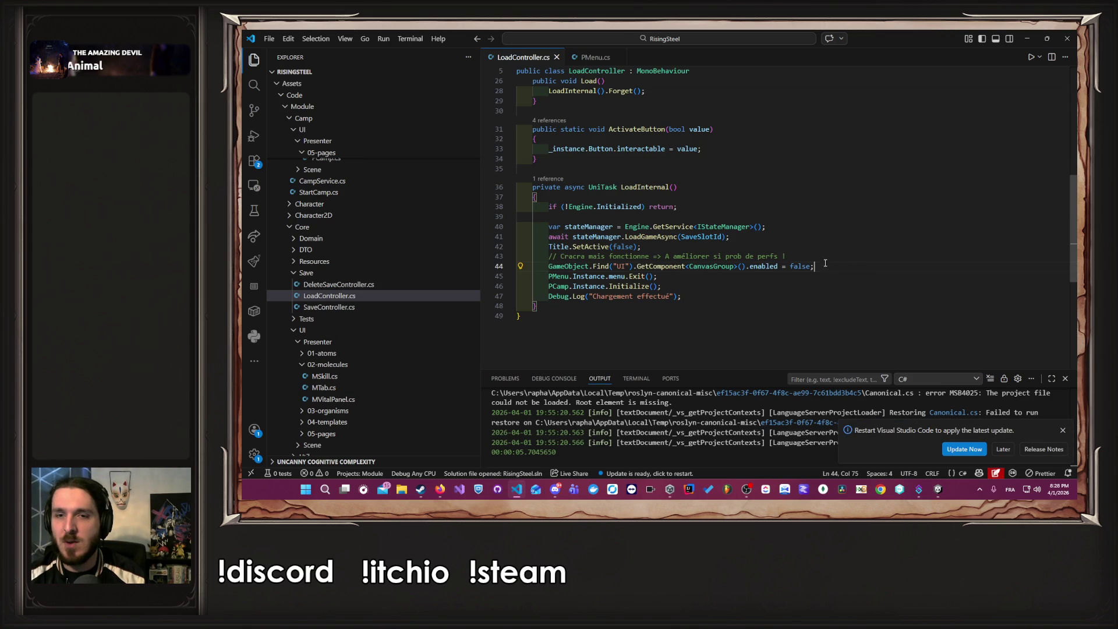
{"action": "mouse_move", "coordinate": [826, 263]}
{"action": "left_mouse_down"}
{"action": "mouse_move", "coordinate": [516, 278]}
{"action": "mouse_move", "coordinate": [504, 253]}
{"action": "left_mouse_up"}
{"action": "left_click", "coordinate": [907, 258]}
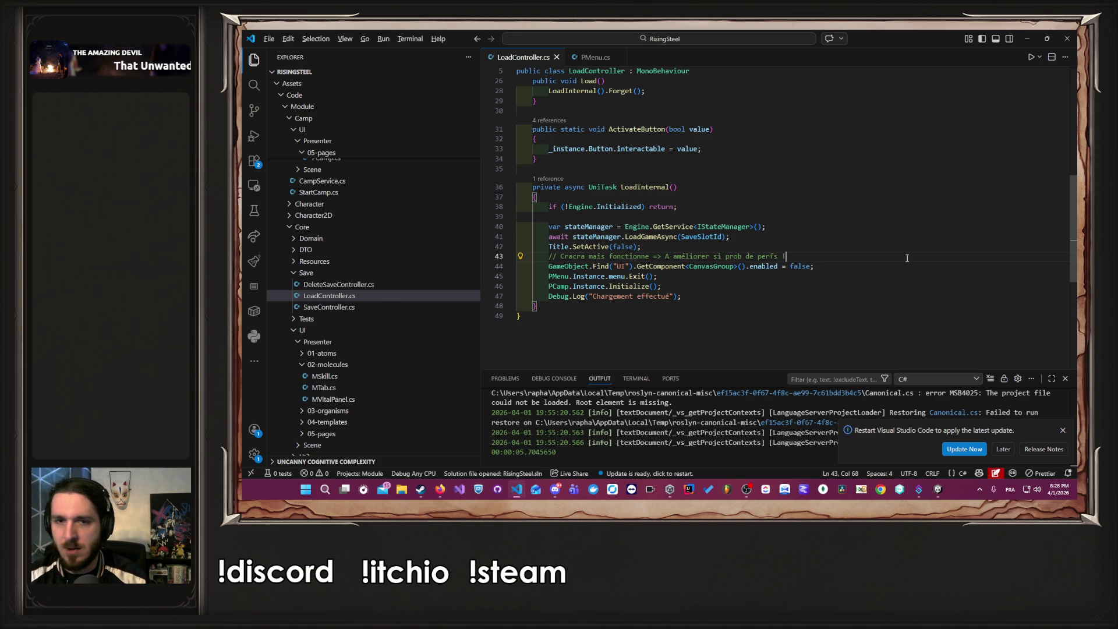
{"action": "key", "text": "alt+Tab"}
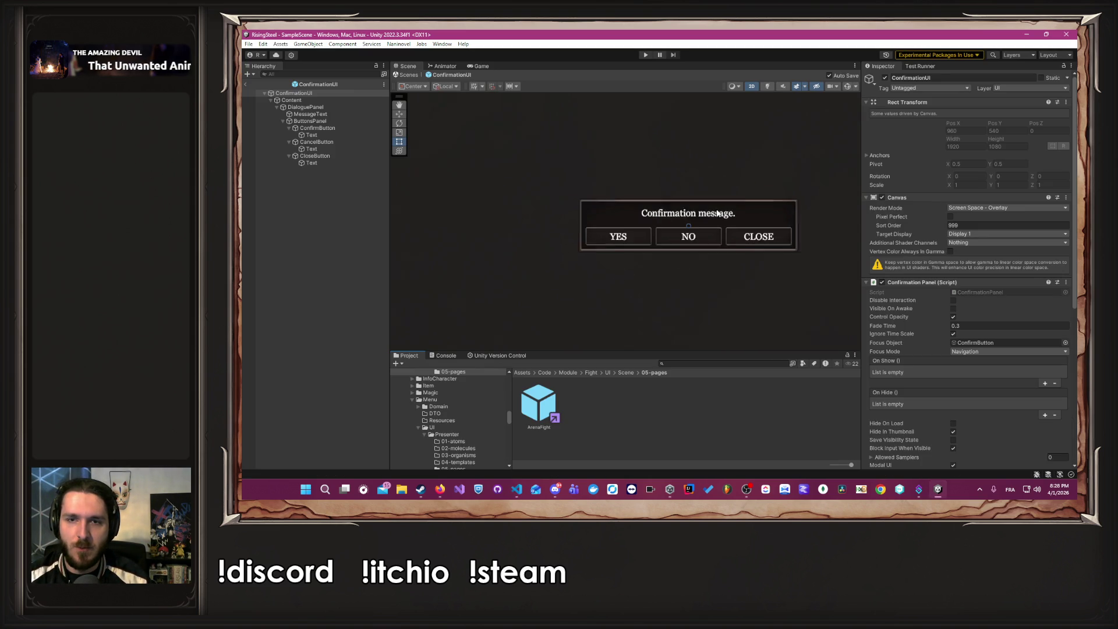
{"action": "scroll", "coordinate": [718, 213], "scroll_direction": "down", "scroll_amount": 5}
{"action": "mouse_move", "coordinate": [728, 205]}
{"action": "left_mouse_down"}
{"action": "mouse_move", "coordinate": [689, 169]}
{"action": "mouse_move", "coordinate": [583, 218]}
{"action": "mouse_move", "coordinate": [624, 230]}
{"action": "mouse_move", "coordinate": [647, 203]}
{"action": "left_mouse_up"}
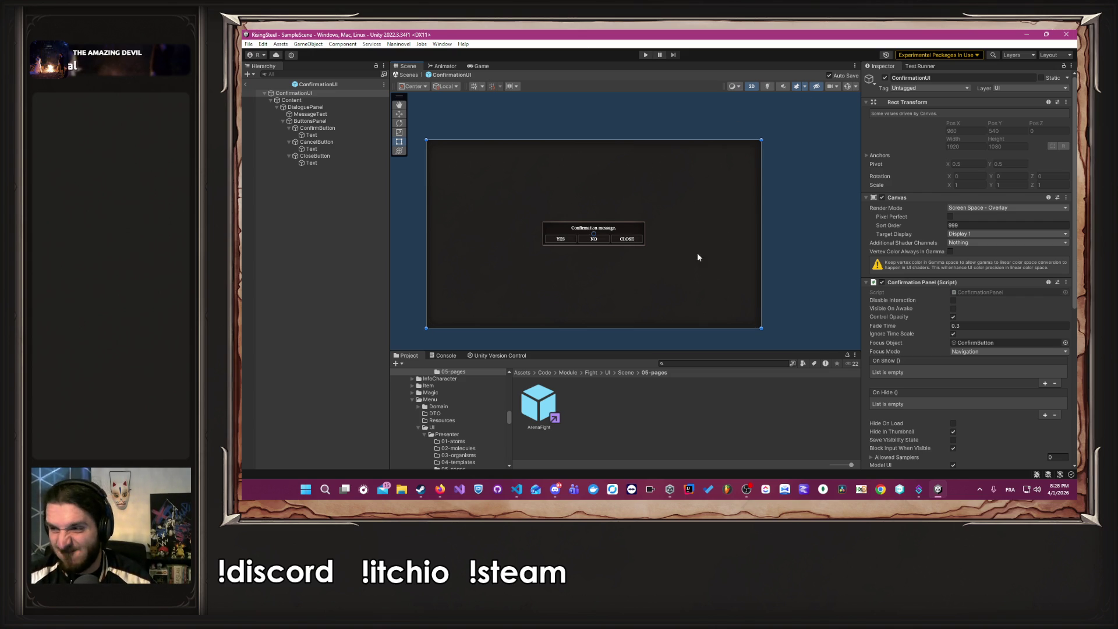
{"action": "key", "text": "alt+Tab"}
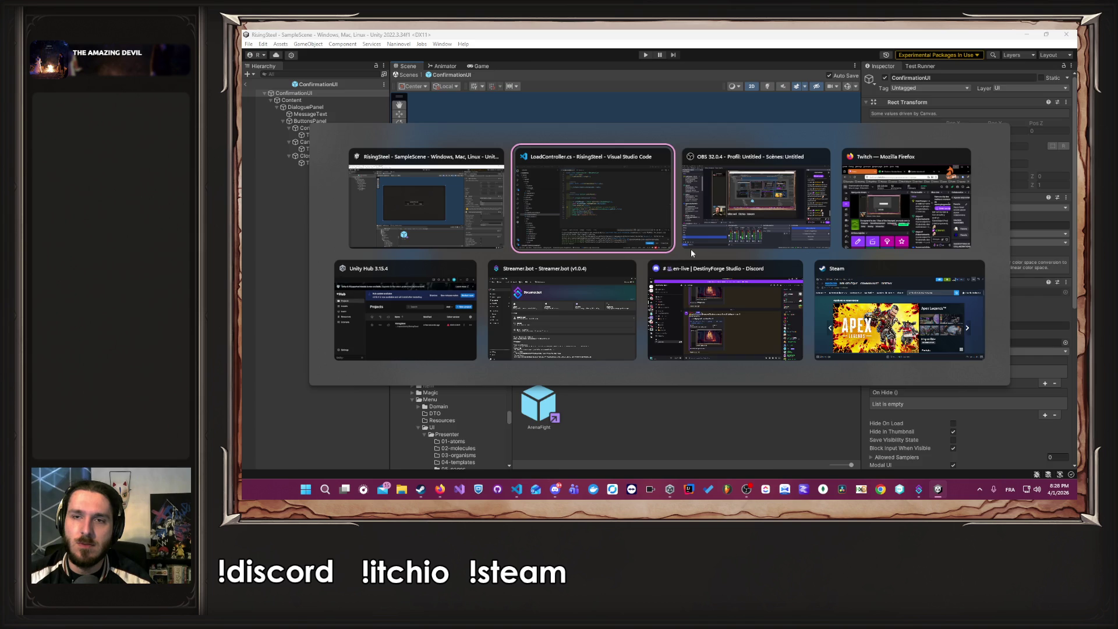
{"action": "key", "text": "alt+Tab"}
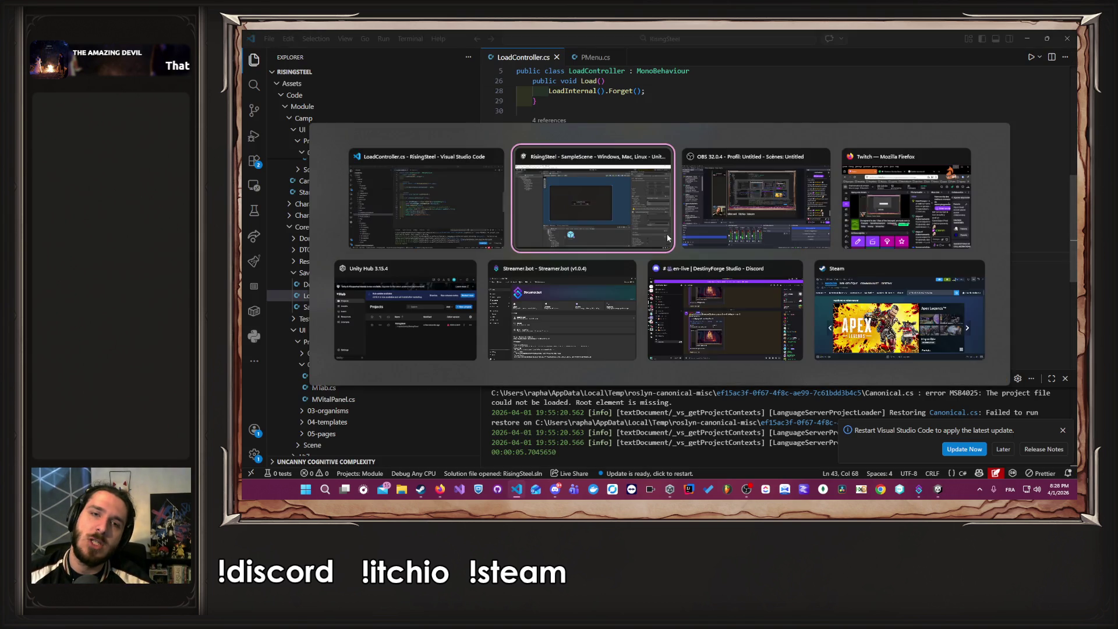
{"action": "left_click", "coordinate": [668, 238]}
- Play, continue the saved game into camp, and choose TITLE from Settings to trigger the confirmation
{"action": "left_click", "coordinate": [644, 55]}
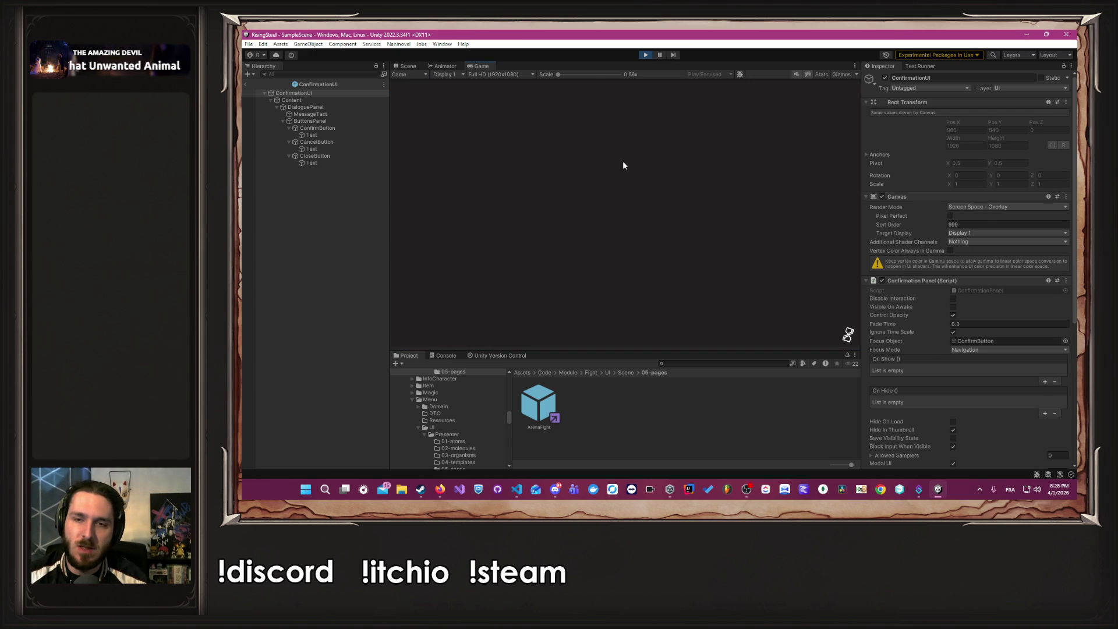
{"action": "left_click", "coordinate": [638, 189]}
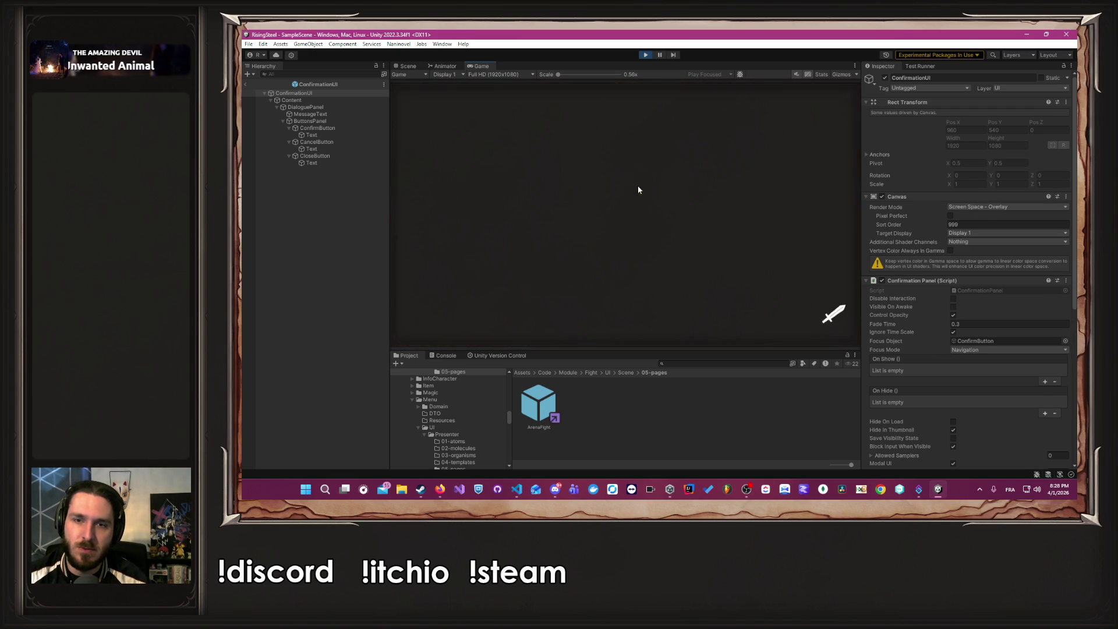
{"action": "left_click", "coordinate": [799, 110]}
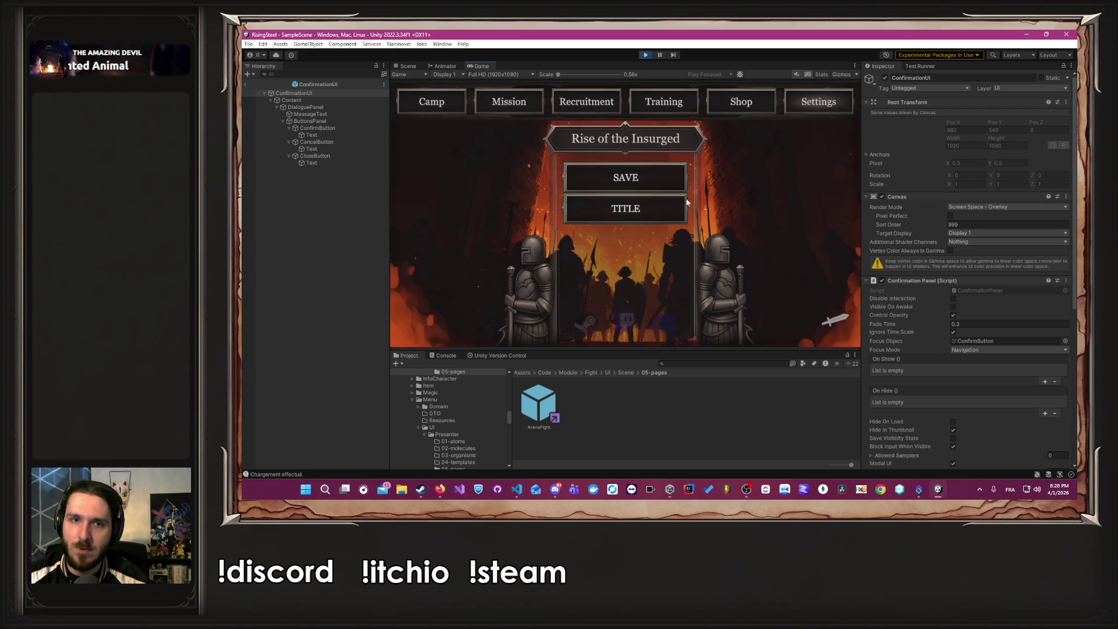
{"action": "left_click", "coordinate": [662, 206]}
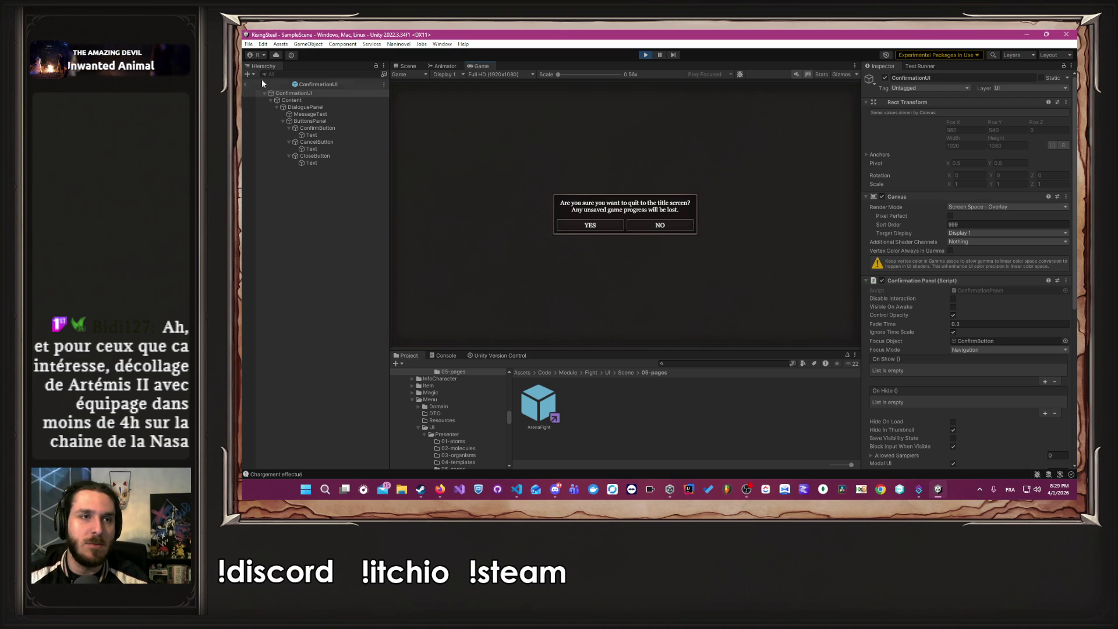
- In the live scene, toggle ModalUI off and back on, then inspect ConfirmationUI
{"action": "left_click", "coordinate": [247, 84]}
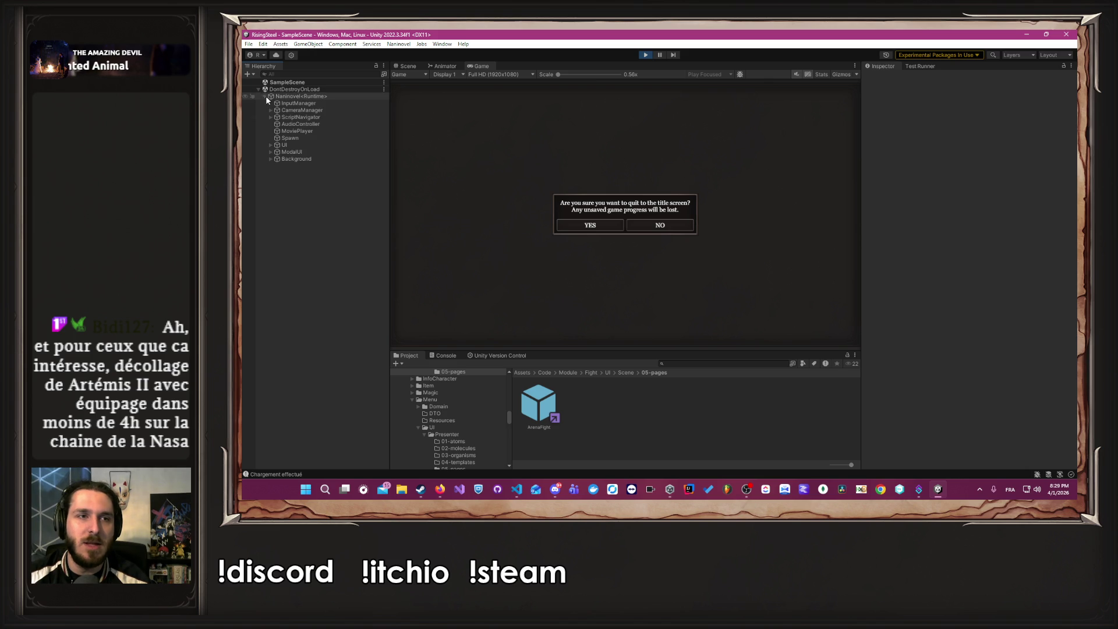
{"action": "left_click", "coordinate": [297, 145]}
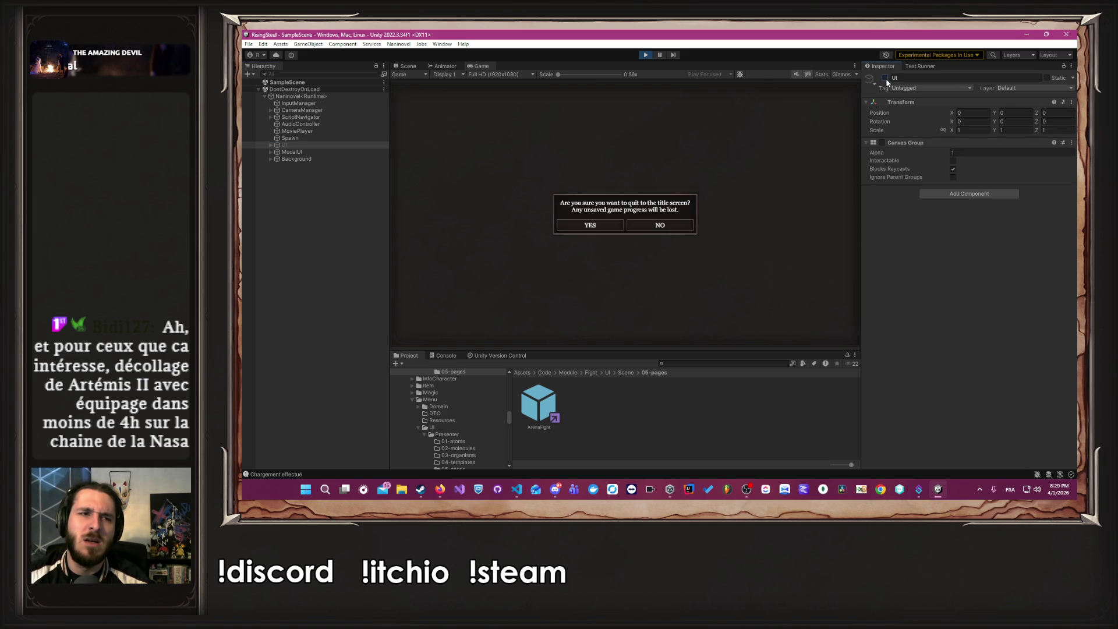
{"action": "left_click_drag", "start_coordinate": [290, 160], "coordinate": [293, 154]}
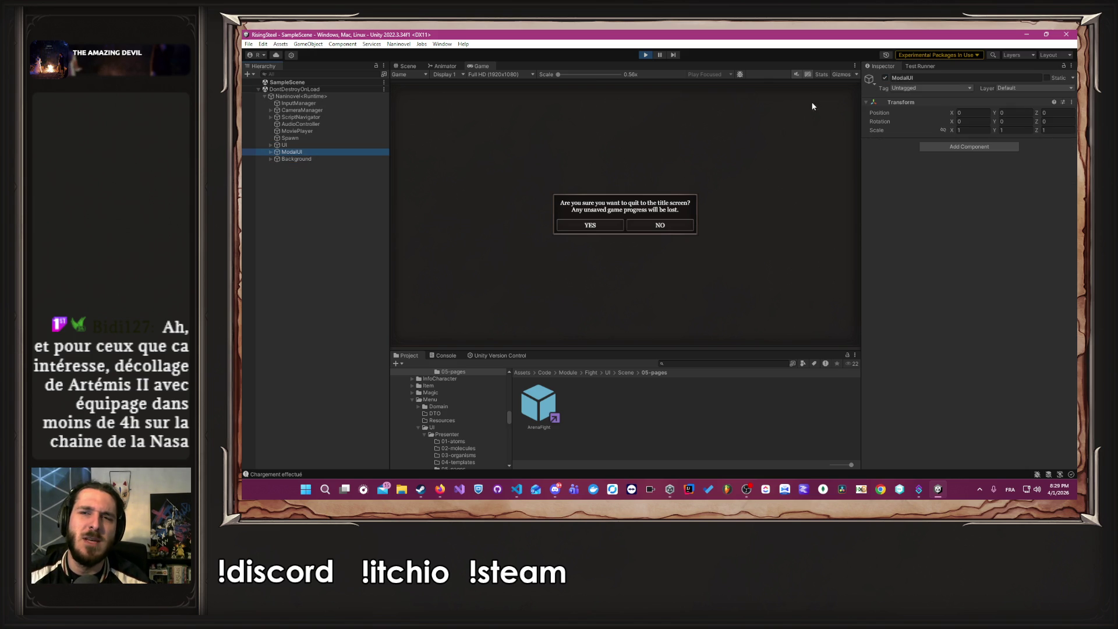
{"action": "left_click", "coordinate": [886, 78]}
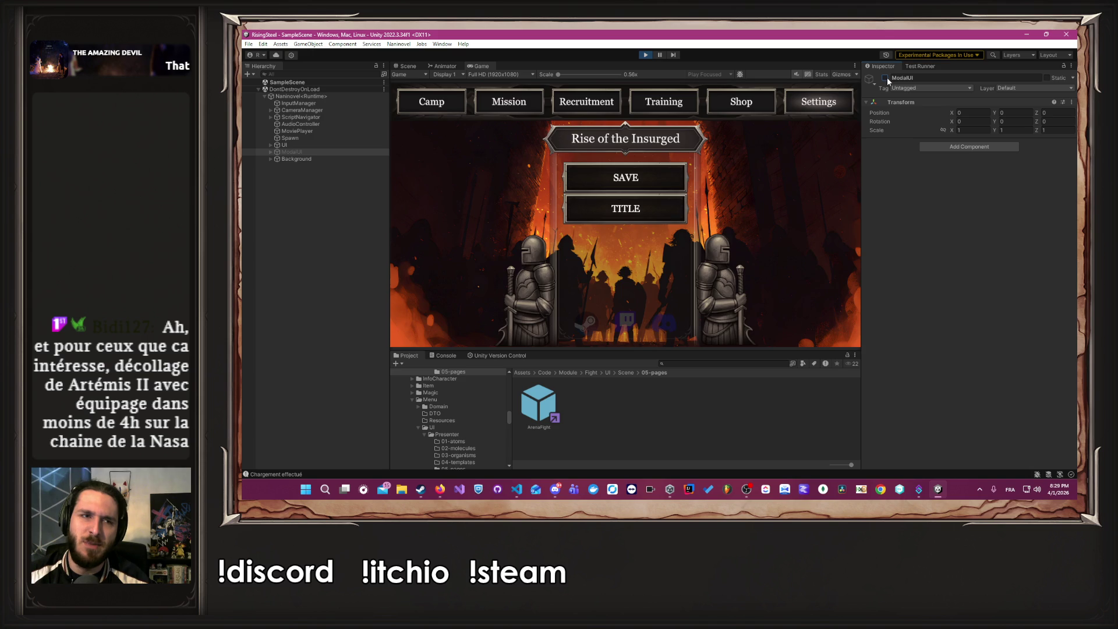
{"action": "left_click", "coordinate": [886, 77]}
{"action": "left_click", "coordinate": [289, 159]}
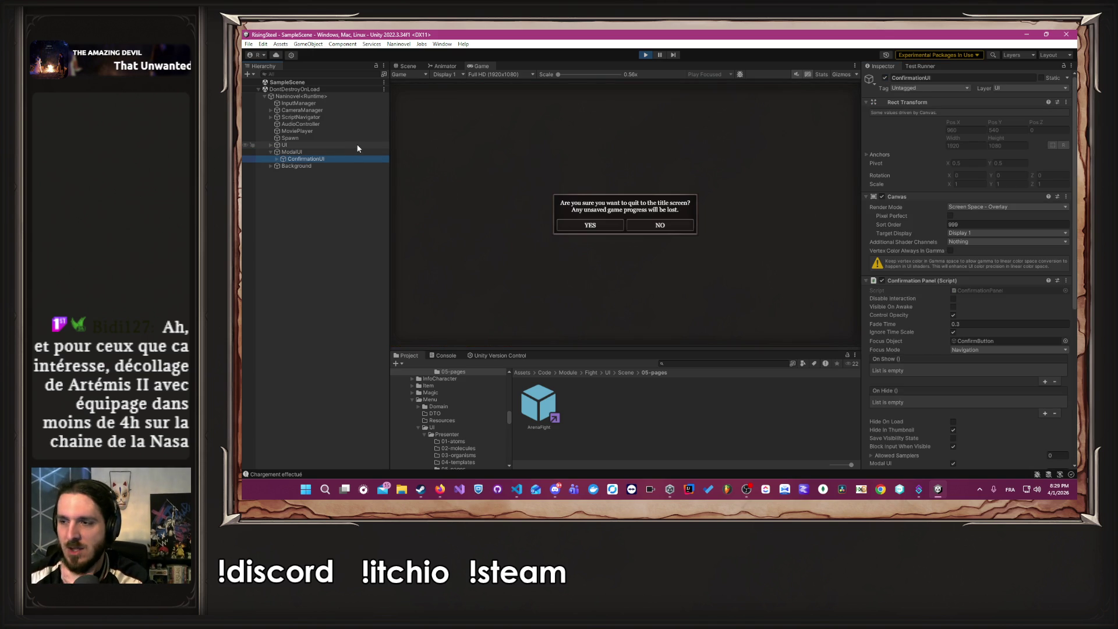
- Stop play mode, check the 'Chargement effectué' log in the Console, and return to Project
{"action": "left_click", "coordinate": [641, 57]}
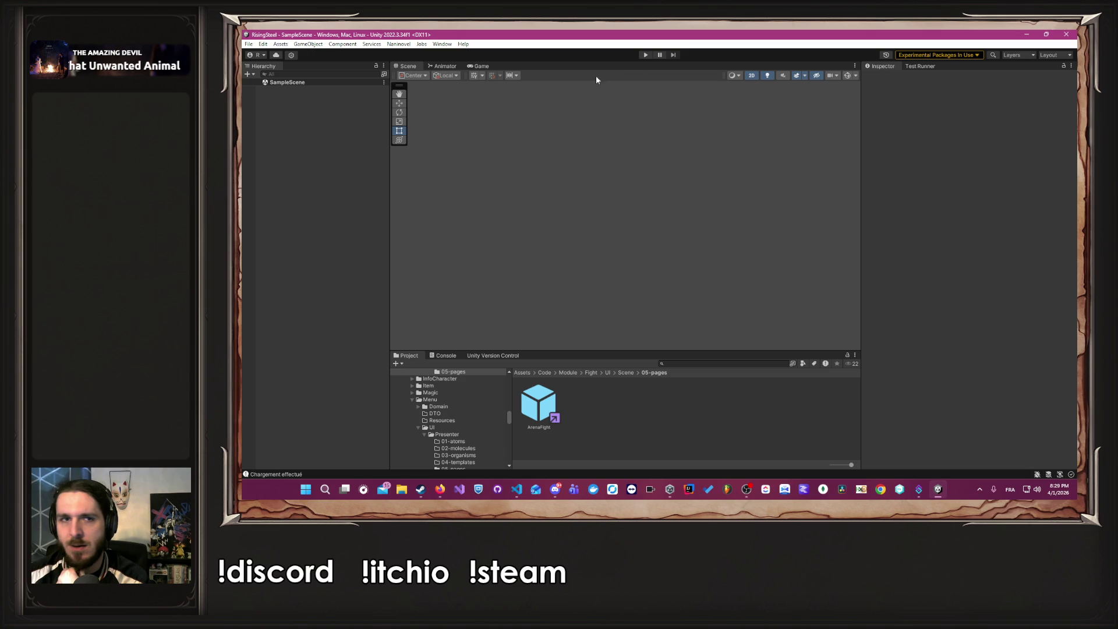
{"action": "left_click", "coordinate": [444, 356]}
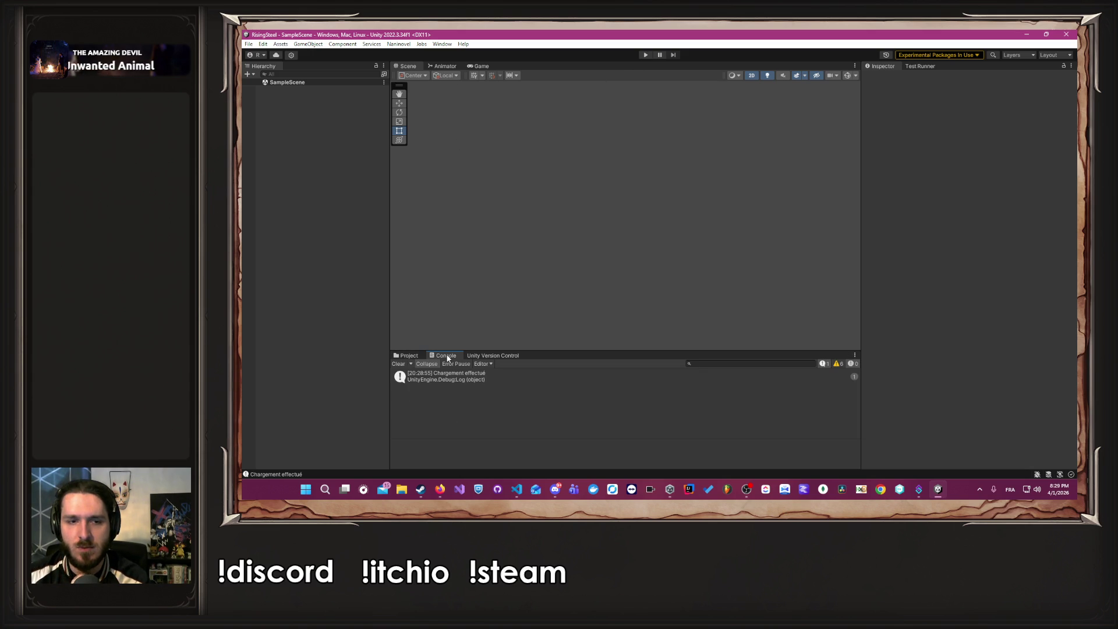
{"action": "left_click", "coordinate": [438, 377]}
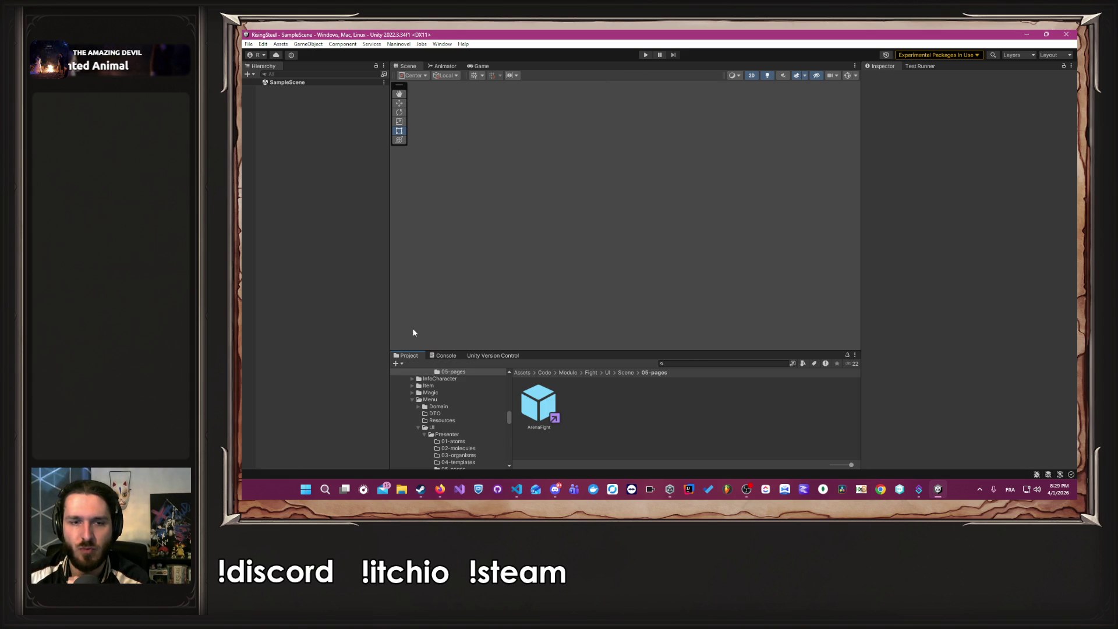
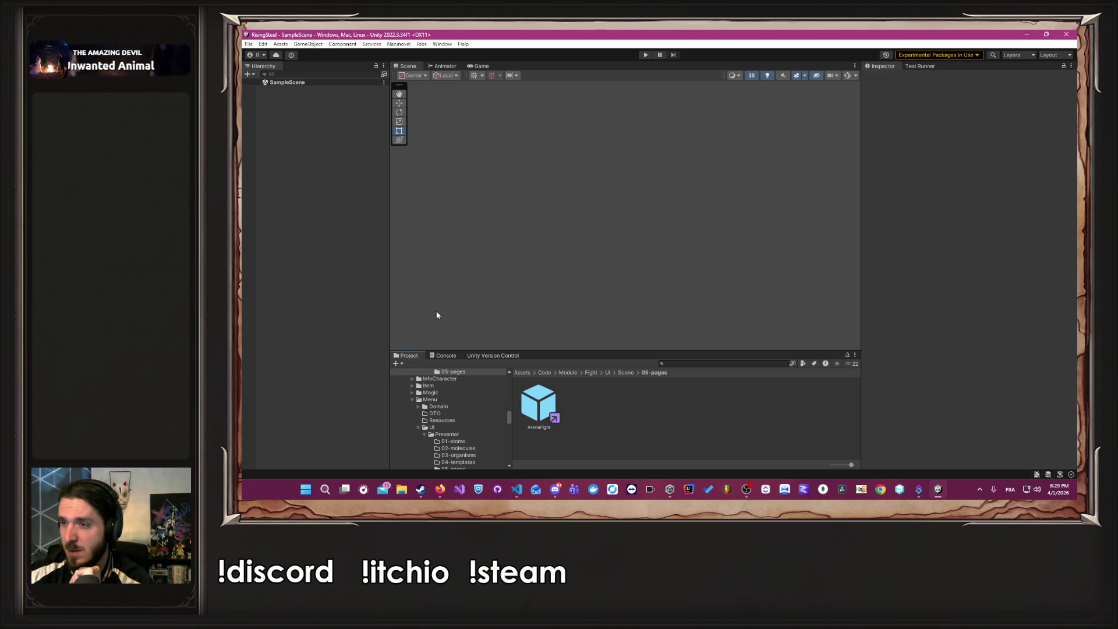
- Select the Menu prefab in the Menu module's UI/Scene/05-pages folder
{"action": "key", "text": "alt+Tab"}
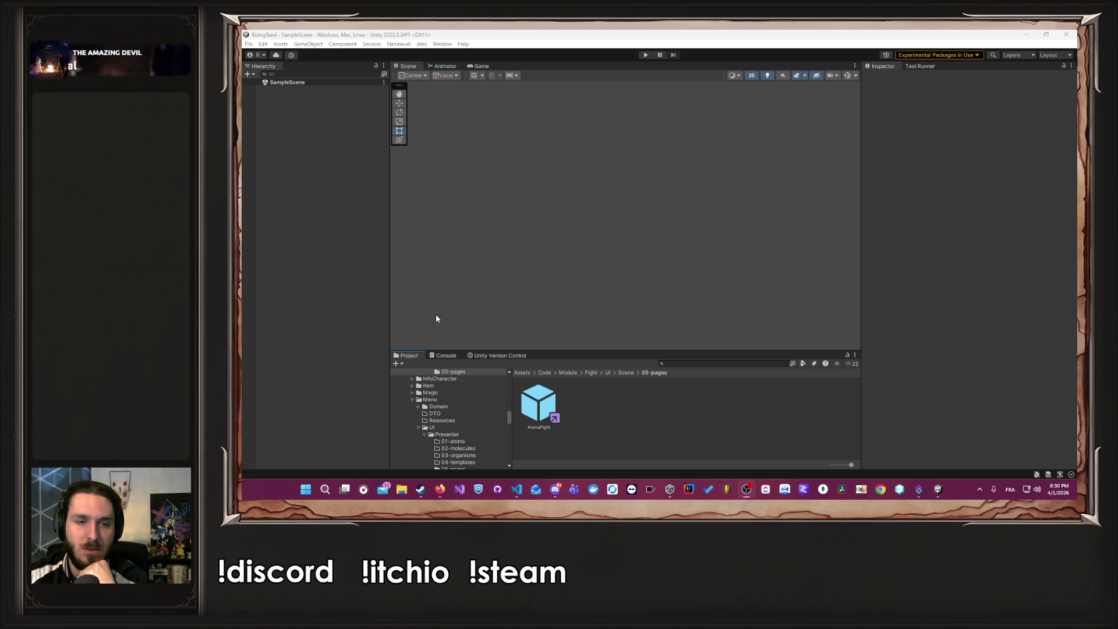
{"action": "scroll", "coordinate": [469, 437], "scroll_direction": "down", "scroll_amount": 5}
{"action": "left_click", "coordinate": [464, 434]}
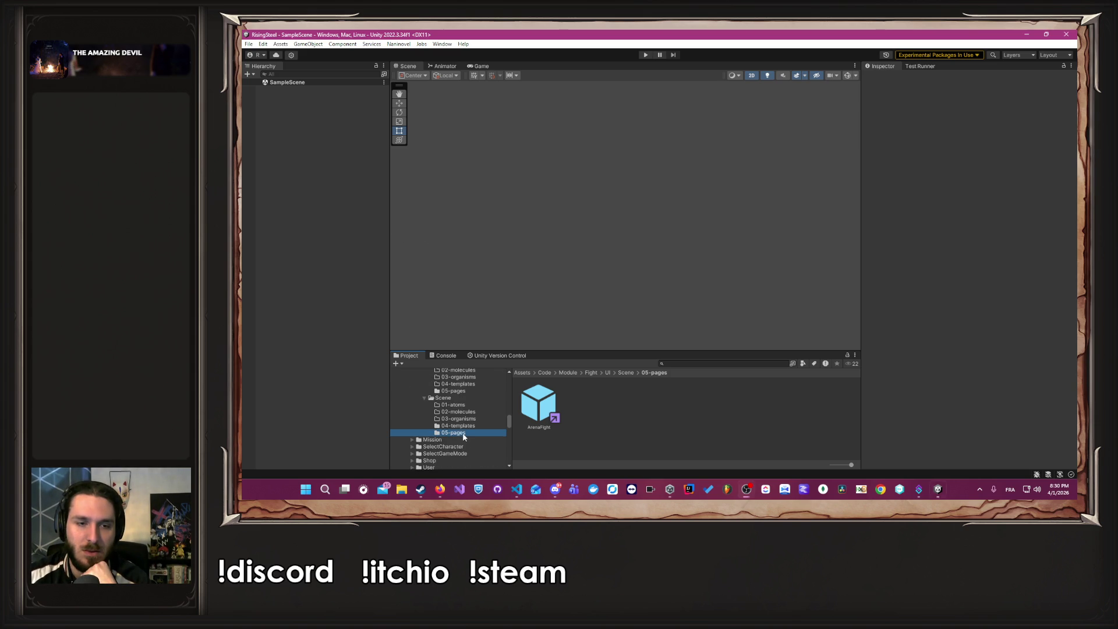
{"action": "left_click", "coordinate": [537, 407]}
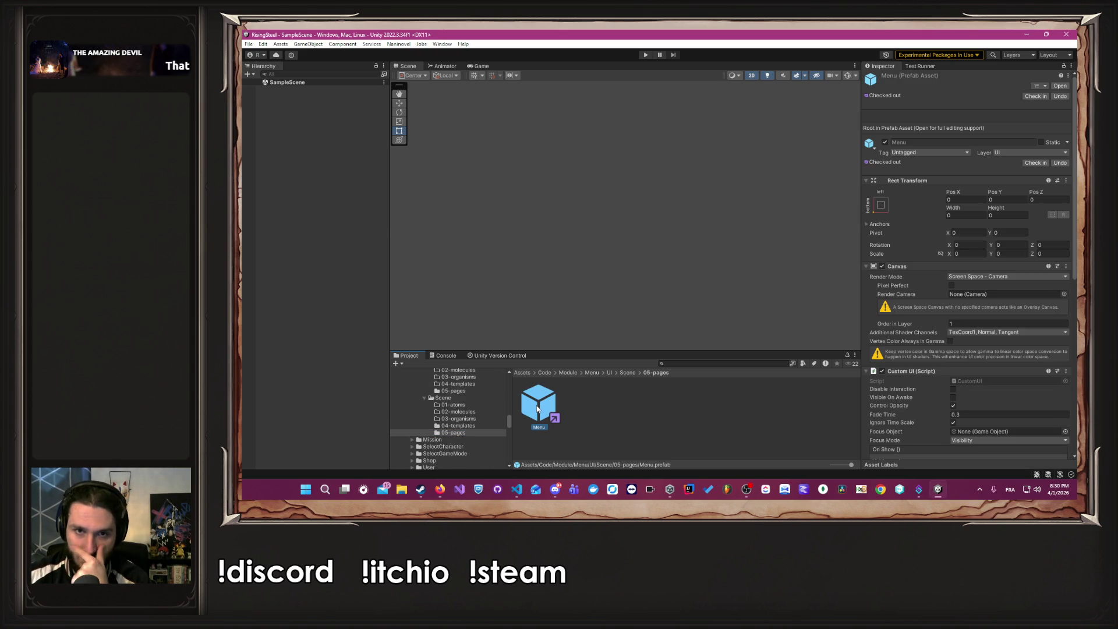
- In the Menu prefab, duplicate TitleButton and name the copy TitleButtonOld
{"action": "double_click", "coordinate": [537, 407]}
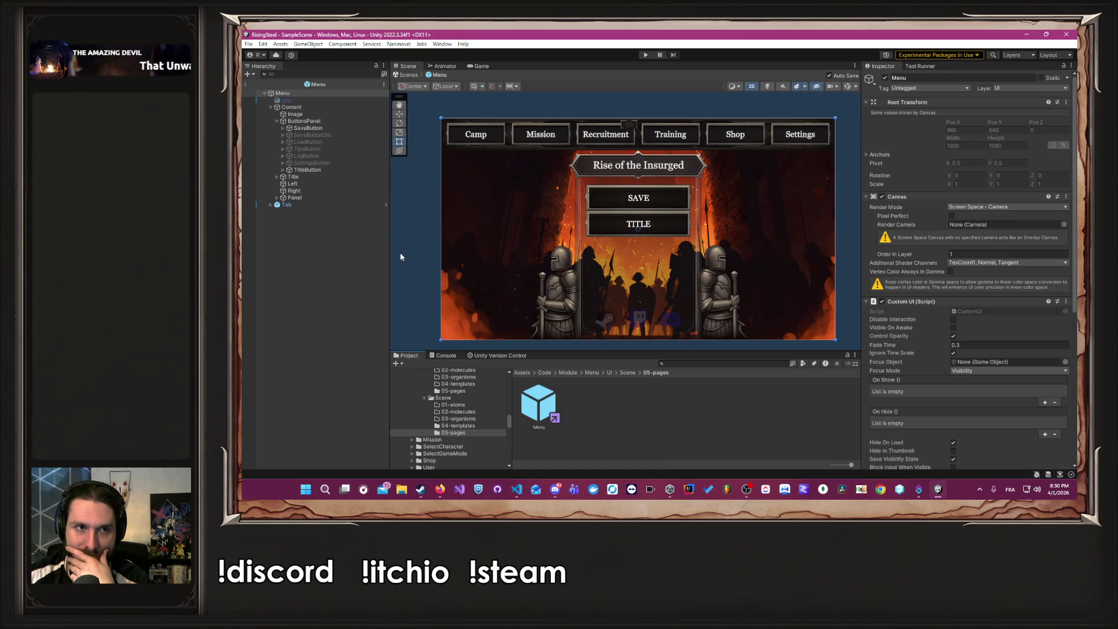
{"action": "left_click", "coordinate": [351, 170]}
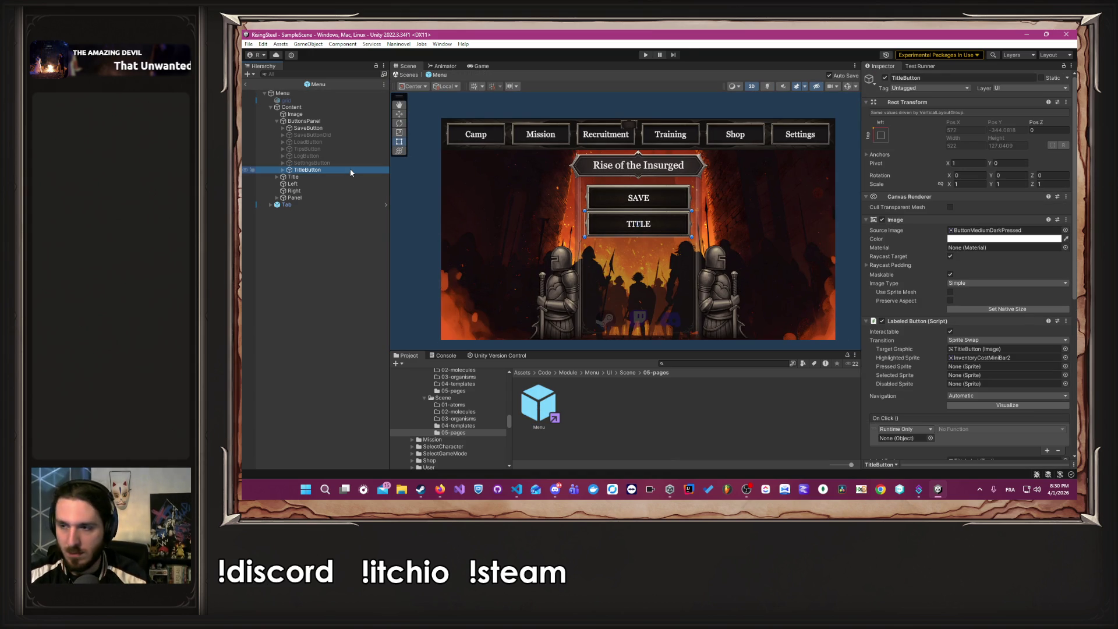
{"action": "key", "text": "ctrl+d"}
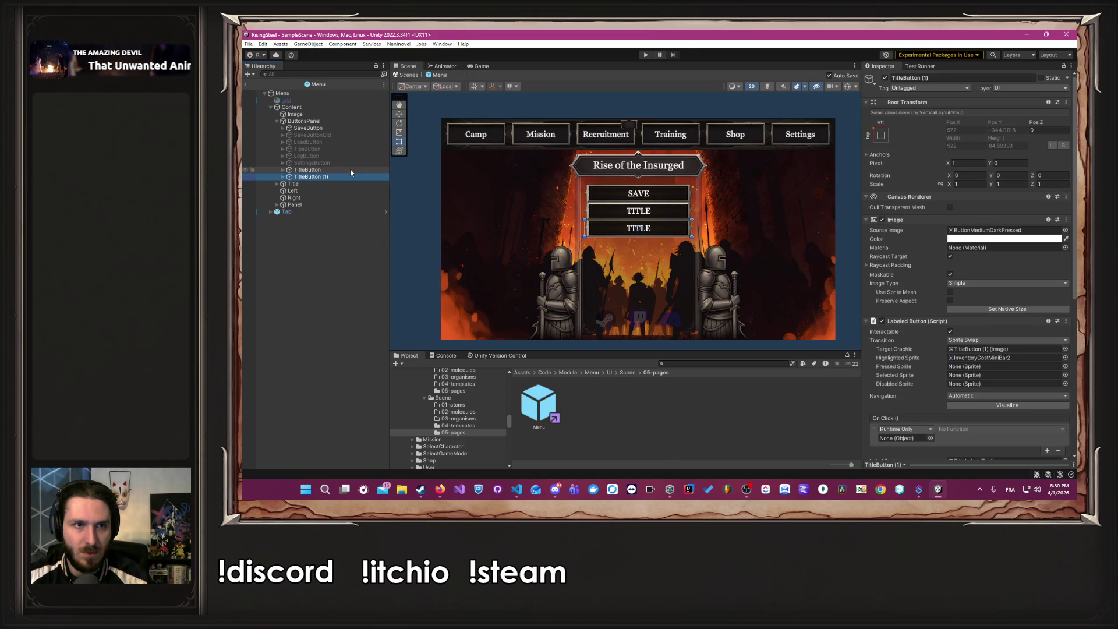
{"action": "left_click", "coordinate": [971, 76]}
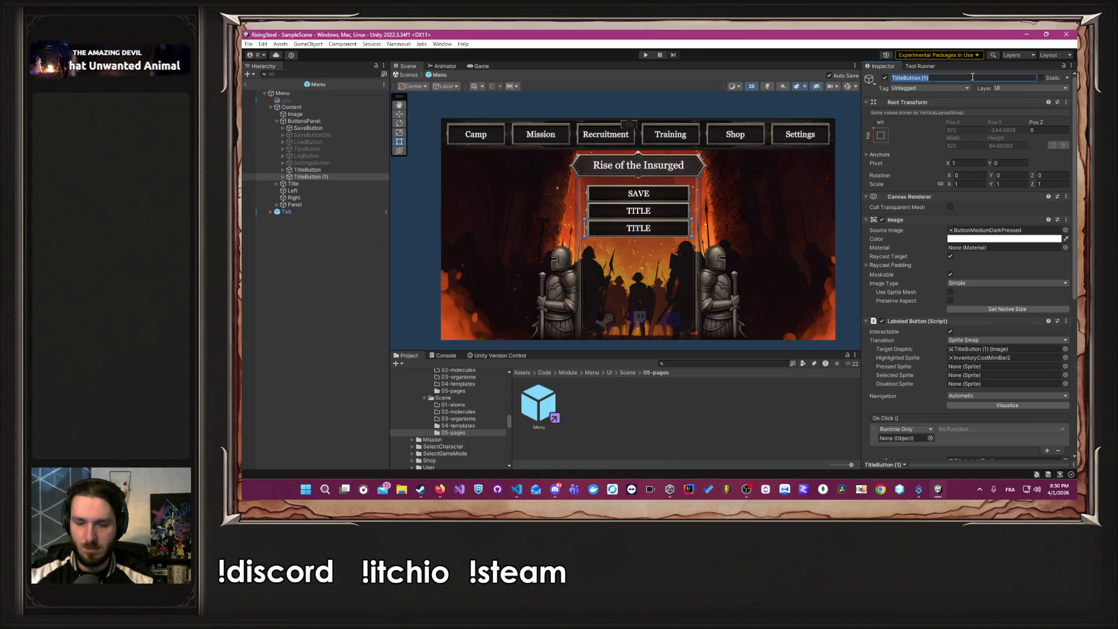
{"action": "left_click", "coordinate": [972, 76]}
{"action": "key", "text": "BackSpace"}
{"action": "key", "text": "BackSpace"}
{"action": "key", "text": "BackSpace"}
{"action": "type", "text": "Old"}
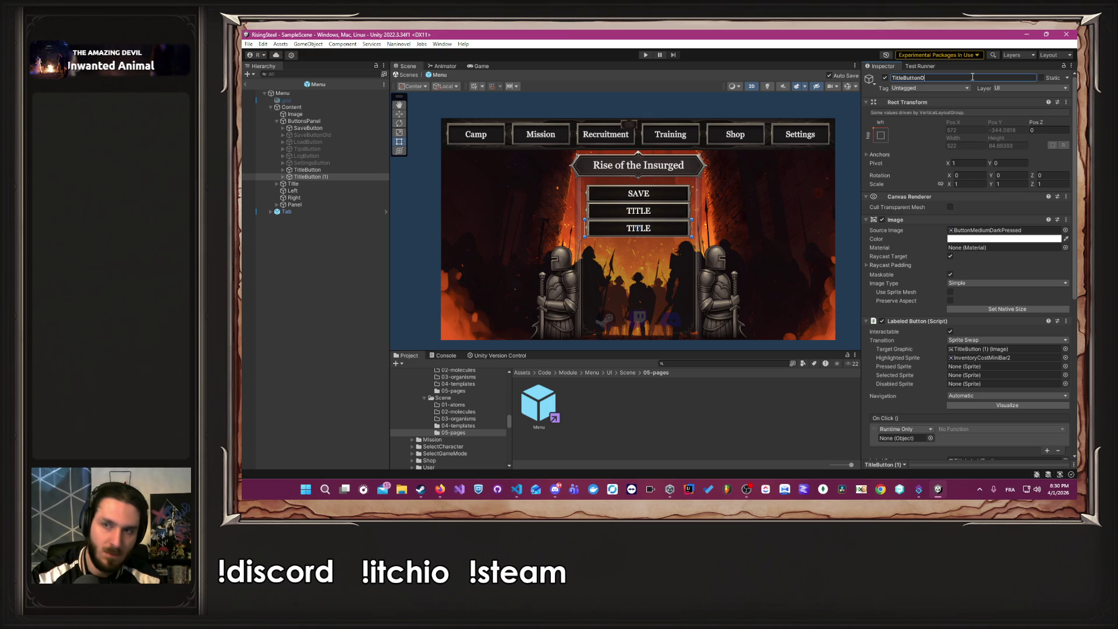
{"action": "key", "text": "Return"}
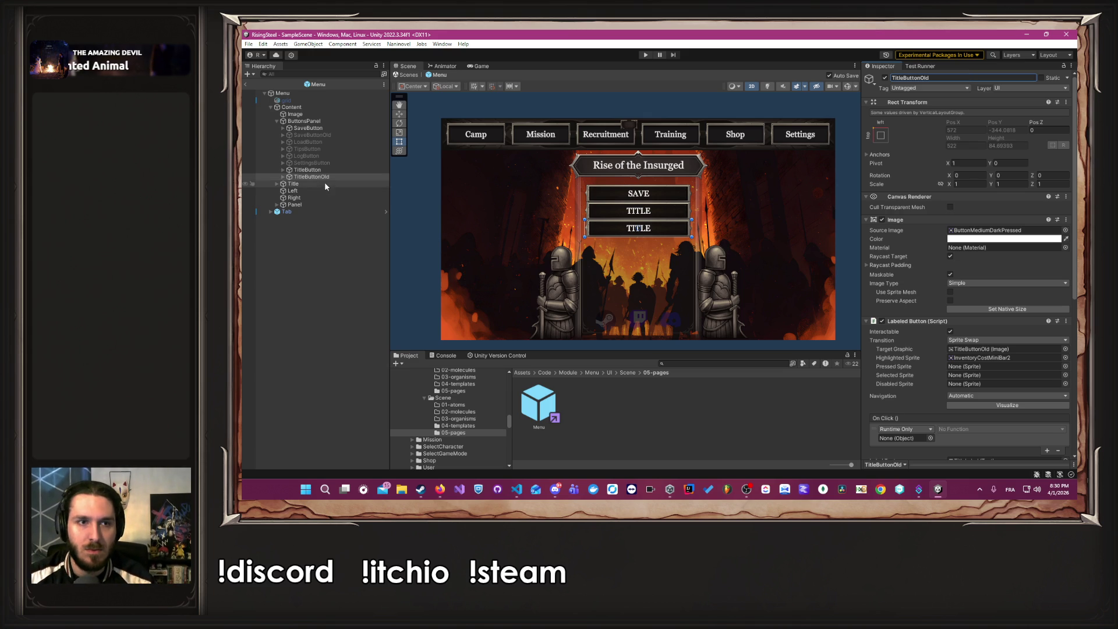
- Disable TitleButtonOld and delete the original TitleButton
{"action": "left_click", "coordinate": [330, 177]}
{"action": "left_click", "coordinate": [886, 77]}
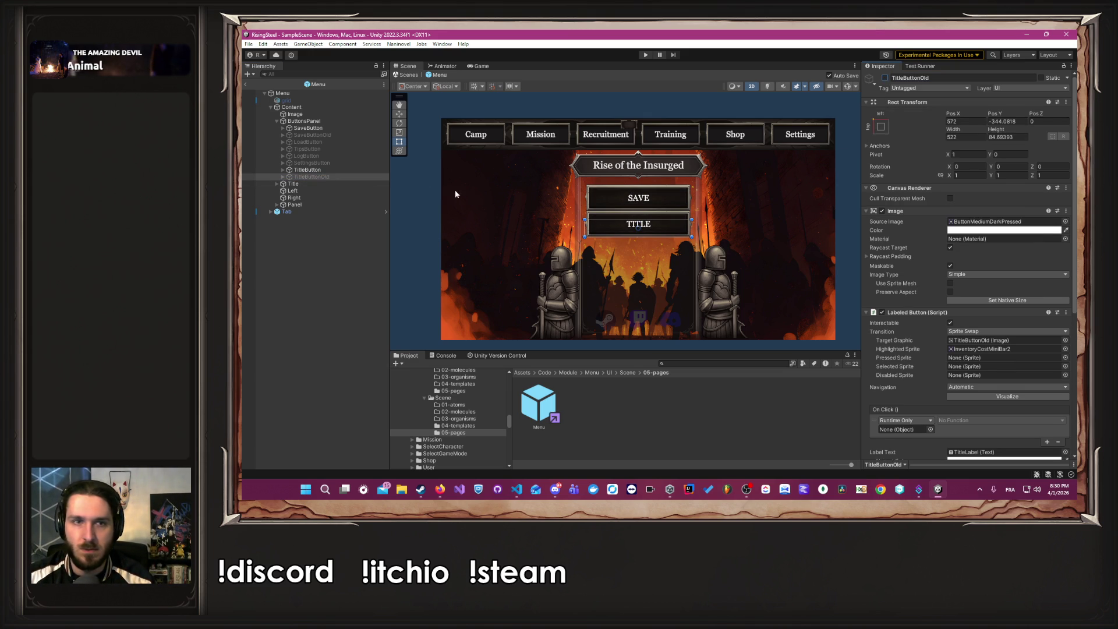
{"action": "left_click", "coordinate": [350, 170]}
{"action": "scroll", "coordinate": [893, 296], "scroll_direction": "down", "scroll_amount": 3}
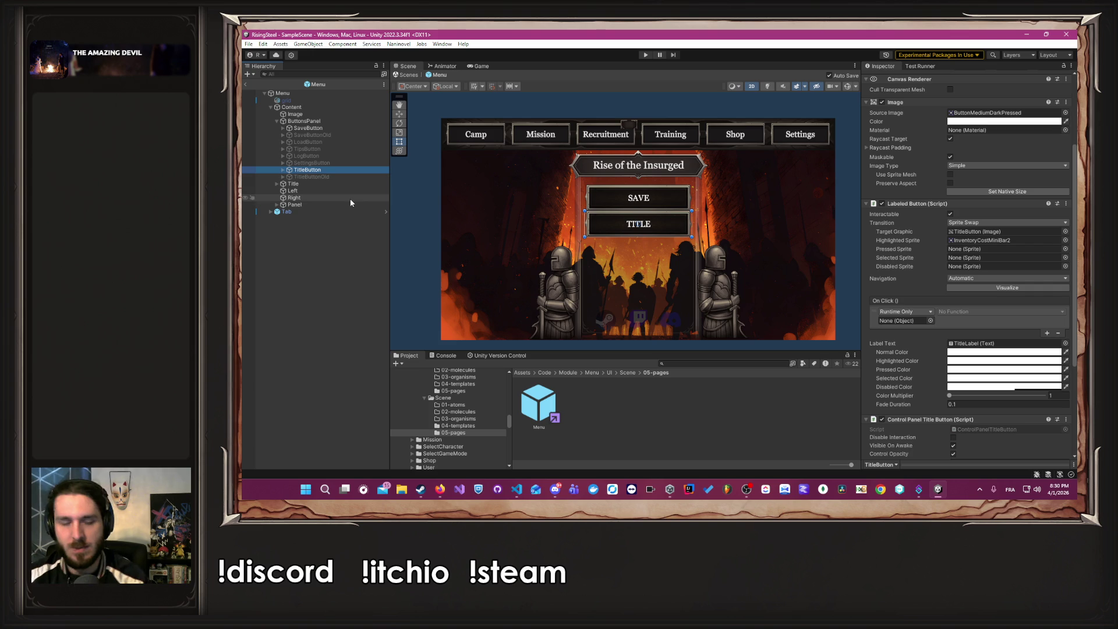
{"action": "scroll", "coordinate": [931, 144], "scroll_direction": "up", "scroll_amount": 3}
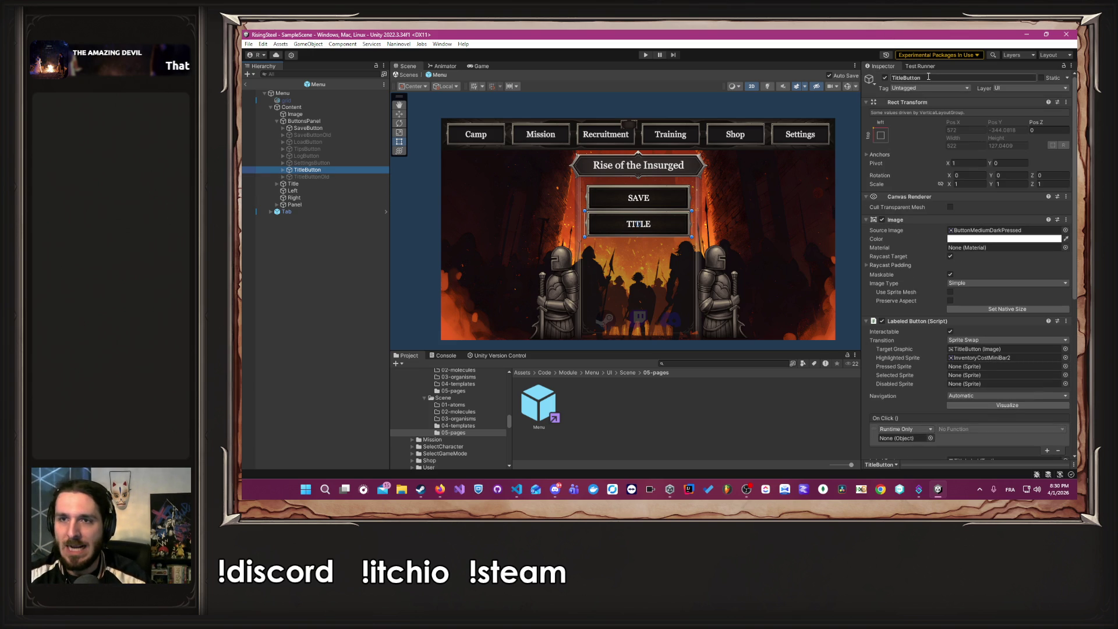
{"action": "left_click", "coordinate": [309, 176]}
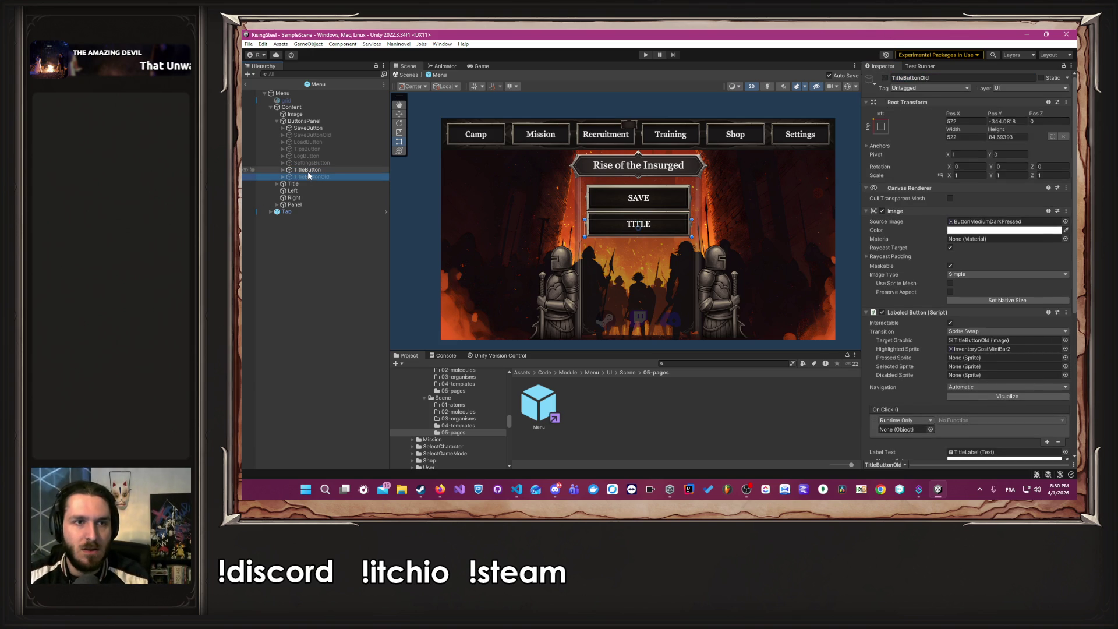
{"action": "left_click", "coordinate": [307, 169]}
{"action": "key", "text": "Delete"}
- Duplicate SaveButton and rename the copy TitleButton
{"action": "left_click", "coordinate": [315, 128]}
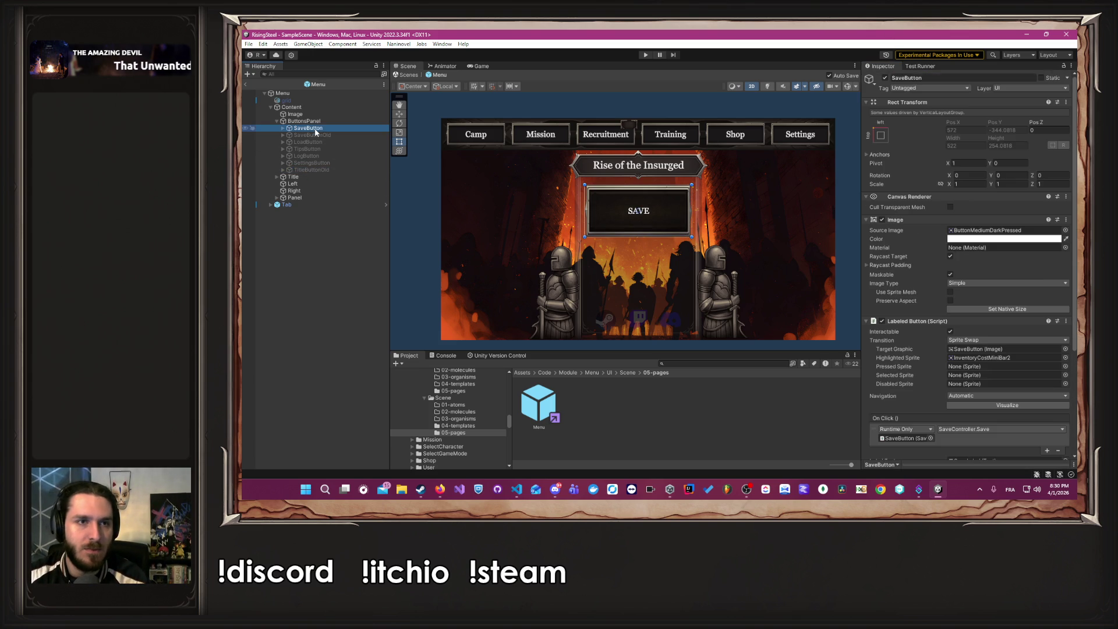
{"action": "right_click", "coordinate": [315, 132]}
{"action": "left_click", "coordinate": [360, 187]}
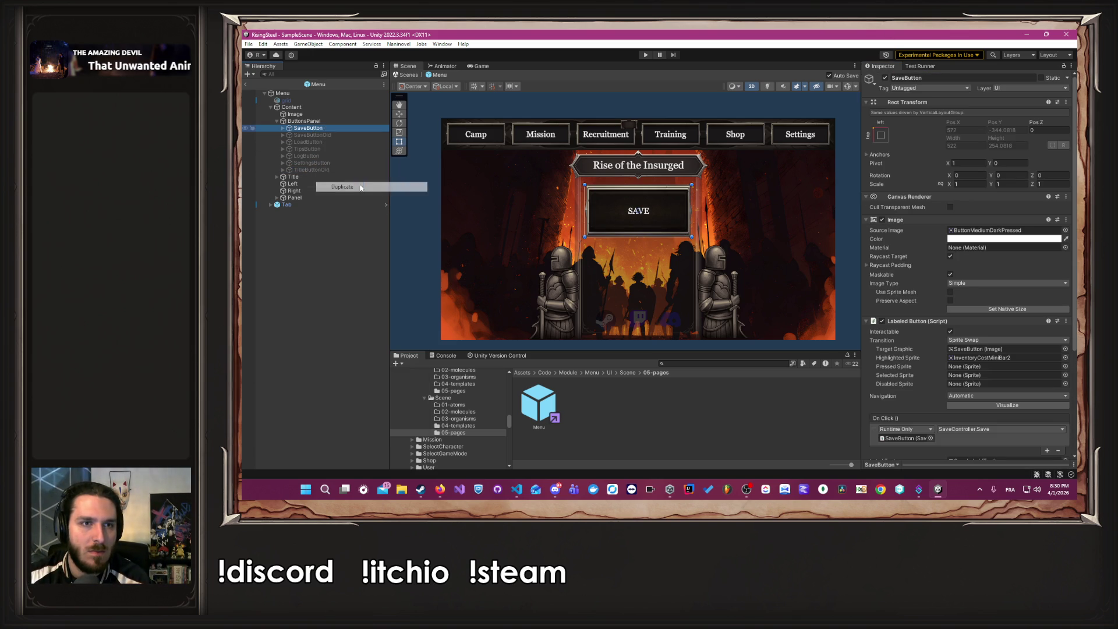
{"action": "left_click", "coordinate": [1010, 76]}
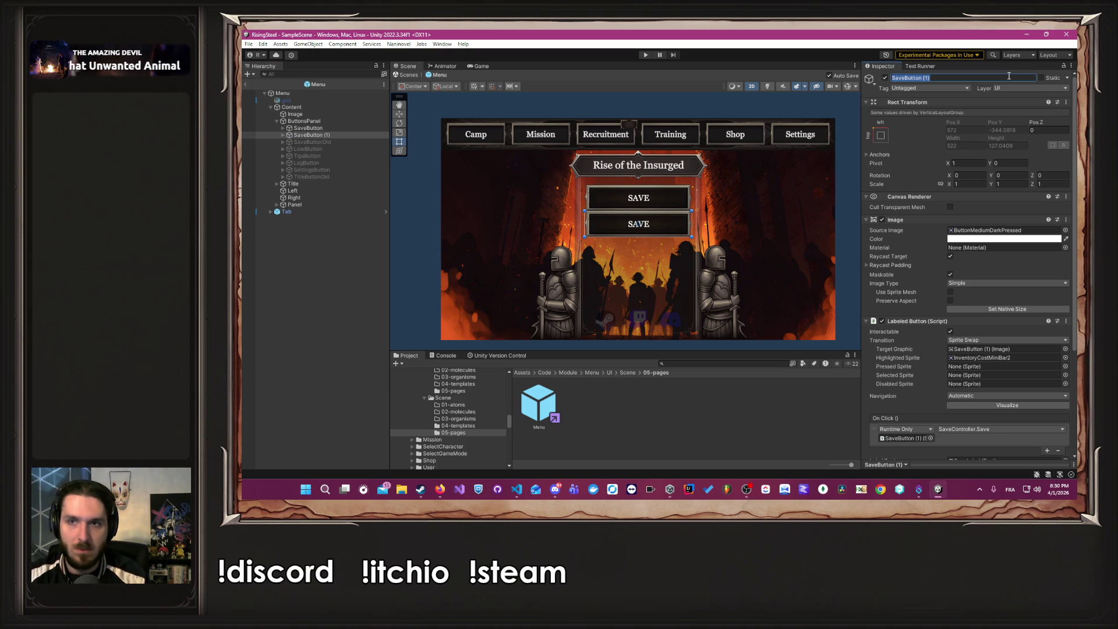
{"action": "key", "text": "Return"}
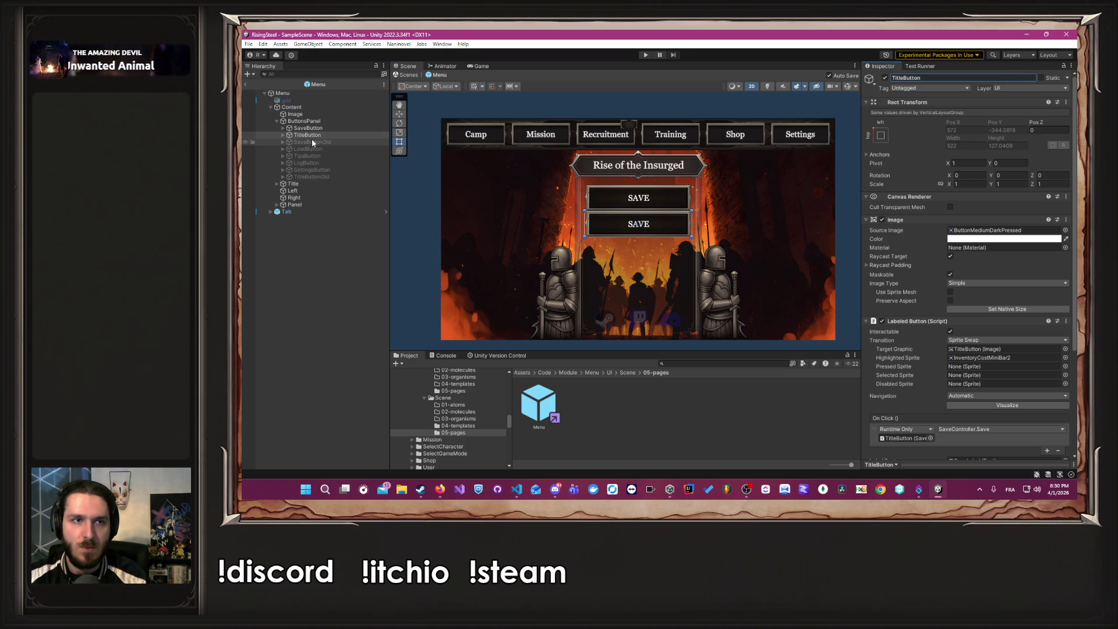
- Locate the Save Controller script in the Core/Save folder from TitleButton's Inspector
{"action": "scroll", "coordinate": [889, 265], "scroll_direction": "down", "scroll_amount": 2}
{"action": "scroll", "coordinate": [900, 267], "scroll_direction": "down", "scroll_amount": 4}
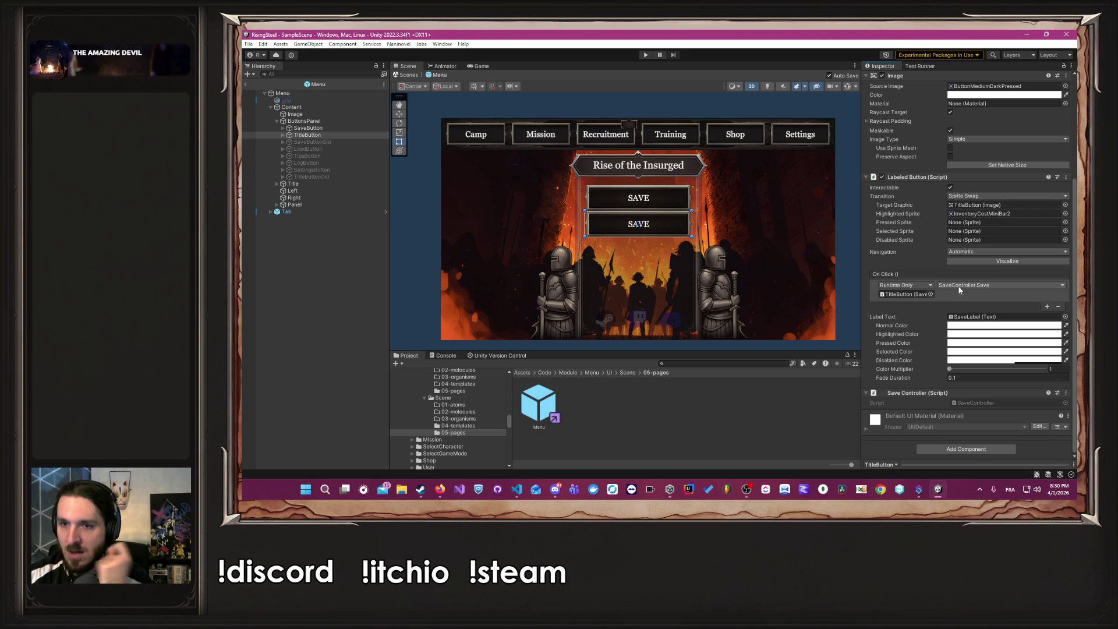
{"action": "left_click", "coordinate": [915, 295]}
{"action": "scroll", "coordinate": [928, 287], "scroll_direction": "up", "scroll_amount": 3}
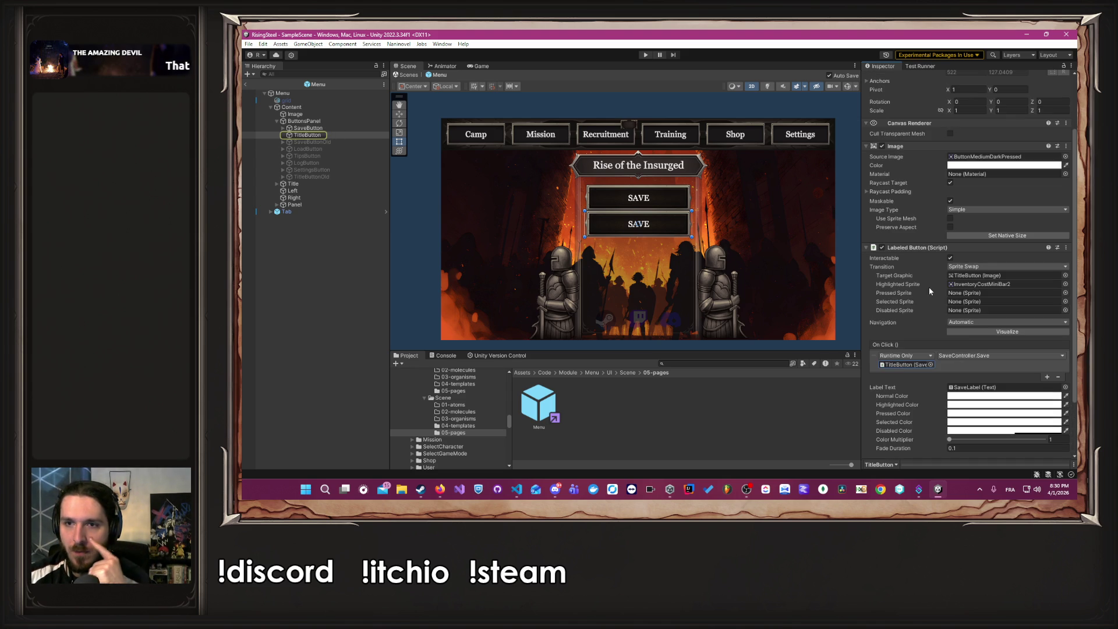
{"action": "scroll", "coordinate": [928, 287], "scroll_direction": "down", "scroll_amount": 3}
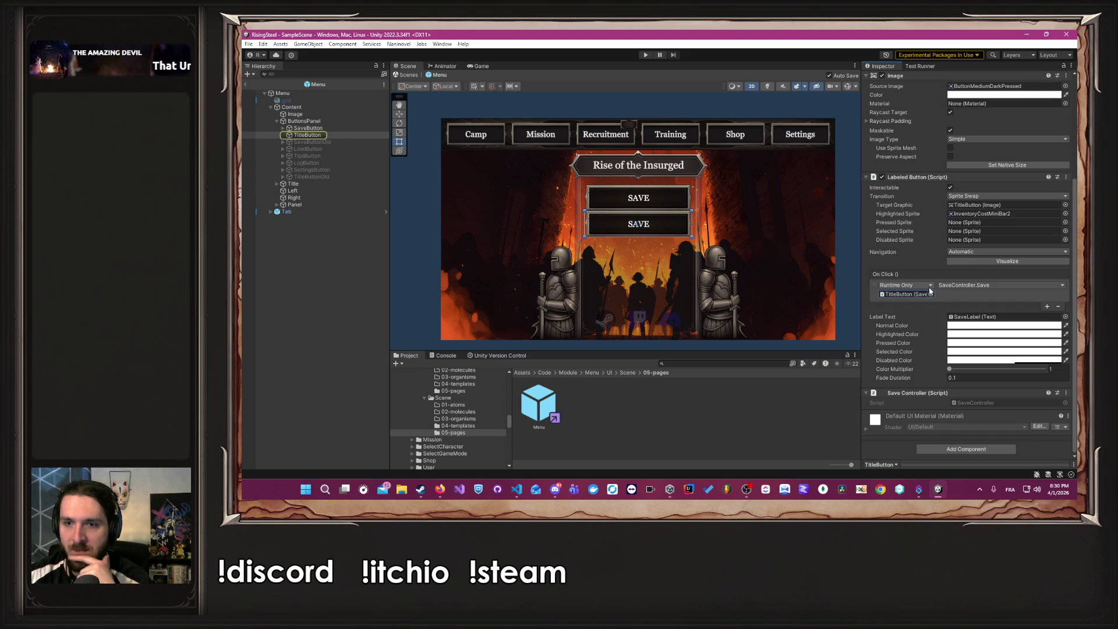
{"action": "left_click", "coordinate": [977, 403]}
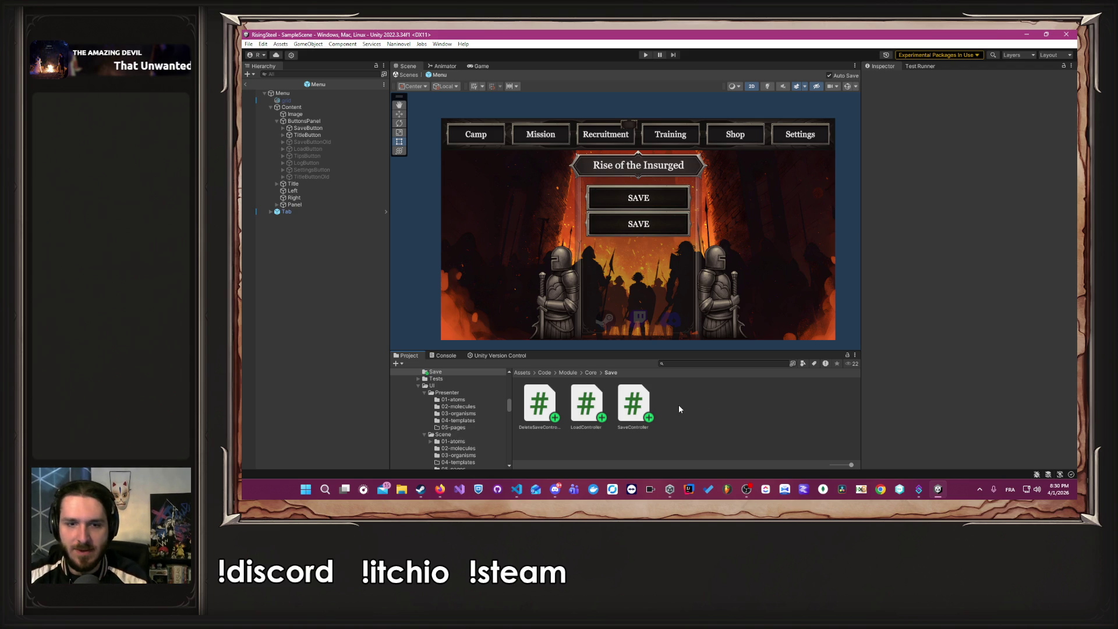
- Duplicate the SaveController script in Core/Save and name the copy TitleController
{"action": "left_click", "coordinate": [644, 402]}
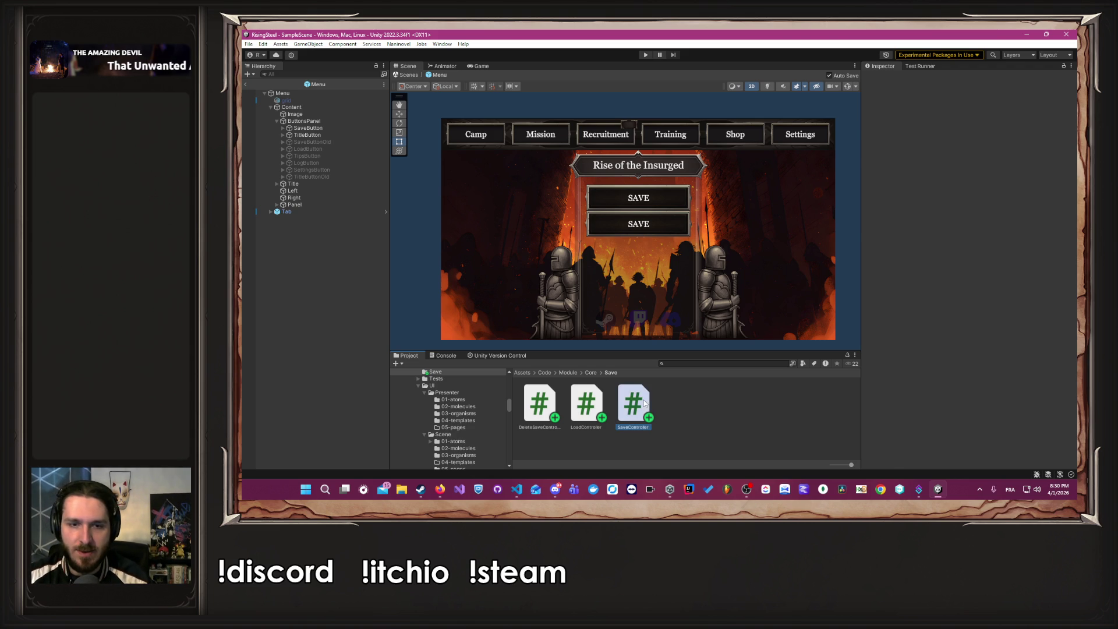
{"action": "key", "text": "ctrl+d"}
{"action": "right_click", "coordinate": [690, 410]}
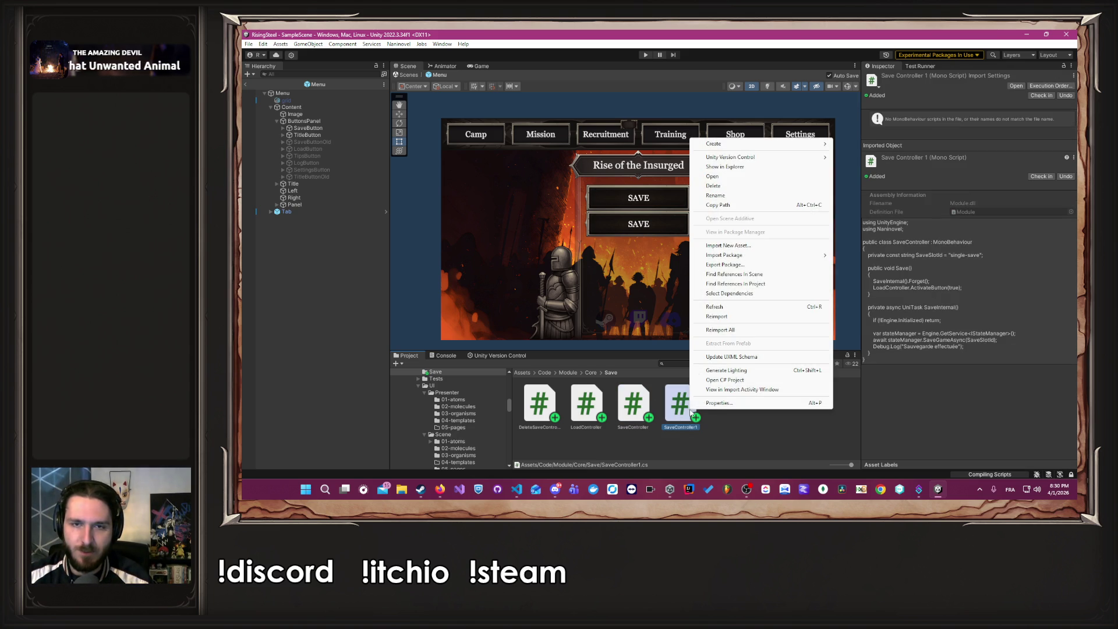
{"action": "left_click", "coordinate": [753, 198]}
{"action": "type", "text": "Title"}
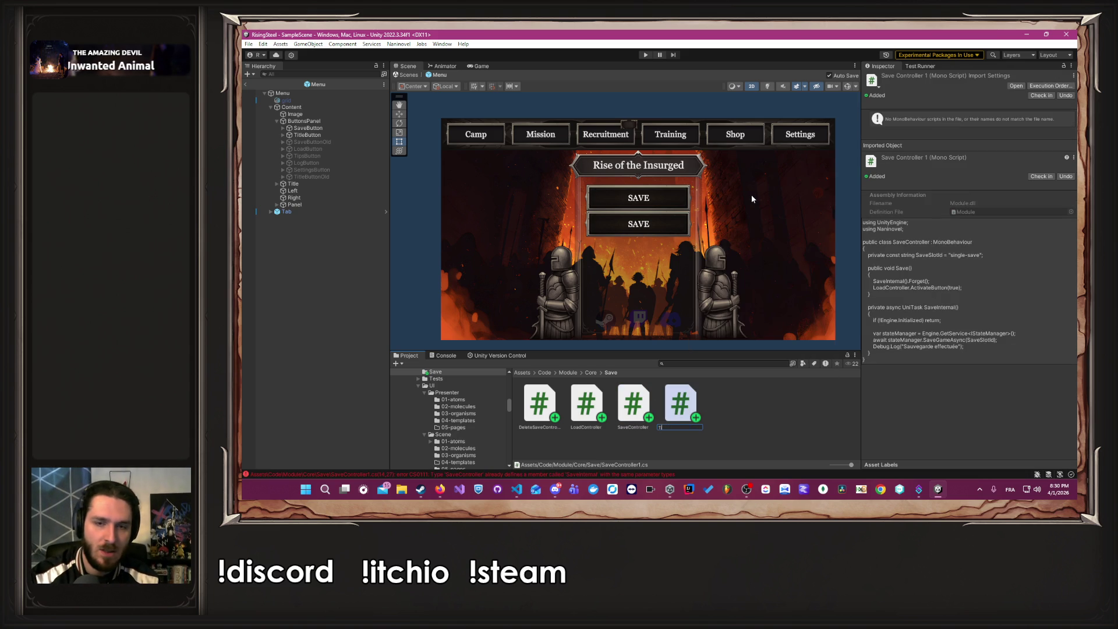
{"action": "type", "text": "Controller"}
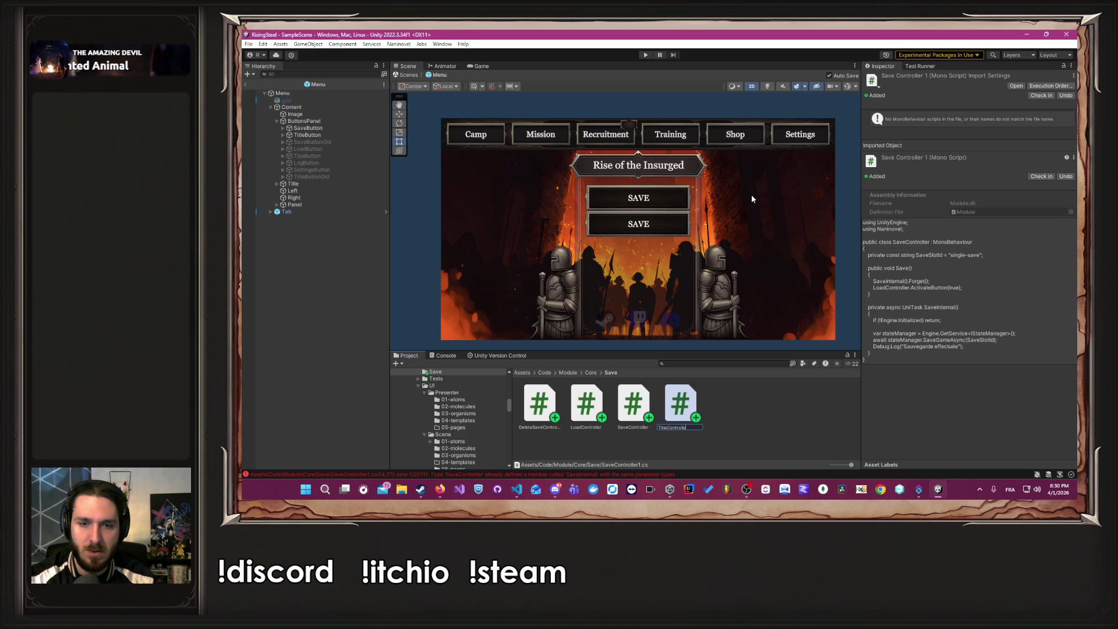
{"action": "key", "text": "Return"}
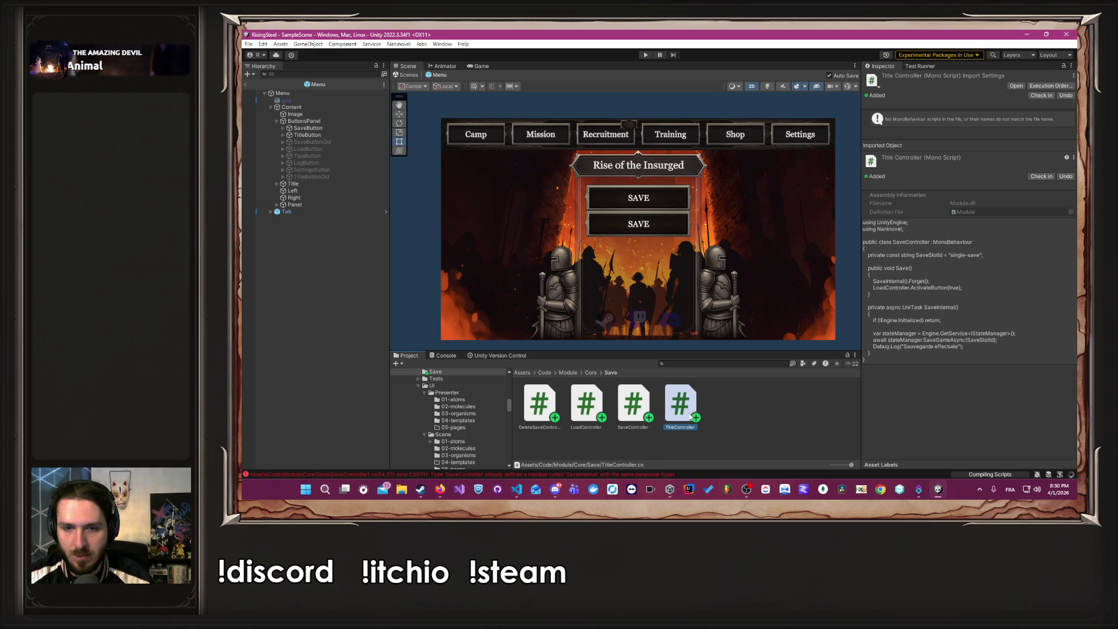
- Open TitleController.cs and rename its class from SaveController to TitleController
{"action": "double_click", "coordinate": [689, 412]}
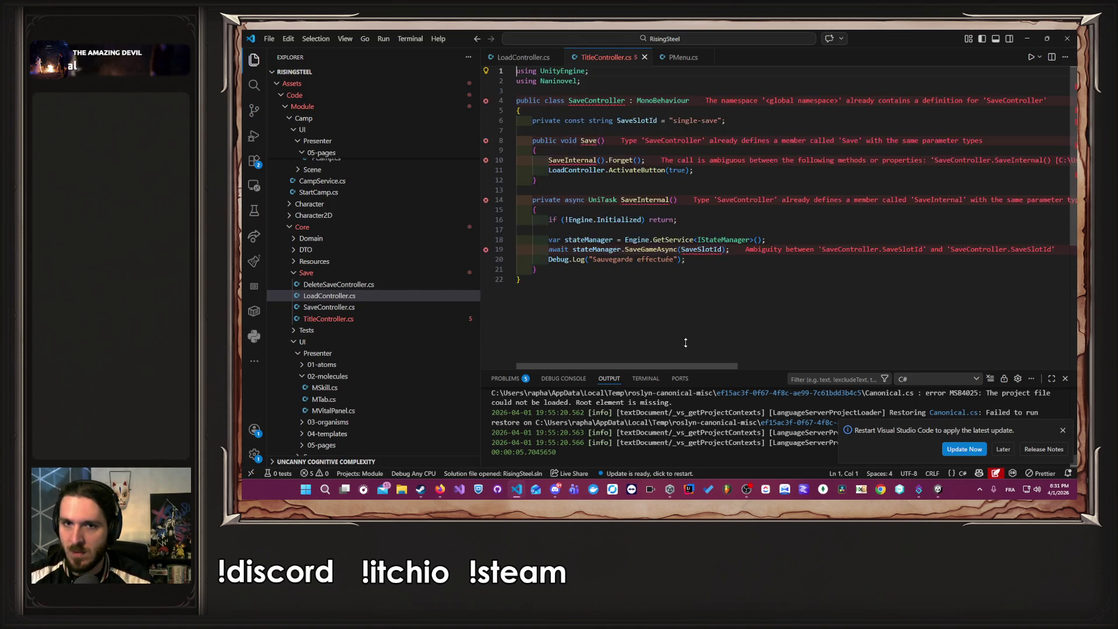
{"action": "double_click", "coordinate": [605, 110]}
{"action": "type", "text": "TitleCon"}
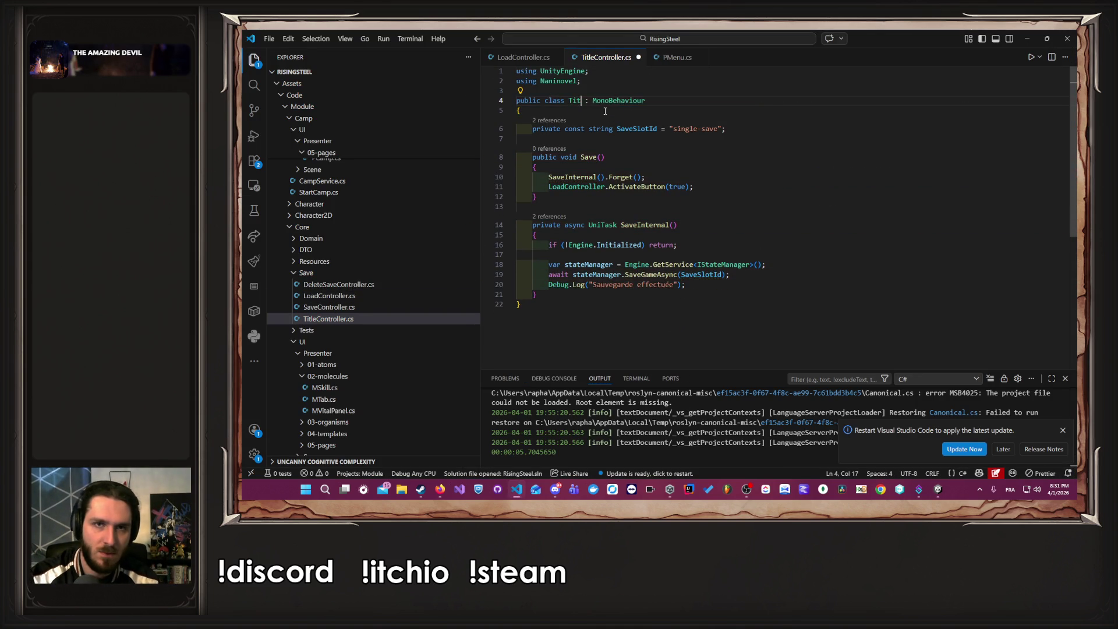
{"action": "type", "text": "troller"}
{"action": "key", "text": "ctrl+s"}
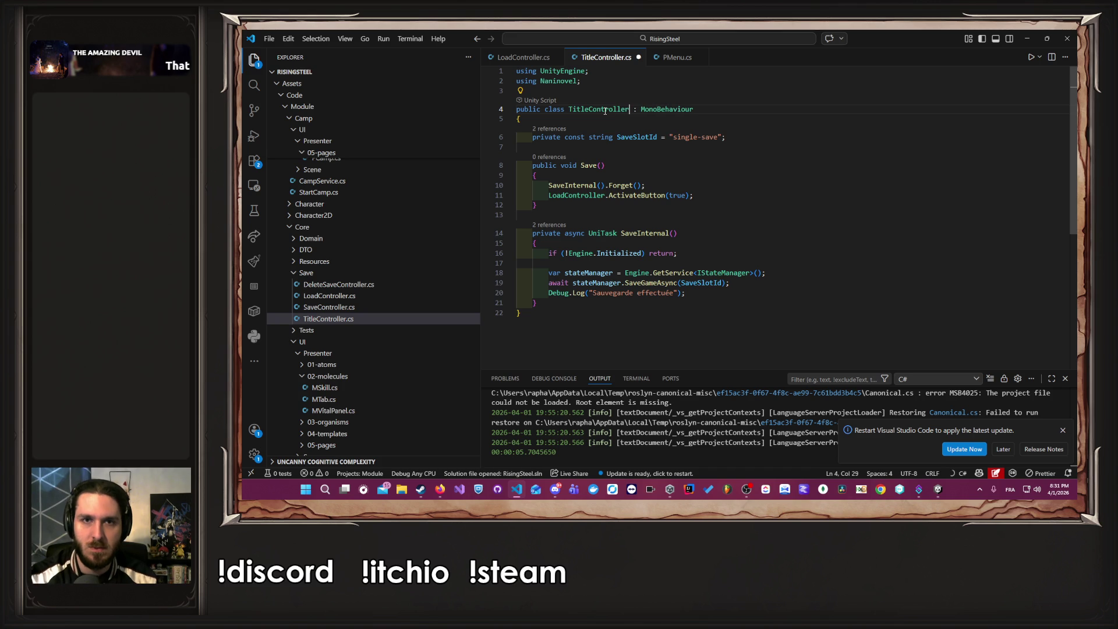
- Delete the old save code from the class body, leaving an empty MonoBehaviour
{"action": "left_click", "coordinate": [757, 153]}
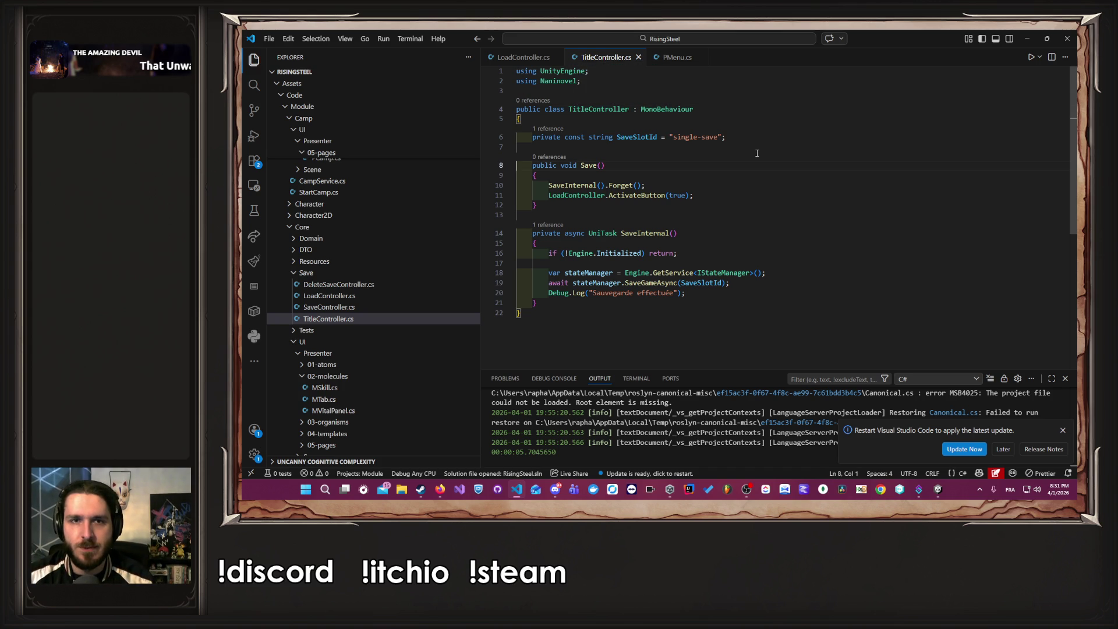
{"action": "mouse_move", "coordinate": [547, 303]}
{"action": "left_mouse_down"}
{"action": "mouse_move", "coordinate": [513, 178]}
{"action": "mouse_move", "coordinate": [474, 126]}
{"action": "left_mouse_up"}
{"action": "key", "text": "BackSpace"}
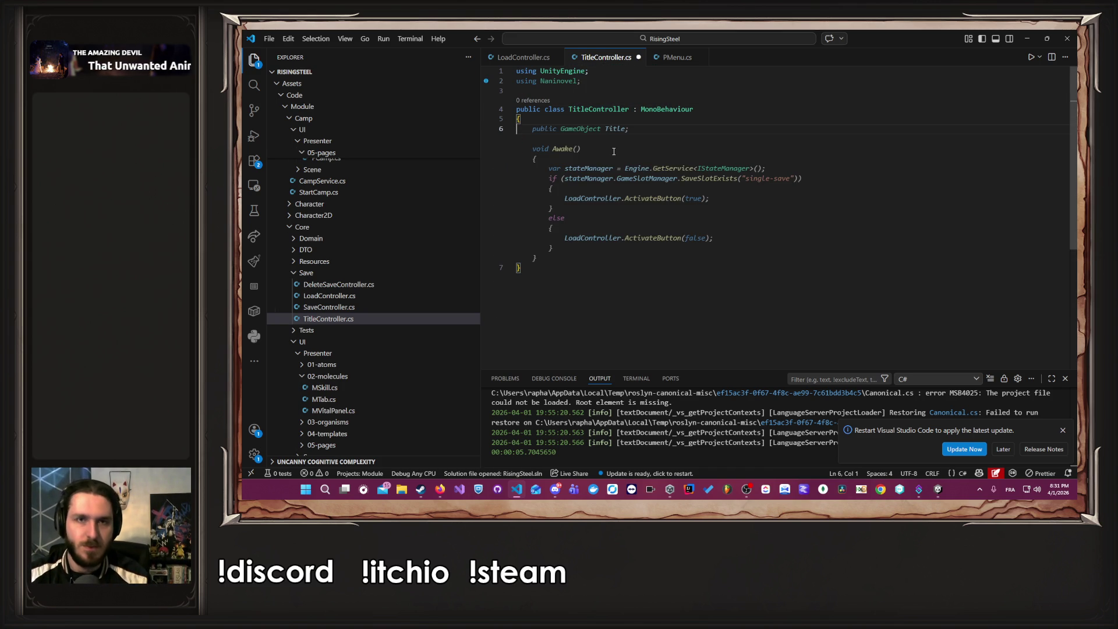
{"action": "key", "text": "Escape"}
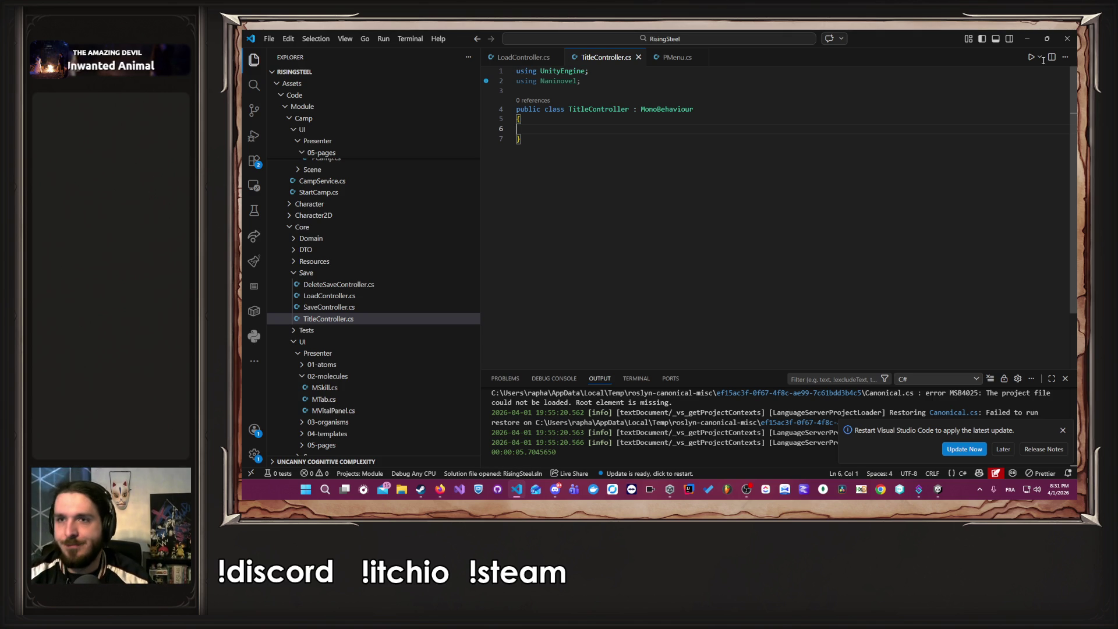
{"action": "left_click", "coordinate": [1029, 38]}
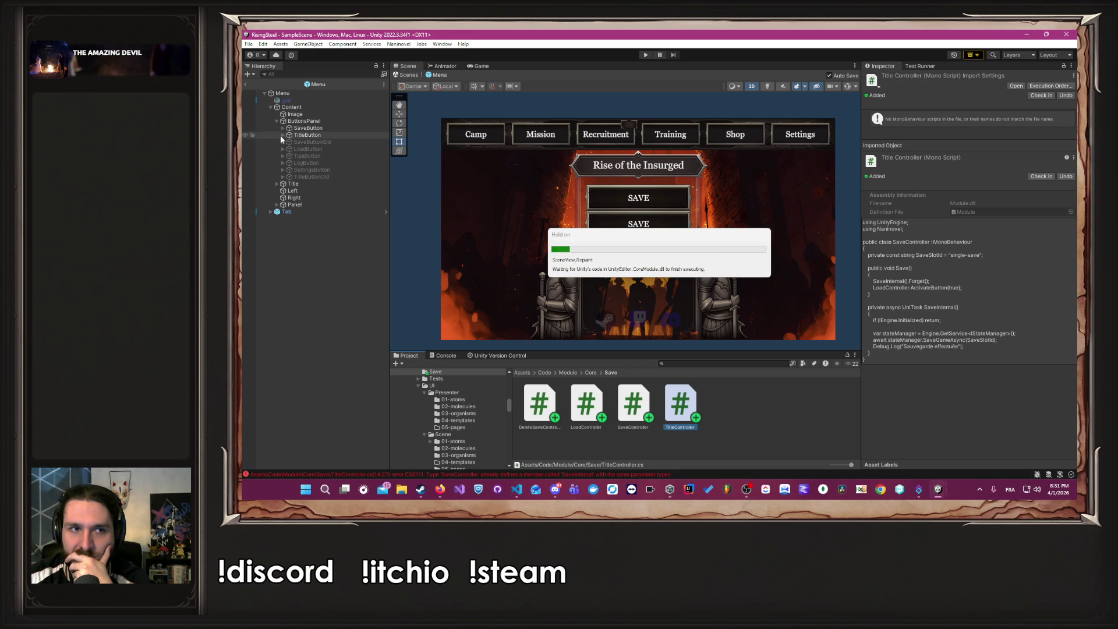
- Compare TitleButtonOld's components with SaveButton's and locate the TitleLabel used for its text
{"action": "left_click", "coordinate": [300, 177]}
{"action": "scroll", "coordinate": [980, 258], "scroll_direction": "down", "scroll_amount": 5}
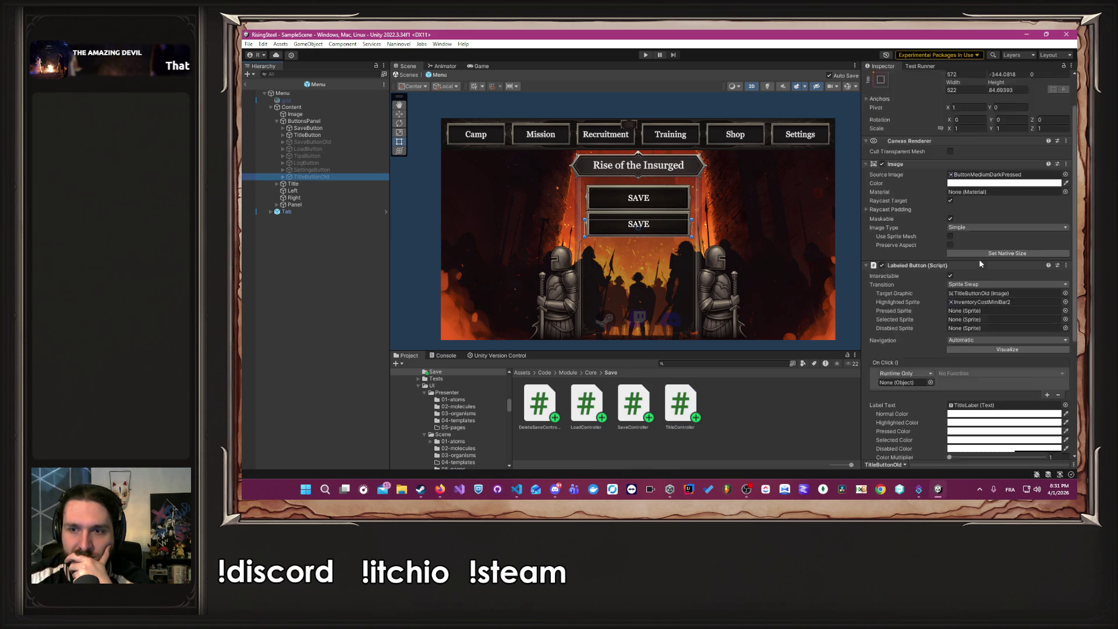
{"action": "scroll", "coordinate": [932, 264], "scroll_direction": "down", "scroll_amount": 3}
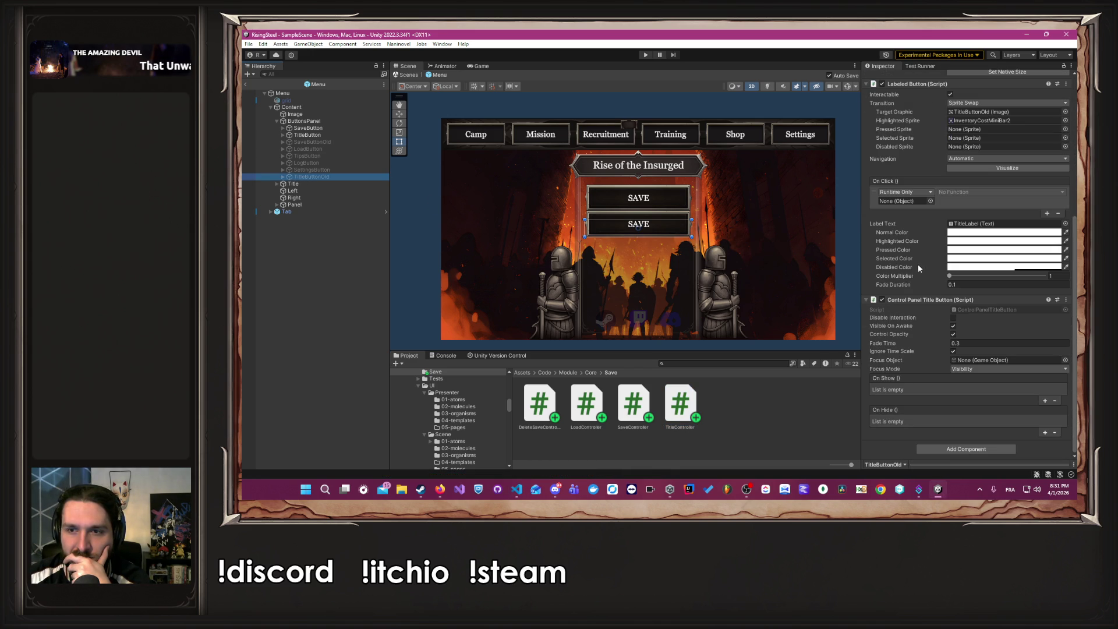
{"action": "left_click", "coordinate": [309, 128]}
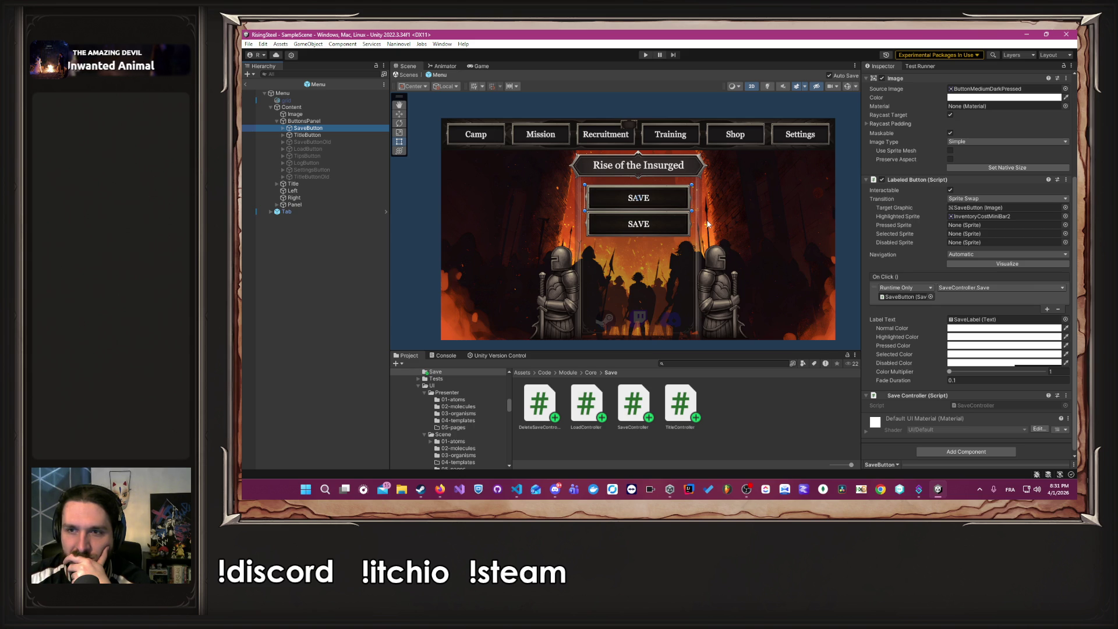
{"action": "scroll", "coordinate": [865, 264], "scroll_direction": "down", "scroll_amount": 1}
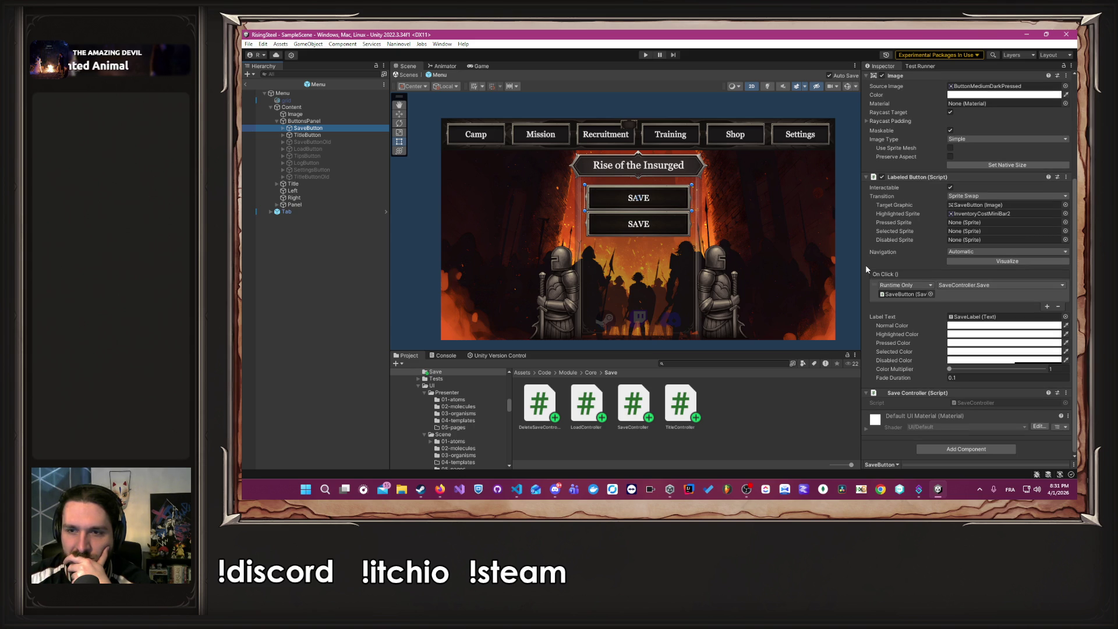
{"action": "left_click", "coordinate": [307, 177]}
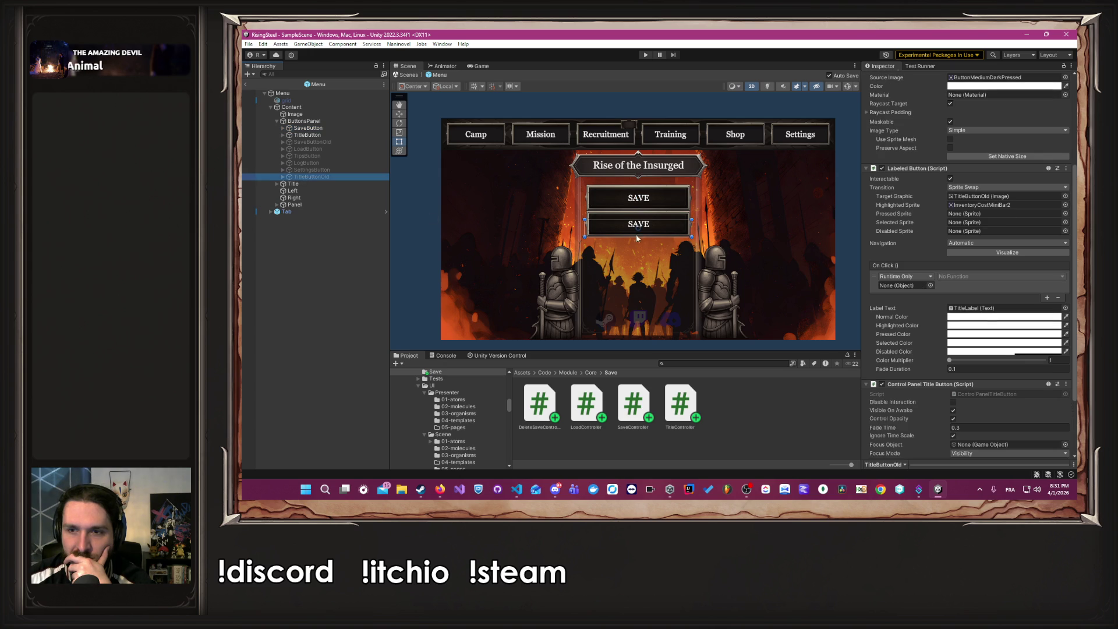
{"action": "left_click", "coordinate": [995, 309]}
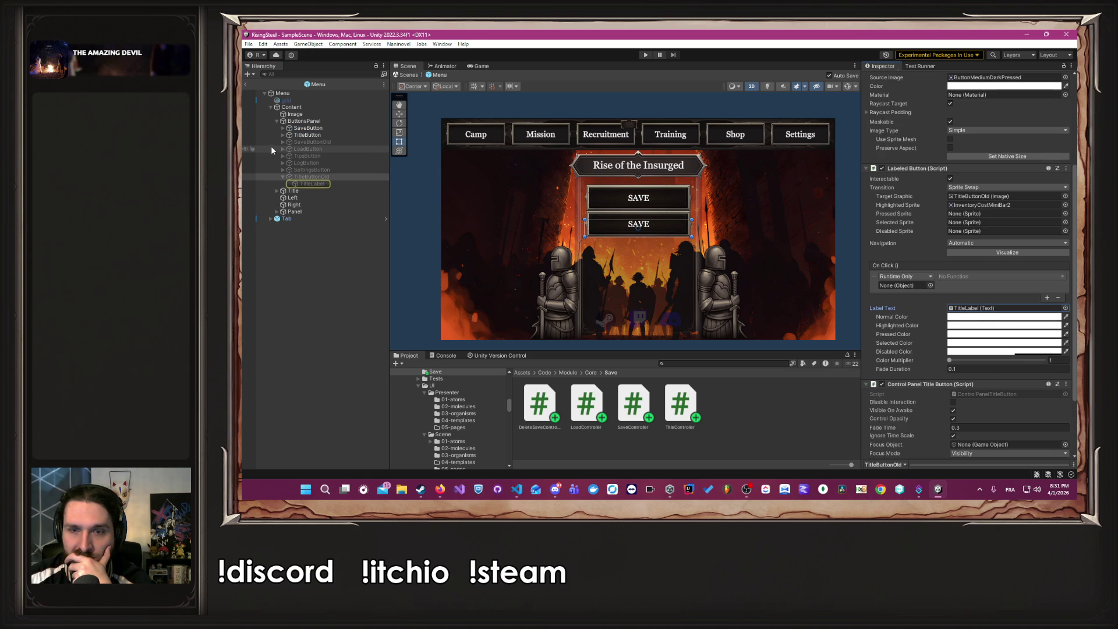
- Paste a copy of TitleLabel into TitleButton, deleting SaveLabel and then restoring it
{"action": "left_click", "coordinate": [344, 184]}
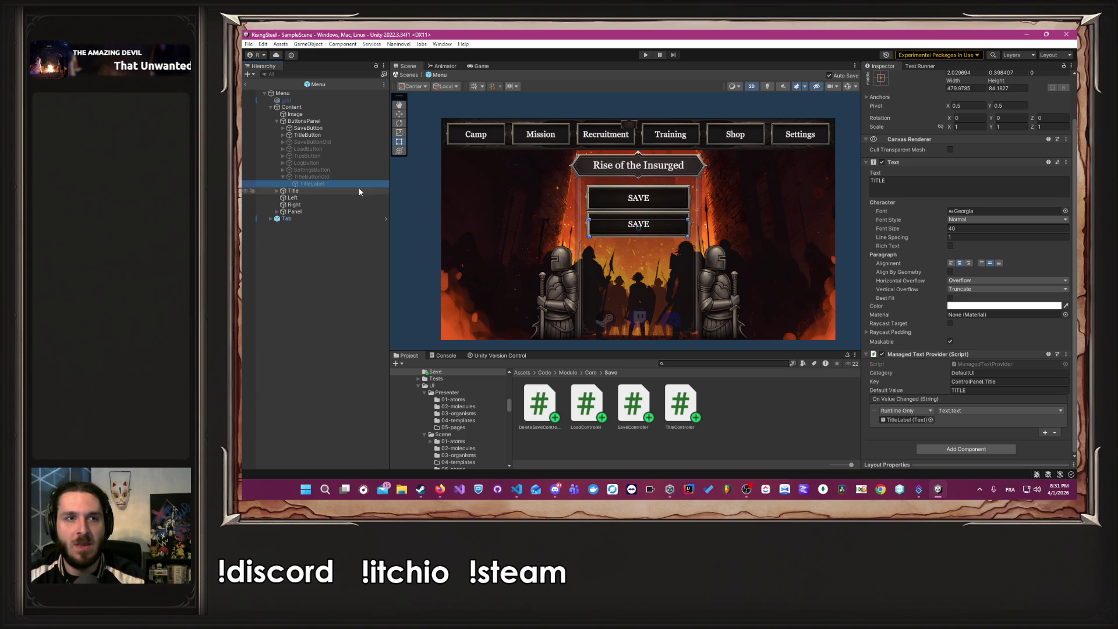
{"action": "left_click", "coordinate": [282, 135]}
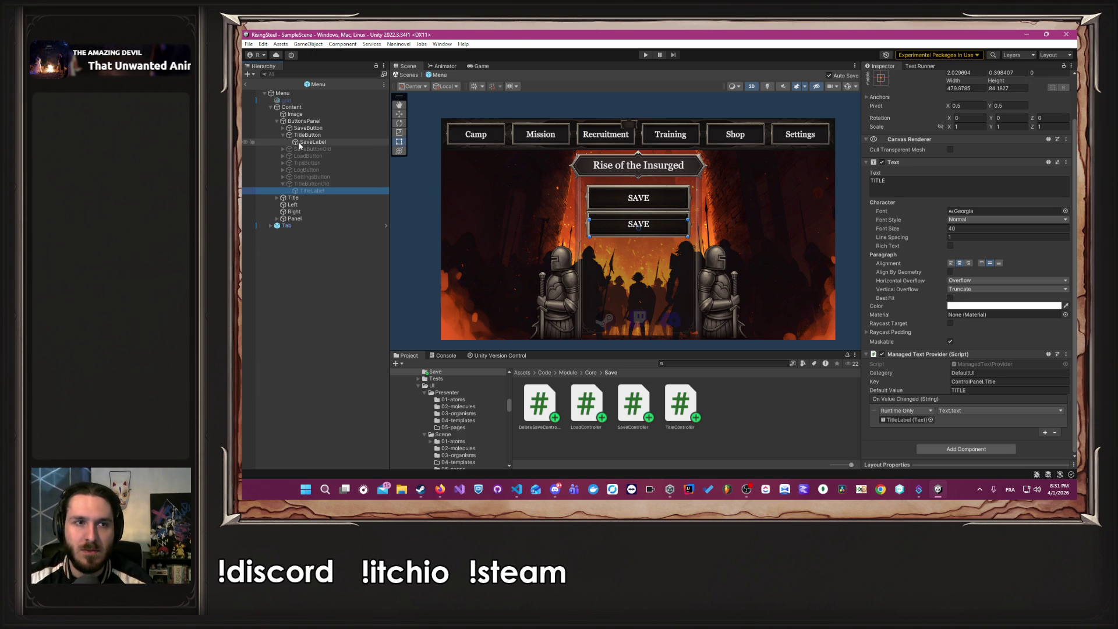
{"action": "left_click", "coordinate": [313, 142]}
{"action": "left_click", "coordinate": [324, 191]}
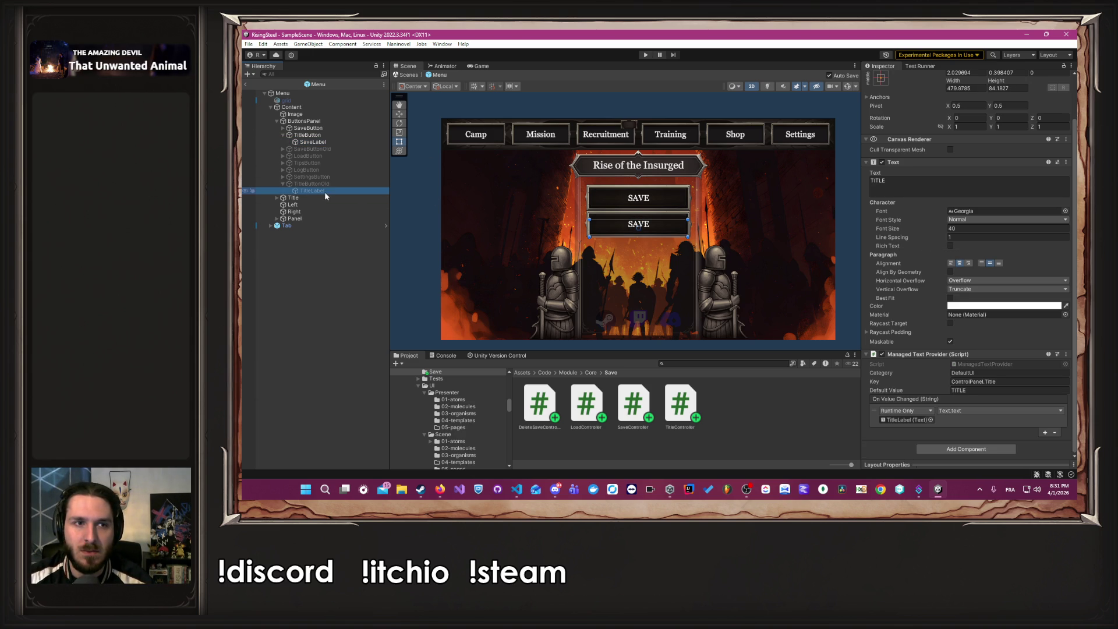
{"action": "left_click", "coordinate": [324, 137]}
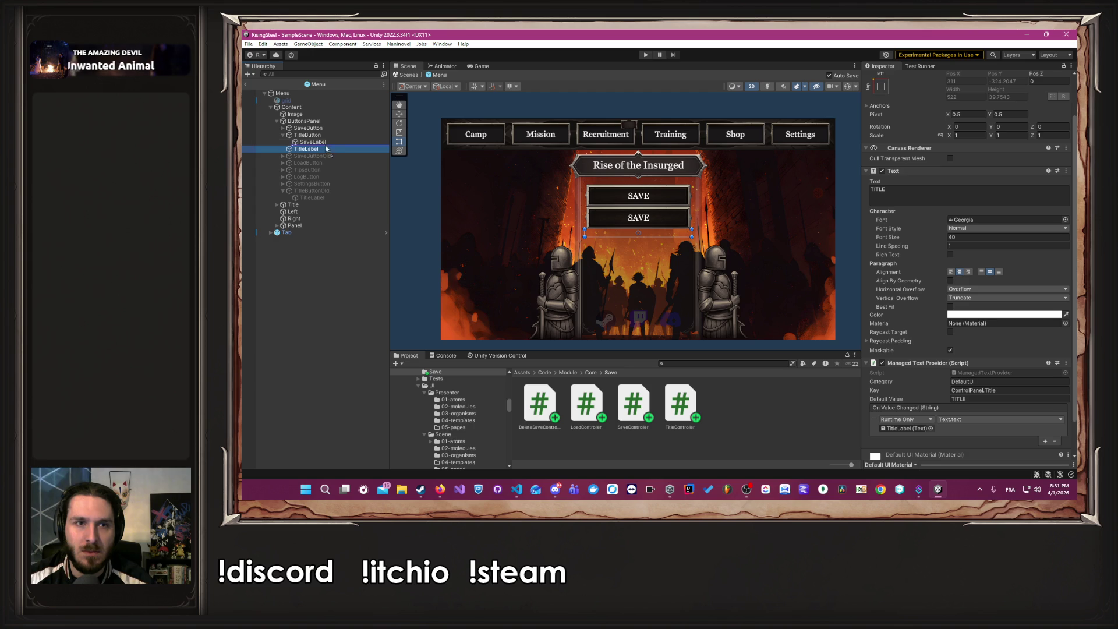
{"action": "key", "text": "ctrl+v"}
{"action": "left_click_drag", "start_coordinate": [335, 143], "coordinate": [336, 142]}
{"action": "left_click", "coordinate": [337, 146]}
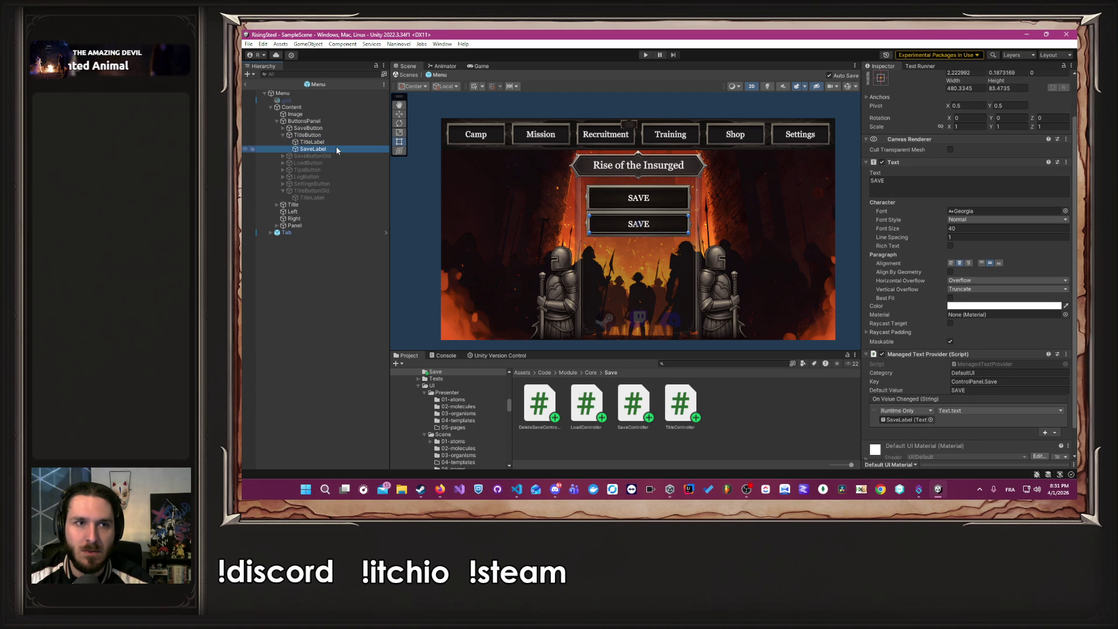
{"action": "key", "text": "Delete"}
{"action": "left_click", "coordinate": [327, 143]}
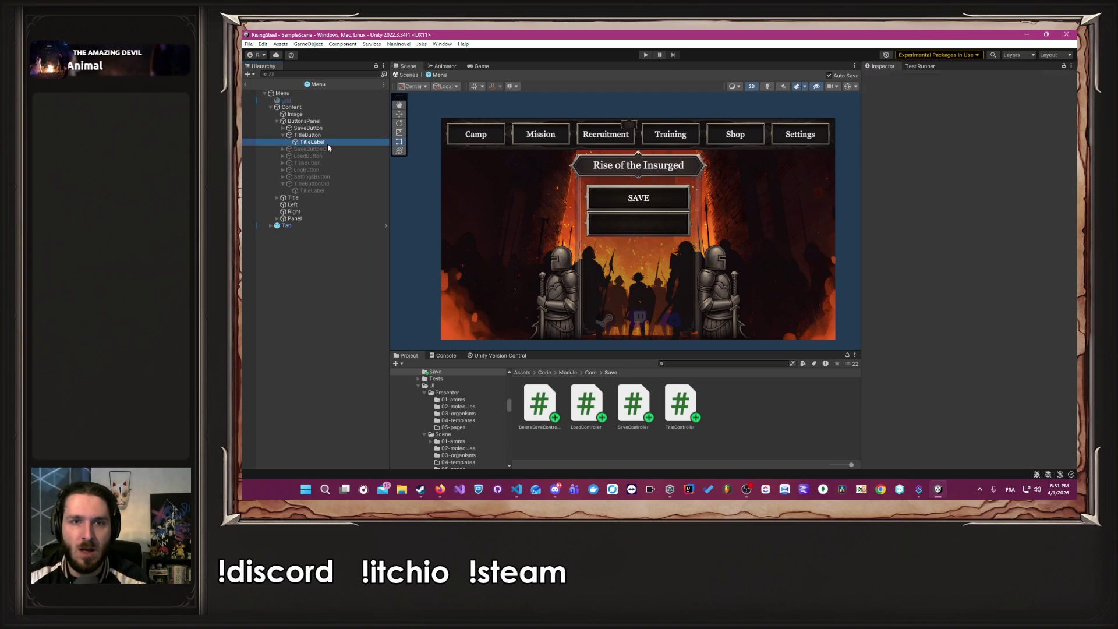
{"action": "key", "text": "ctrl+z"}
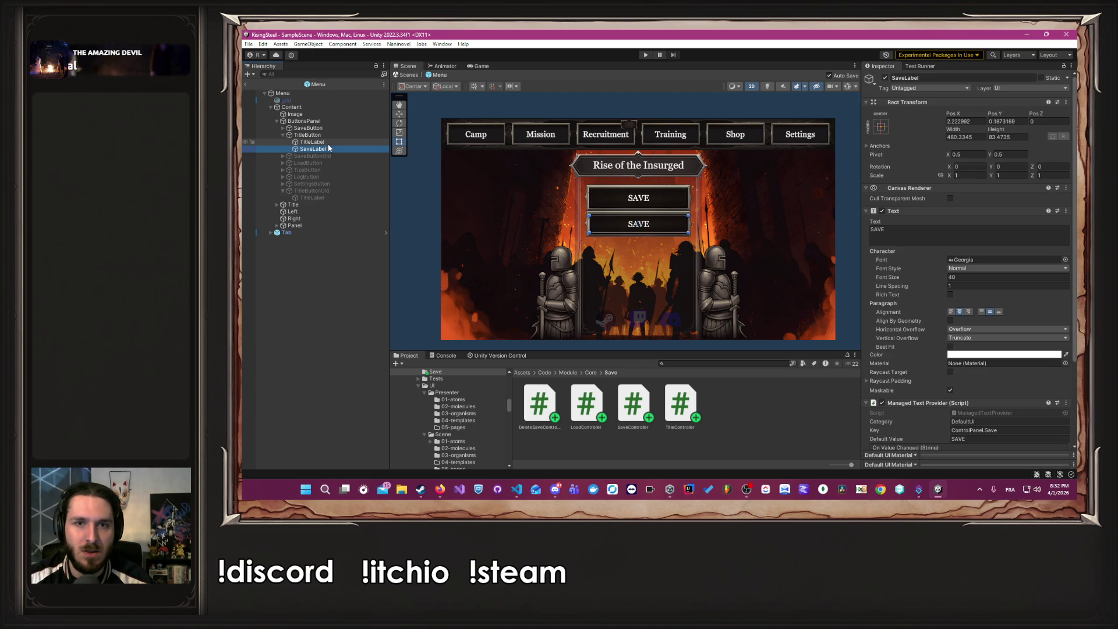
- Remove the extra TitleLabel from TitleButton and change the remaining label's text to TITLE
{"action": "key", "text": "Delete"}
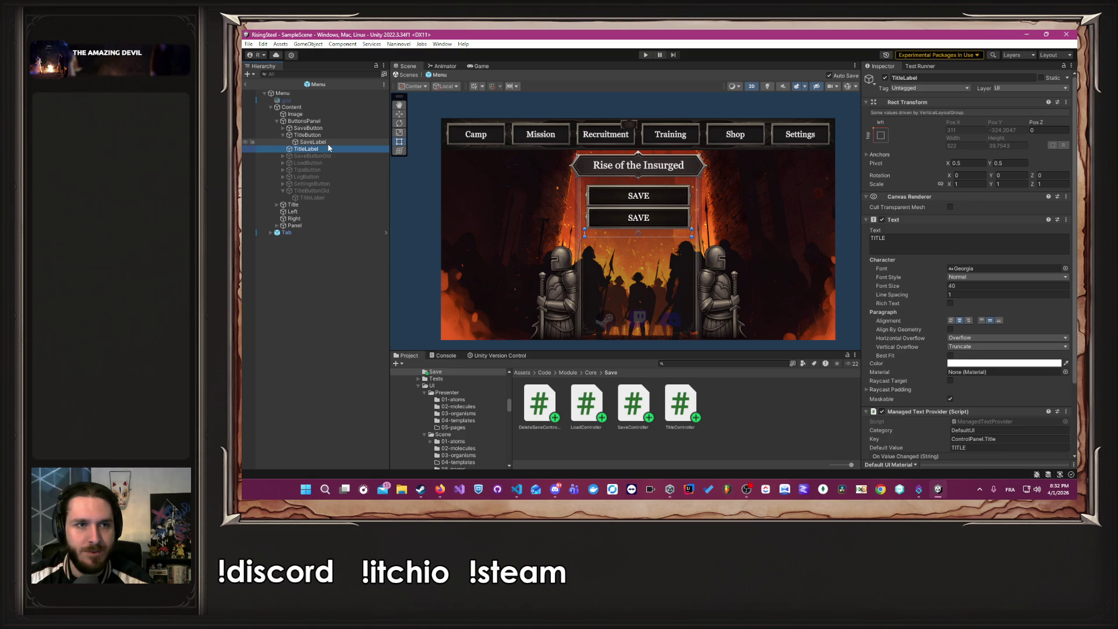
{"action": "left_click", "coordinate": [328, 144]}
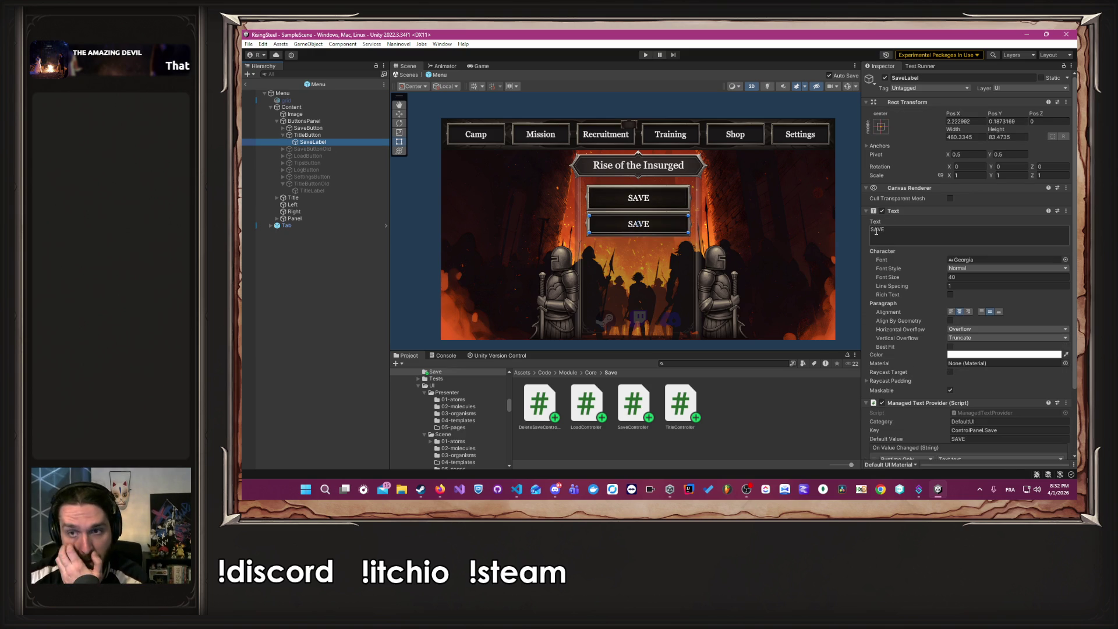
{"action": "left_click", "coordinate": [893, 239]}
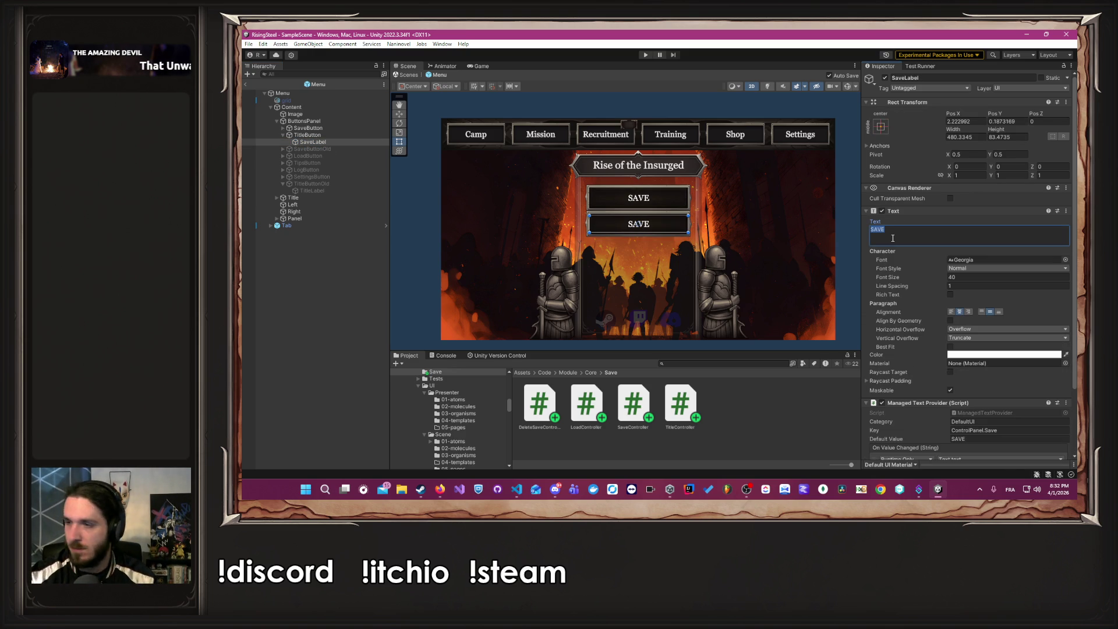
{"action": "type", "text": "TITLE"}
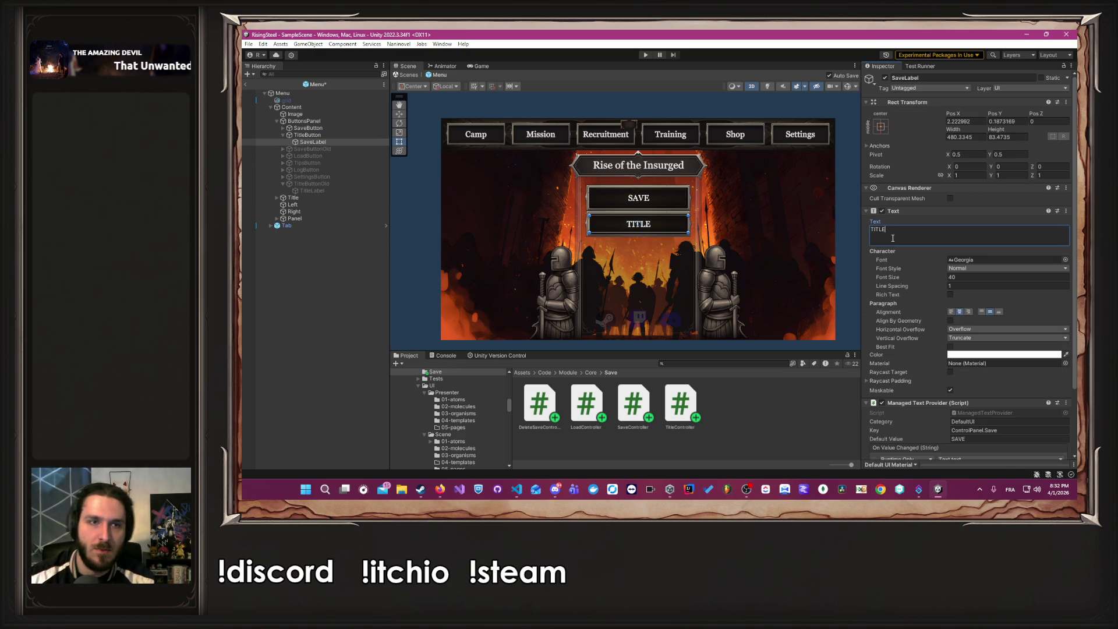
{"action": "left_click", "coordinate": [331, 190]}
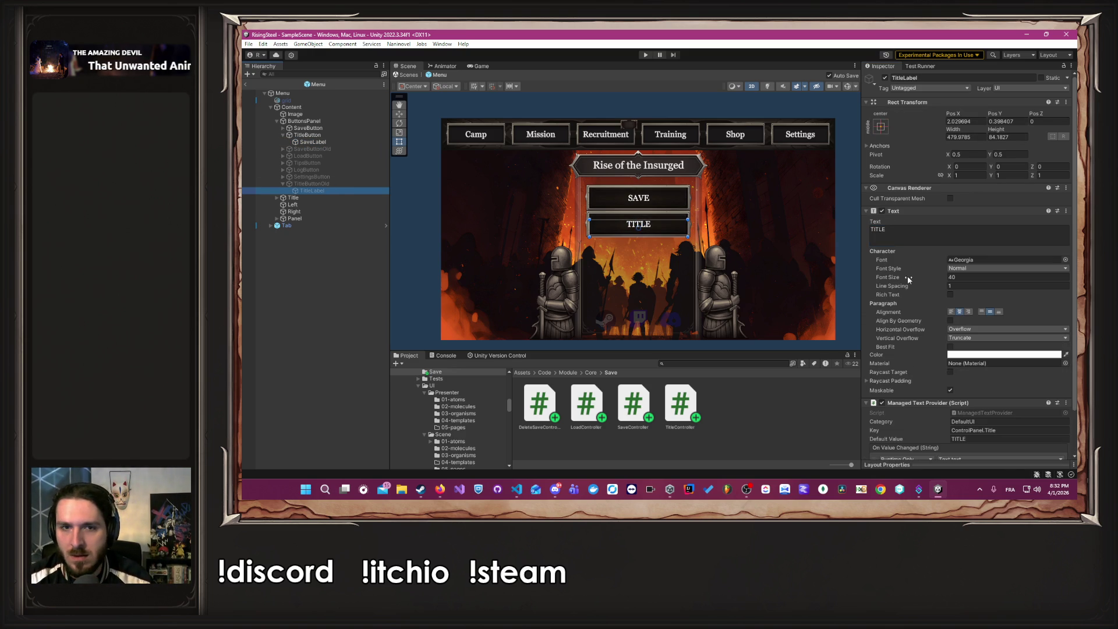
{"action": "scroll", "coordinate": [959, 333], "scroll_direction": "down", "scroll_amount": 3}
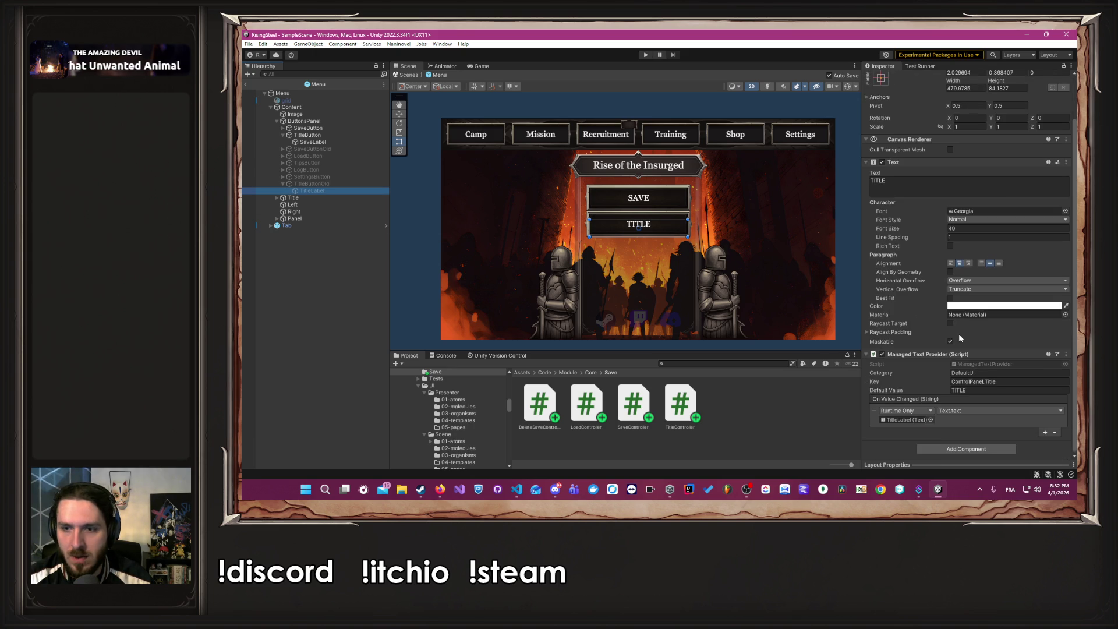
{"action": "left_click", "coordinate": [993, 382]}
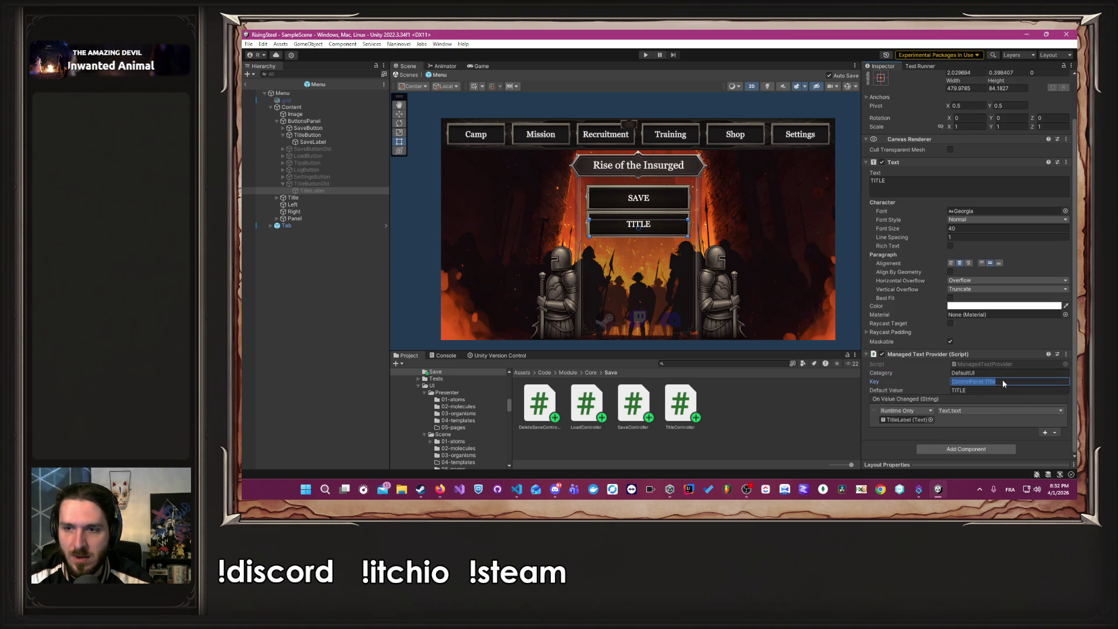
- Give TitleButton's label the ControlPanel.Title key and TITLE default value
{"action": "left_click", "coordinate": [313, 142]}
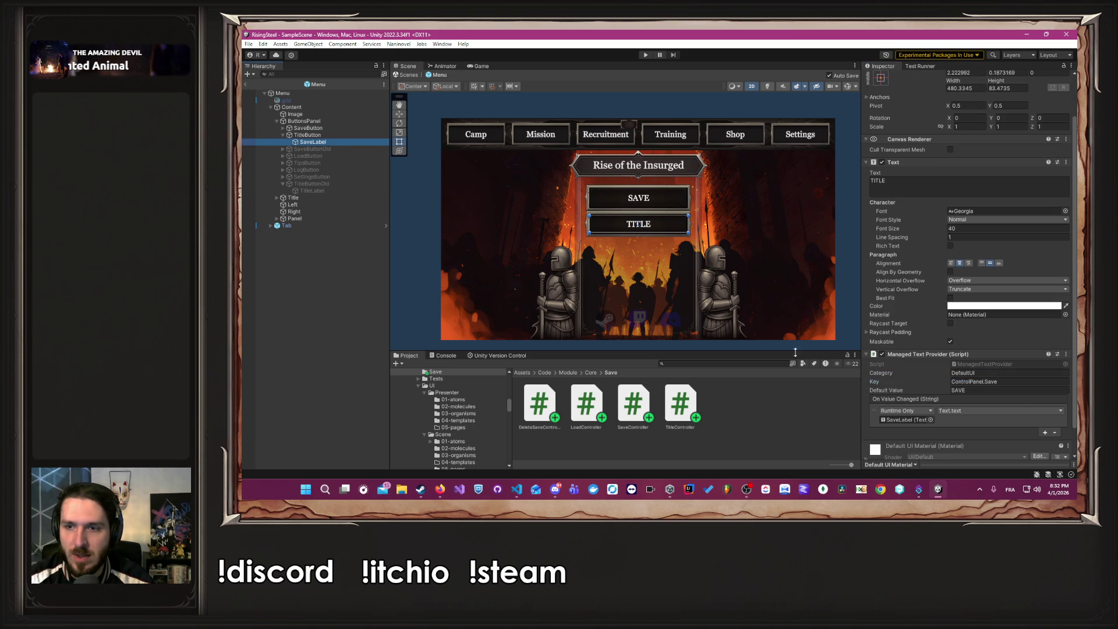
{"action": "left_click", "coordinate": [1004, 379]}
{"action": "type", "text": "ControlPanel.Title"}
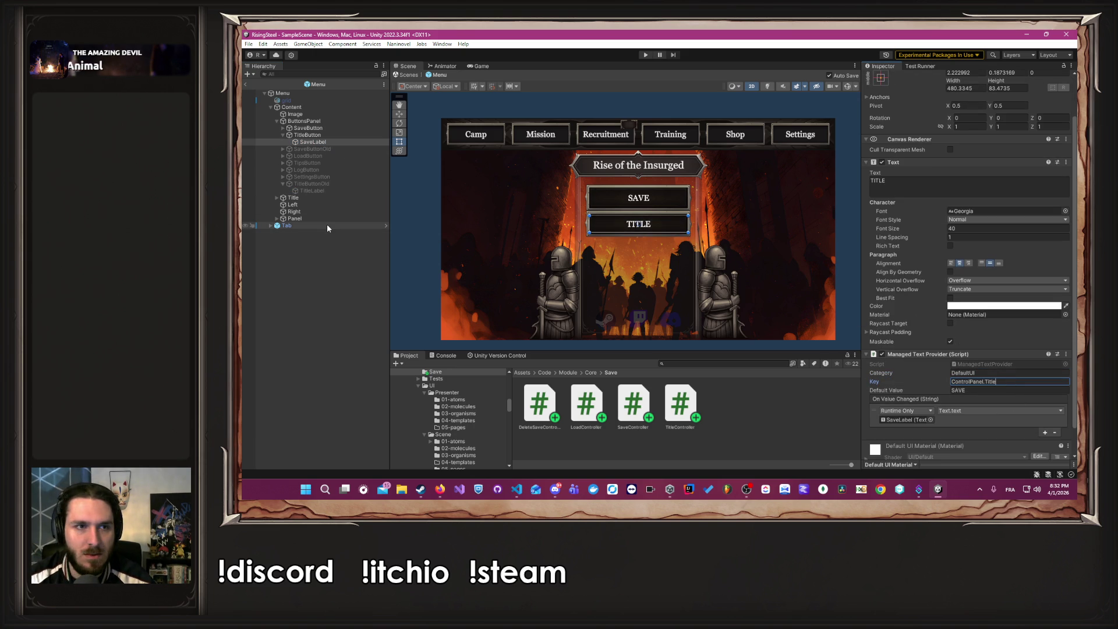
{"action": "left_click", "coordinate": [314, 190]}
{"action": "left_click", "coordinate": [989, 391]}
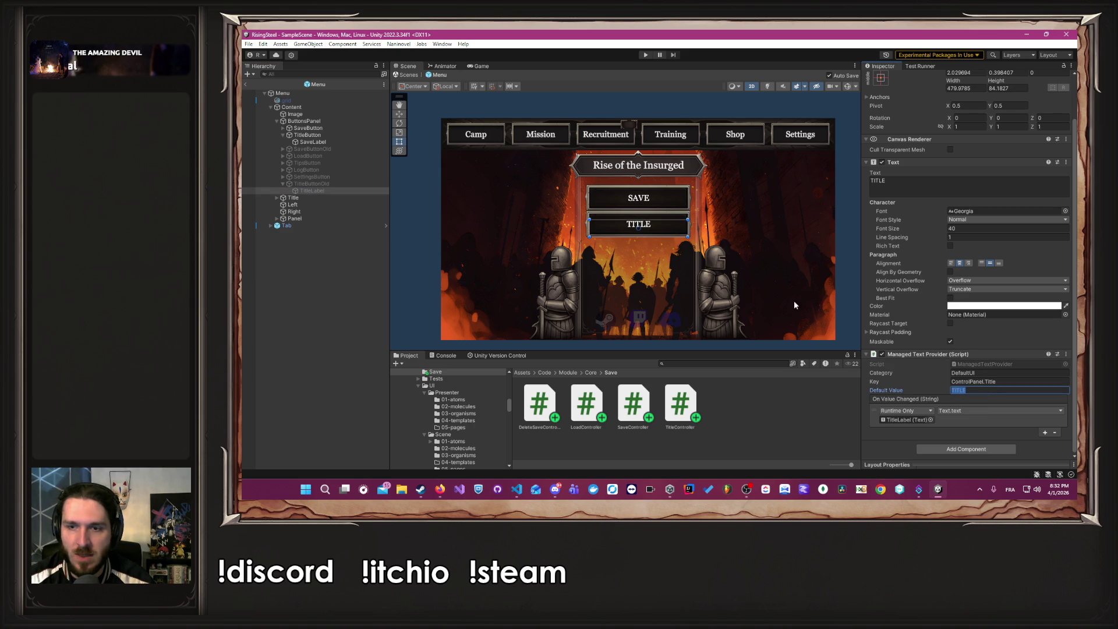
{"action": "key", "text": "ctrl+z"}
{"action": "left_click", "coordinate": [967, 391]}
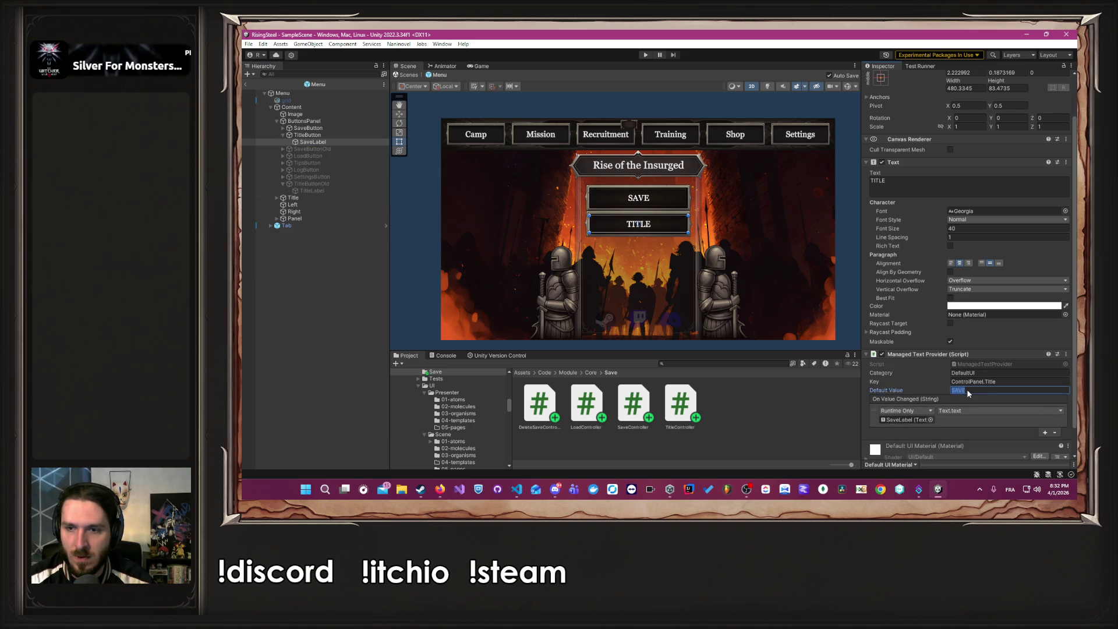
{"action": "type", "text": "TITLE"}
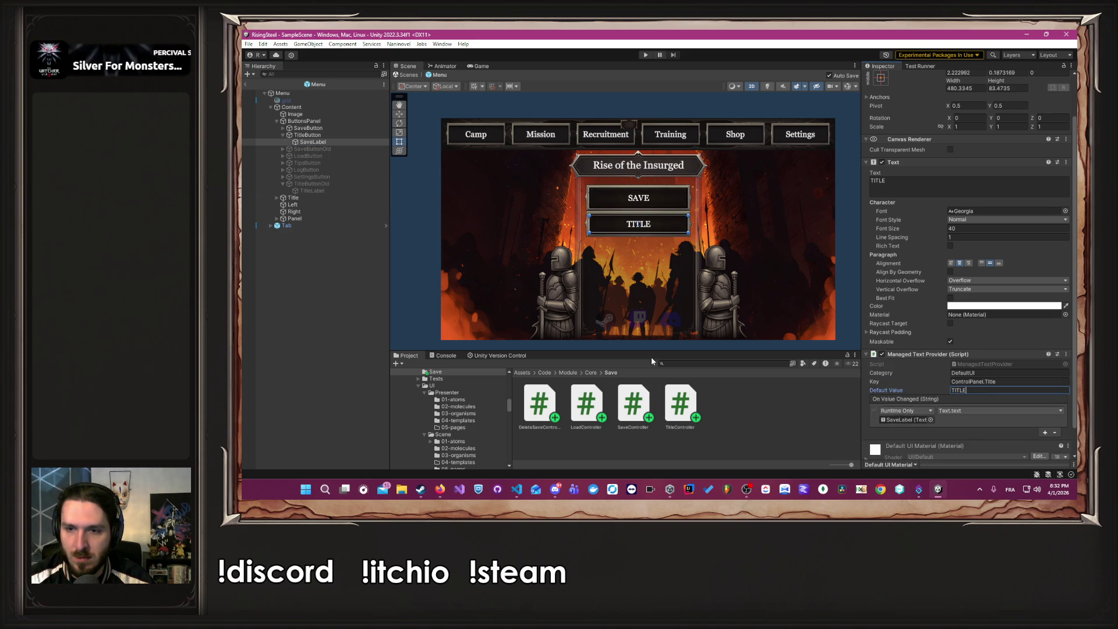
- Make the label its own On Value Changed target, comparing with TitleButtonOld's TitleLabel
{"action": "left_click", "coordinate": [337, 191]}
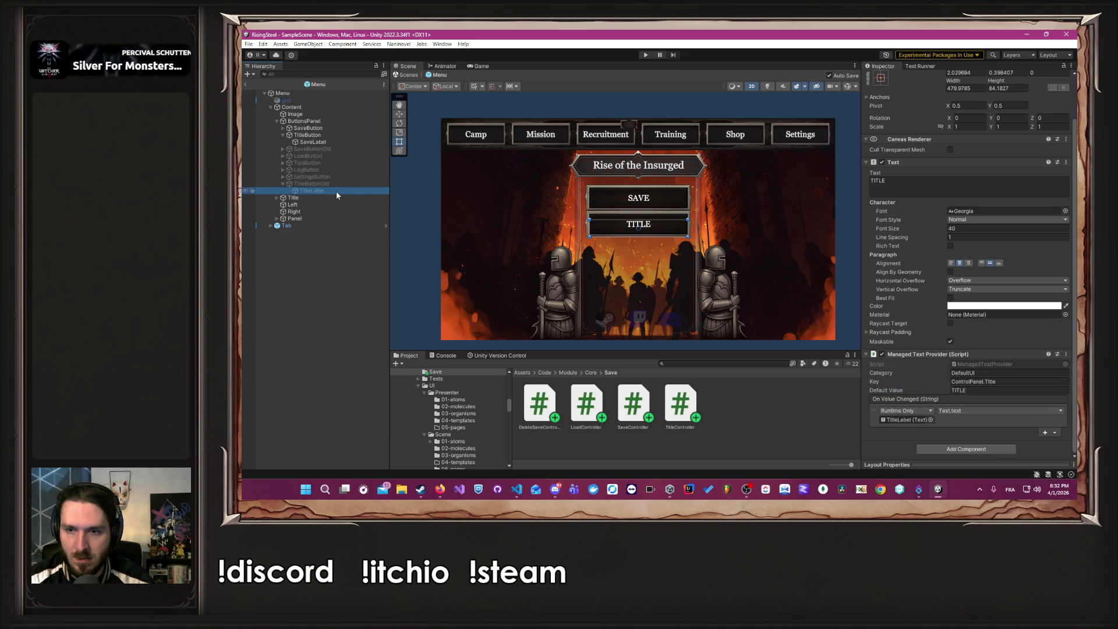
{"action": "left_click", "coordinate": [322, 142]}
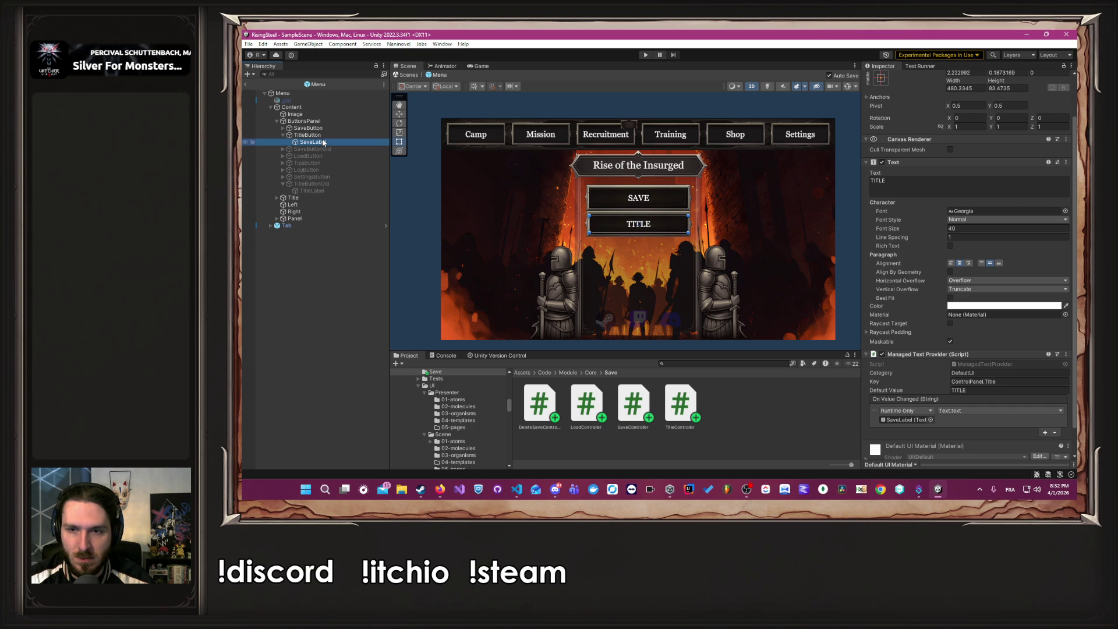
{"action": "mouse_move", "coordinate": [322, 142]}
{"action": "left_mouse_down"}
{"action": "mouse_move", "coordinate": [641, 280]}
{"action": "mouse_move", "coordinate": [900, 420]}
{"action": "left_mouse_up"}
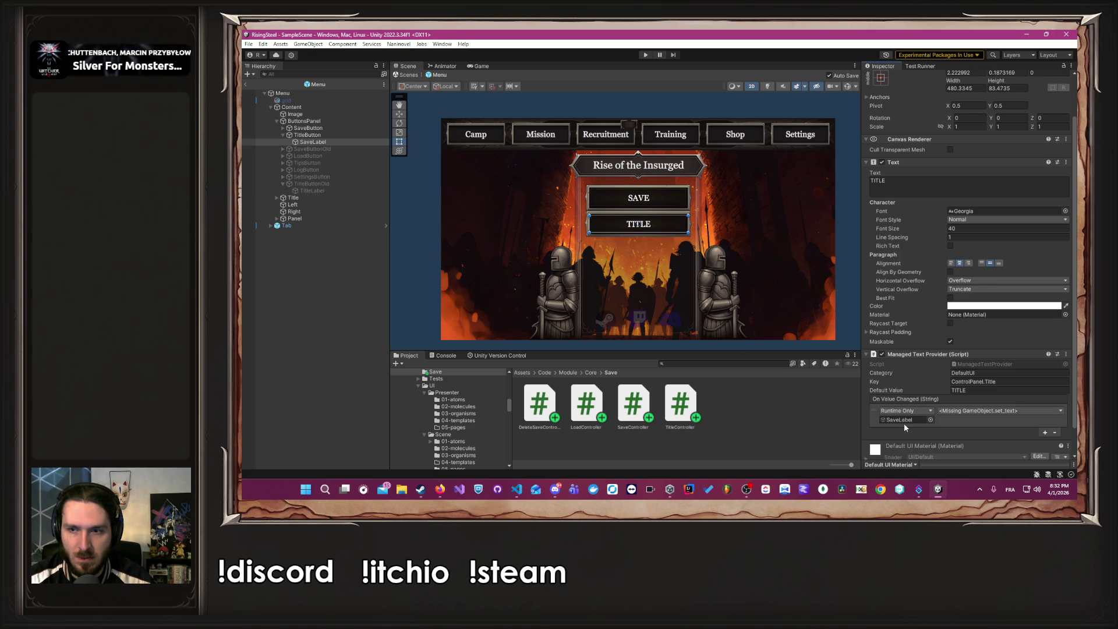
{"action": "scroll", "coordinate": [904, 422], "scroll_direction": "up", "scroll_amount": 1}
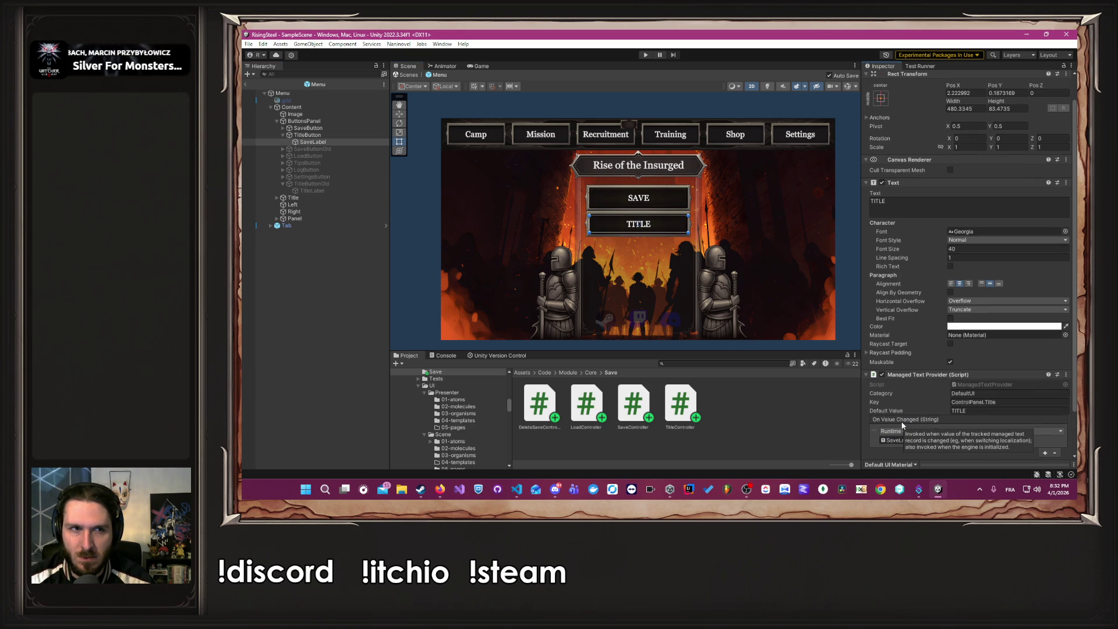
{"action": "scroll", "coordinate": [908, 408], "scroll_direction": "up", "scroll_amount": 2}
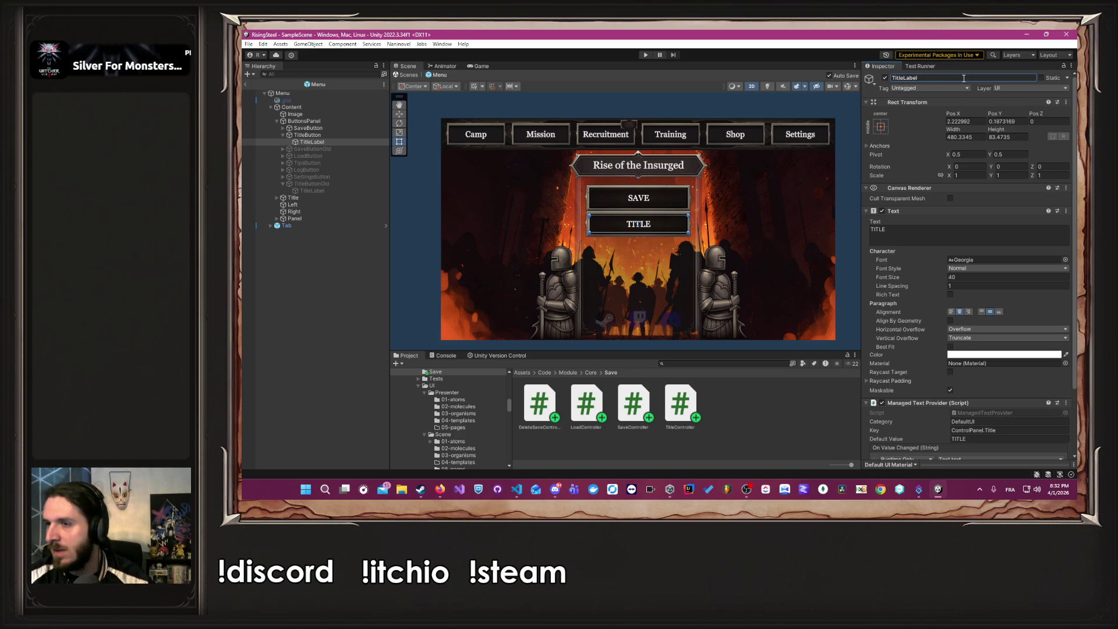
{"action": "left_click", "coordinate": [351, 191]}
{"action": "scroll", "coordinate": [966, 324], "scroll_direction": "down", "scroll_amount": 2}
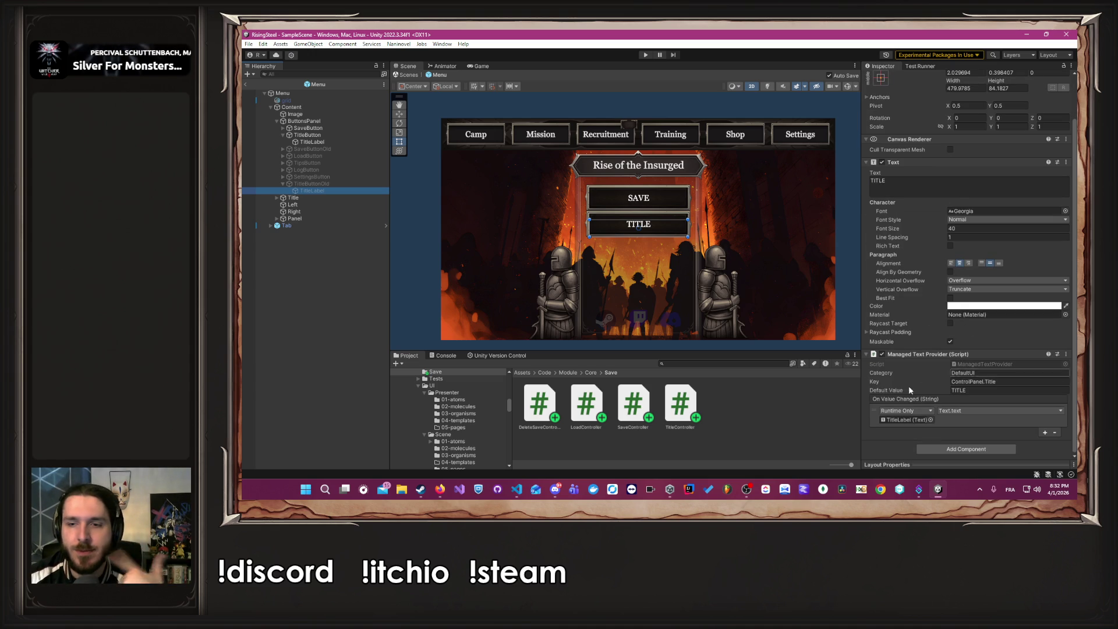
{"action": "scroll", "coordinate": [898, 421], "scroll_direction": "up", "scroll_amount": 2}
- Point TitleLabel's On Value Changed event at its own Text.text function
{"action": "left_click", "coordinate": [319, 144]}
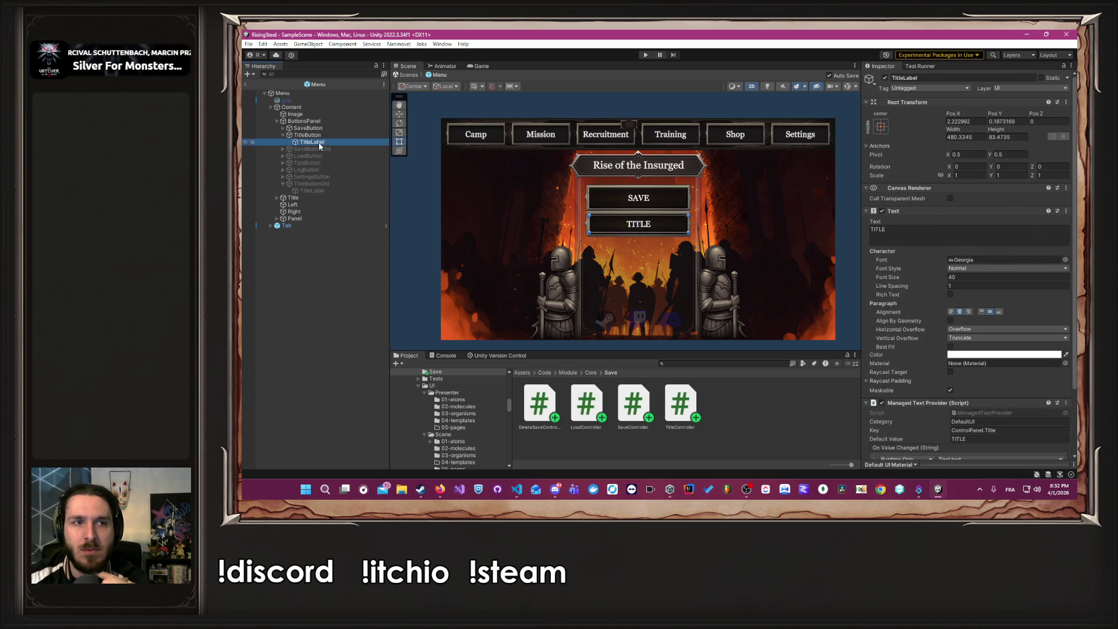
{"action": "scroll", "coordinate": [936, 307], "scroll_direction": "down", "scroll_amount": 3}
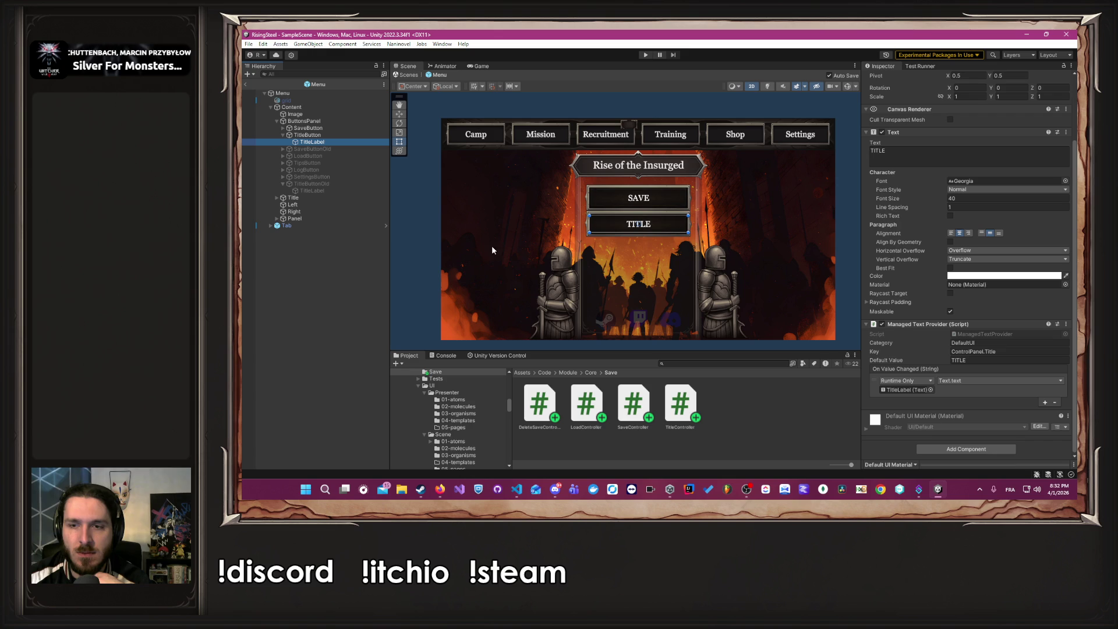
{"action": "mouse_move", "coordinate": [312, 142]}
{"action": "left_mouse_down"}
{"action": "mouse_move", "coordinate": [956, 360]}
{"action": "mouse_move", "coordinate": [912, 390]}
{"action": "left_mouse_up"}
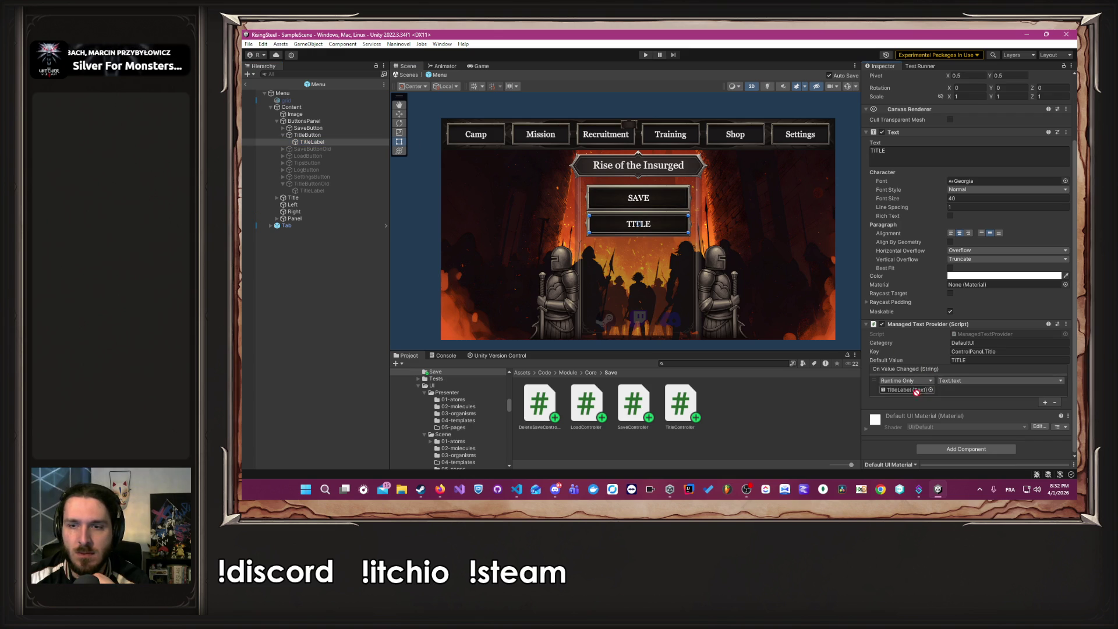
{"action": "left_click", "coordinate": [987, 381]}
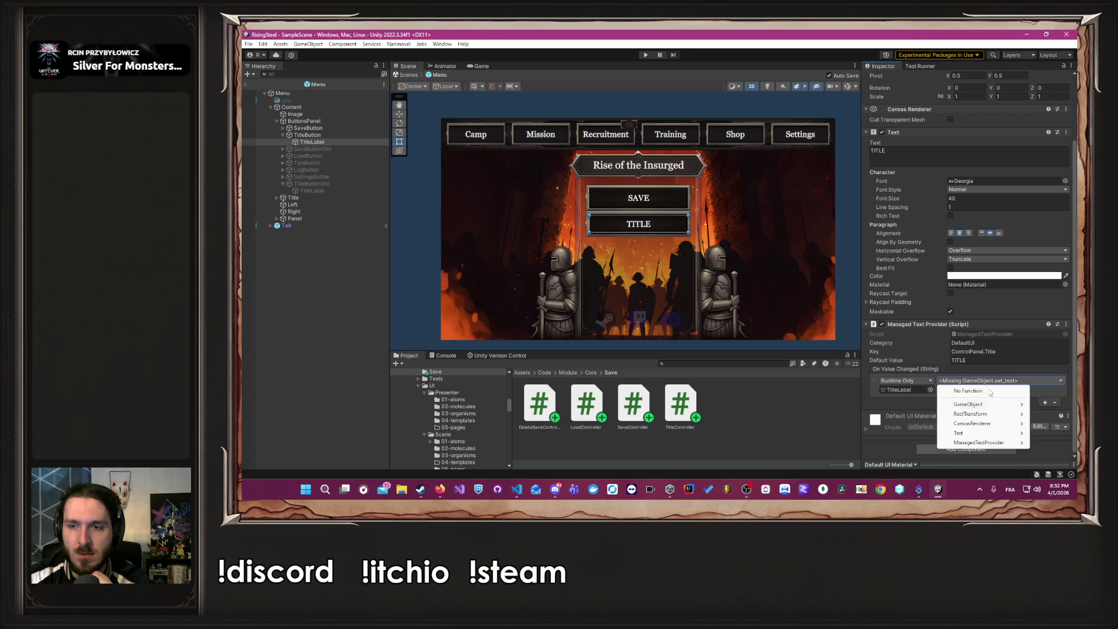
{"action": "mouse_move", "coordinate": [984, 437]}
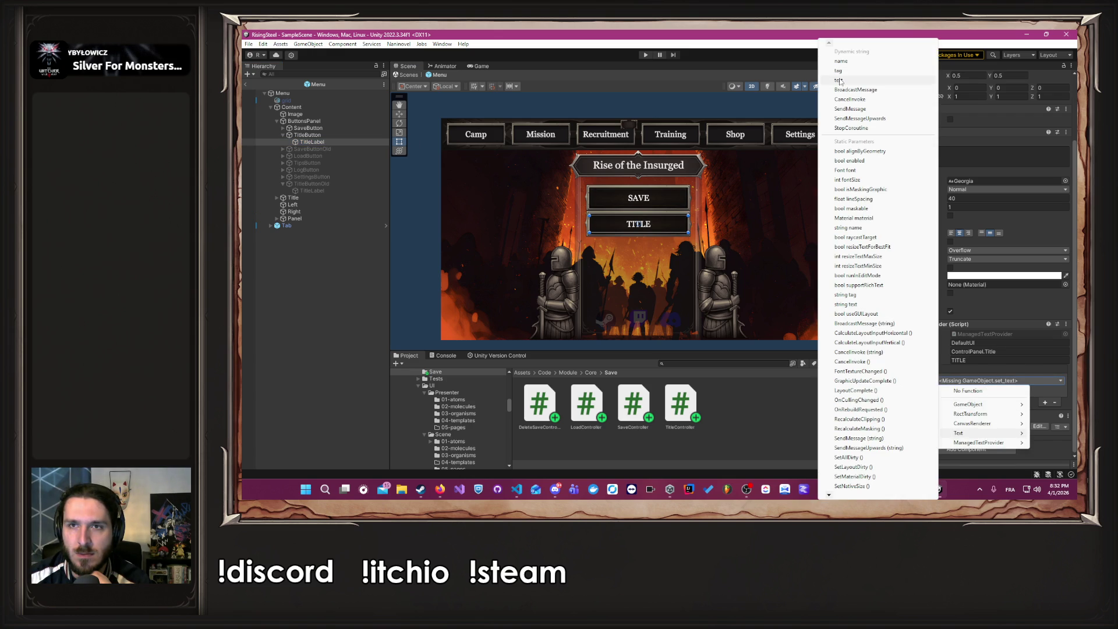
{"action": "left_click", "coordinate": [862, 81]}
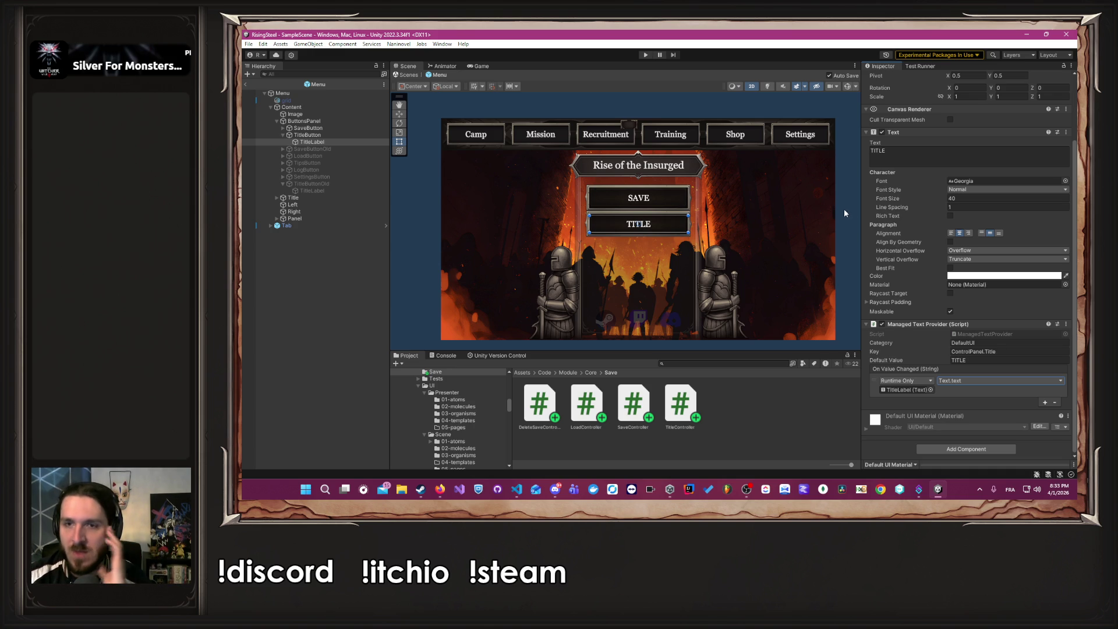
{"action": "left_click", "coordinate": [313, 142]}
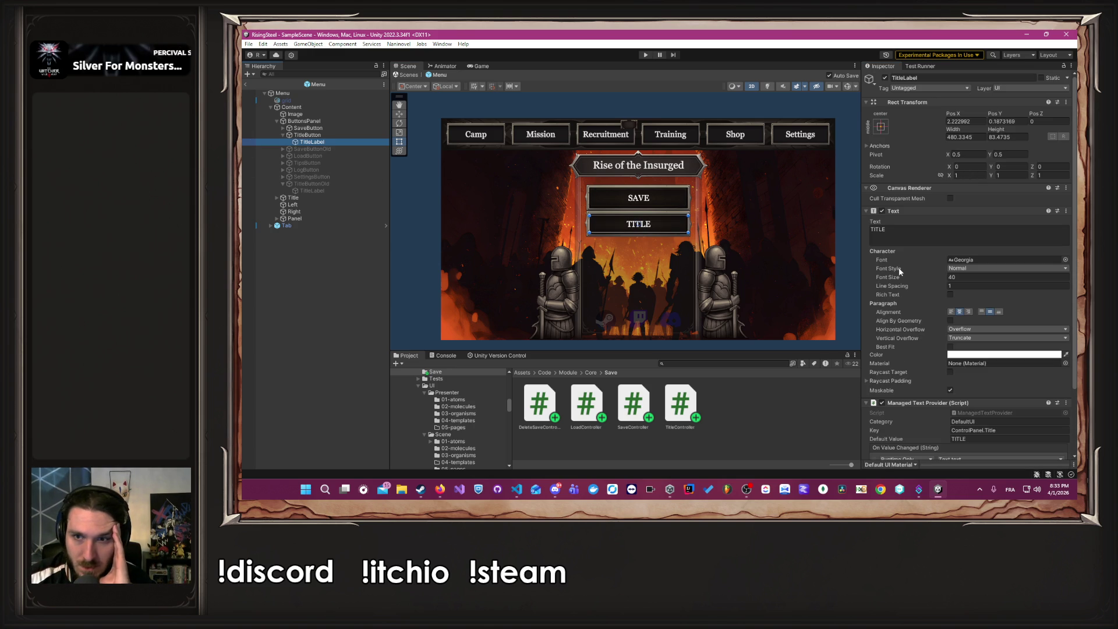
{"action": "scroll", "coordinate": [898, 271], "scroll_direction": "down", "scroll_amount": 3}
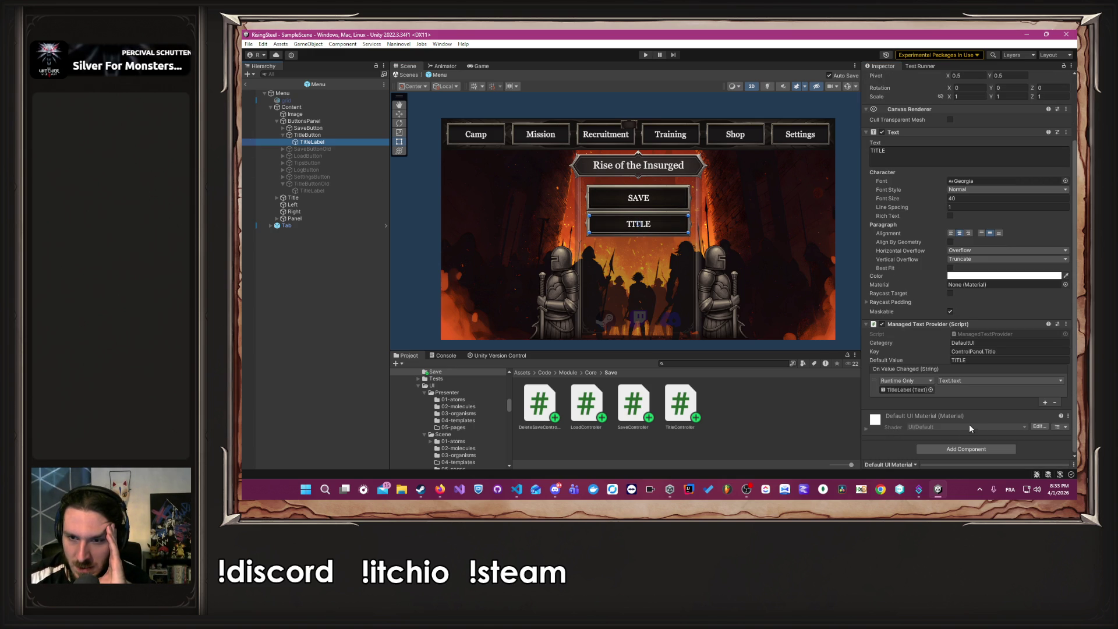
{"action": "scroll", "coordinate": [974, 415], "scroll_direction": "up", "scroll_amount": 2}
- Remove TitleButton's Save Controller component and add a Title Controller component
{"action": "left_click", "coordinate": [307, 134]}
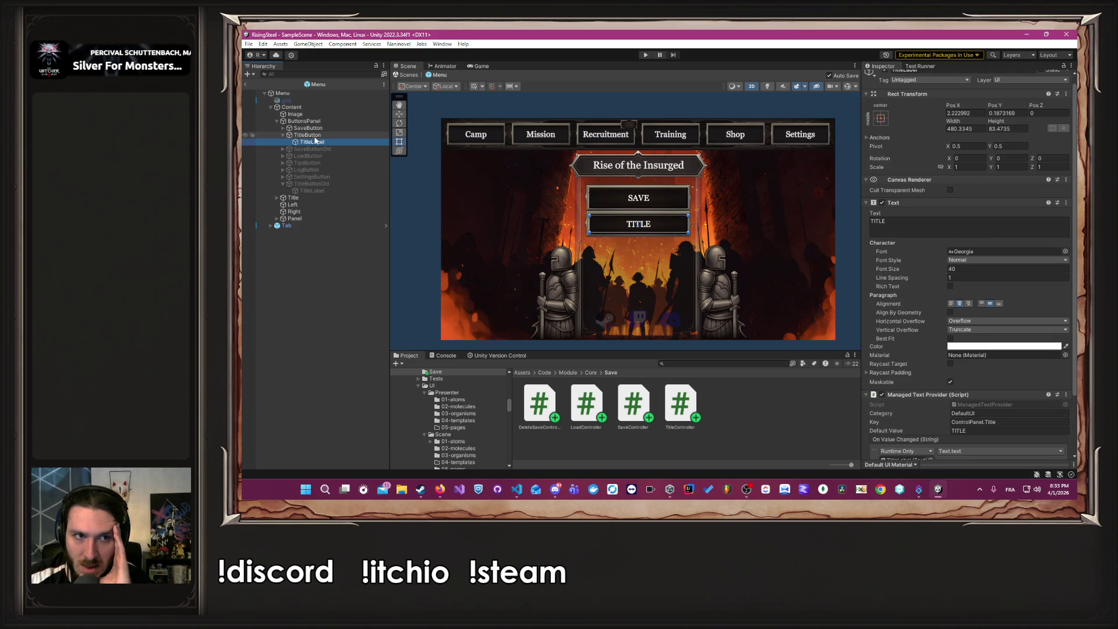
{"action": "scroll", "coordinate": [978, 299], "scroll_direction": "down", "scroll_amount": 5}
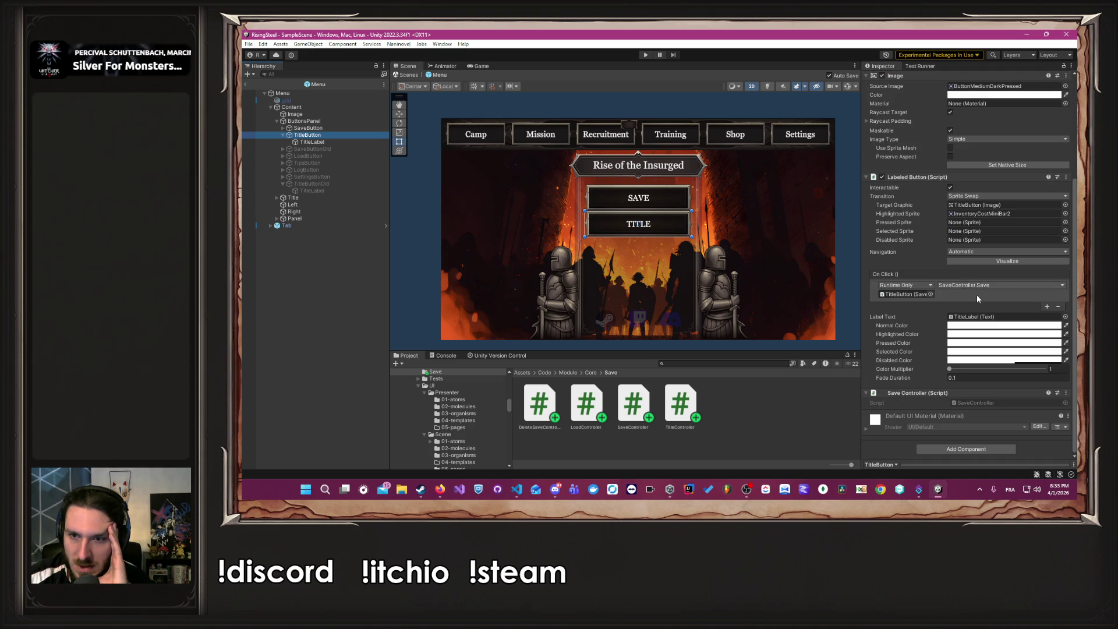
{"action": "left_click", "coordinate": [1067, 393]}
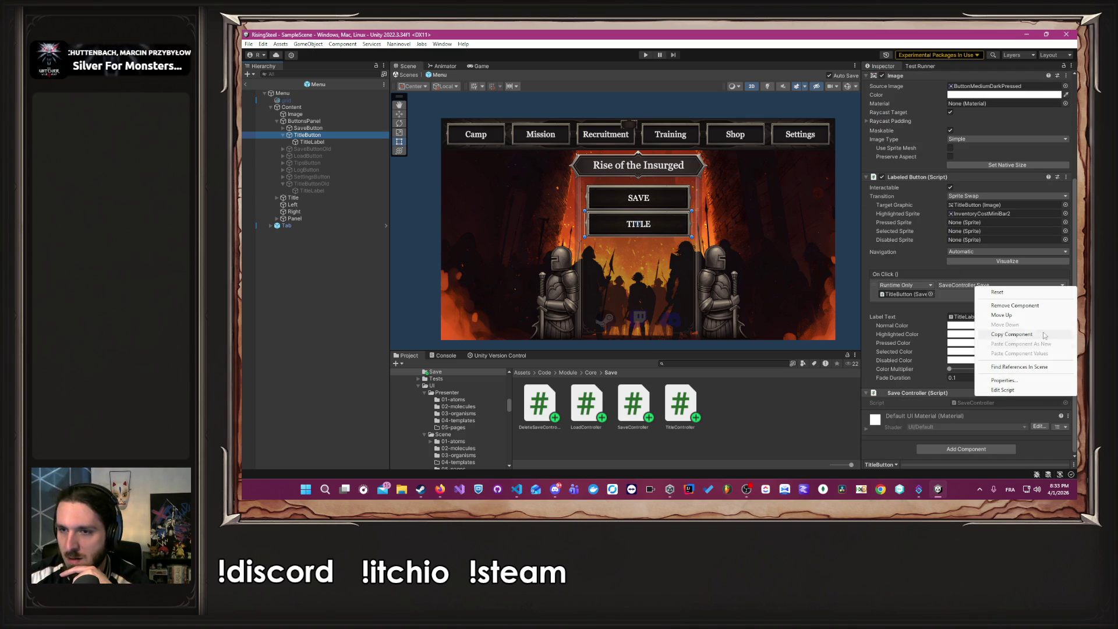
{"action": "left_click", "coordinate": [1034, 308]}
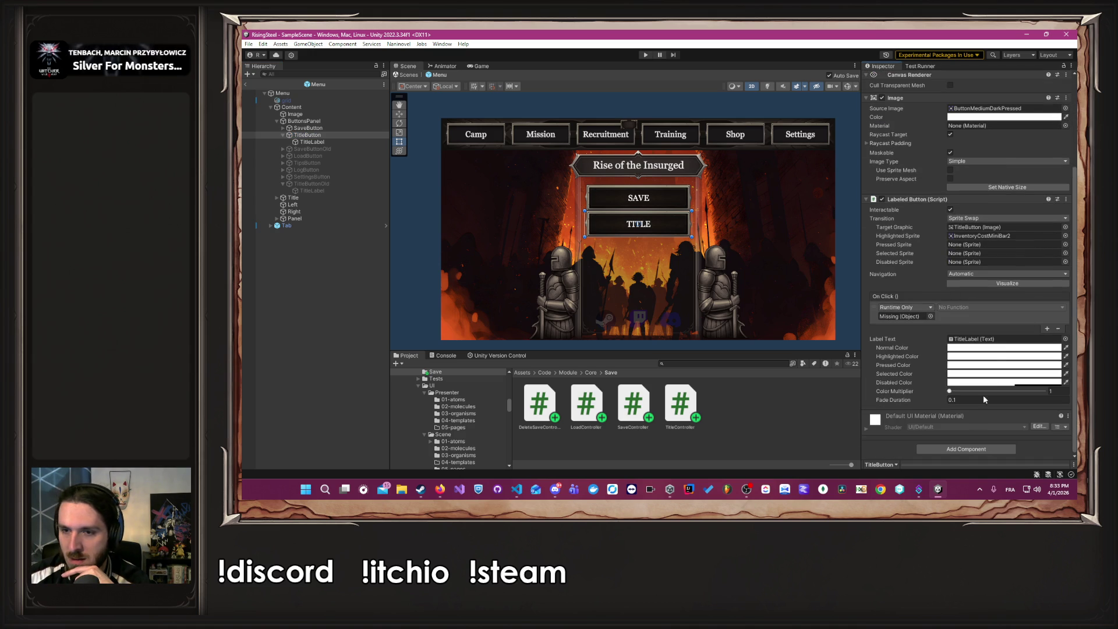
{"action": "left_click", "coordinate": [950, 452]}
{"action": "type", "text": "Mta"}
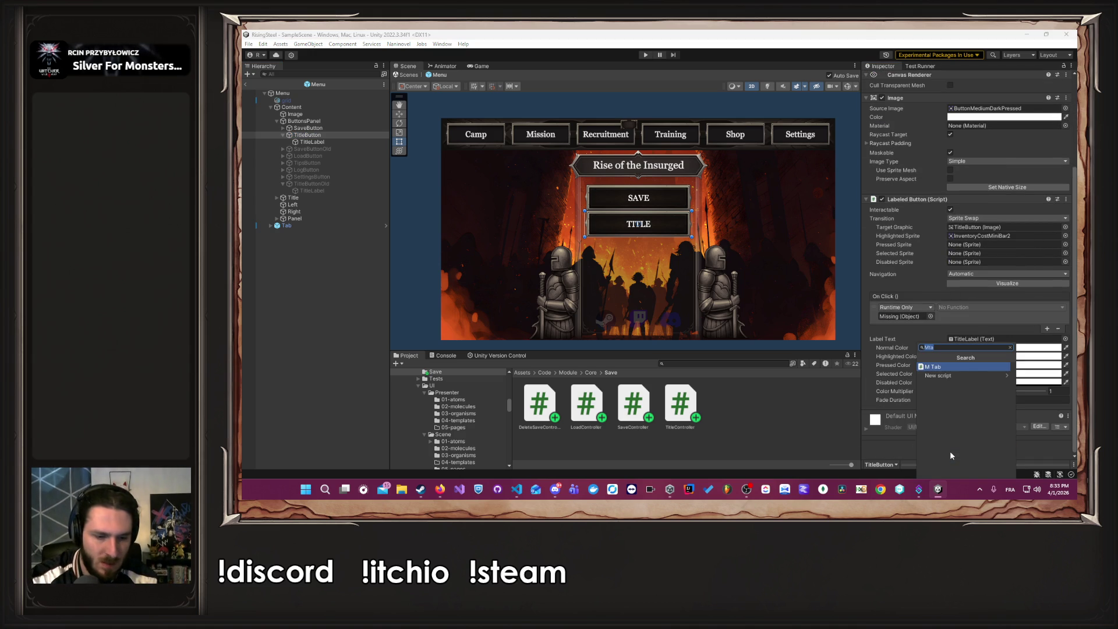
{"action": "type", "text": "Title"}
{"action": "key", "text": "Return"}
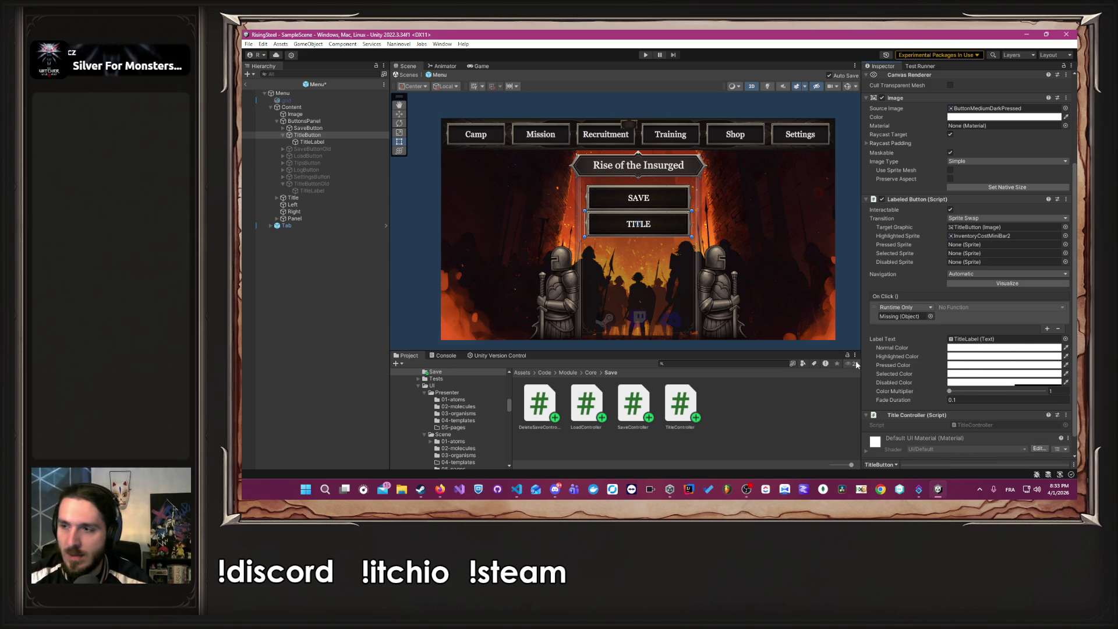
- Open the TitleController script in Visual Studio Code
{"action": "left_click", "coordinate": [988, 426]}
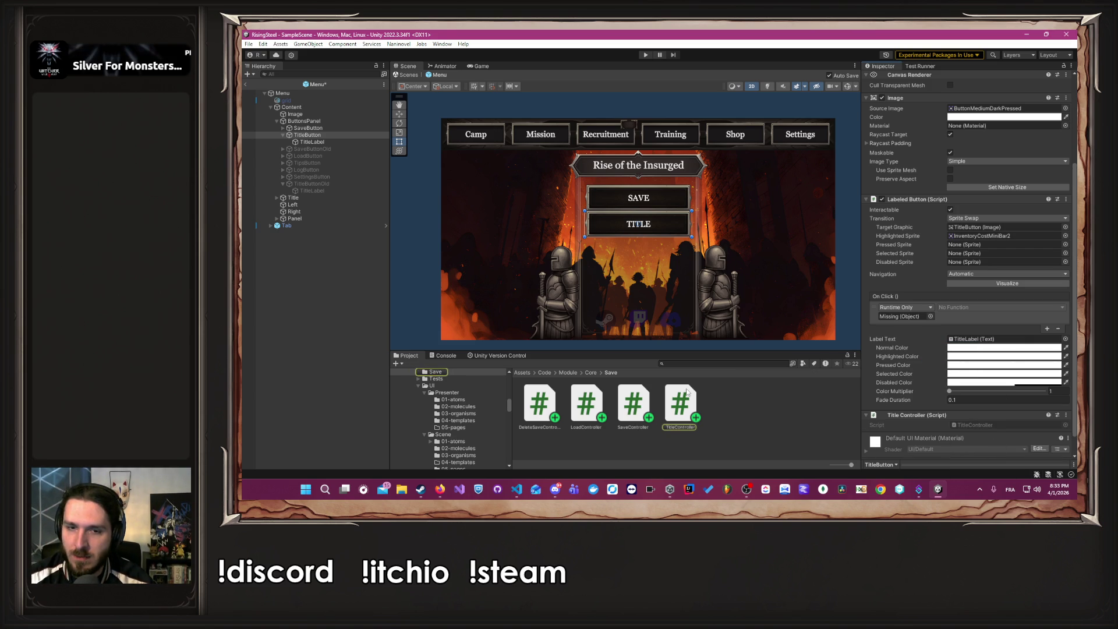
{"action": "left_click", "coordinate": [687, 393]}
{"action": "double_click", "coordinate": [688, 389]}
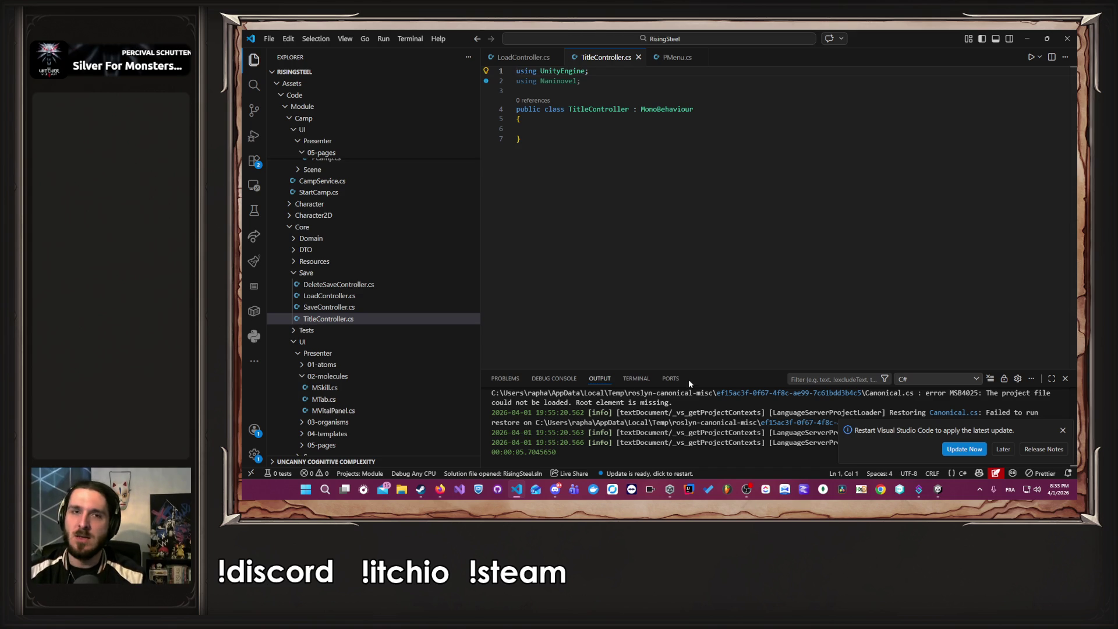
- Minimize VS Code after reviewing the empty TitleController class to get back to Unity
{"action": "left_click", "coordinate": [1029, 41]}
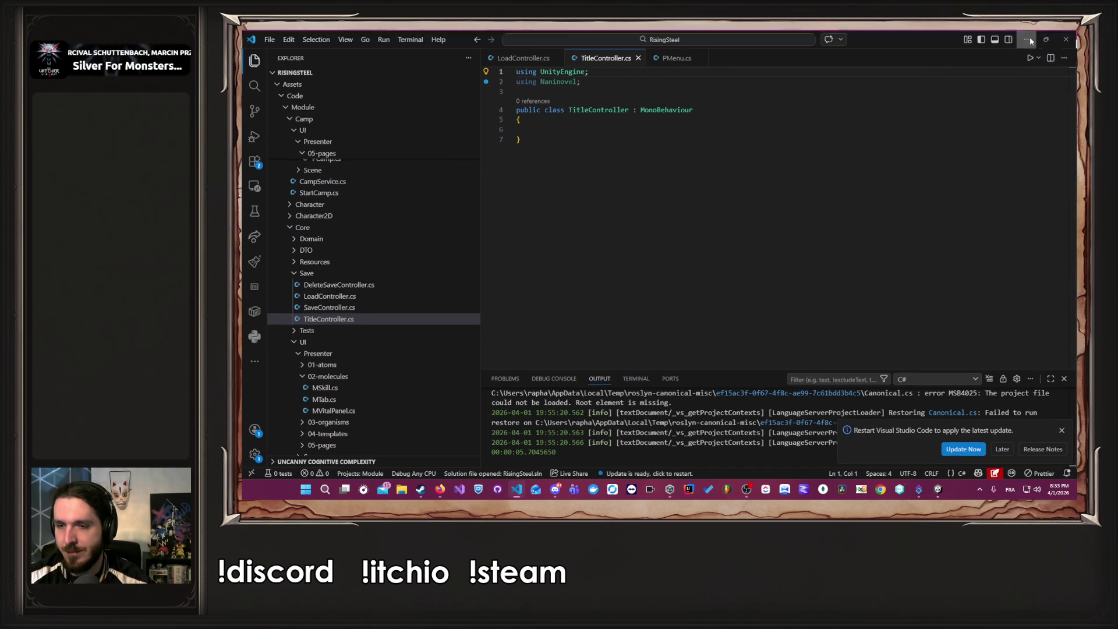
{"action": "left_click", "coordinate": [318, 191]}
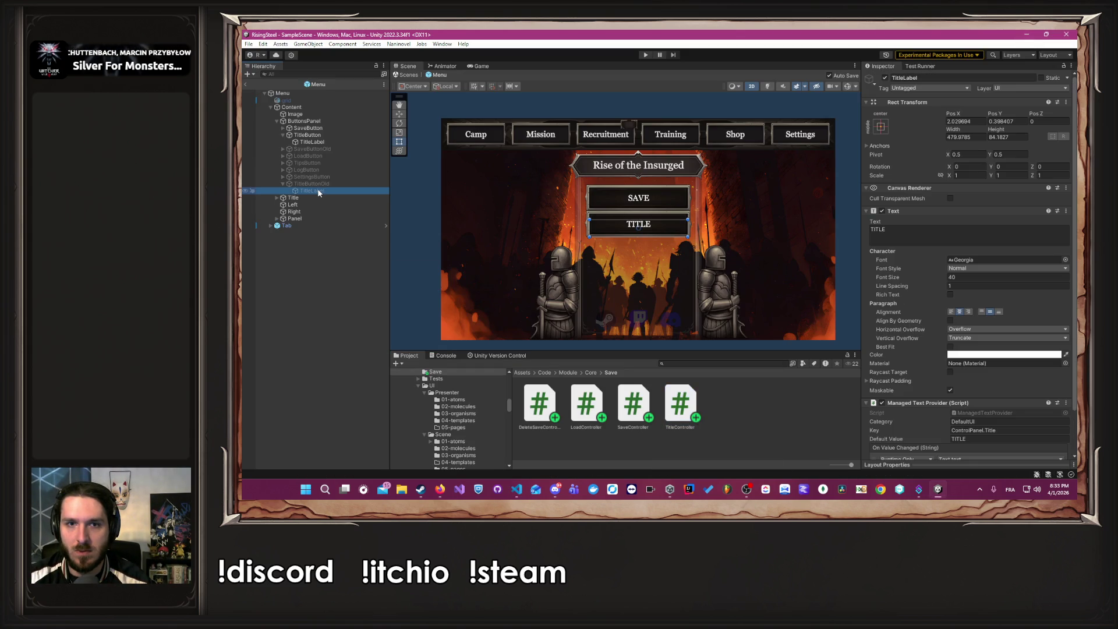
{"action": "key", "text": "Up"}
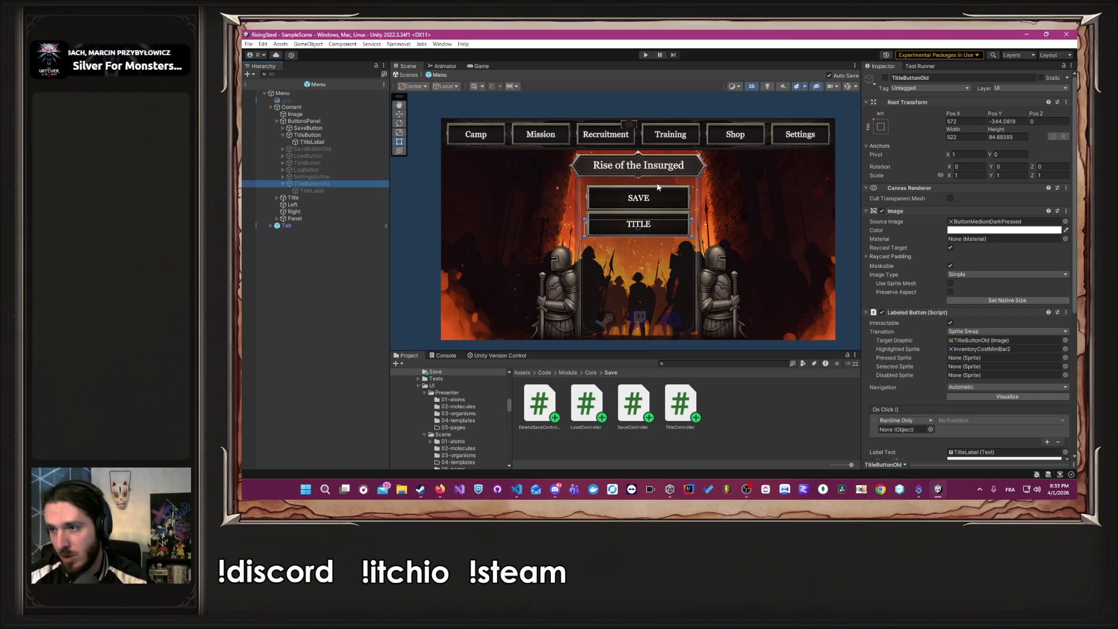
- Select TitleButtonOld and add a Play Script component to it
{"action": "left_click", "coordinate": [295, 193]}
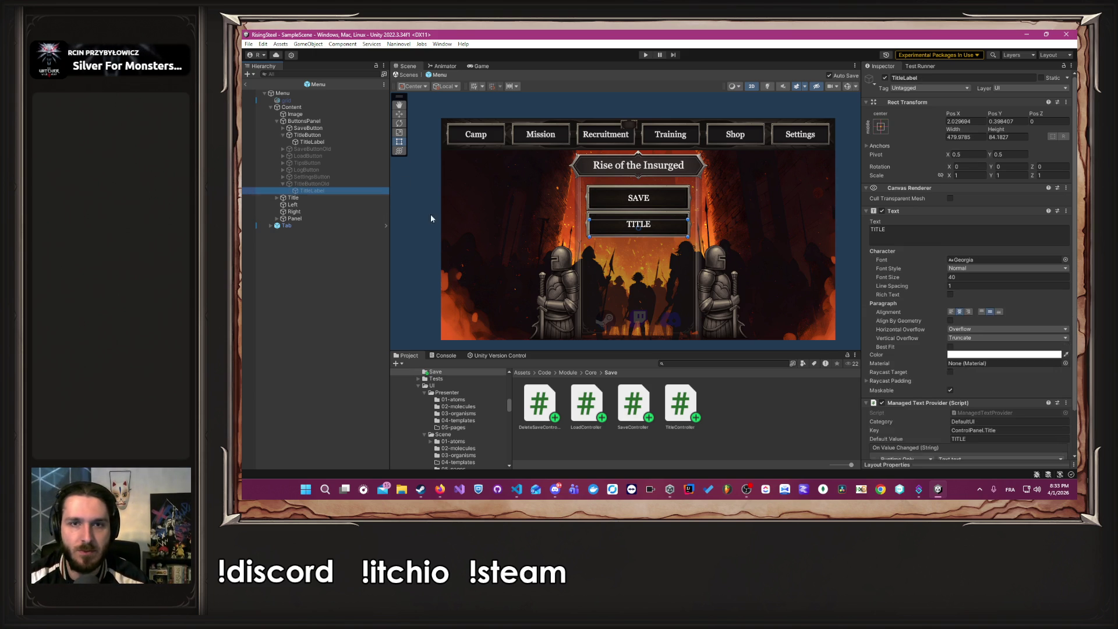
{"action": "scroll", "coordinate": [950, 307], "scroll_direction": "down", "scroll_amount": 2}
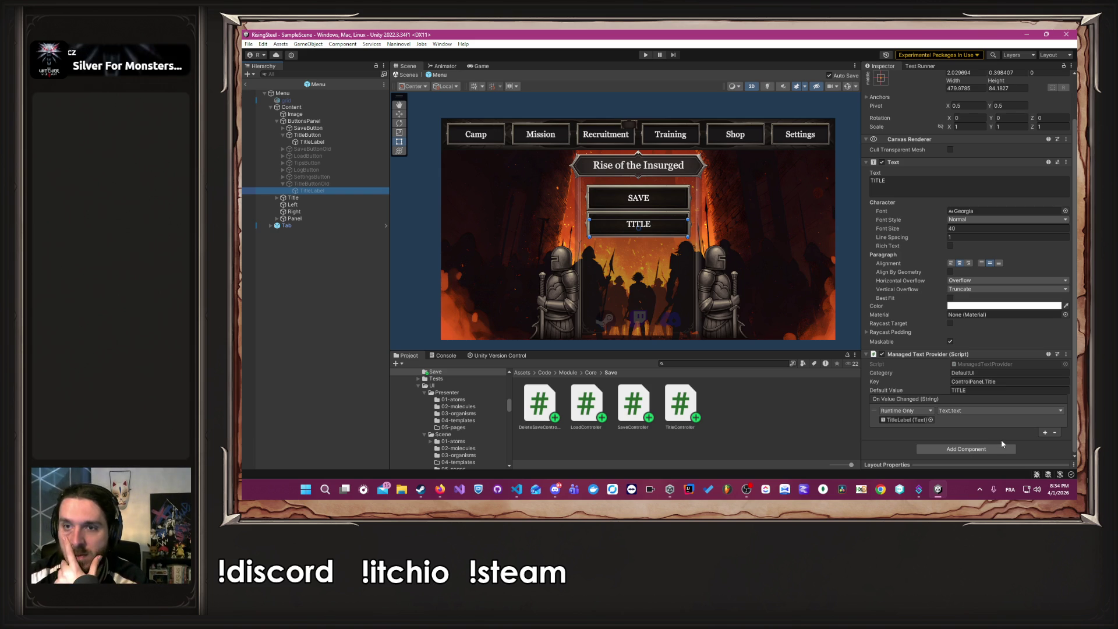
{"action": "key", "text": "Up"}
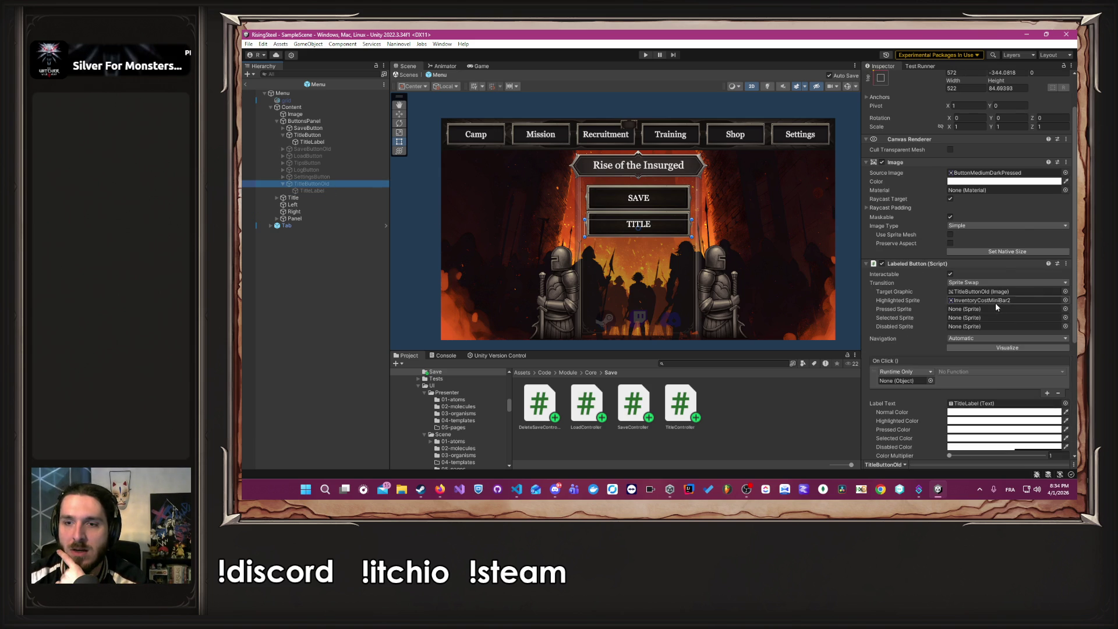
{"action": "scroll", "coordinate": [996, 307], "scroll_direction": "down", "scroll_amount": 3}
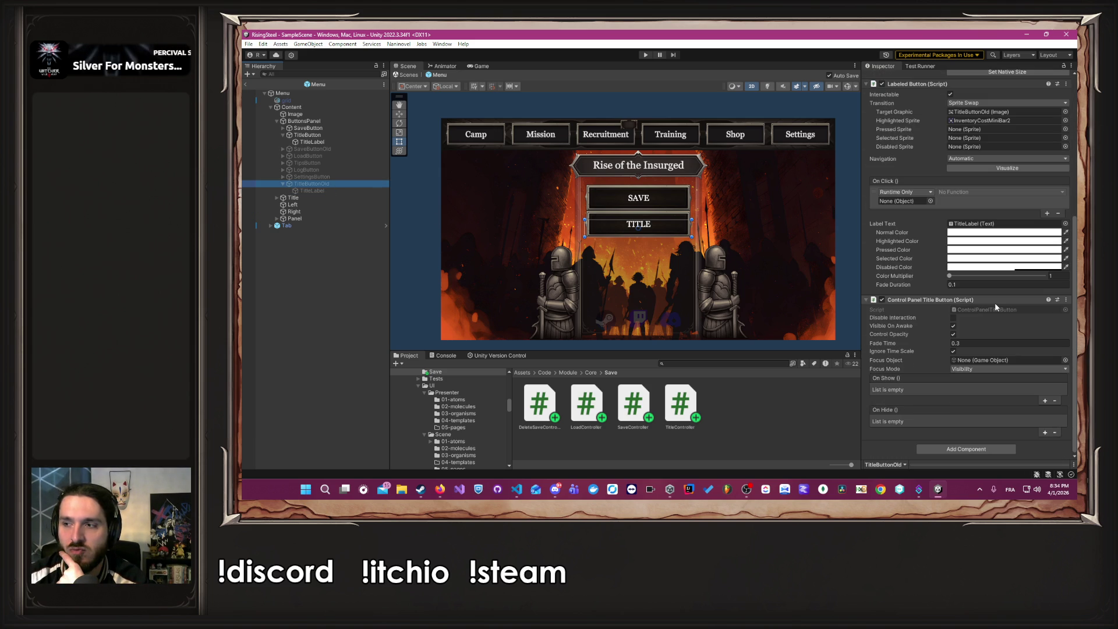
{"action": "left_click", "coordinate": [995, 451]}
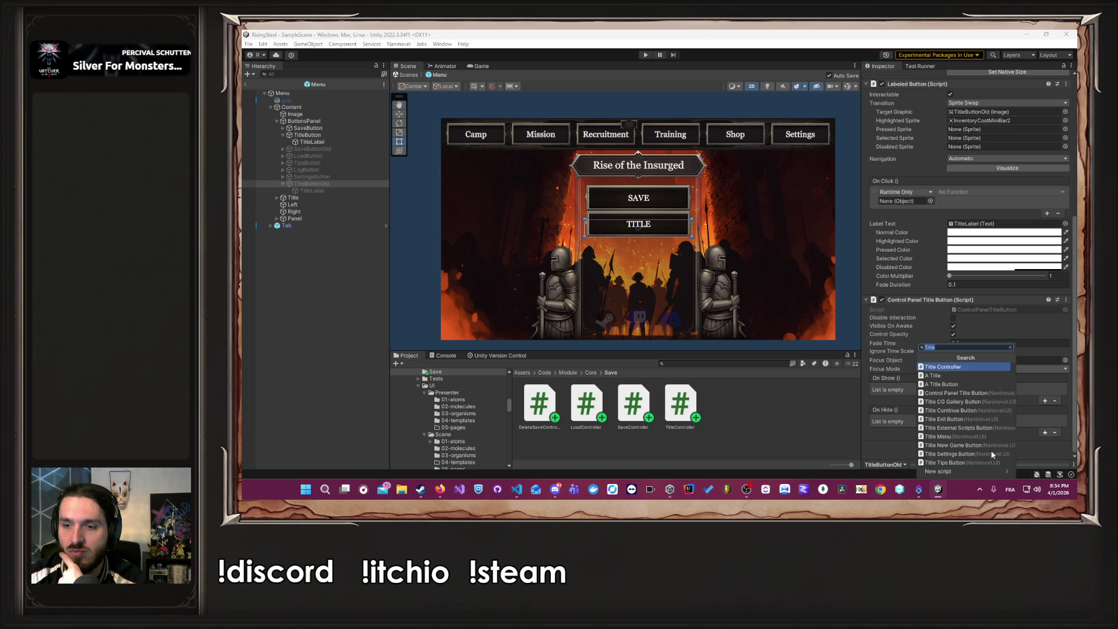
{"action": "type", "text": "Title"}
{"action": "type", "text": "scr"}
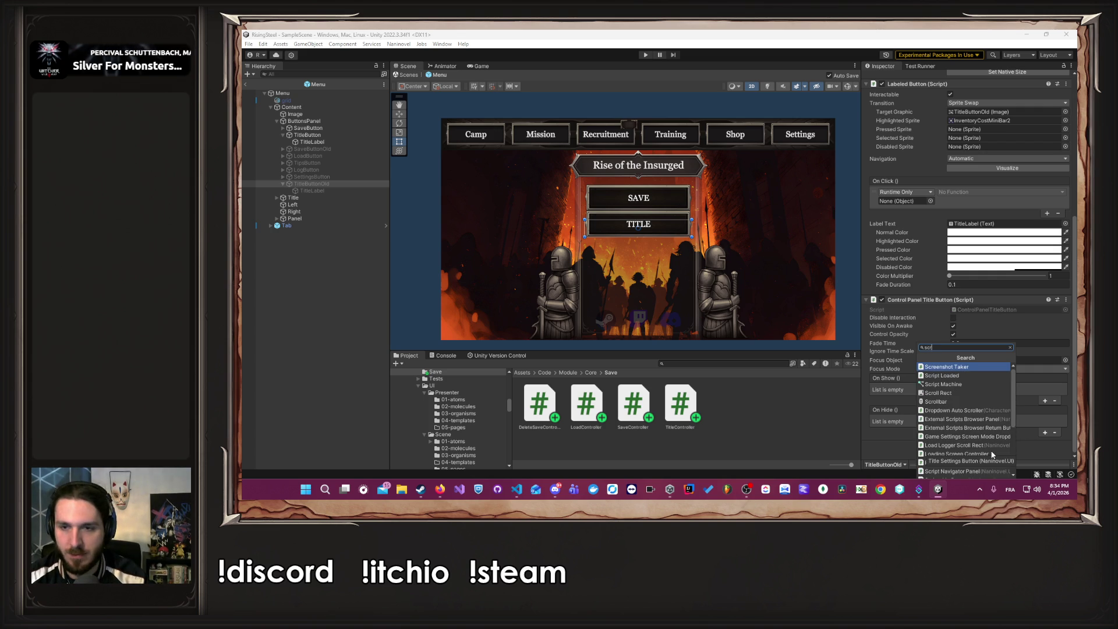
{"action": "type", "text": "ip"}
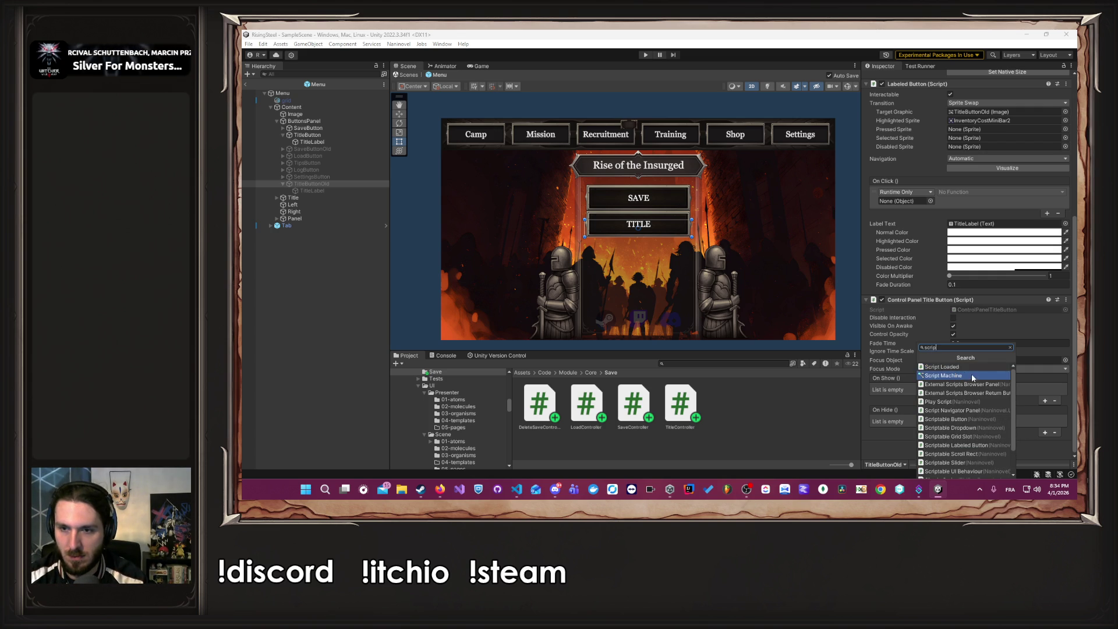
{"action": "left_click", "coordinate": [973, 402]}
- Remove the empty On Click entry so TitleButtonOld's click event list is empty
{"action": "scroll", "coordinate": [990, 407], "scroll_direction": "down", "scroll_amount": 3}
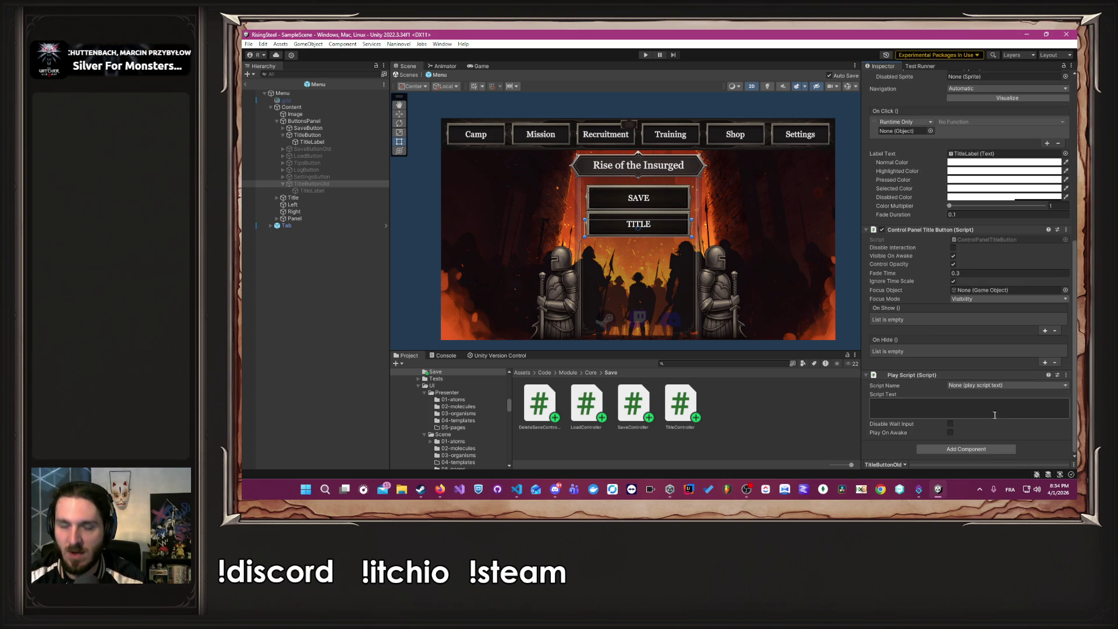
{"action": "scroll", "coordinate": [990, 352], "scroll_direction": "up", "scroll_amount": 3}
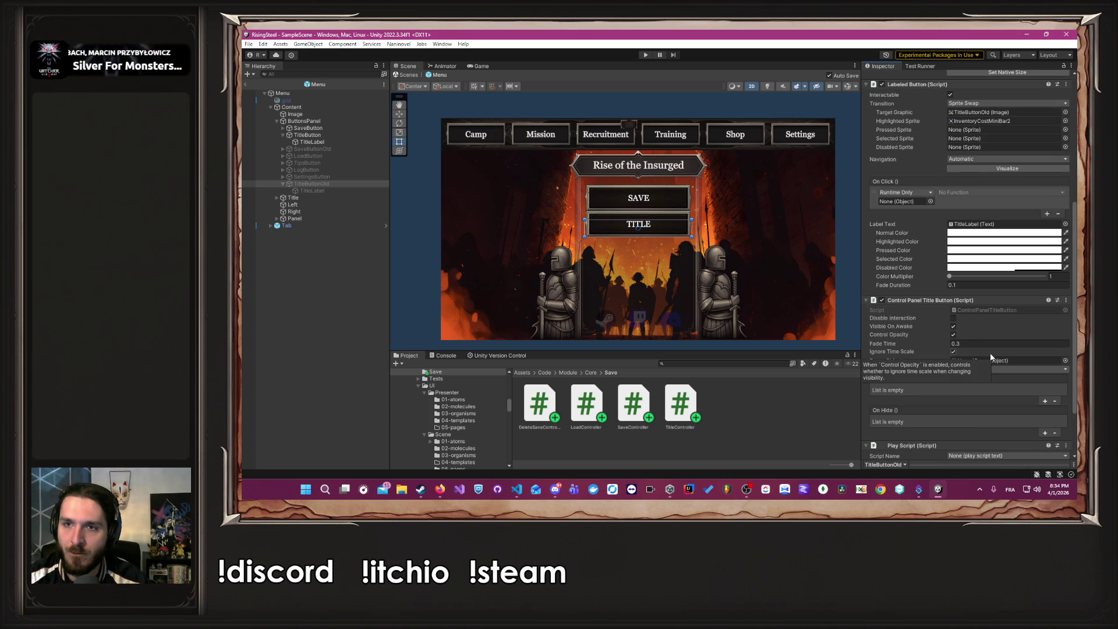
{"action": "left_click", "coordinate": [996, 205]}
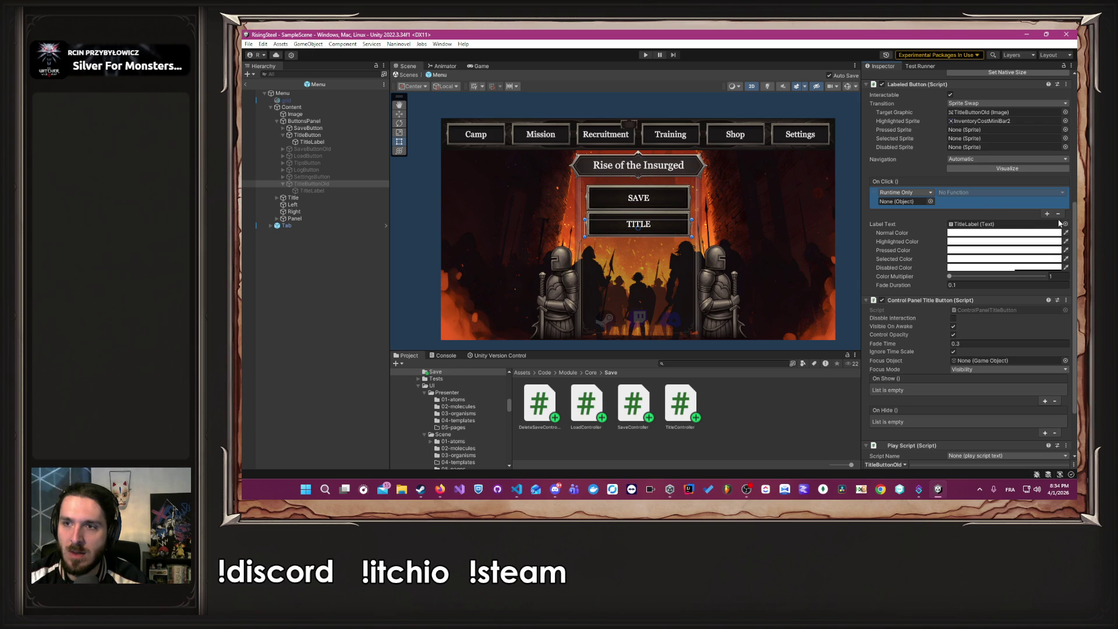
{"action": "left_click", "coordinate": [1059, 215]}
{"action": "scroll", "coordinate": [988, 200], "scroll_direction": "down", "scroll_amount": 3}
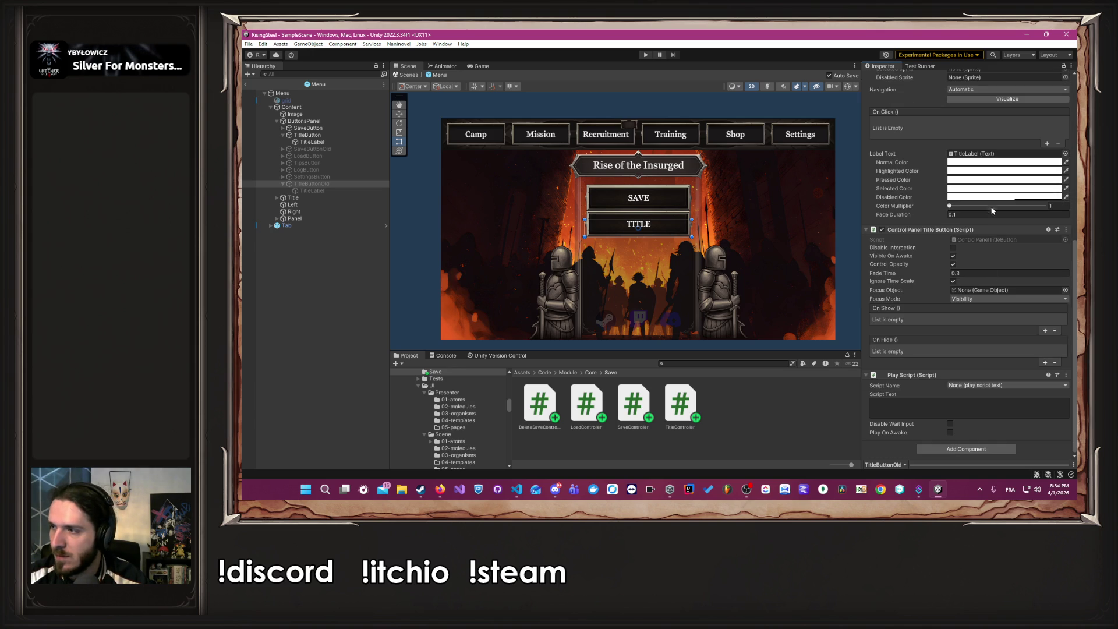
- Enlarge the project browser and browse the 05-pages folder holding the Menu prefab
{"action": "left_click_drag", "start_coordinate": [551, 352], "coordinate": [551, 258]}
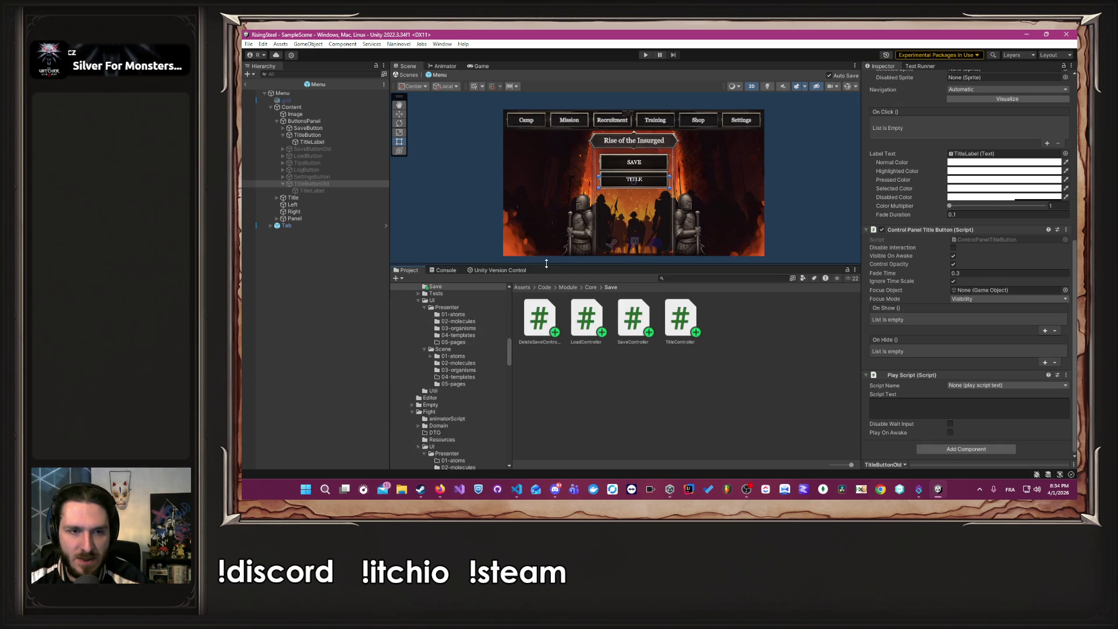
{"action": "scroll", "coordinate": [470, 358], "scroll_direction": "down", "scroll_amount": 10}
{"action": "scroll", "coordinate": [473, 374], "scroll_direction": "up", "scroll_amount": 5}
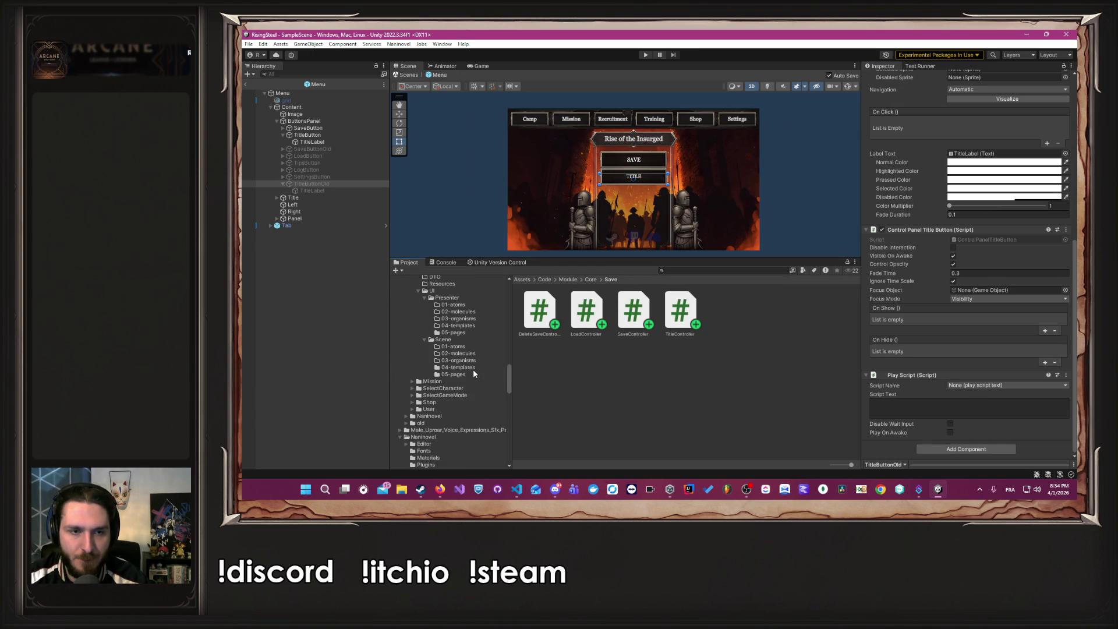
{"action": "left_click", "coordinate": [453, 375]}
{"action": "scroll", "coordinate": [462, 378], "scroll_direction": "down", "scroll_amount": 15}
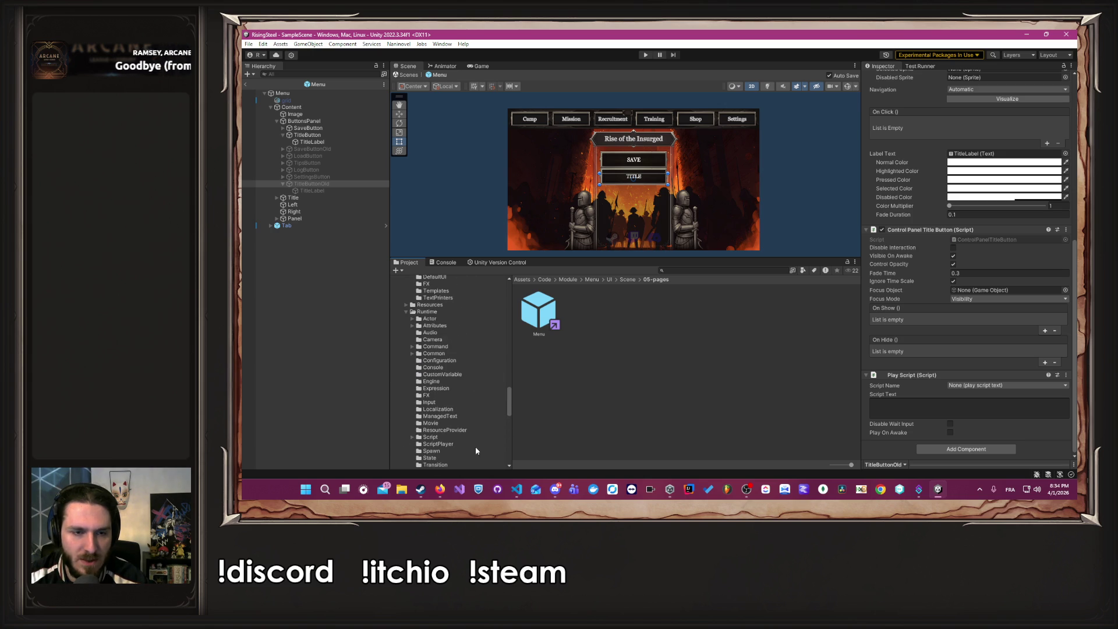
{"action": "scroll", "coordinate": [454, 397], "scroll_direction": "up", "scroll_amount": 5}
{"action": "scroll", "coordinate": [459, 396], "scroll_direction": "down", "scroll_amount": 15}
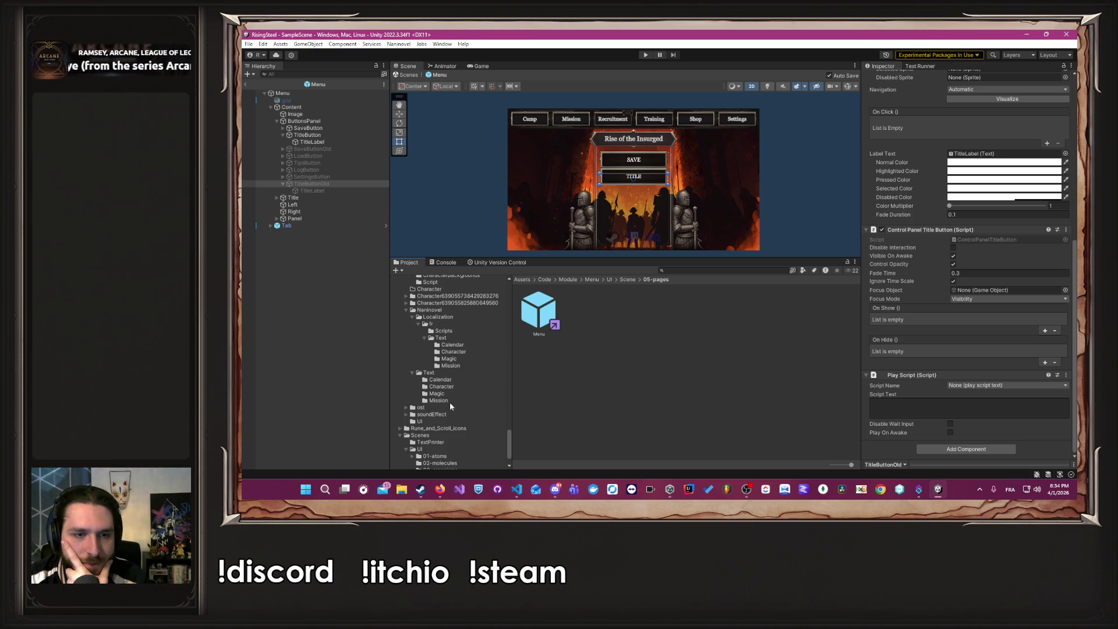
{"action": "scroll", "coordinate": [459, 372], "scroll_direction": "up", "scroll_amount": 10}
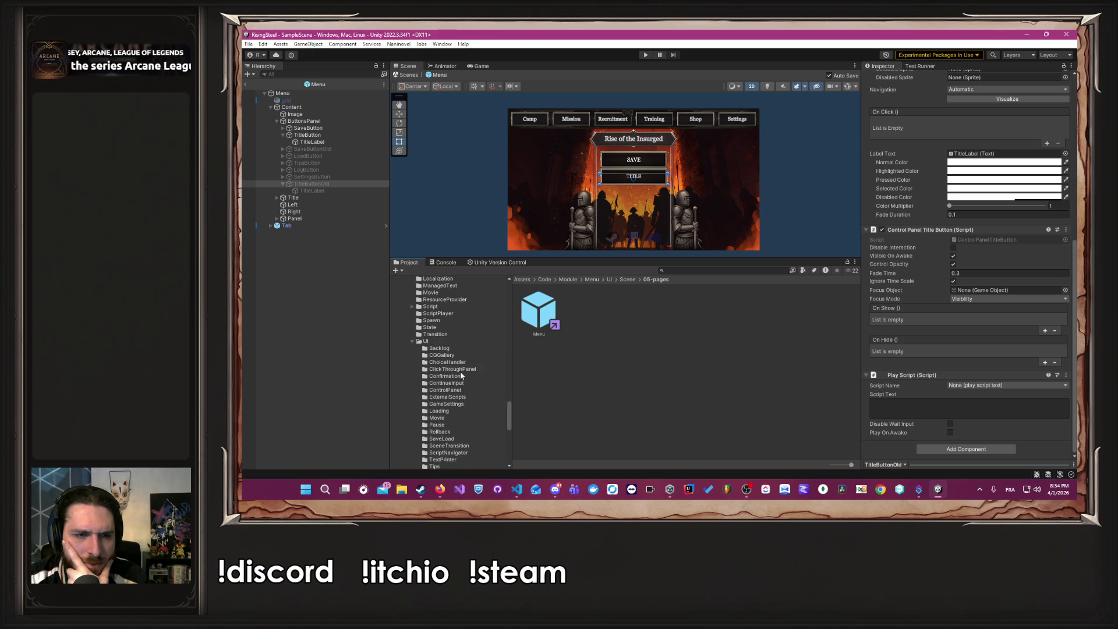
- Collapse Code/Module and open the Naninovel Script/Start folder listing the Start scripts
{"action": "scroll", "coordinate": [460, 375], "scroll_direction": "up", "scroll_amount": 15}
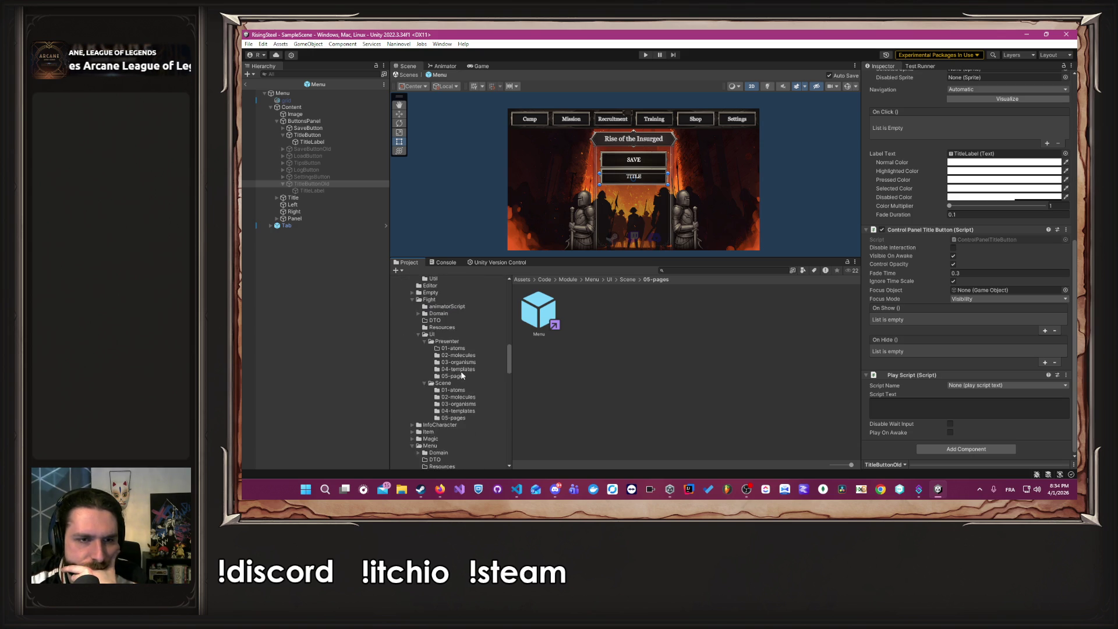
{"action": "scroll", "coordinate": [461, 375], "scroll_direction": "up", "scroll_amount": 10}
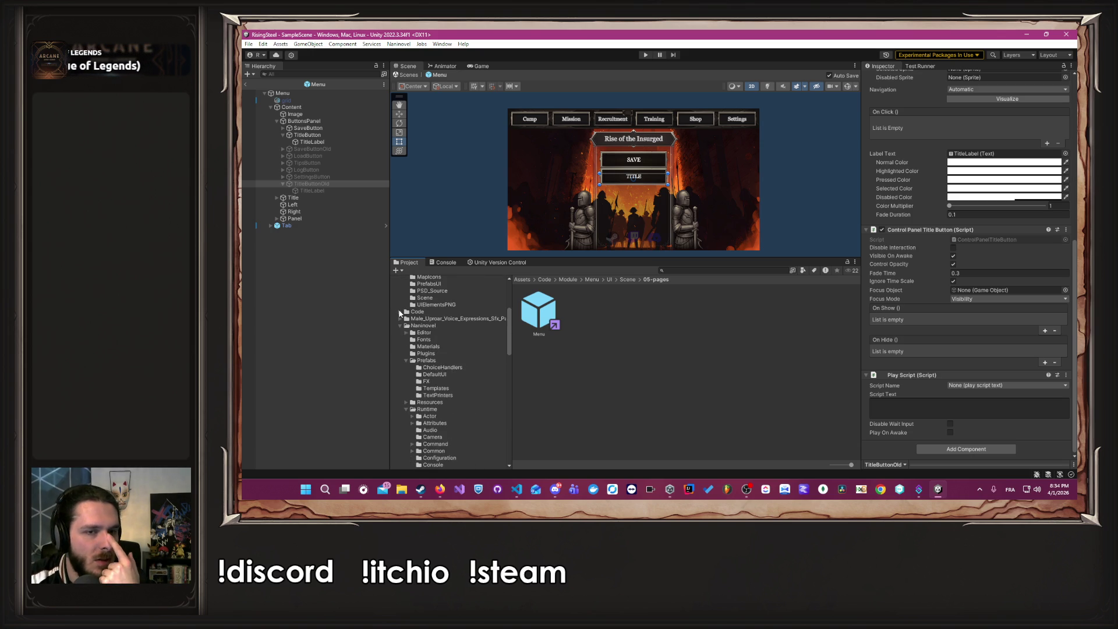
{"action": "left_click", "coordinate": [407, 319]}
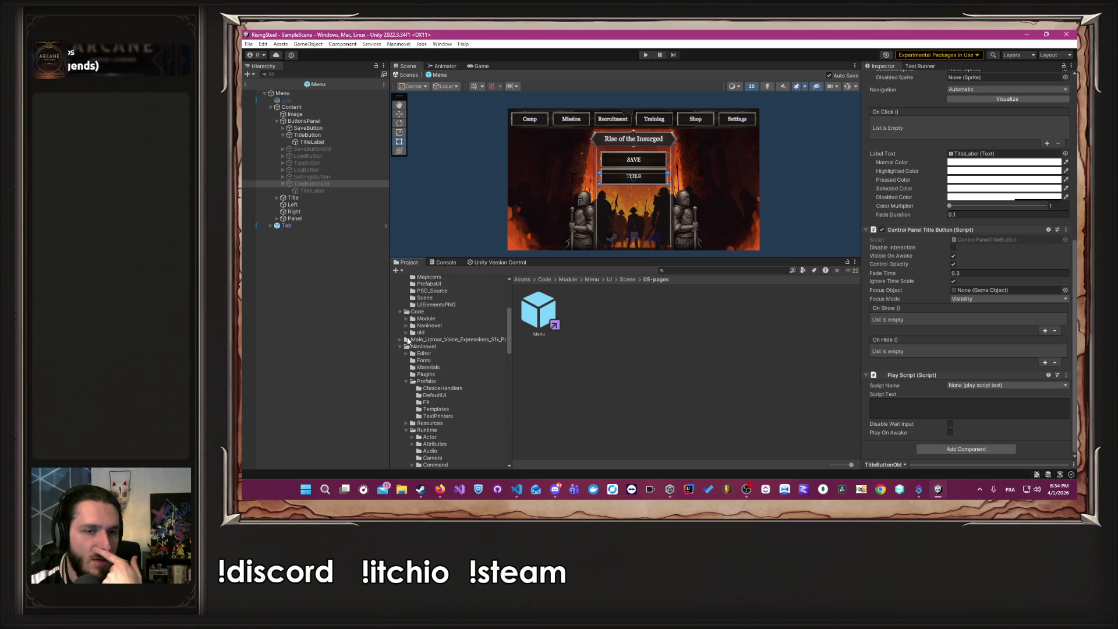
{"action": "left_click", "coordinate": [406, 326]}
{"action": "left_click", "coordinate": [428, 354]}
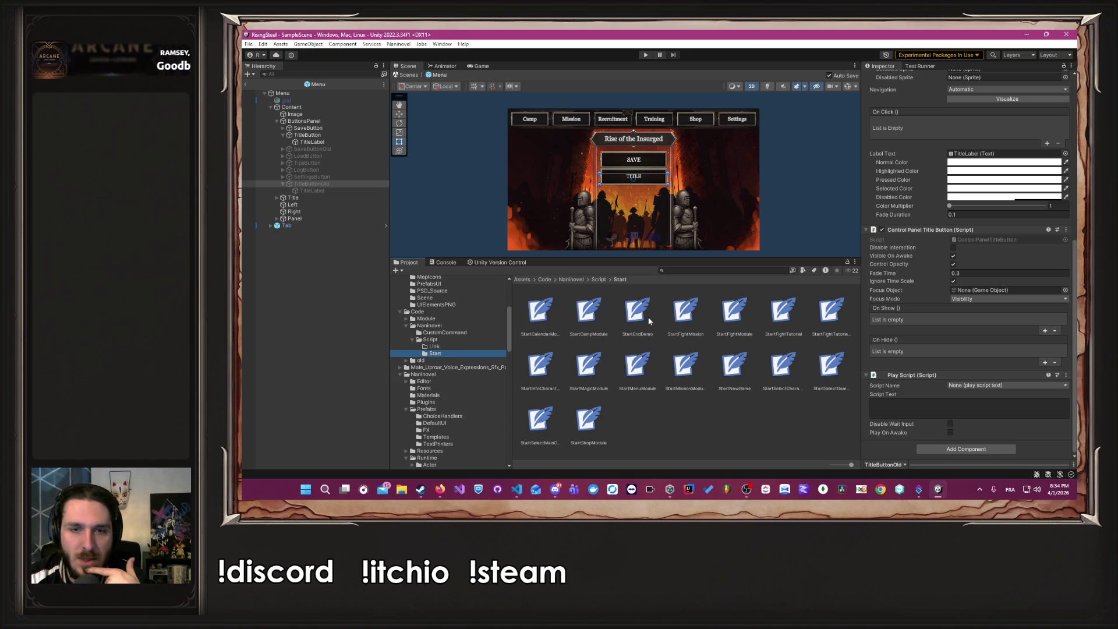
{"action": "double_click", "coordinate": [637, 382]}
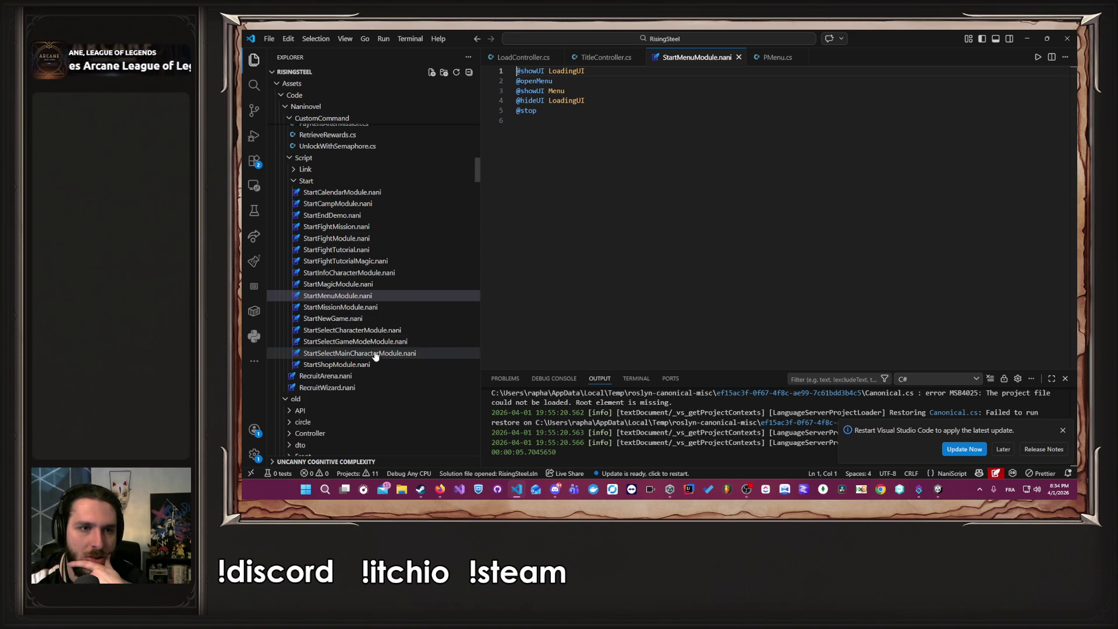
{"action": "left_click", "coordinate": [379, 238]}
{"action": "left_click", "coordinate": [390, 262]}
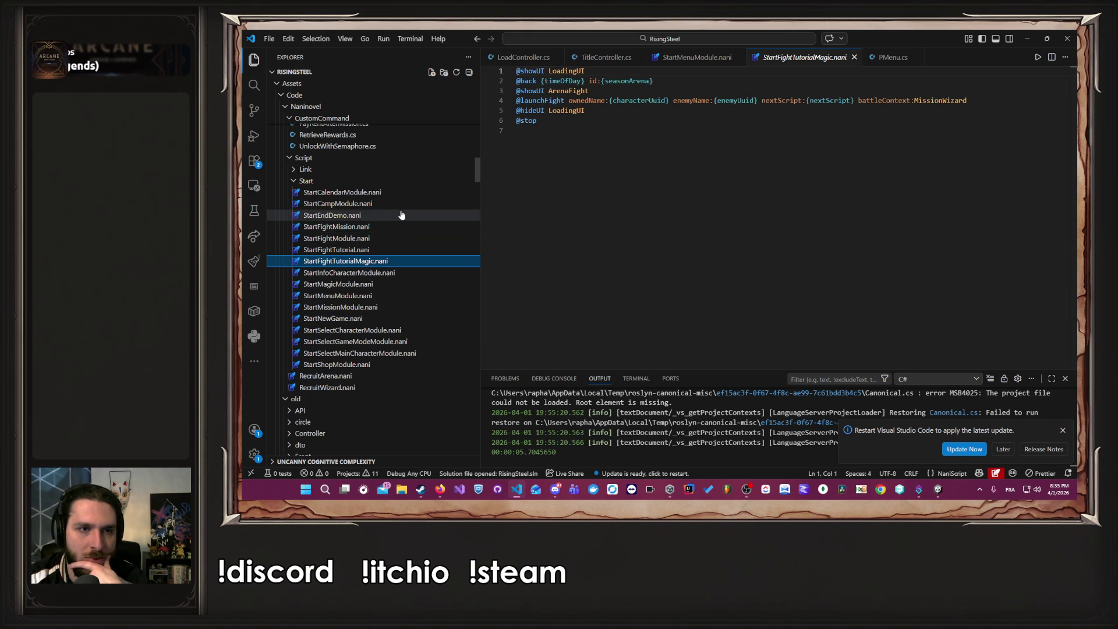
{"action": "scroll", "coordinate": [404, 209], "scroll_direction": "down", "scroll_amount": 10}
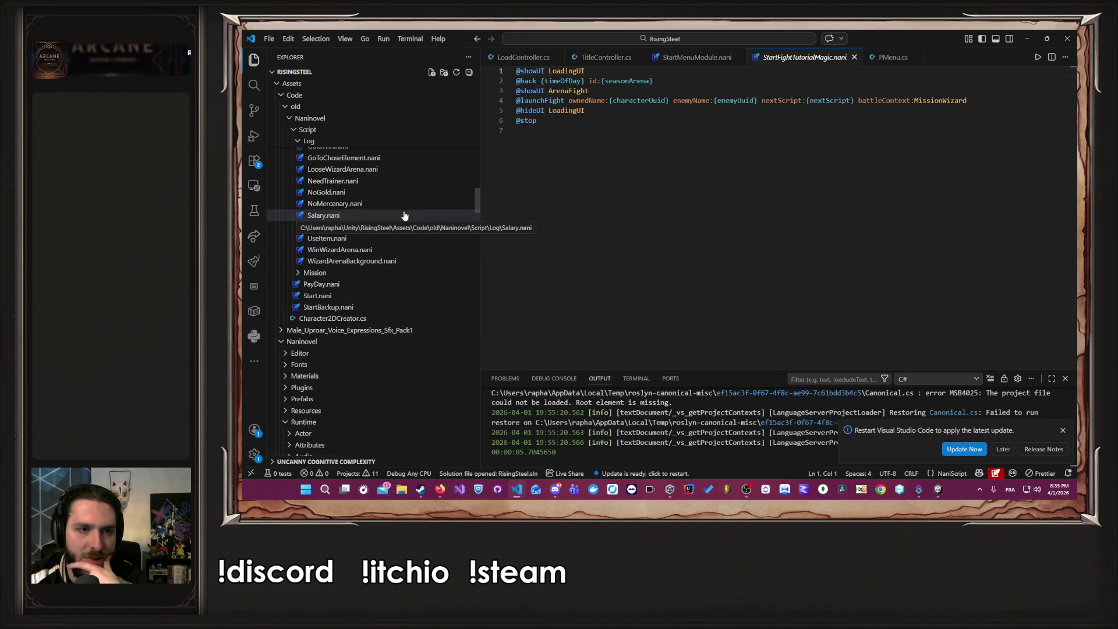
{"action": "left_click", "coordinate": [433, 290]}
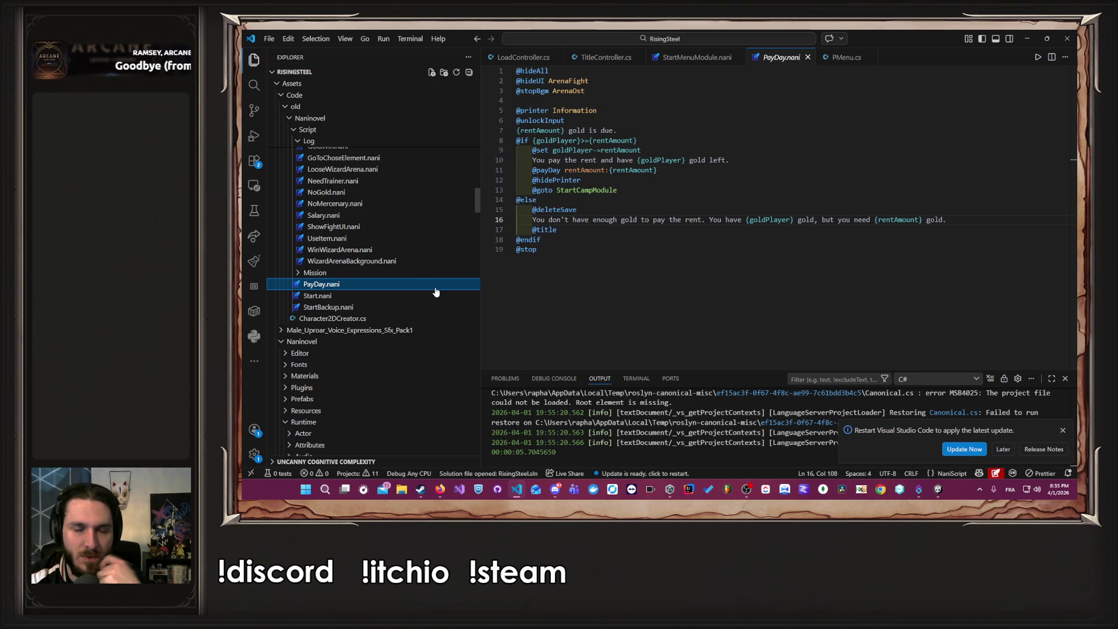
{"action": "mouse_move", "coordinate": [558, 230]}
{"action": "left_mouse_down"}
{"action": "mouse_move", "coordinate": [495, 234]}
{"action": "mouse_move", "coordinate": [537, 231]}
{"action": "left_mouse_up"}
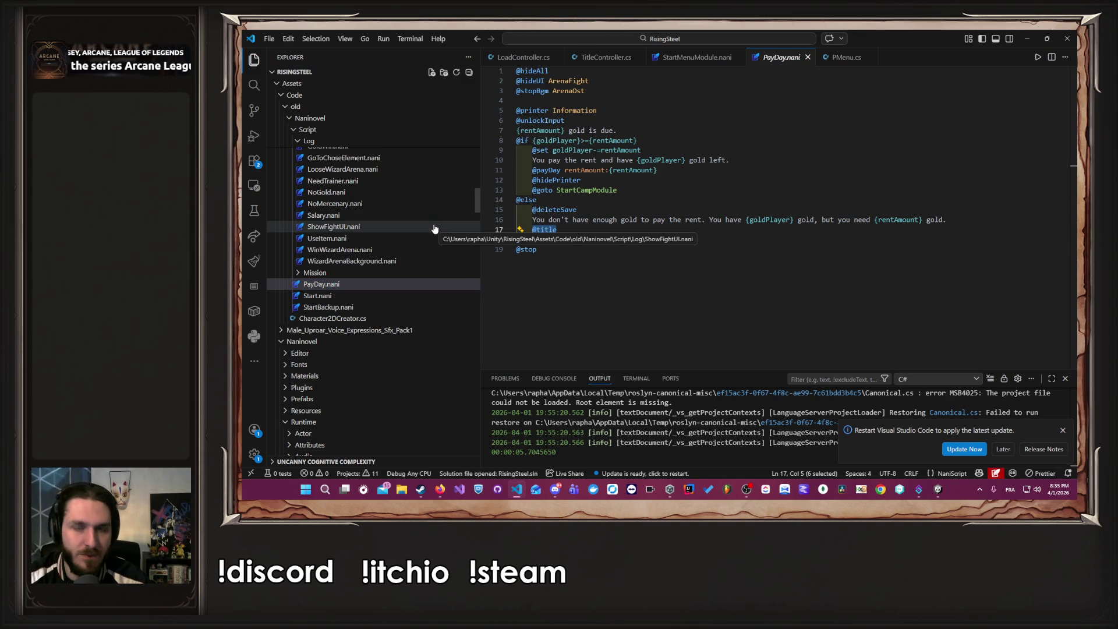
- Switch from VS Code back to the Unity editor through the taskbar
{"action": "left_click", "coordinate": [443, 491]}
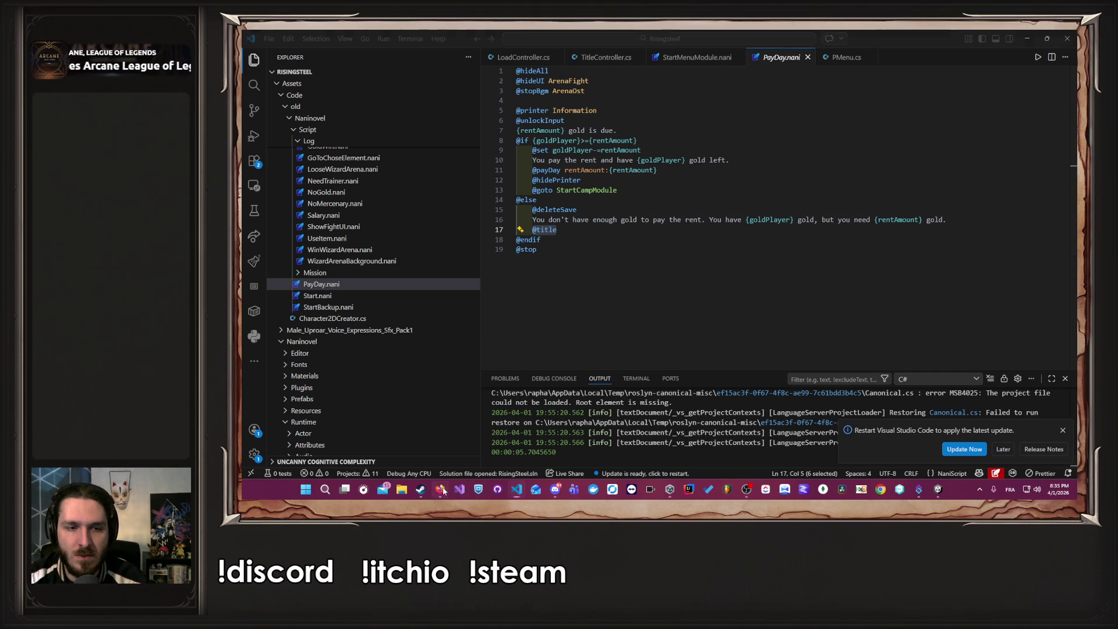
{"action": "left_click", "coordinate": [517, 489]}
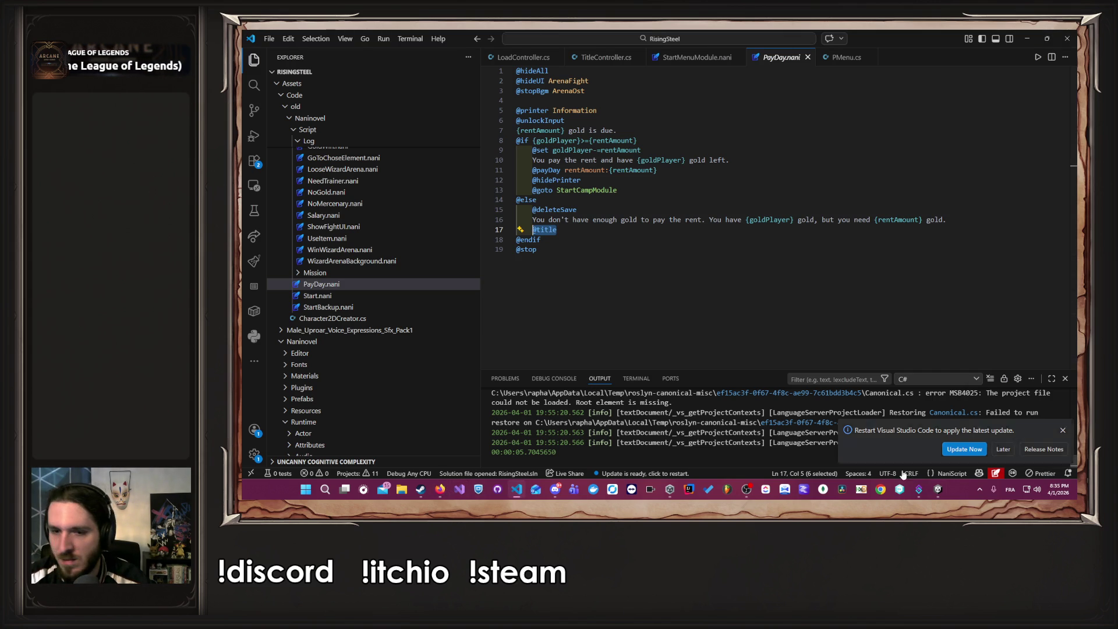
{"action": "left_click", "coordinate": [938, 490]}
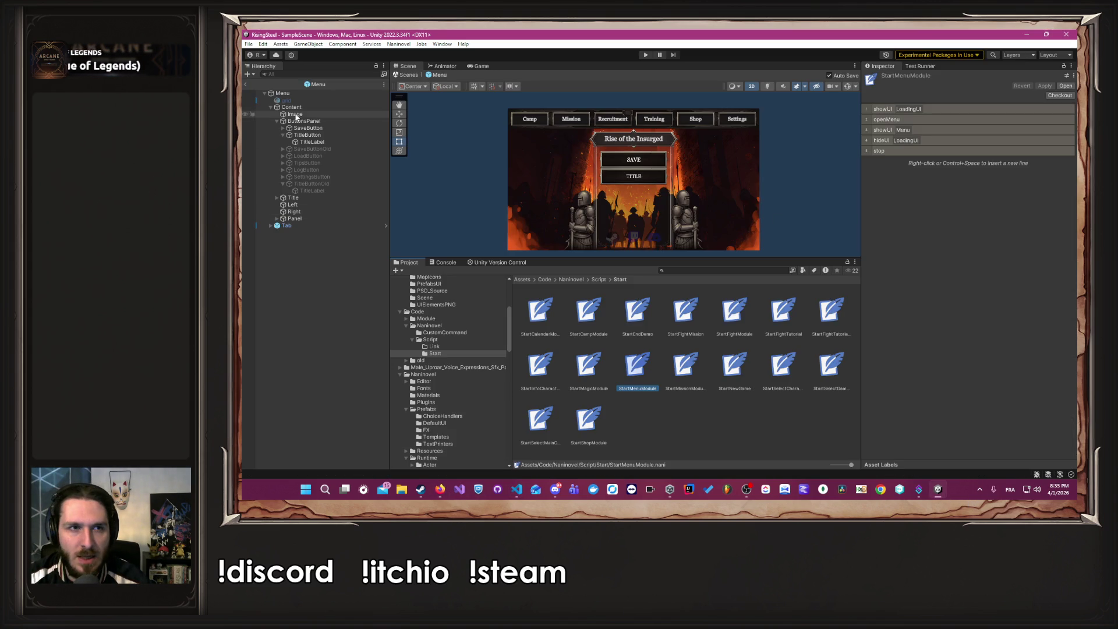
{"action": "left_click", "coordinate": [332, 143]}
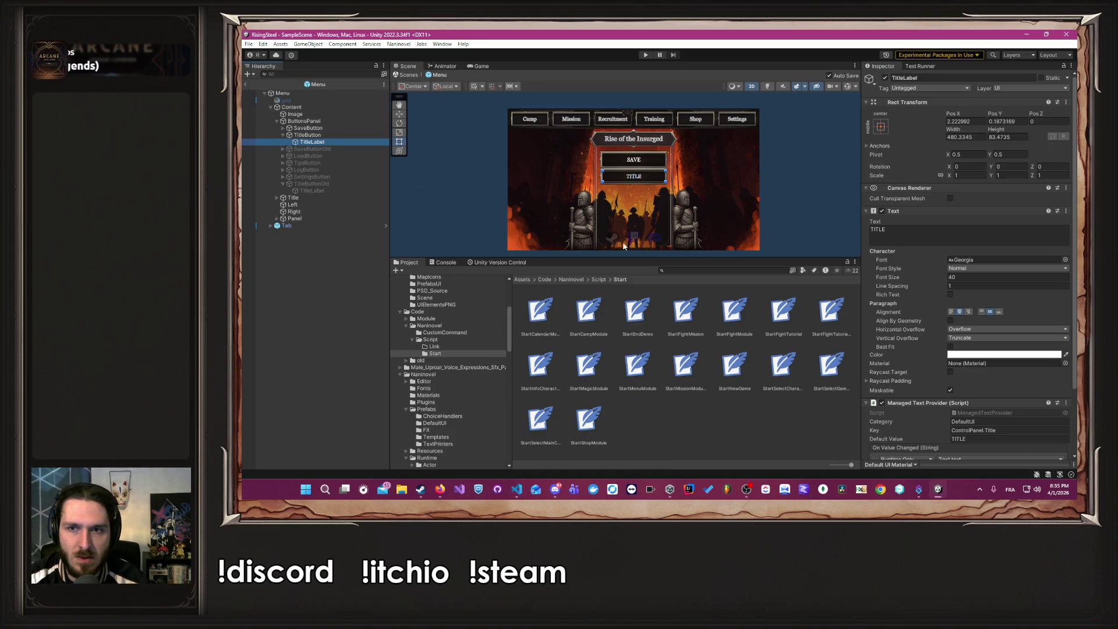
{"action": "scroll", "coordinate": [904, 355], "scroll_direction": "down", "scroll_amount": 3}
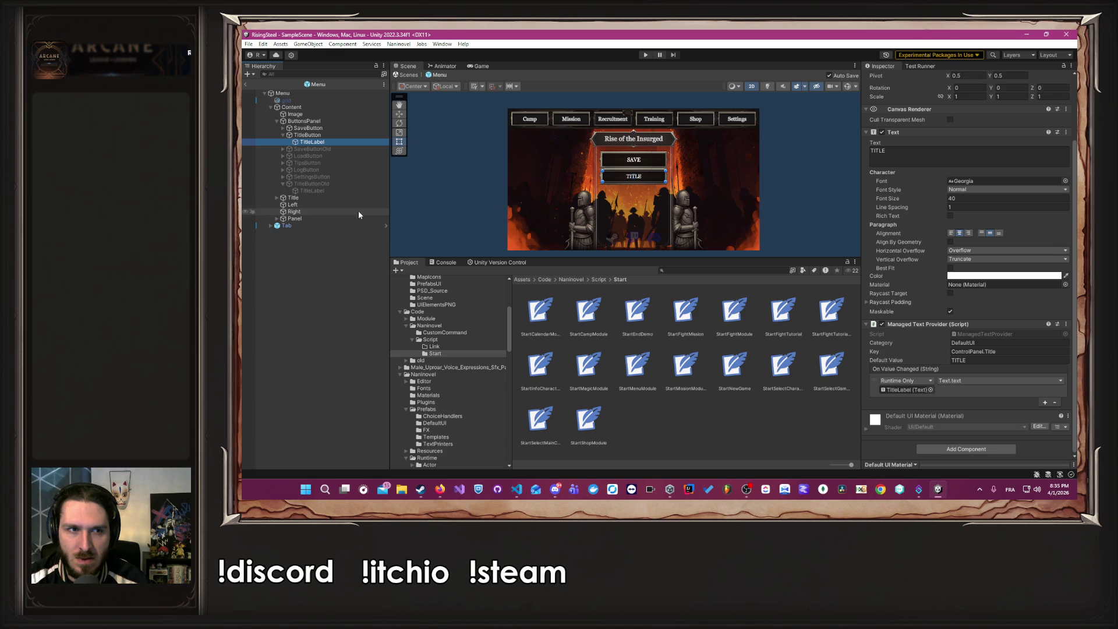
{"action": "left_click", "coordinate": [315, 135]}
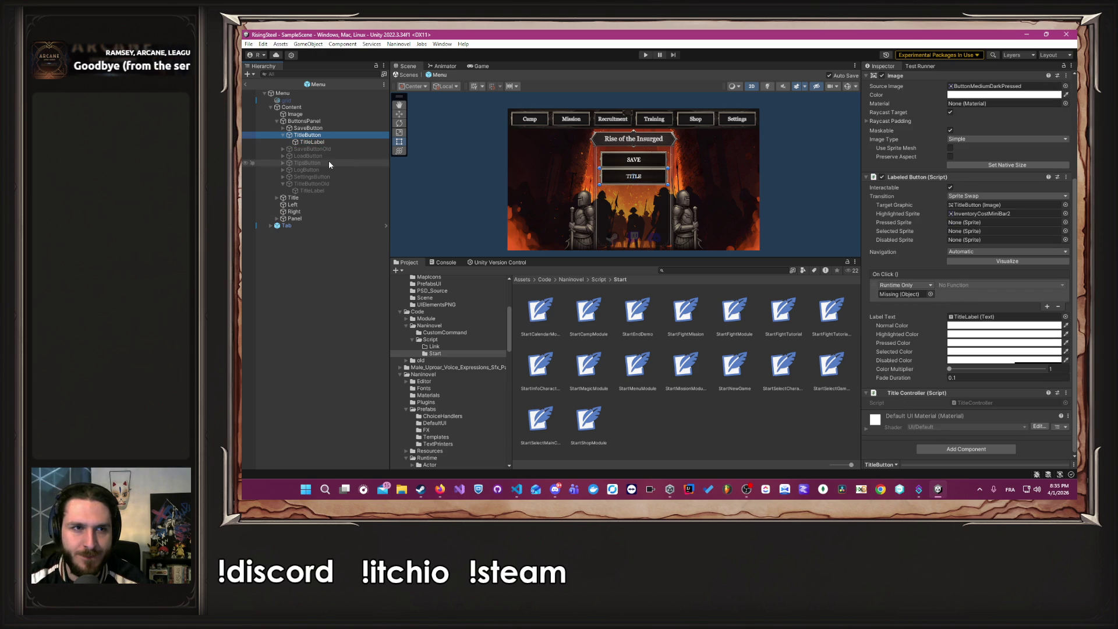
{"action": "scroll", "coordinate": [956, 391], "scroll_direction": "up", "scroll_amount": 5}
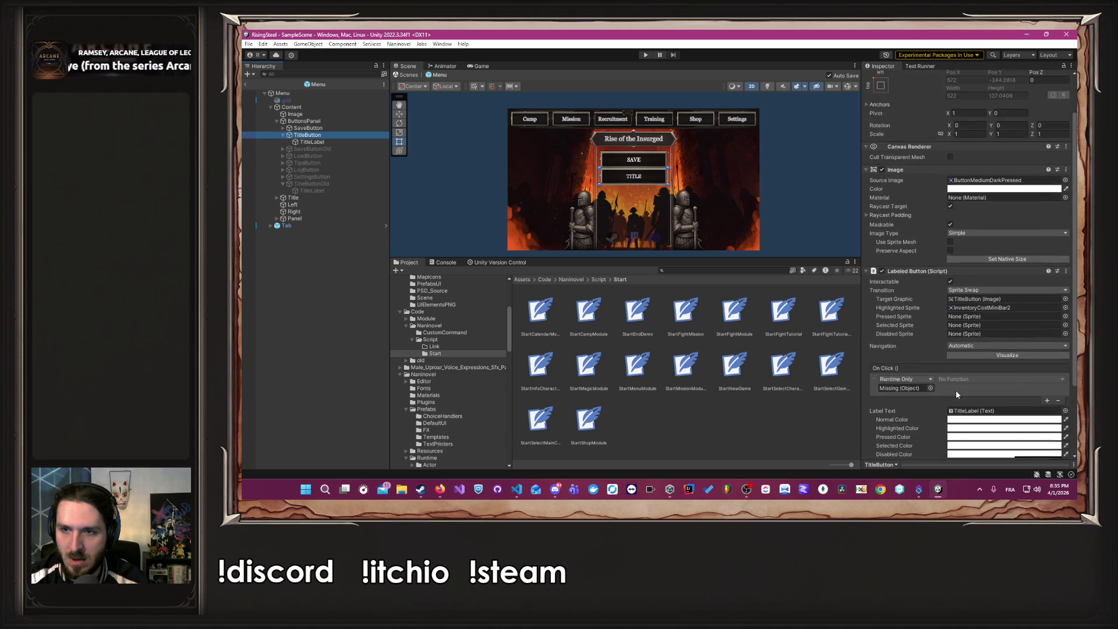
{"action": "left_click", "coordinate": [308, 127]}
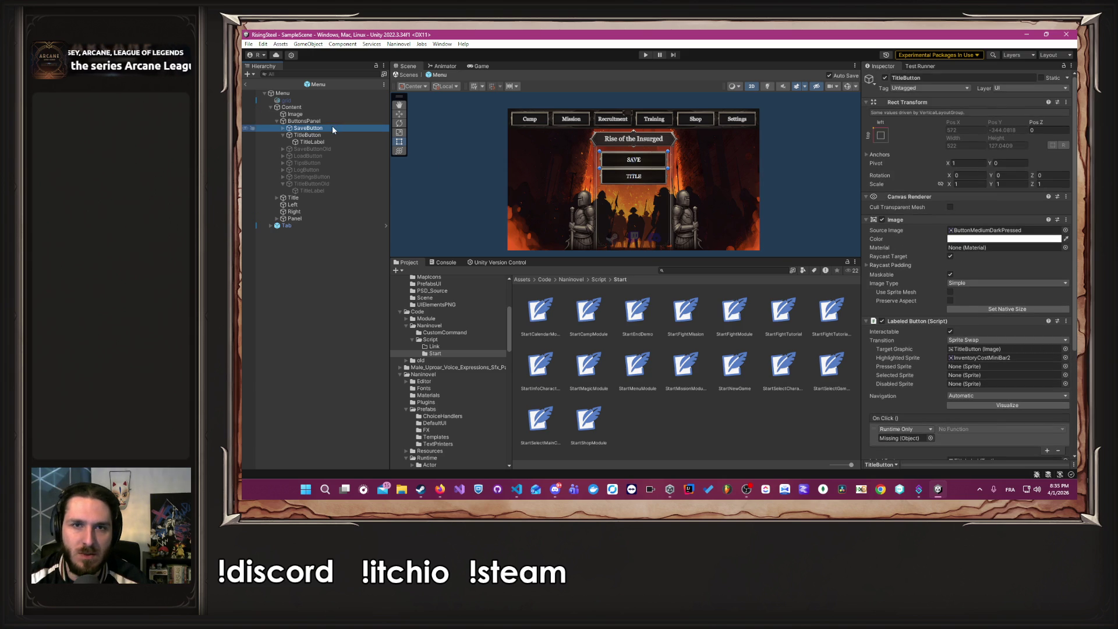
{"action": "scroll", "coordinate": [1021, 313], "scroll_direction": "down", "scroll_amount": 5}
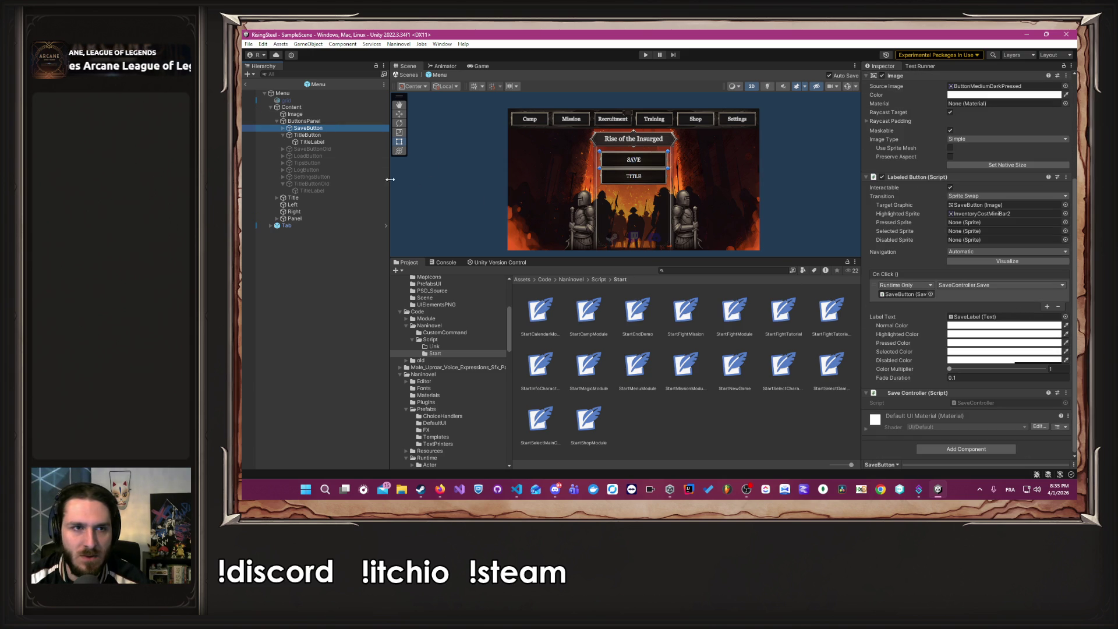
{"action": "left_click", "coordinate": [307, 135]}
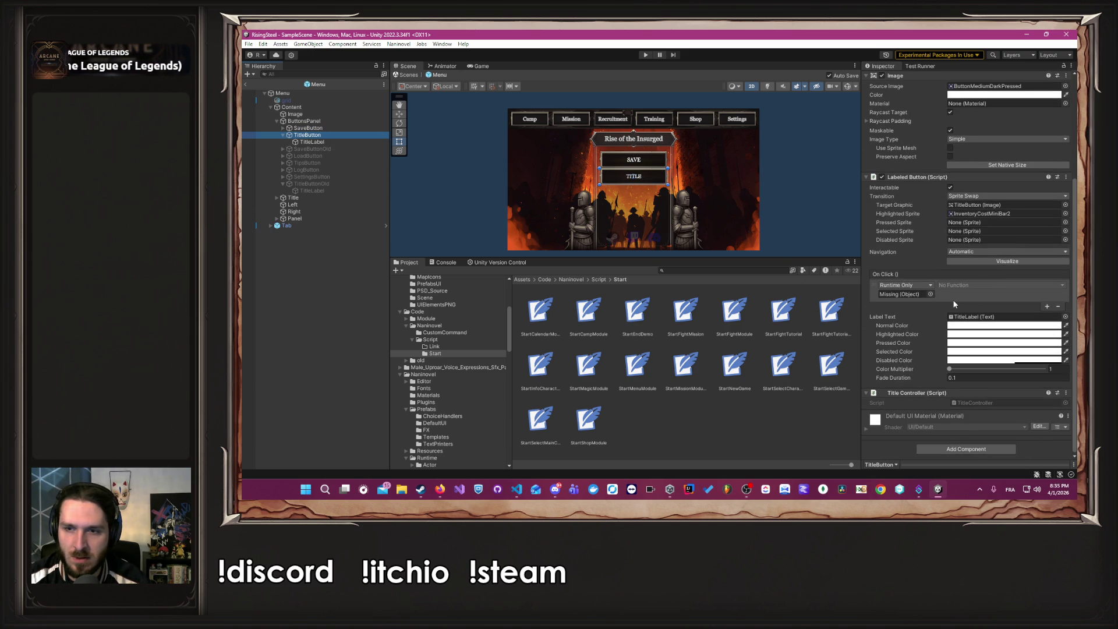
{"action": "key", "text": "Down"}
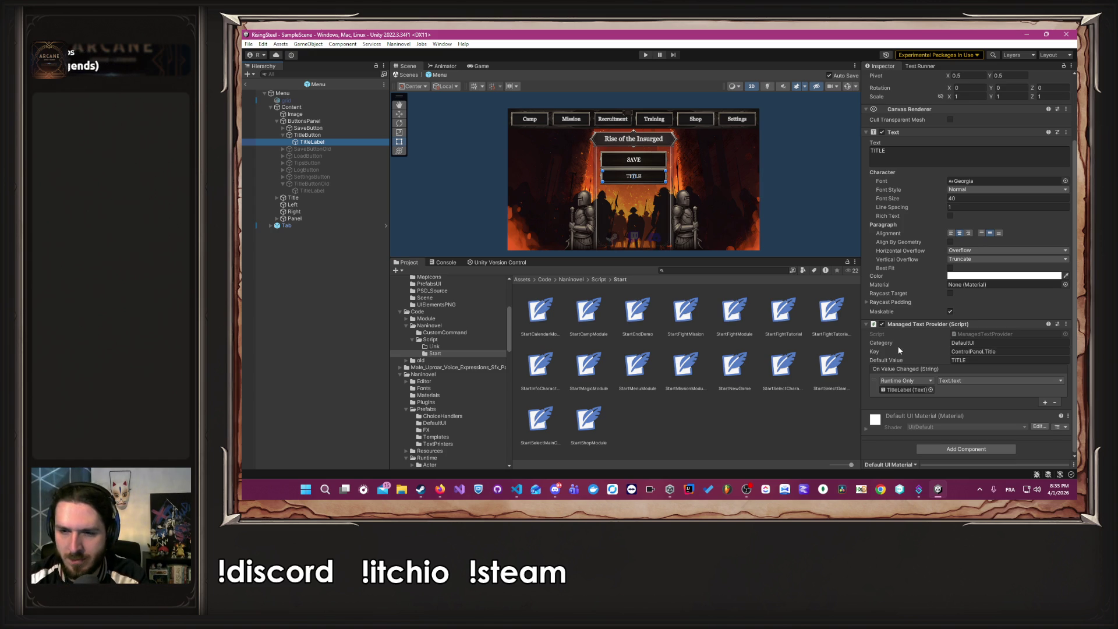
{"action": "scroll", "coordinate": [898, 350], "scroll_direction": "up", "scroll_amount": 3}
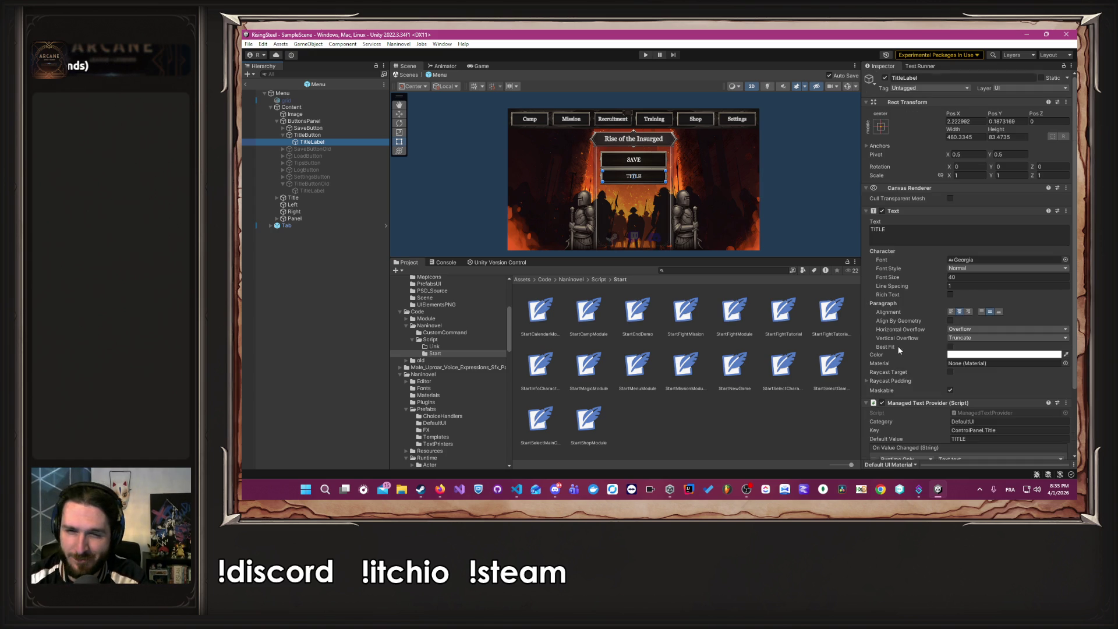
{"action": "left_click", "coordinate": [336, 133]}
{"action": "scroll", "coordinate": [1011, 363], "scroll_direction": "down", "scroll_amount": 3}
{"action": "scroll", "coordinate": [1011, 366], "scroll_direction": "down", "scroll_amount": 3}
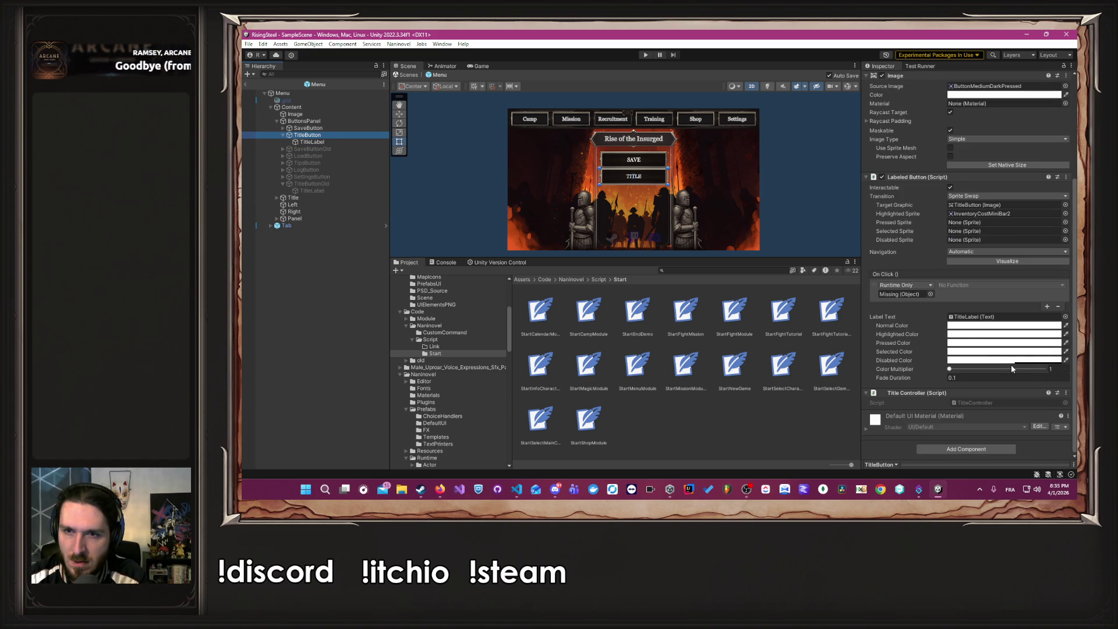
{"action": "scroll", "coordinate": [1011, 364], "scroll_direction": "up", "scroll_amount": 5}
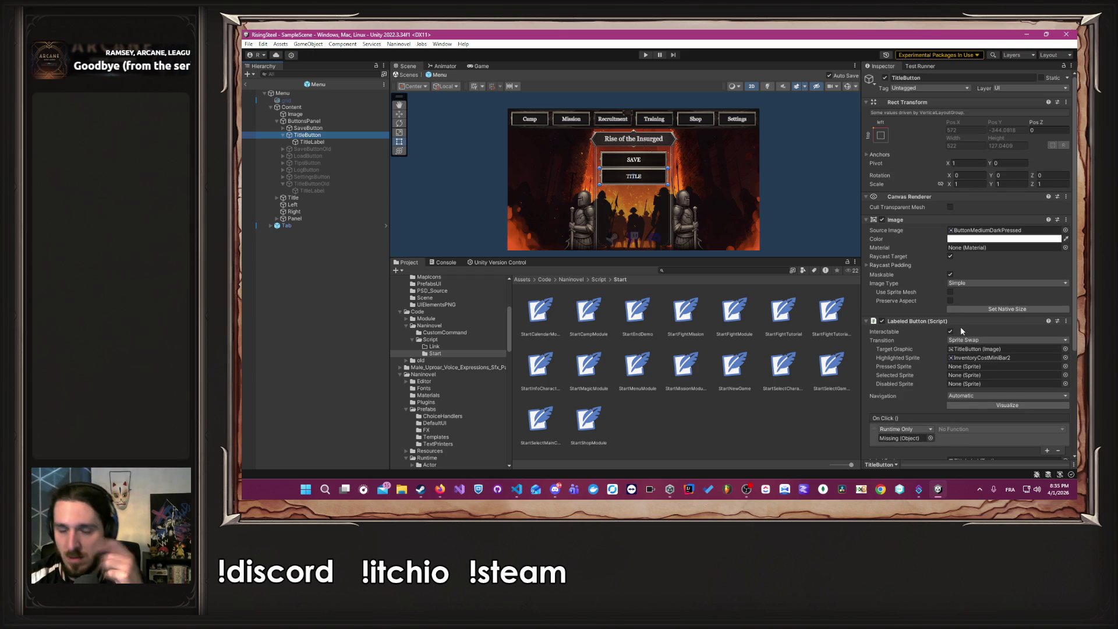
{"action": "scroll", "coordinate": [961, 329], "scroll_direction": "down", "scroll_amount": 5}
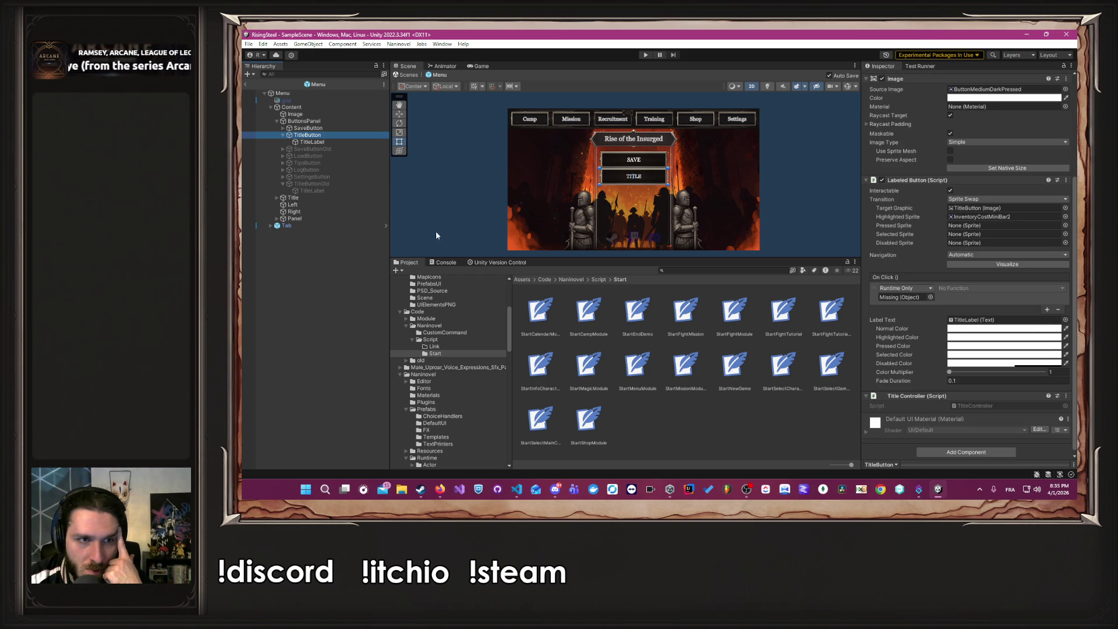
{"action": "left_click", "coordinate": [618, 139]}
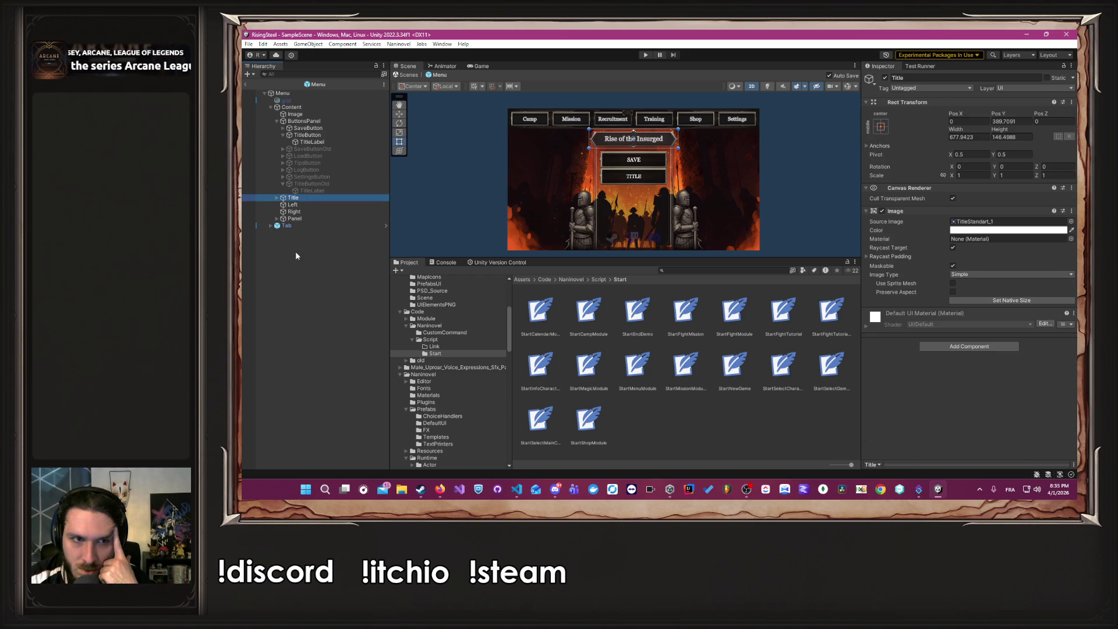
{"action": "left_click", "coordinate": [315, 218]}
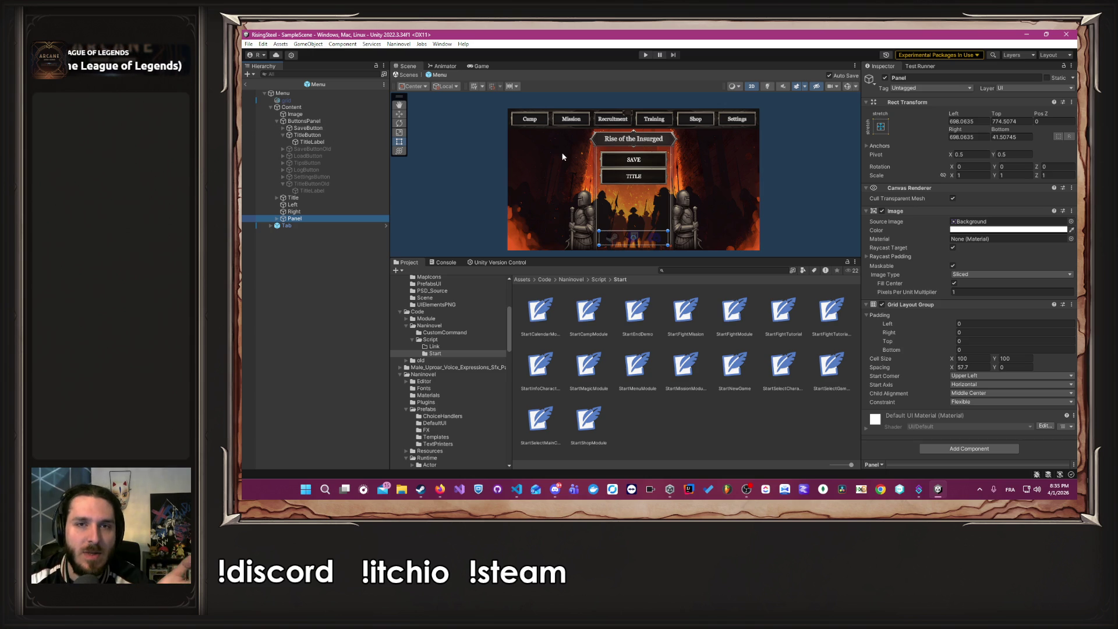
{"action": "left_click", "coordinate": [314, 143]}
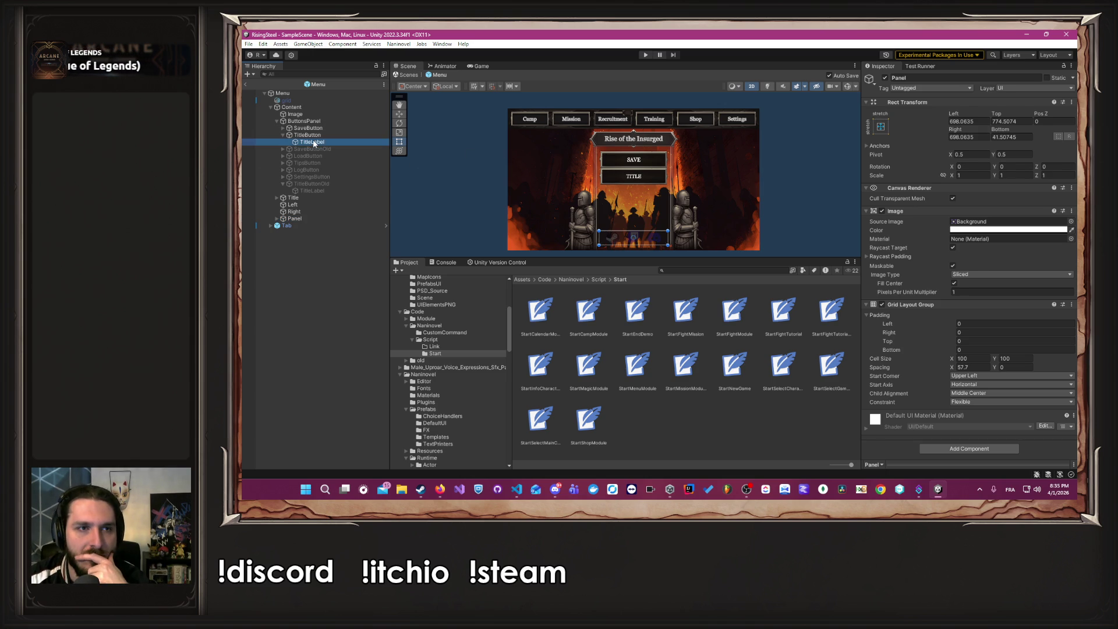
{"action": "key", "text": "Up"}
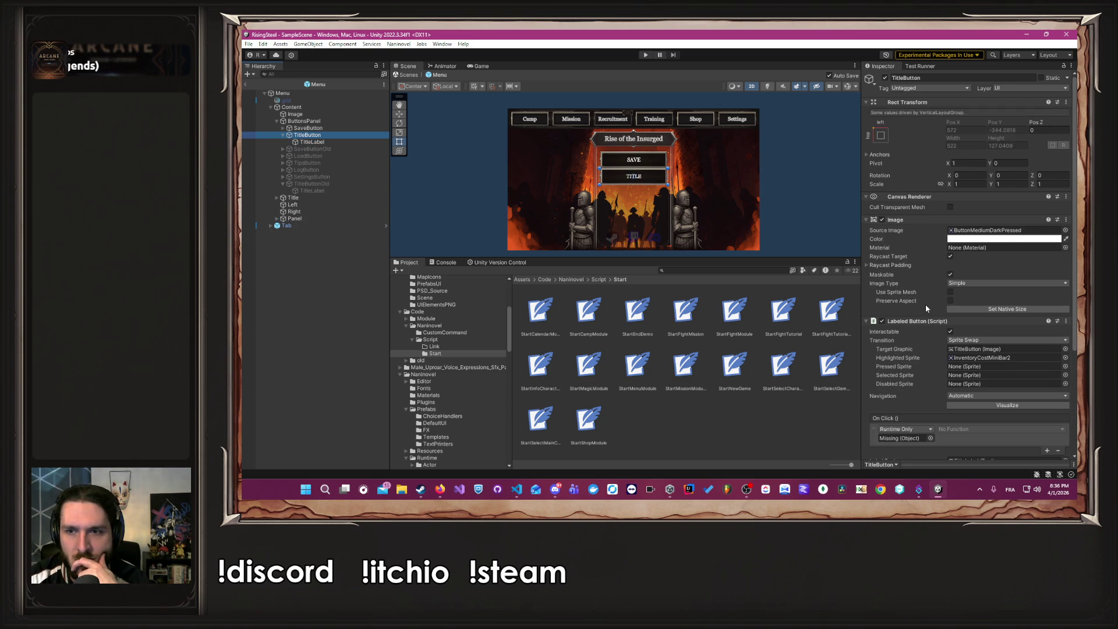
{"action": "scroll", "coordinate": [925, 304], "scroll_direction": "down", "scroll_amount": 5}
{"action": "left_click", "coordinate": [967, 450]}
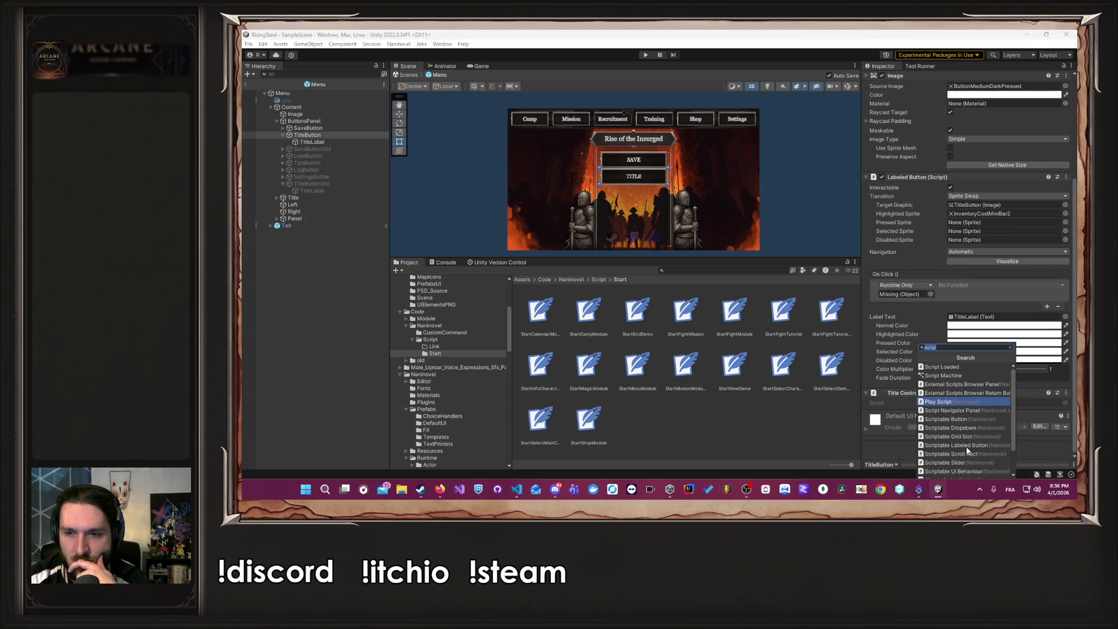
{"action": "left_click", "coordinate": [947, 408]}
{"action": "left_click", "coordinate": [931, 376]}
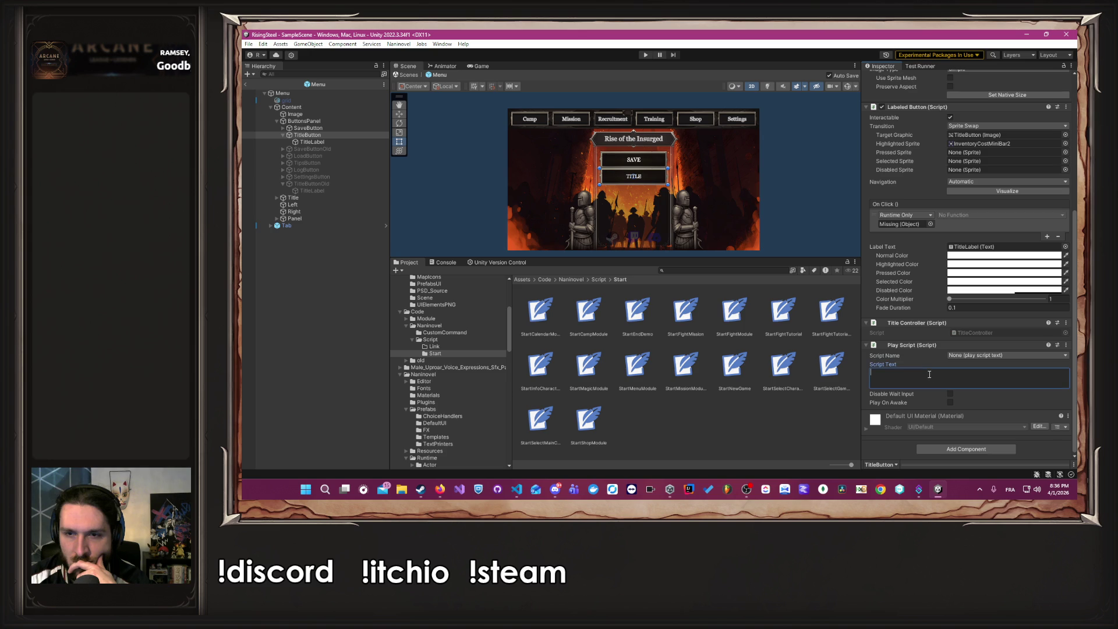
{"action": "type", "text": "@title"}
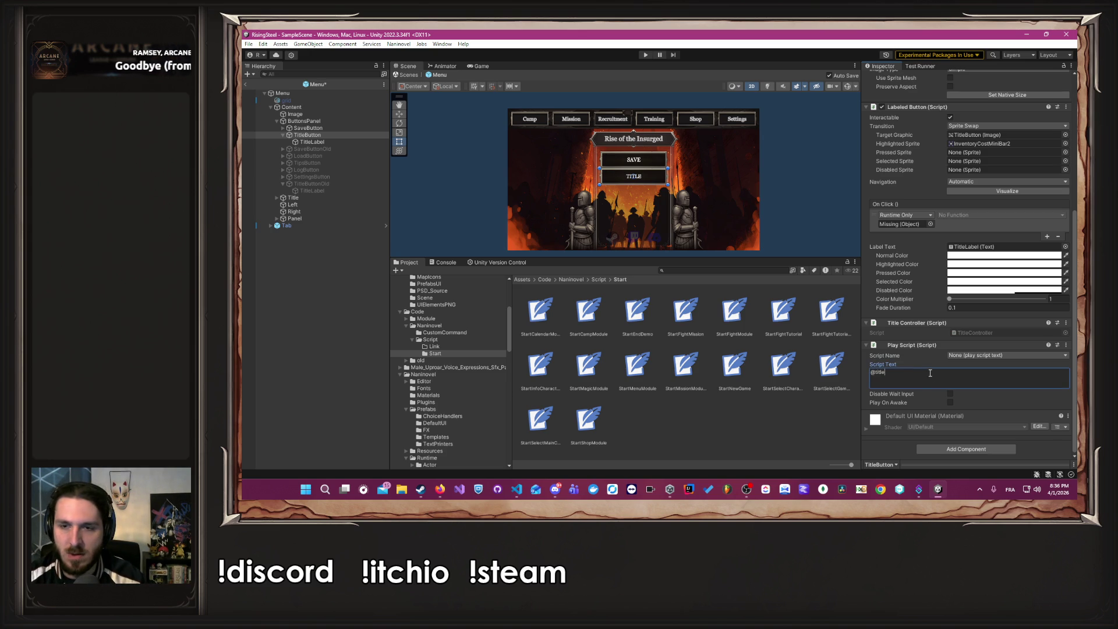
{"action": "left_click", "coordinate": [791, 148]}
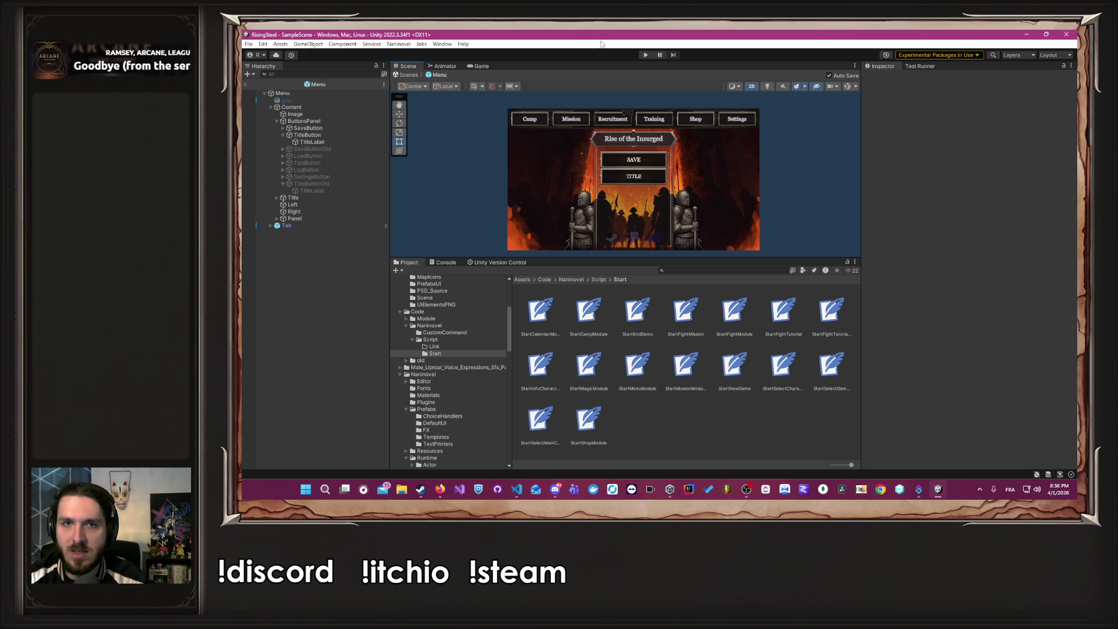
- Play the game, continue to the camp, open the SAVE/TITLE menu, then stop Play mode
{"action": "left_click", "coordinate": [645, 55]}
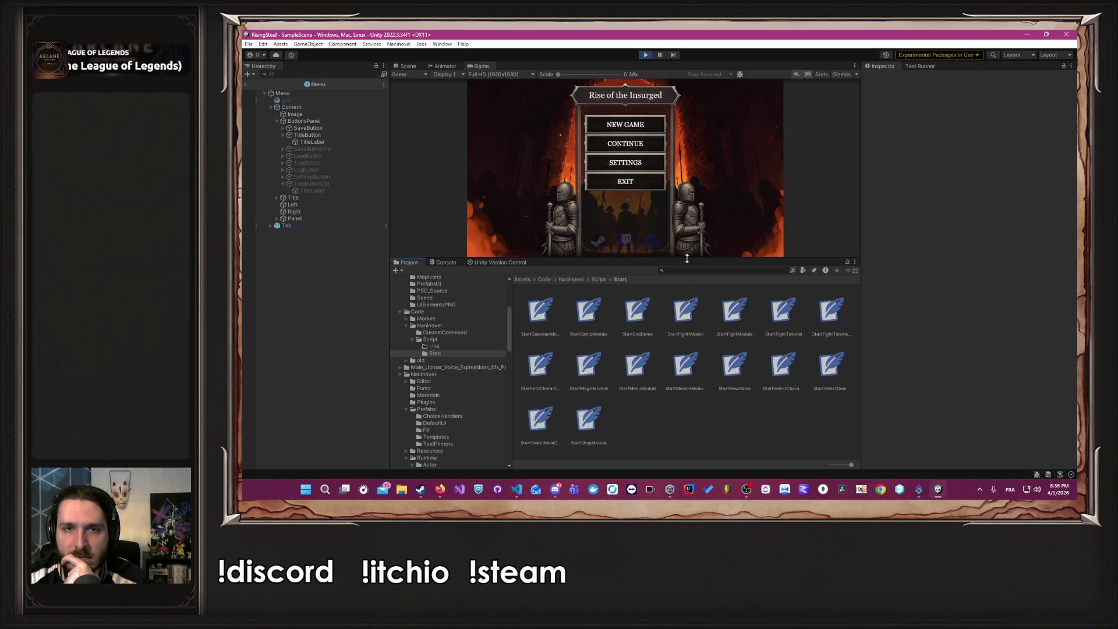
{"action": "left_click_drag", "start_coordinate": [686, 258], "coordinate": [686, 335]}
{"action": "left_click", "coordinate": [658, 175]}
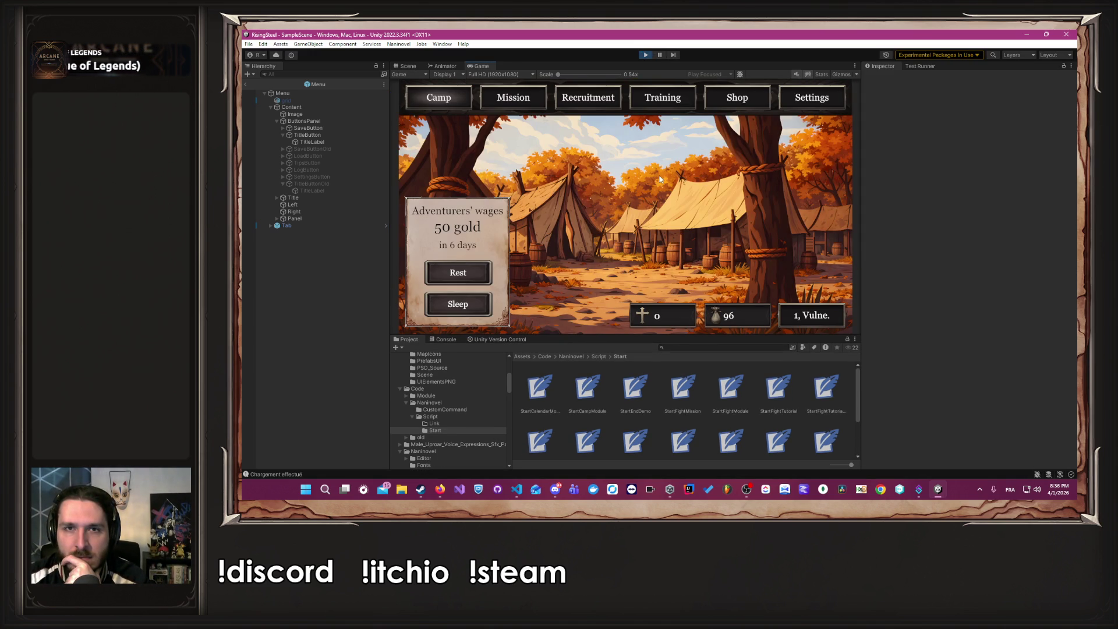
{"action": "left_click", "coordinate": [795, 97]}
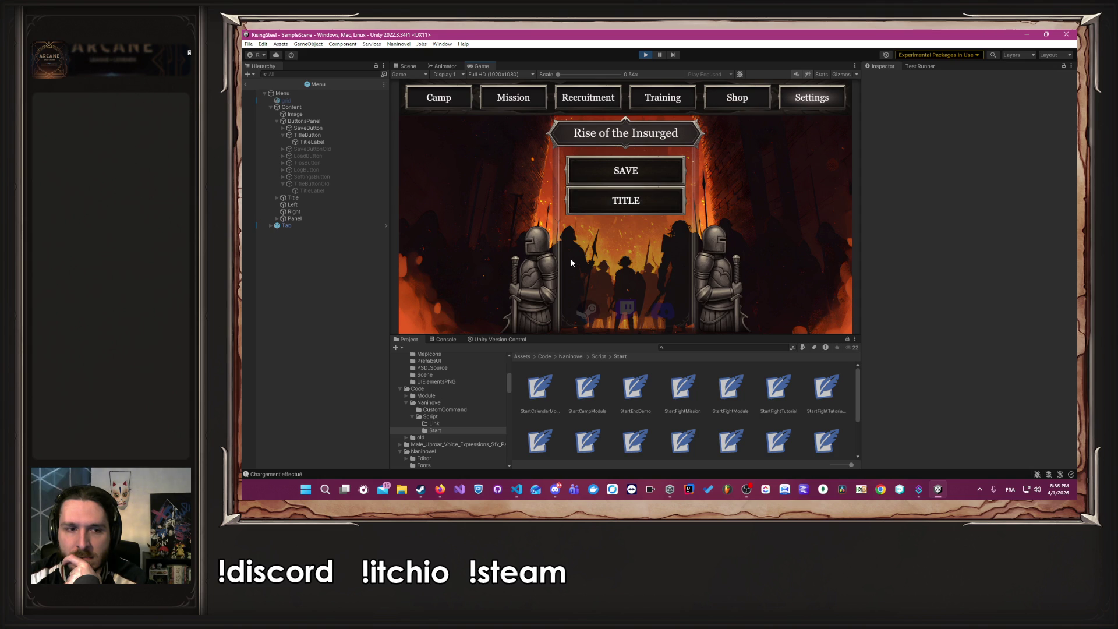
{"action": "left_click", "coordinate": [646, 55]}
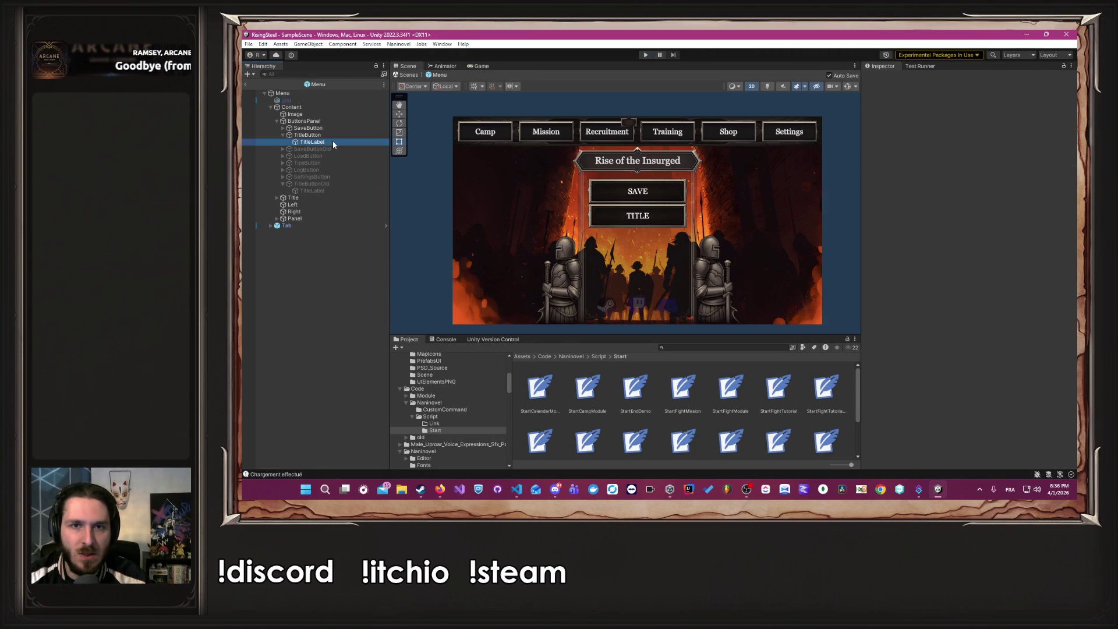
{"action": "left_click", "coordinate": [333, 143]}
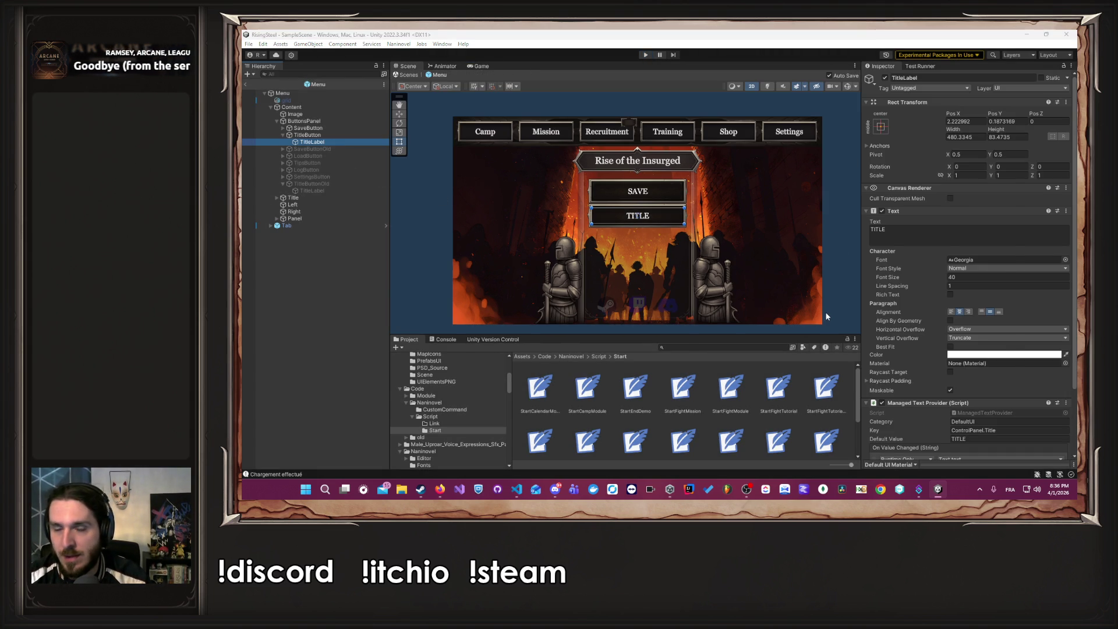
{"action": "key", "text": "alt+Tab"}
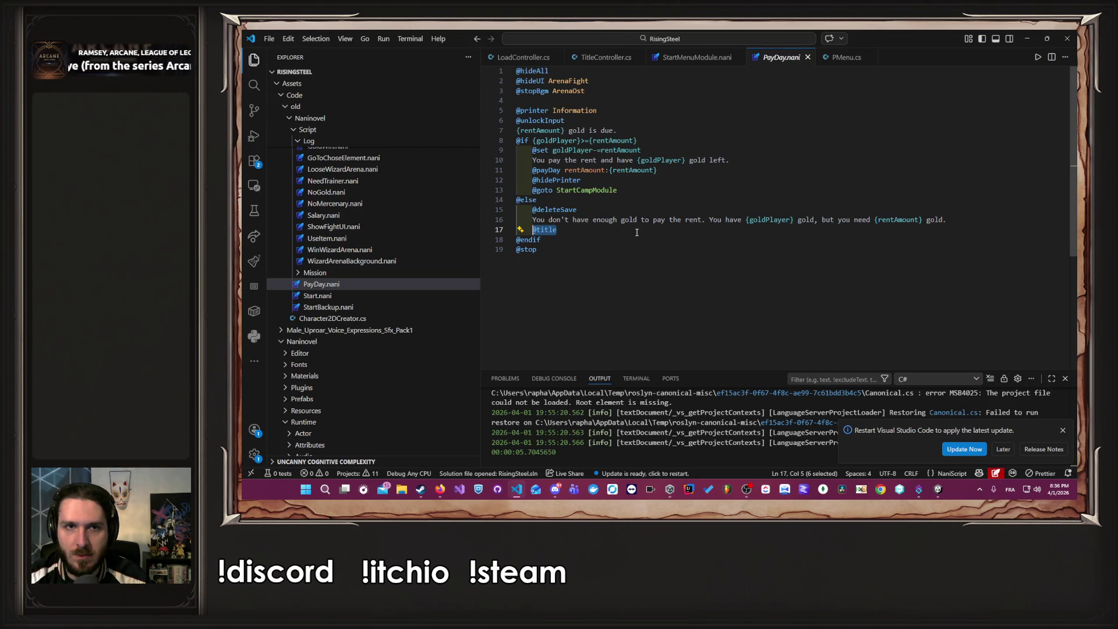
{"action": "left_click_drag", "start_coordinate": [549, 71], "coordinate": [510, 66]}
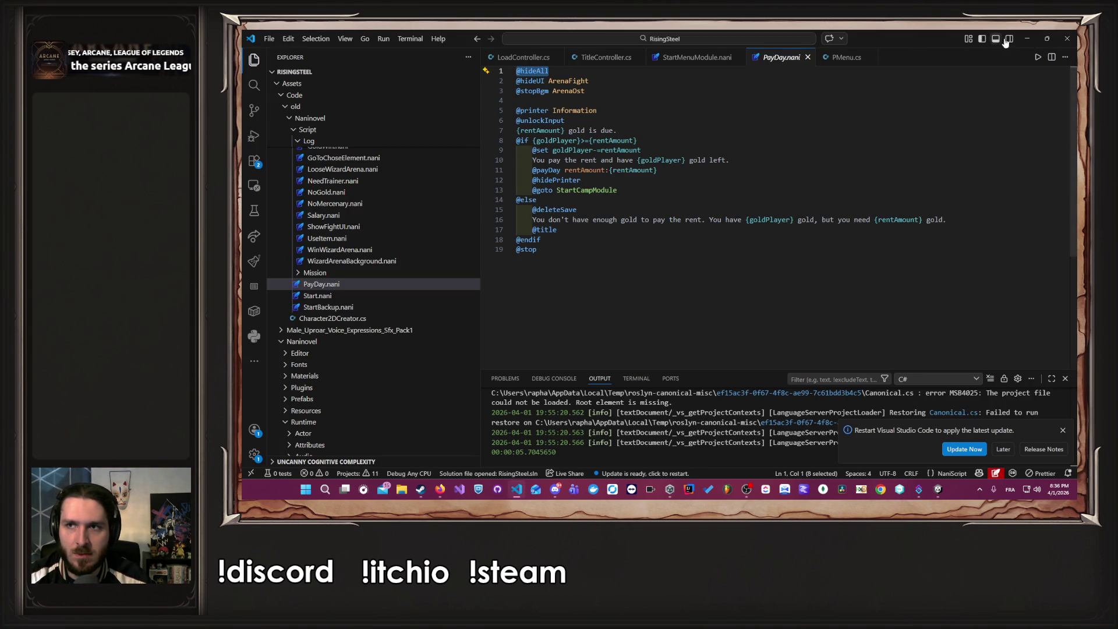
{"action": "left_click", "coordinate": [1027, 39]}
{"action": "left_click", "coordinate": [904, 231]}
{"action": "scroll", "coordinate": [895, 260], "scroll_direction": "down", "scroll_amount": 3}
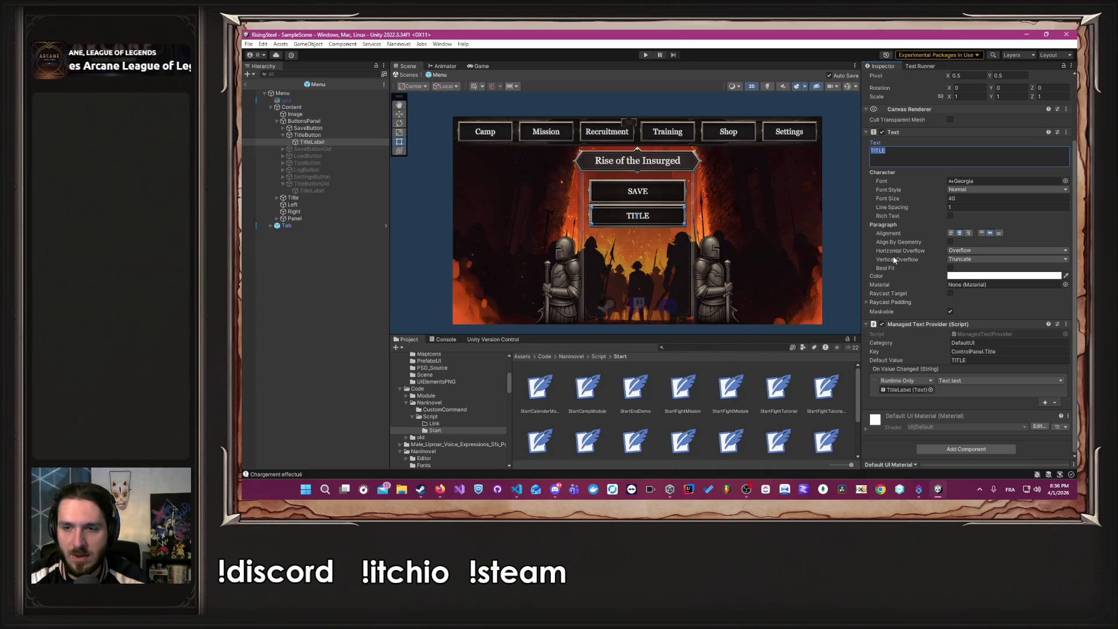
{"action": "left_click", "coordinate": [372, 135]}
{"action": "scroll", "coordinate": [967, 292], "scroll_direction": "down", "scroll_amount": 3}
{"action": "left_click", "coordinate": [922, 371]}
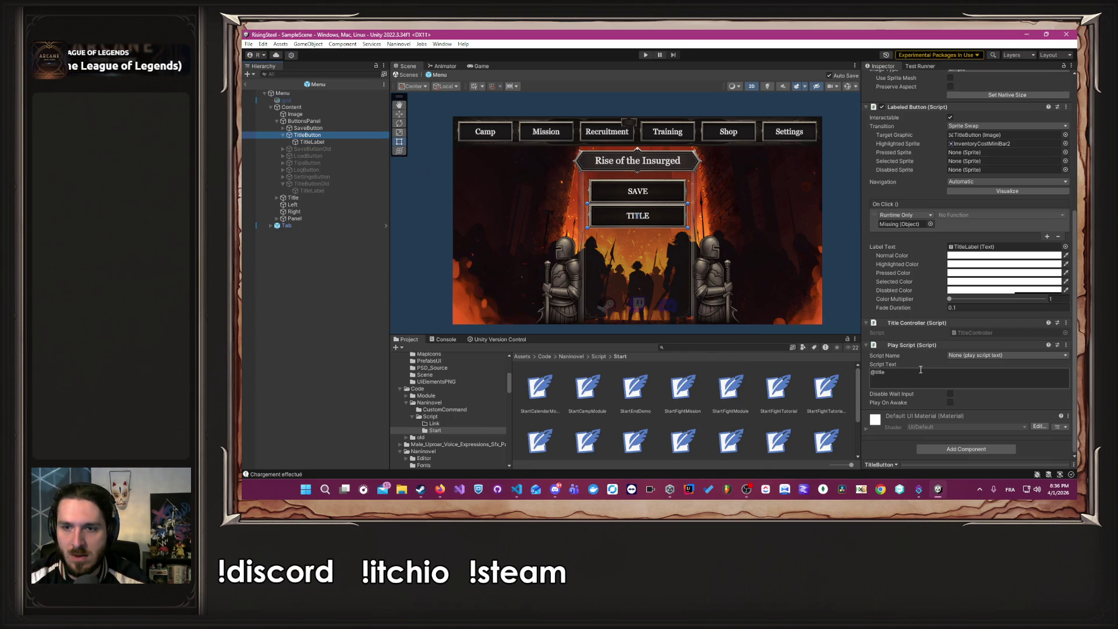
{"action": "key", "text": "Left"}
{"action": "key", "text": "Return"}
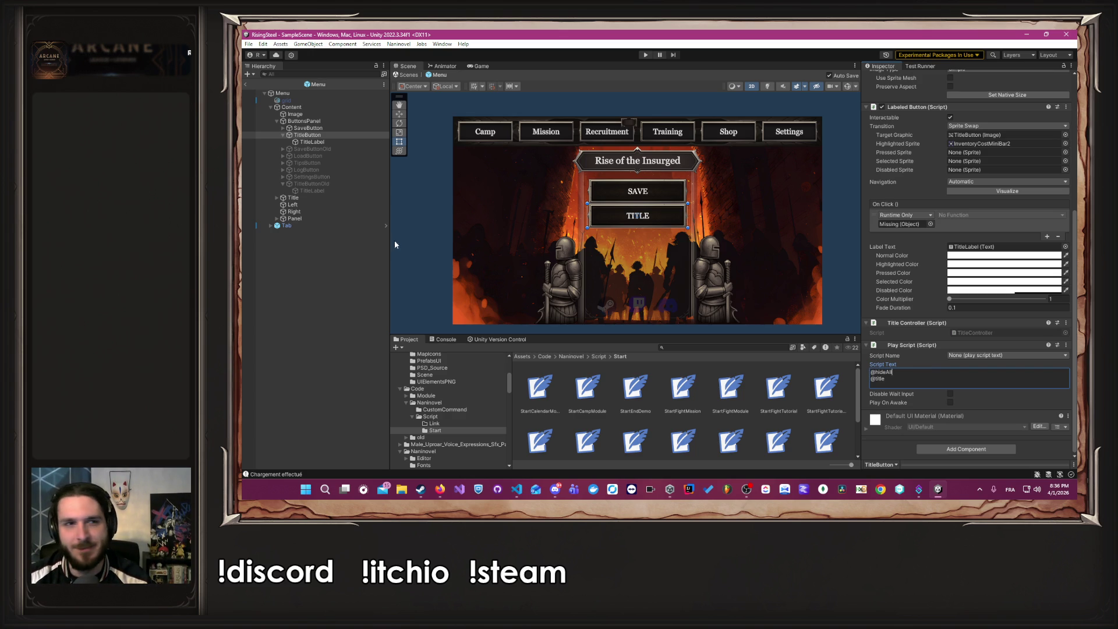
- Start Play mode, leave prefab editing and inspect the Naninovel runtime's UI child in the hierarchy
{"action": "left_click", "coordinate": [647, 55]}
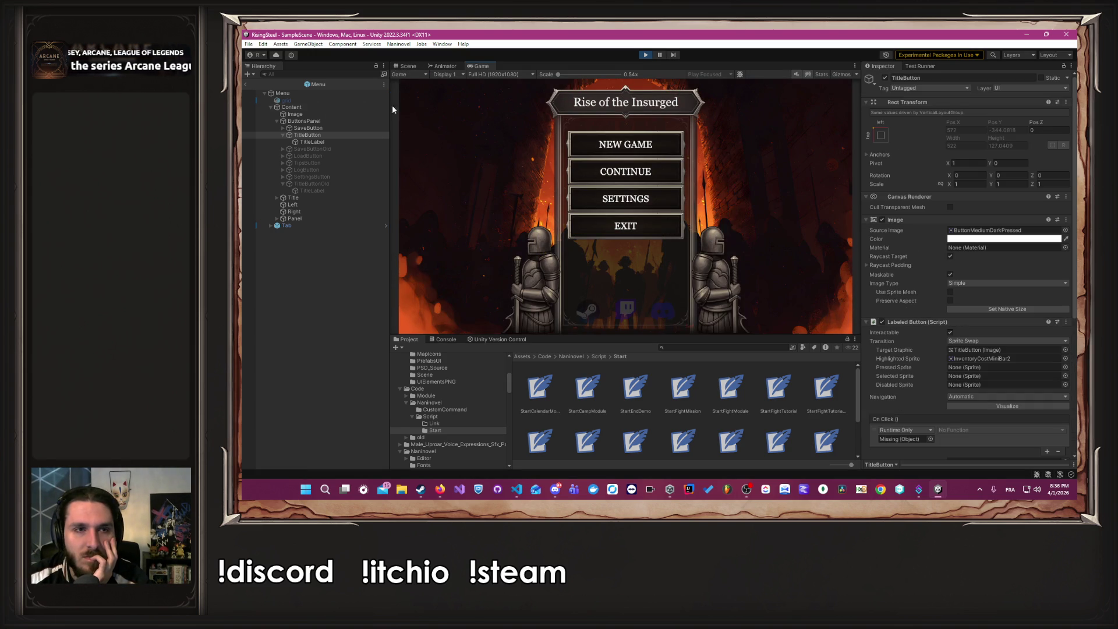
{"action": "left_click", "coordinate": [245, 83]}
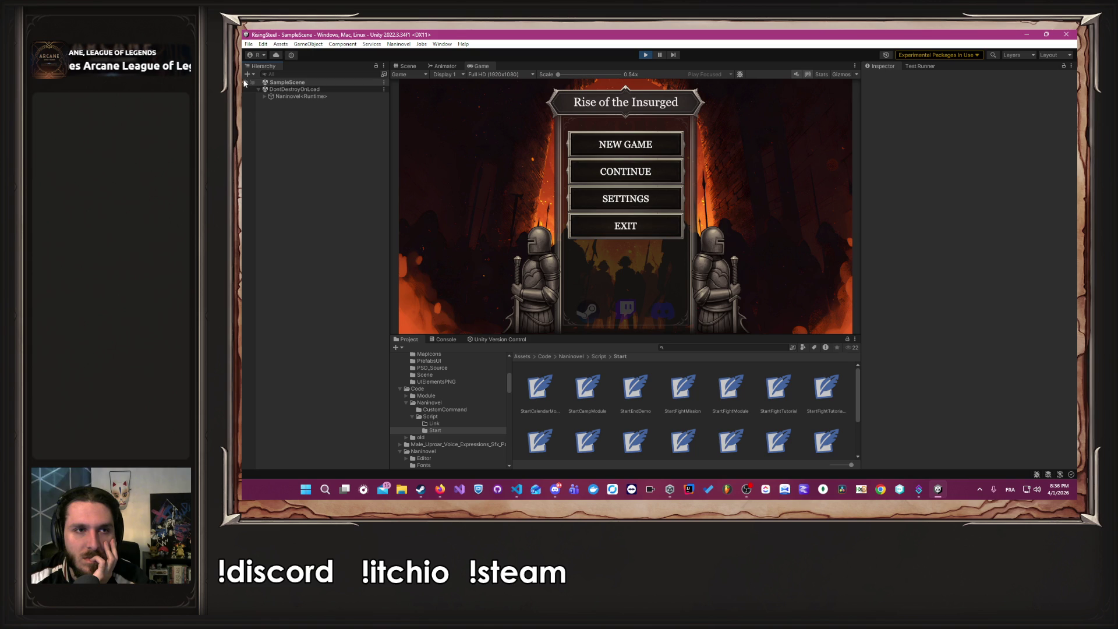
{"action": "left_click", "coordinate": [286, 96]}
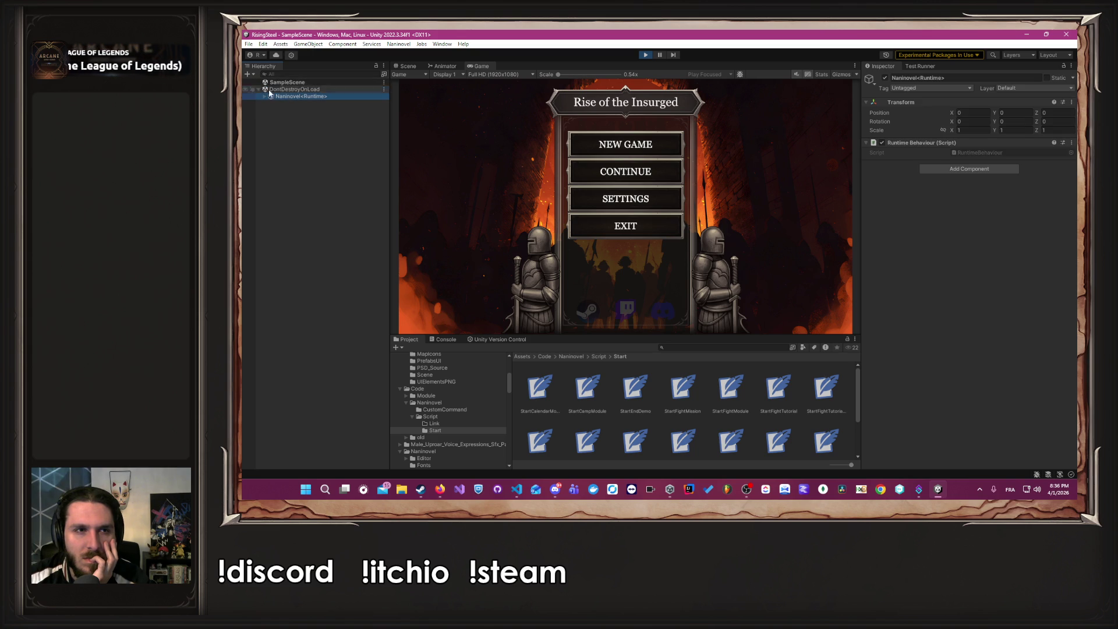
{"action": "left_click", "coordinate": [265, 96]}
{"action": "left_click", "coordinate": [295, 146]}
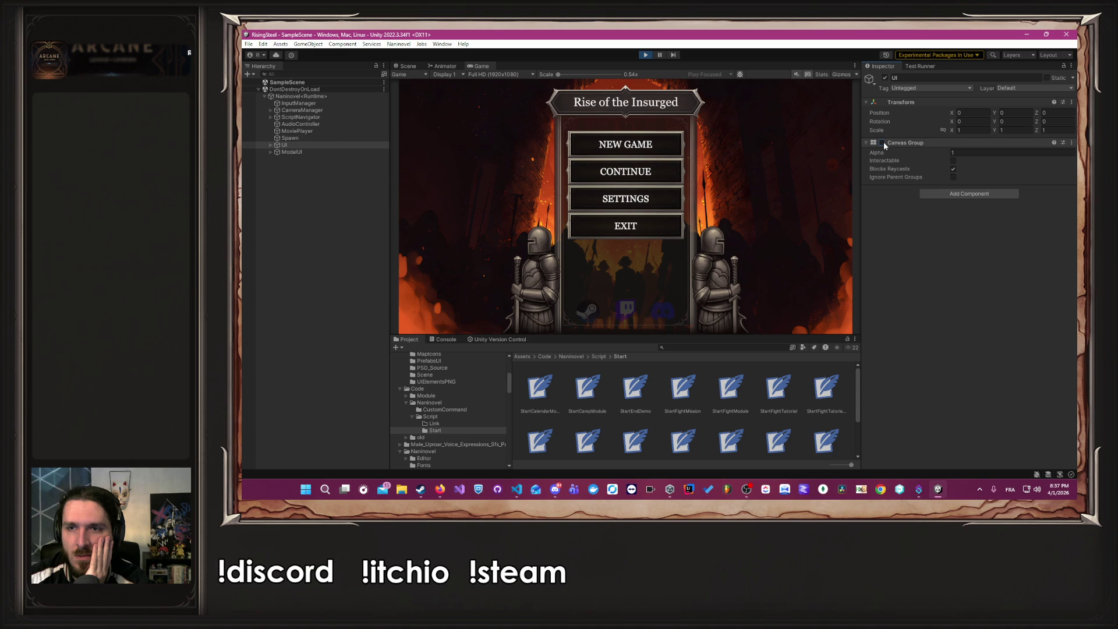
- Continue to the camp, open the SAVE/TITLE settings page, then exit Play mode
{"action": "left_click", "coordinate": [656, 165]}
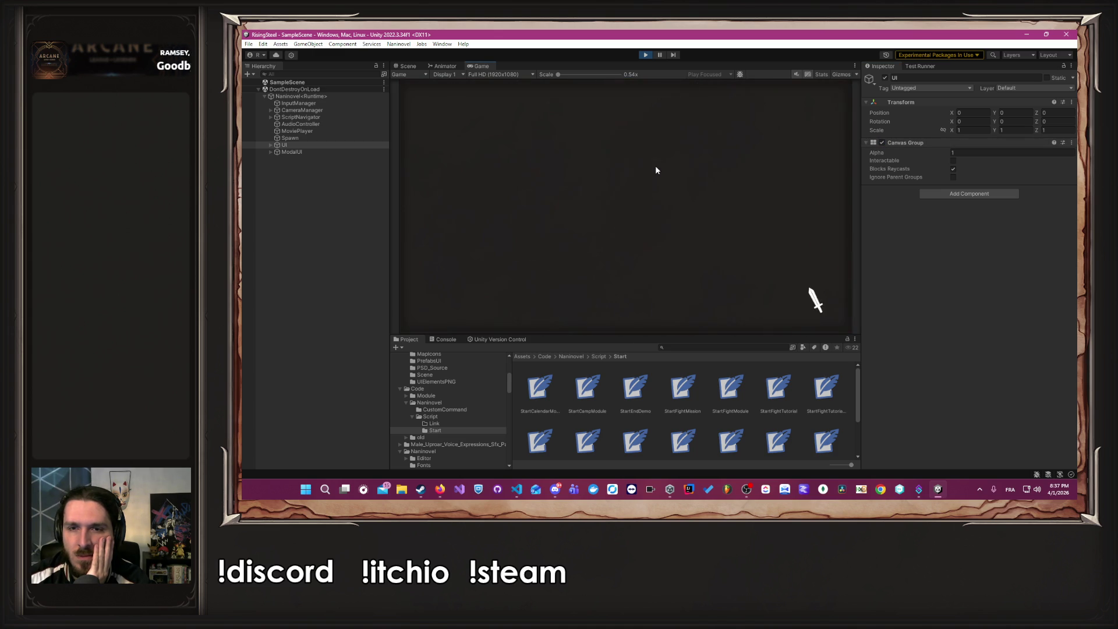
{"action": "left_click", "coordinate": [798, 103]}
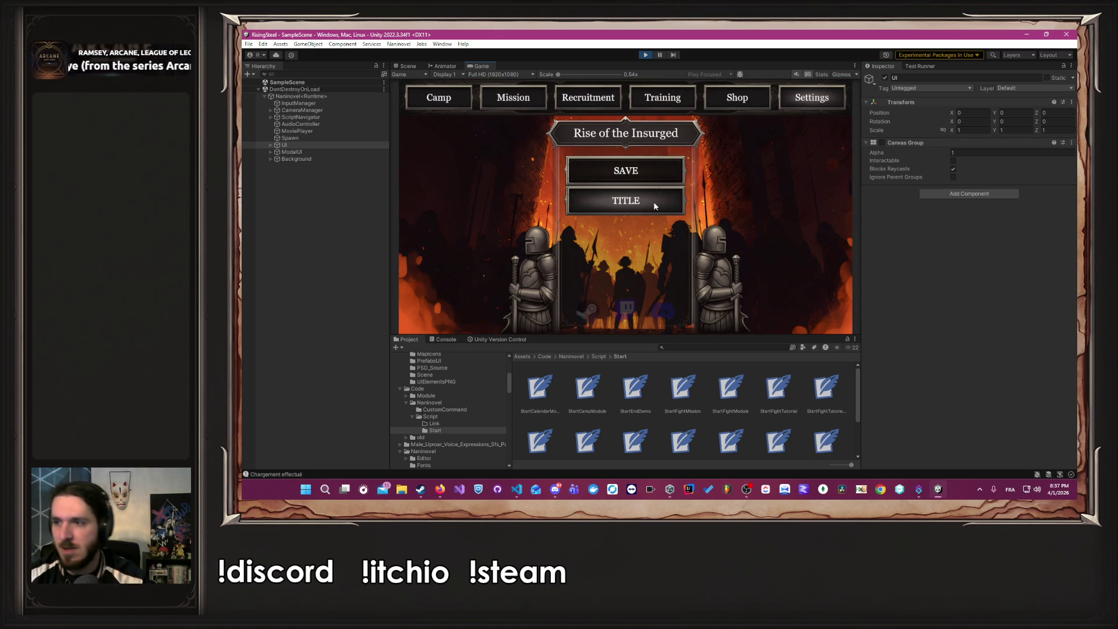
{"action": "left_click", "coordinate": [645, 54]}
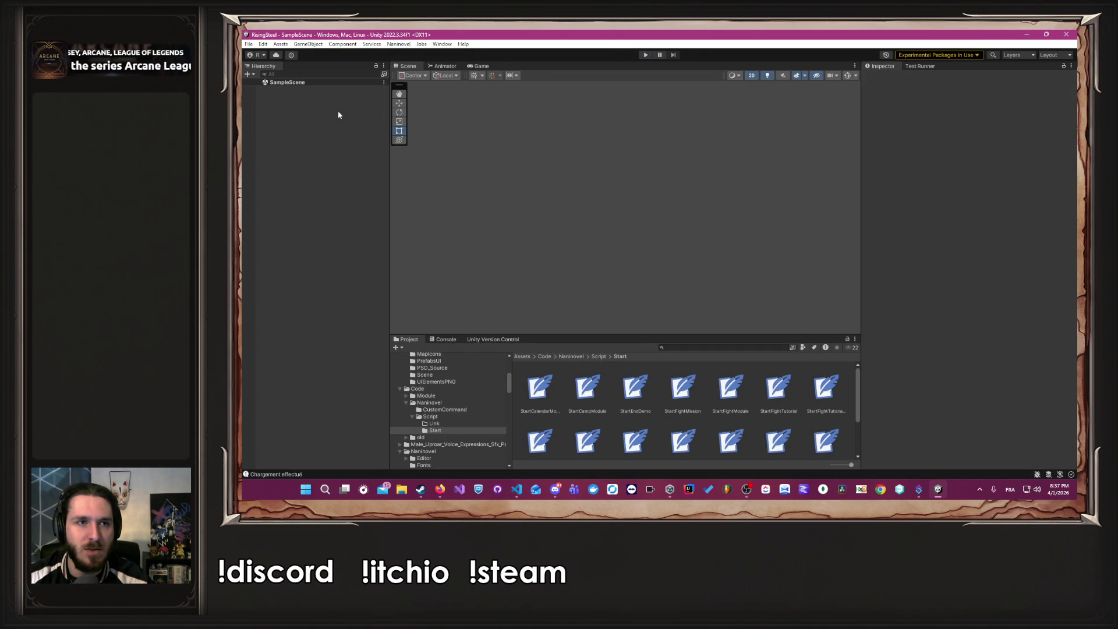
- Open Naninovel's UI resources settings and double-click the Menu entry to edit its prefab
{"action": "scroll", "coordinate": [579, 396], "scroll_direction": "down", "scroll_amount": 1}
{"action": "left_click", "coordinate": [398, 43]}
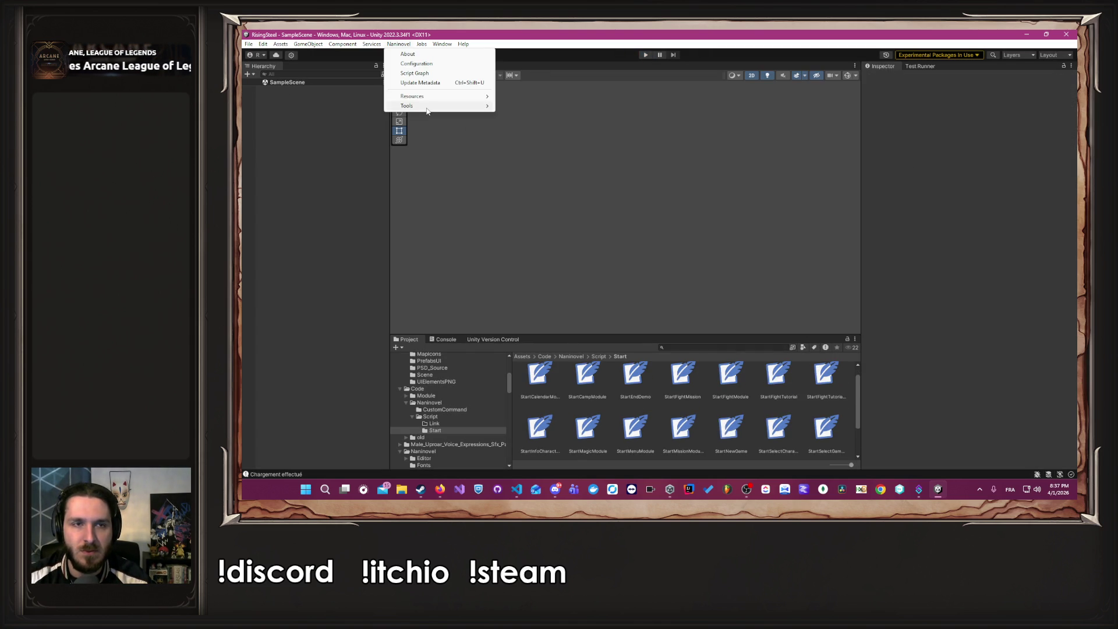
{"action": "mouse_move", "coordinate": [430, 96]}
{"action": "left_click", "coordinate": [527, 170]}
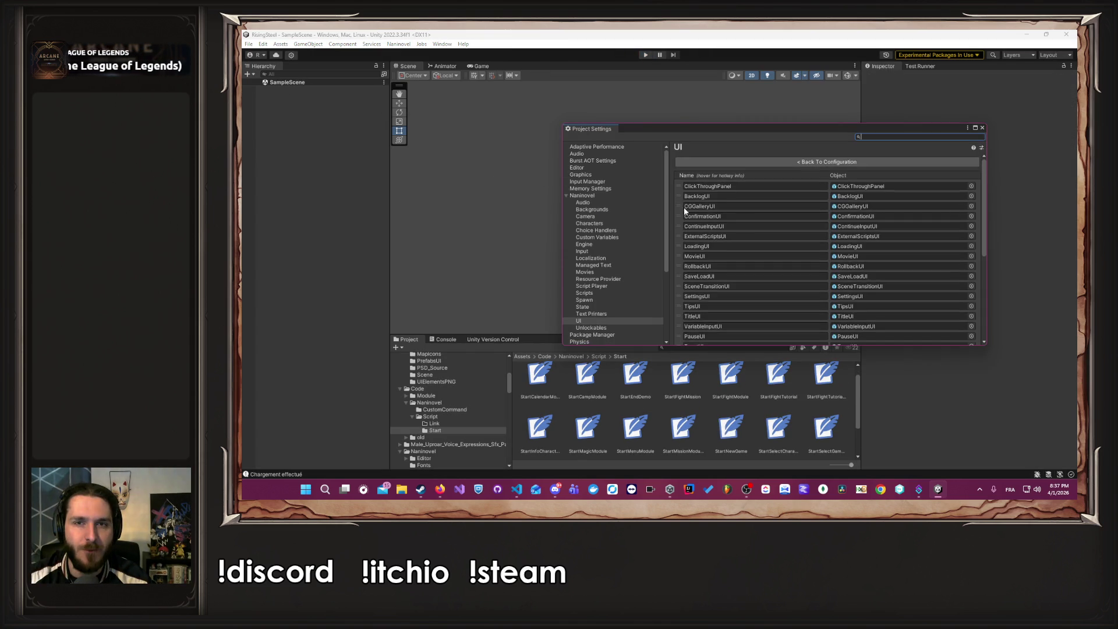
{"action": "scroll", "coordinate": [782, 250], "scroll_direction": "down", "scroll_amount": 3}
{"action": "scroll", "coordinate": [832, 265], "scroll_direction": "up", "scroll_amount": 3}
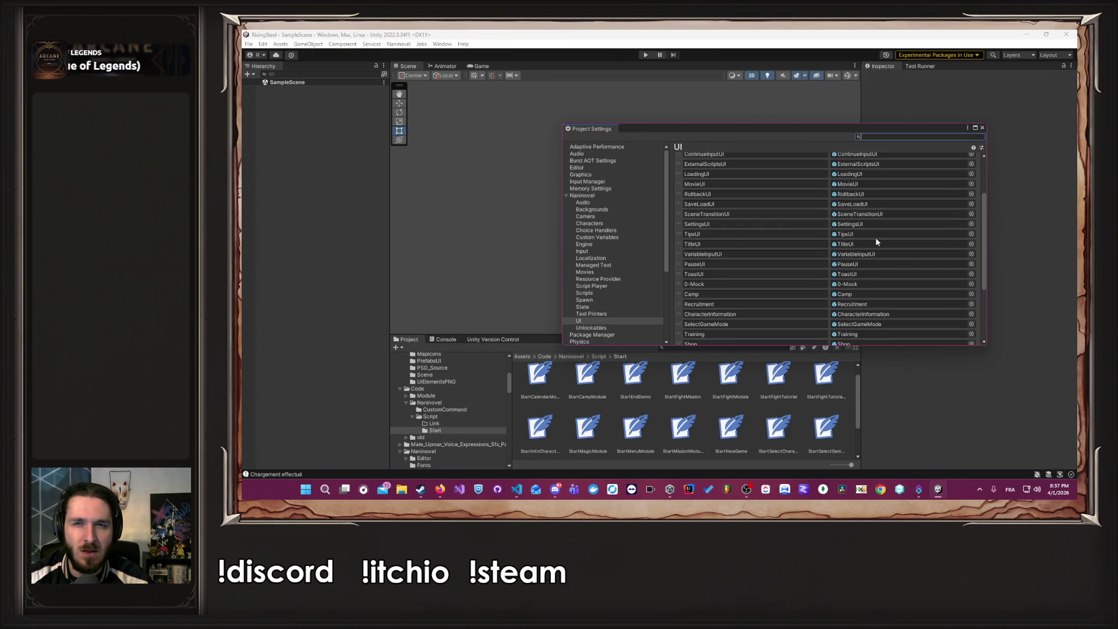
{"action": "scroll", "coordinate": [875, 240], "scroll_direction": "down", "scroll_amount": 3}
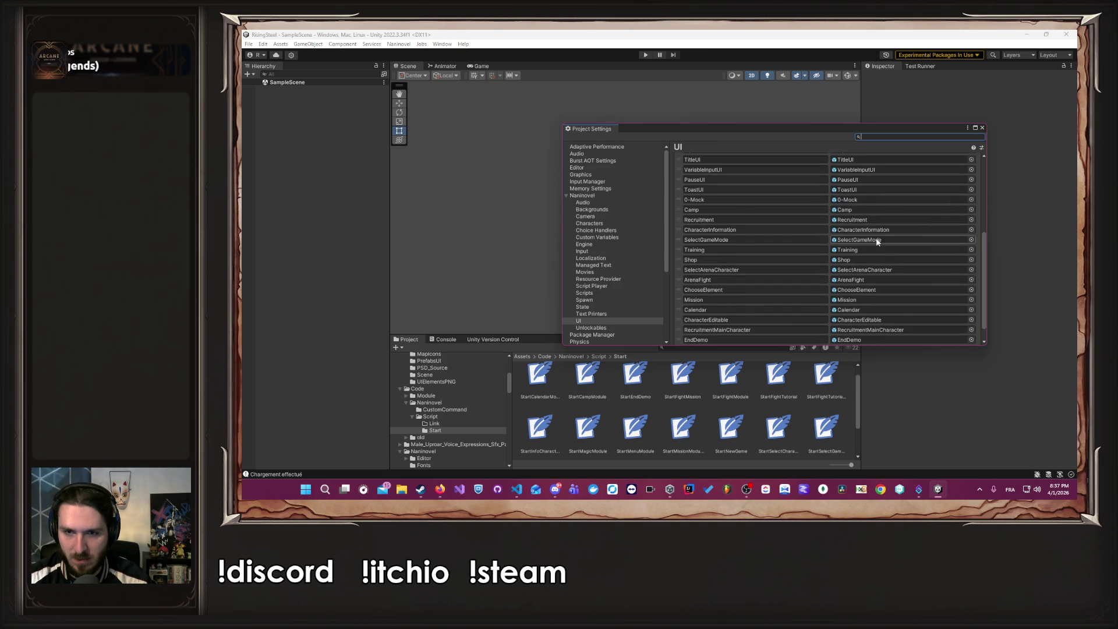
{"action": "scroll", "coordinate": [877, 239], "scroll_direction": "down", "scroll_amount": 2}
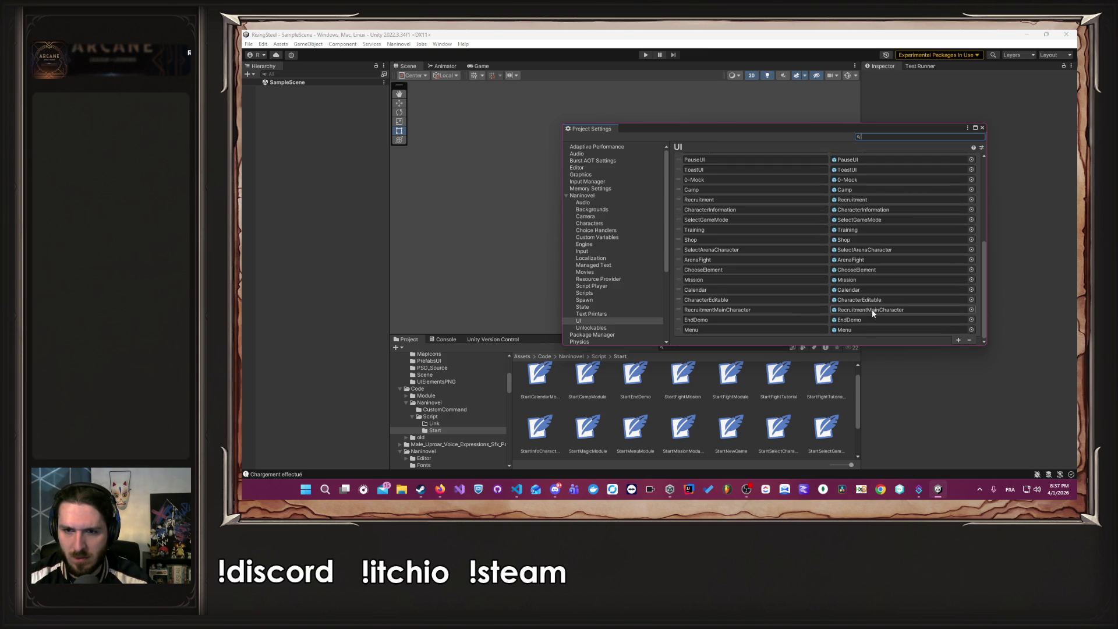
{"action": "double_click", "coordinate": [861, 329]}
- Assign TitleButton as its own On Click target and choose PlayScript.Play () as the function
{"action": "left_click", "coordinate": [982, 127]}
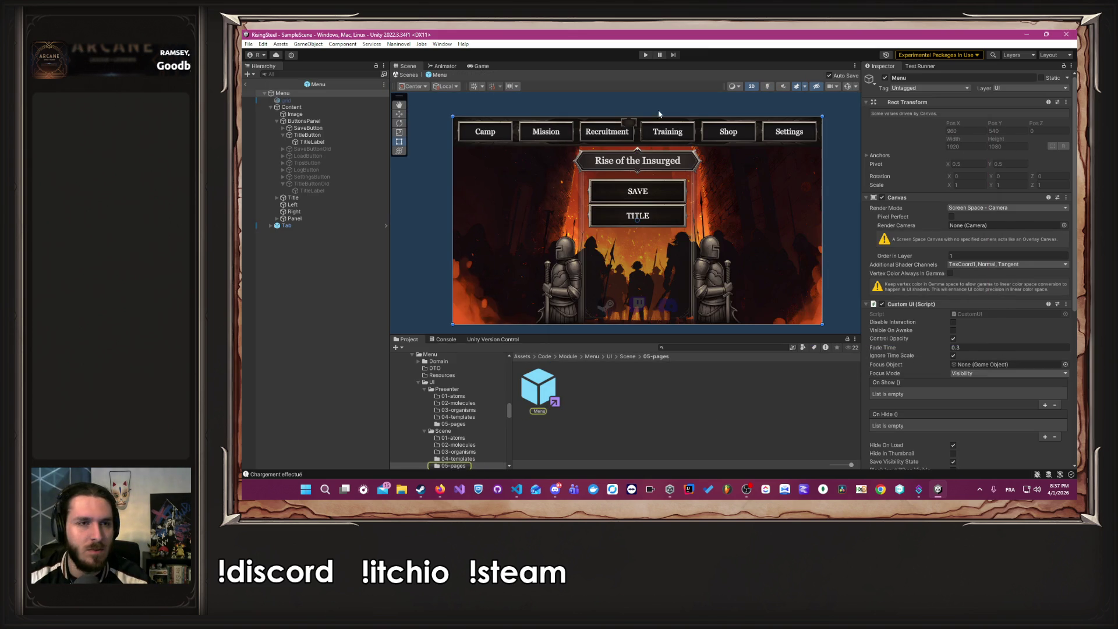
{"action": "left_click", "coordinate": [368, 135]}
{"action": "scroll", "coordinate": [894, 264], "scroll_direction": "down", "scroll_amount": 5}
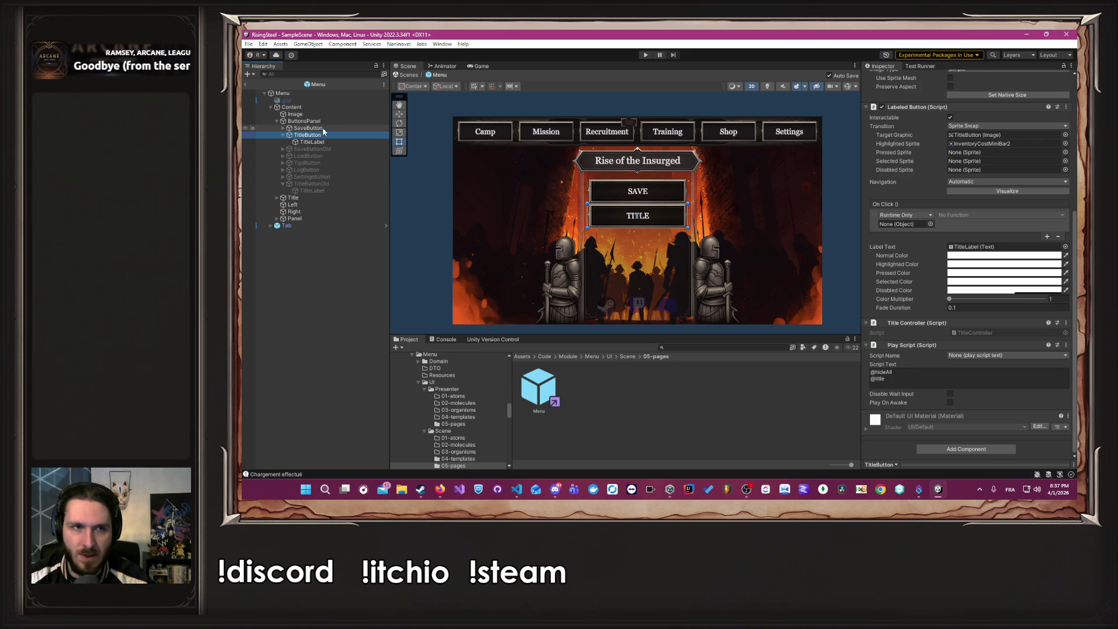
{"action": "left_click_drag", "start_coordinate": [318, 137], "coordinate": [903, 224]}
{"action": "left_click", "coordinate": [967, 215]}
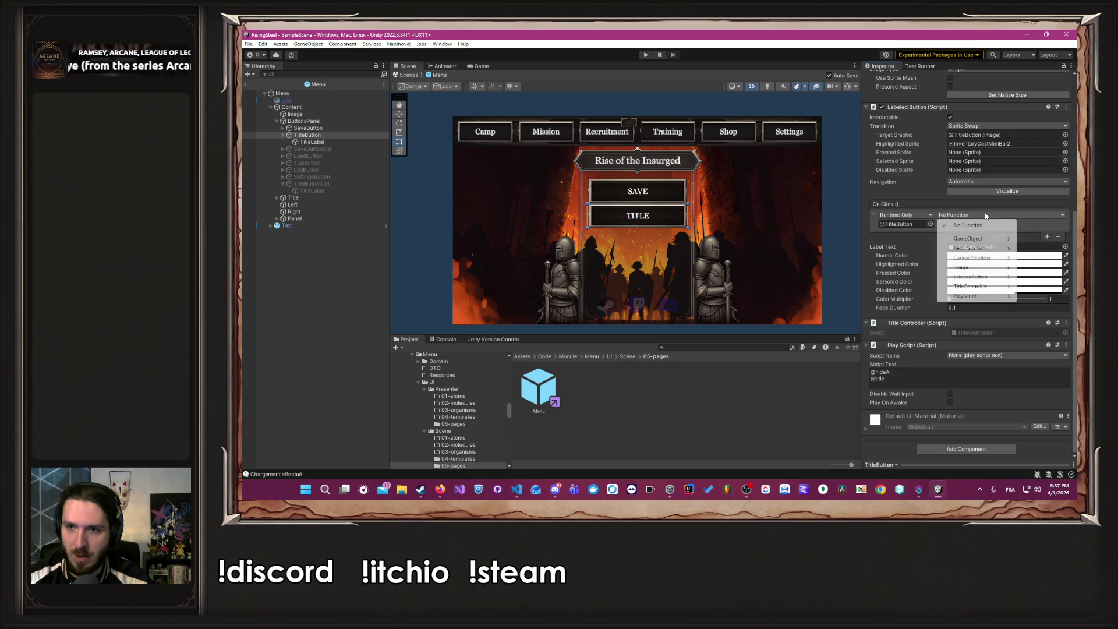
{"action": "mouse_move", "coordinate": [985, 298]}
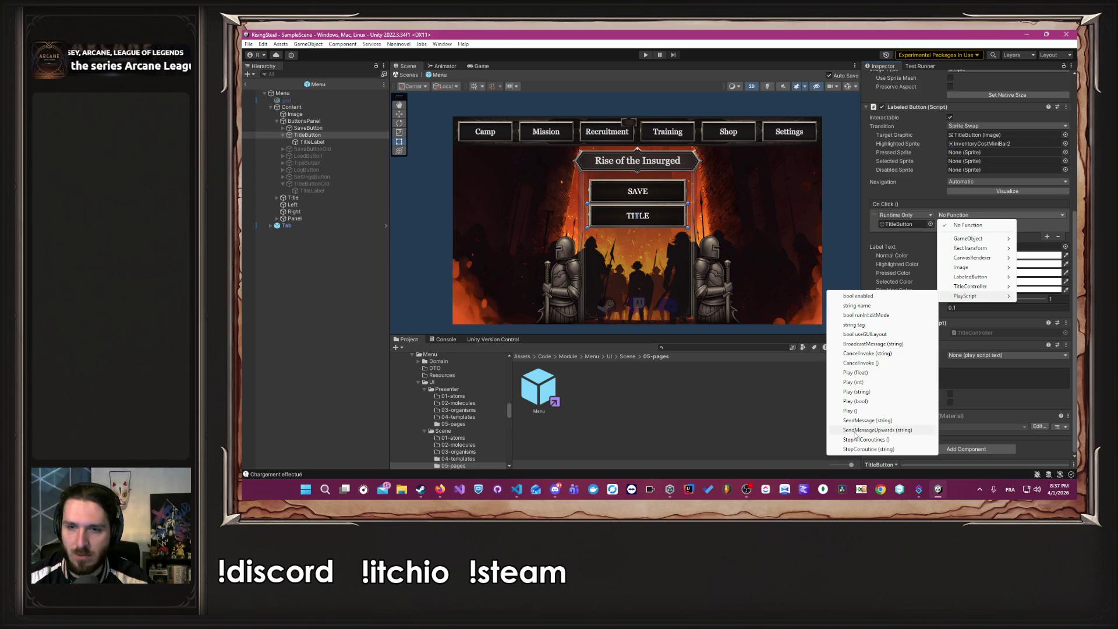
{"action": "left_click", "coordinate": [869, 411]}
{"action": "left_click", "coordinate": [905, 381]}
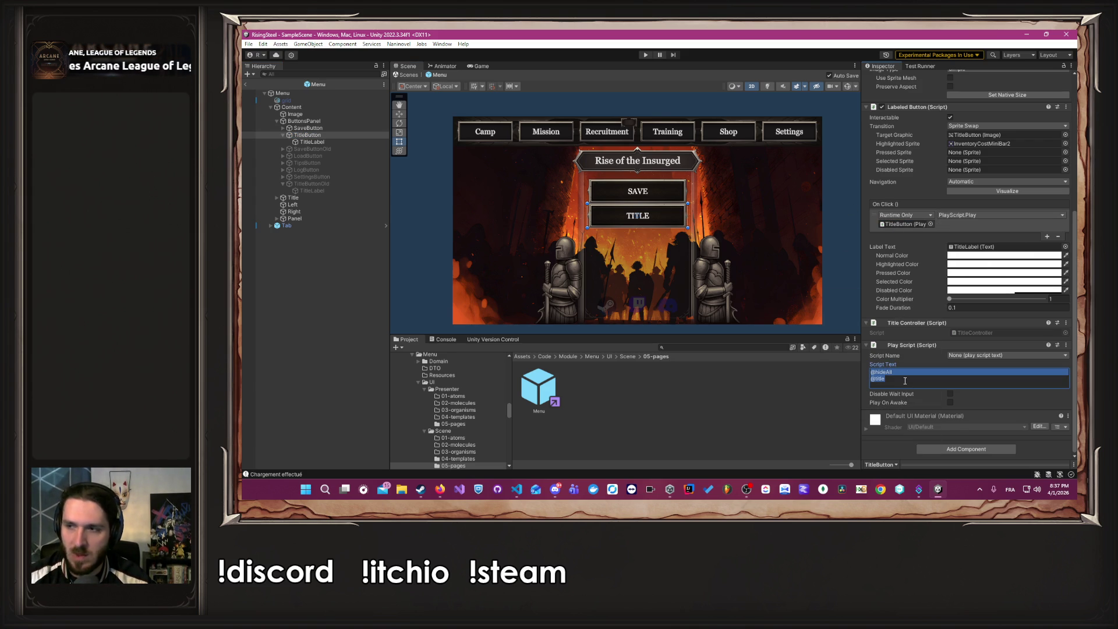
{"action": "left_click", "coordinate": [817, 153]}
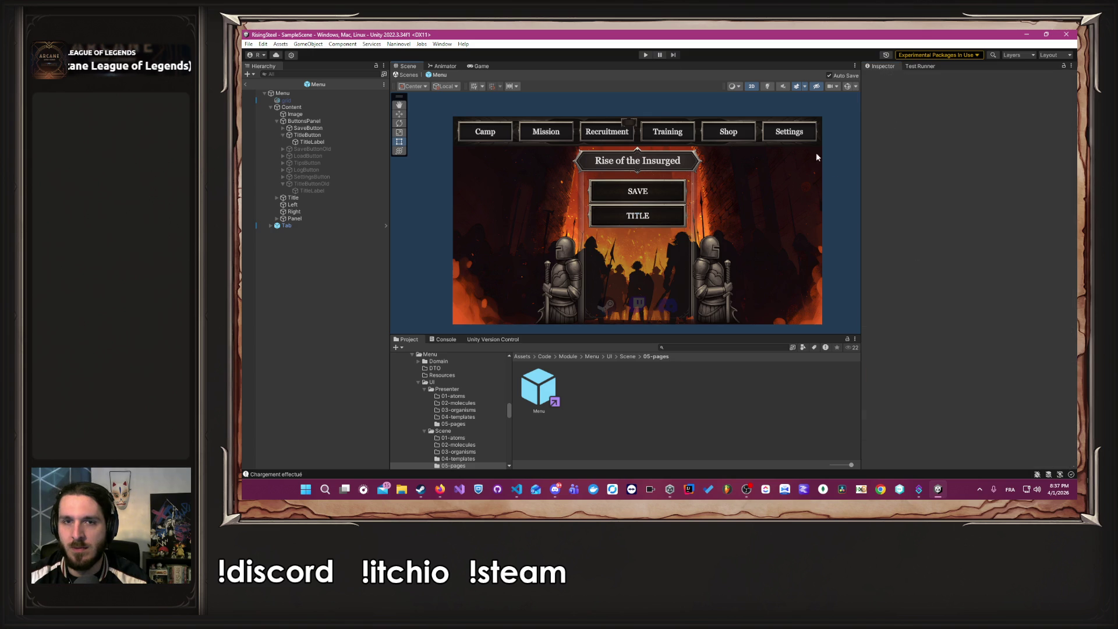
- In Play mode, continue to the camp, open Settings and press TITLE
{"action": "left_click", "coordinate": [650, 53]}
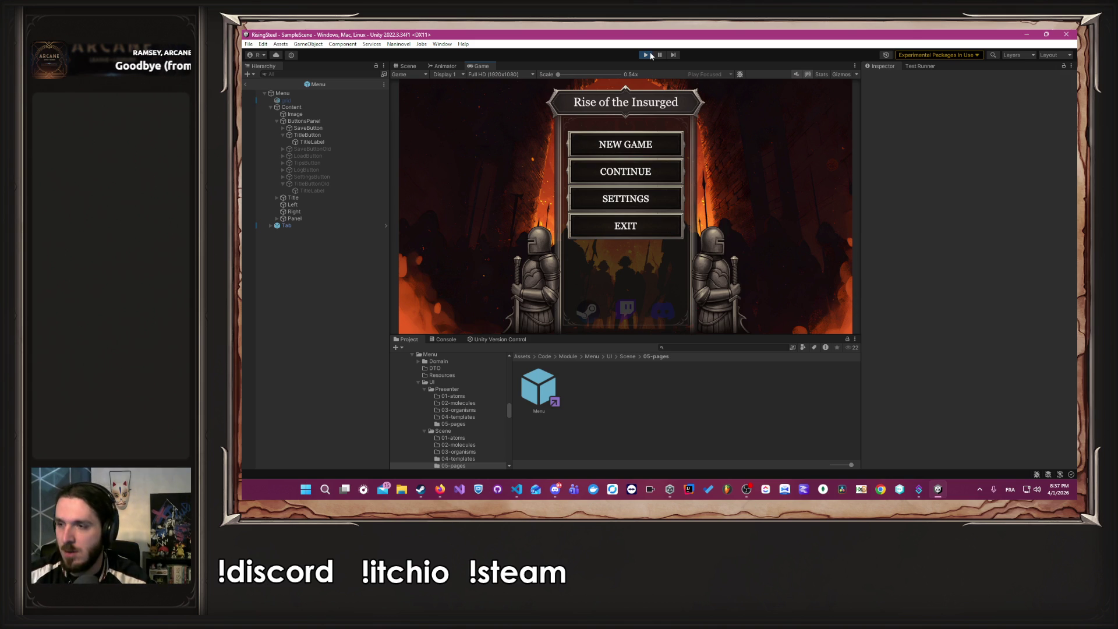
{"action": "left_click", "coordinate": [622, 175]}
{"action": "left_click", "coordinate": [810, 100]}
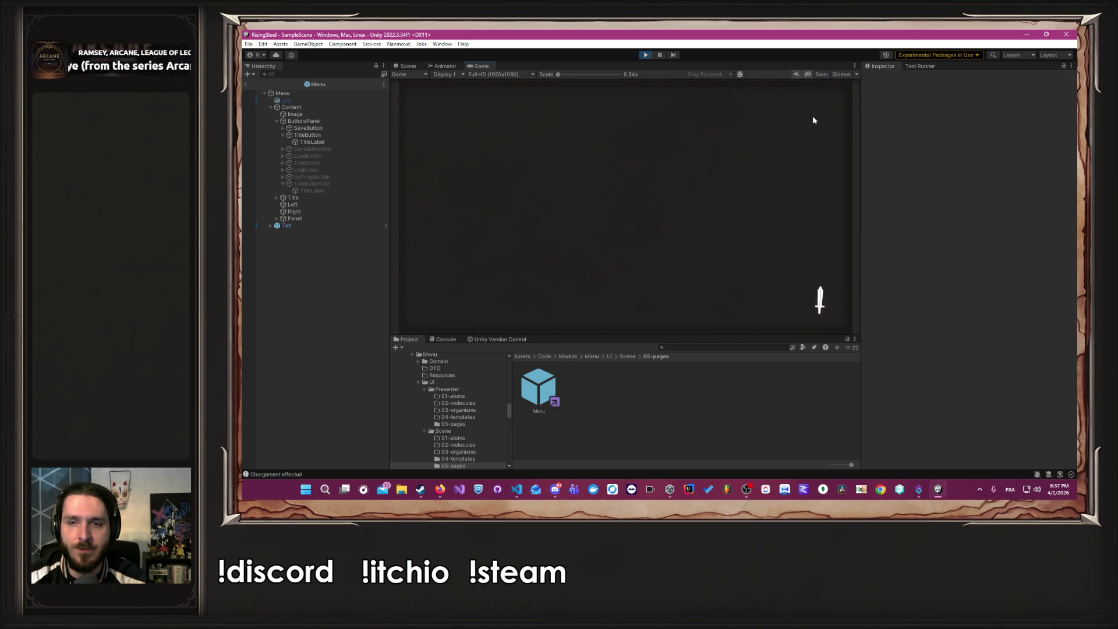
{"action": "left_click", "coordinate": [644, 198]}
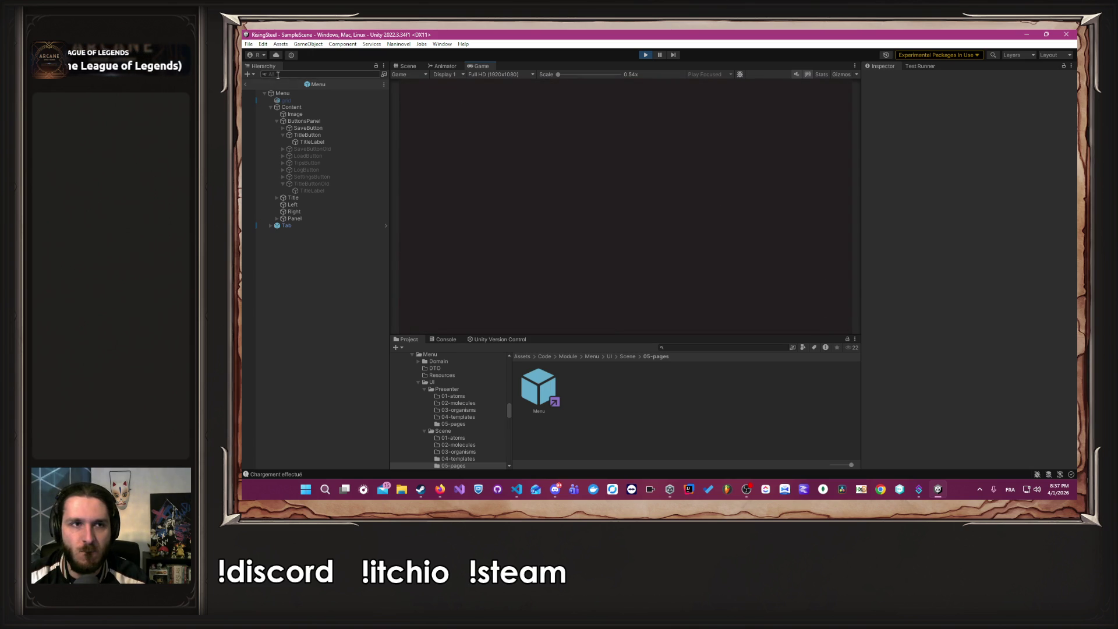
- Enable the Canvas Group on the UI object under Naninovel<Runtime>
{"action": "left_click", "coordinate": [245, 84]}
{"action": "left_click", "coordinate": [265, 97]}
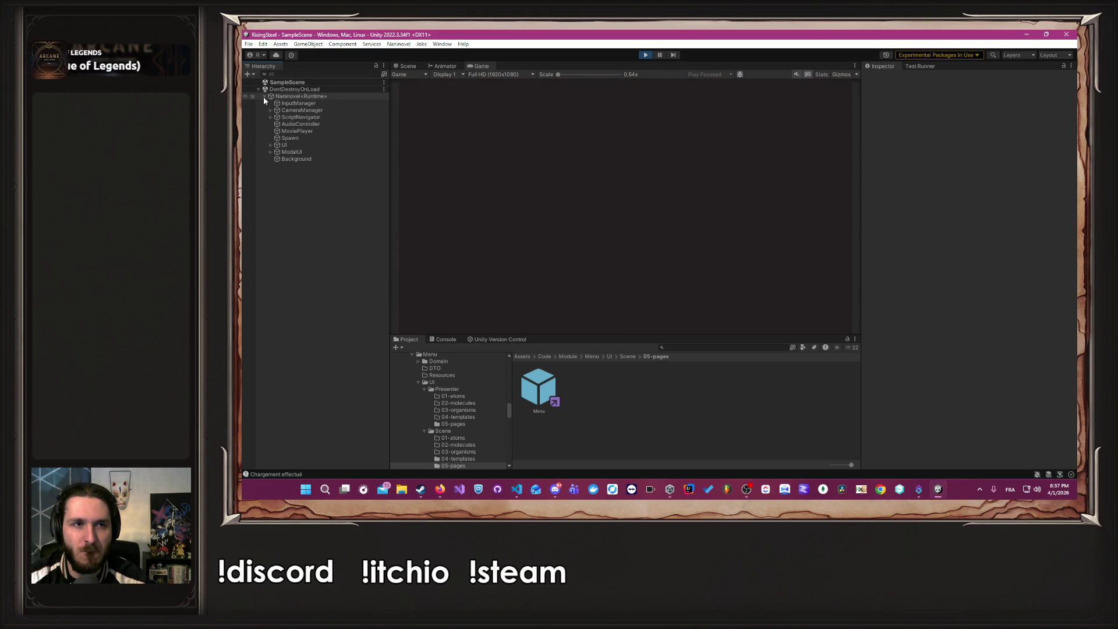
{"action": "left_click", "coordinate": [288, 145]}
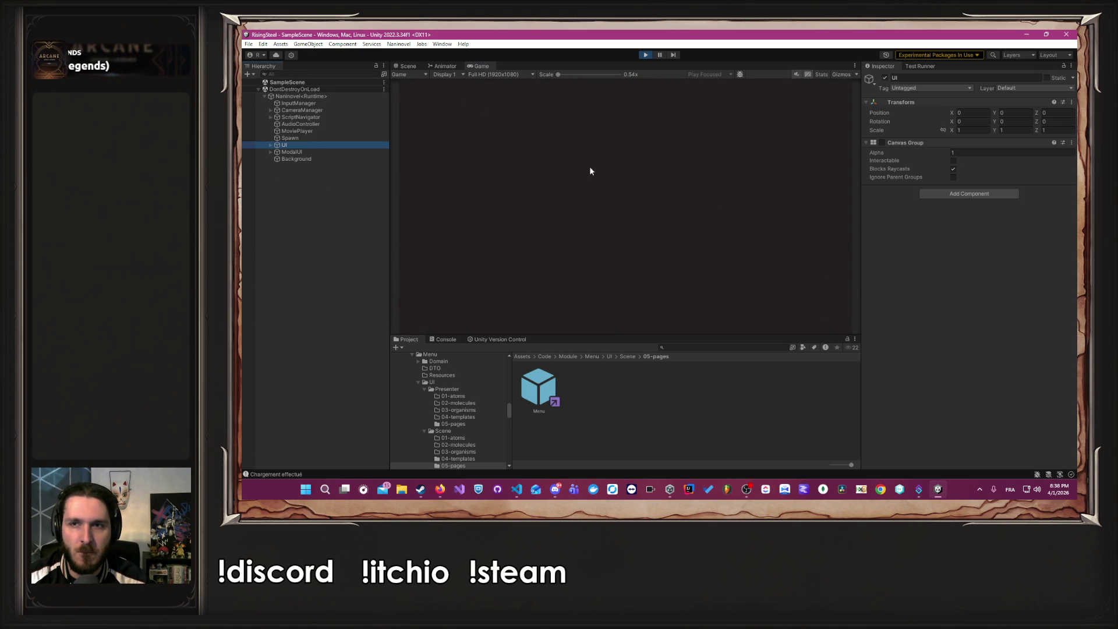
{"action": "left_click", "coordinate": [881, 144]}
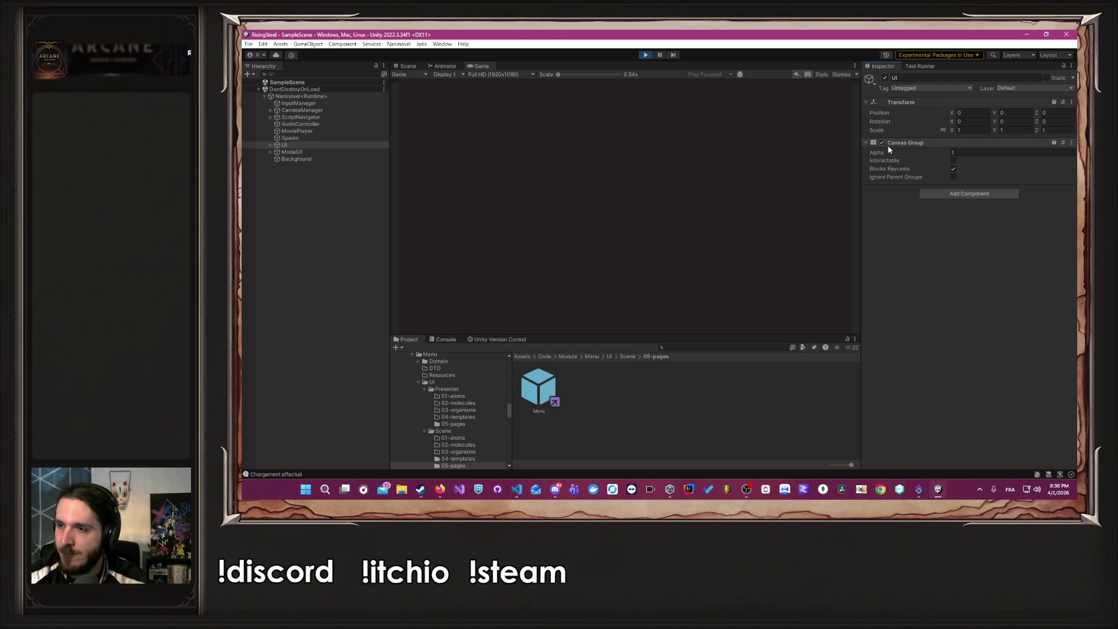
- Reactivate ModalUI's TitleUI so the title menu appears again
{"action": "left_click", "coordinate": [270, 152]}
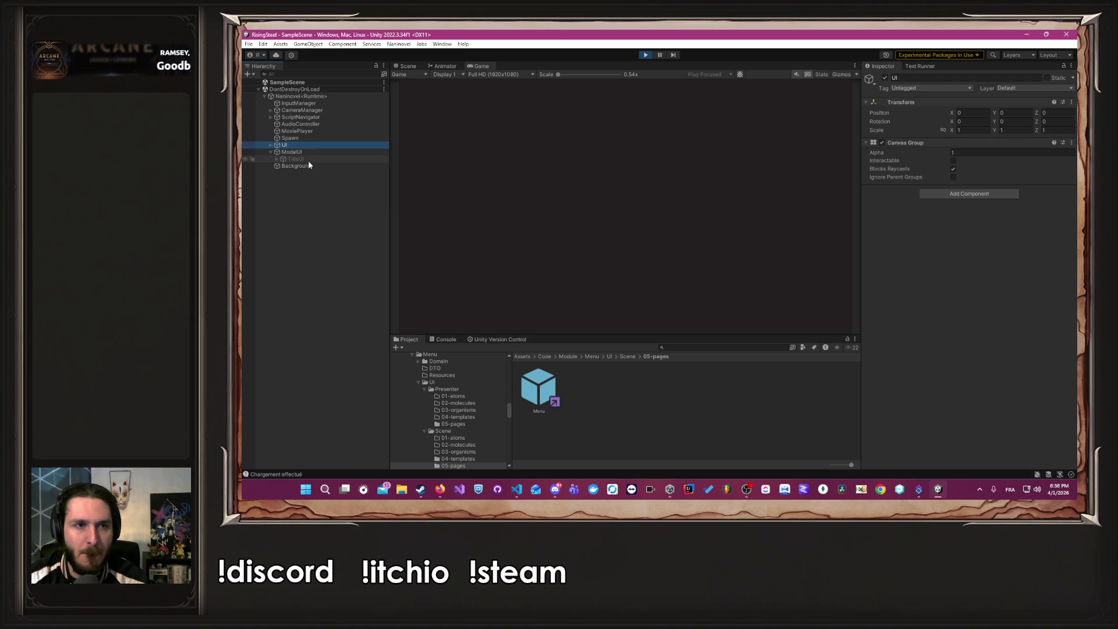
{"action": "left_click", "coordinate": [338, 159]}
{"action": "left_click", "coordinate": [885, 79]}
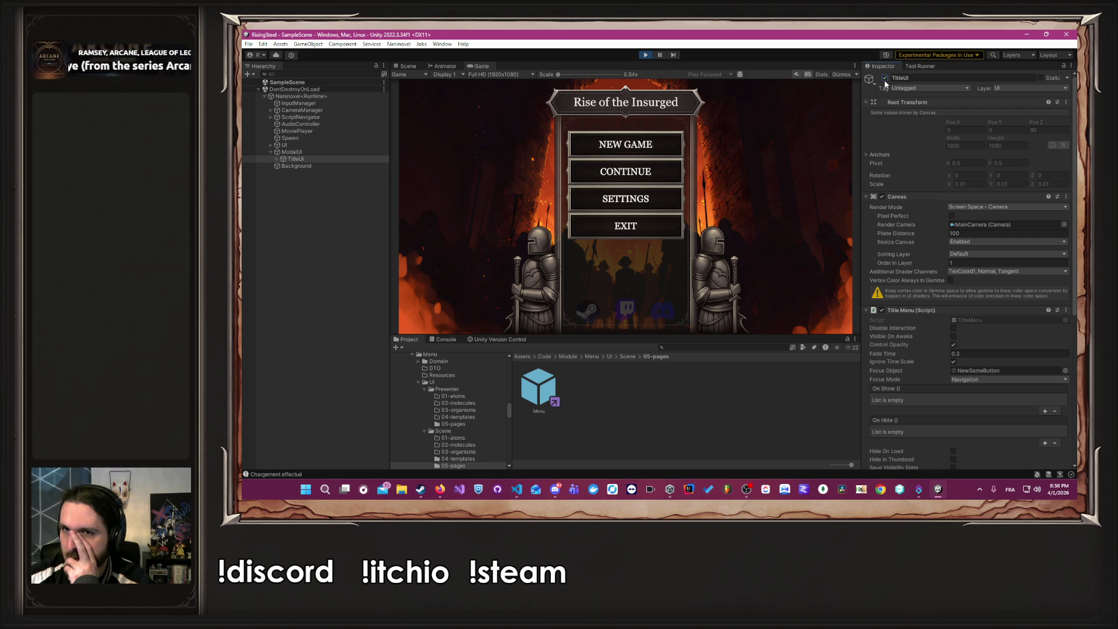
{"action": "left_click", "coordinate": [884, 78]}
{"action": "left_click", "coordinate": [884, 79]}
{"action": "left_click", "coordinate": [884, 78]}
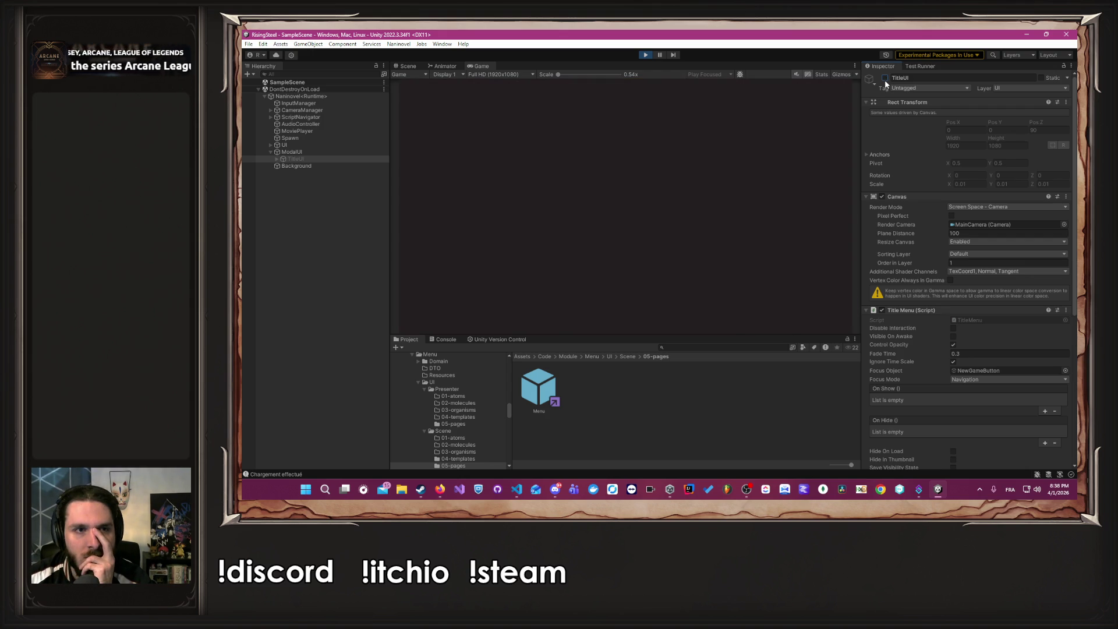
{"action": "left_click", "coordinate": [885, 78]}
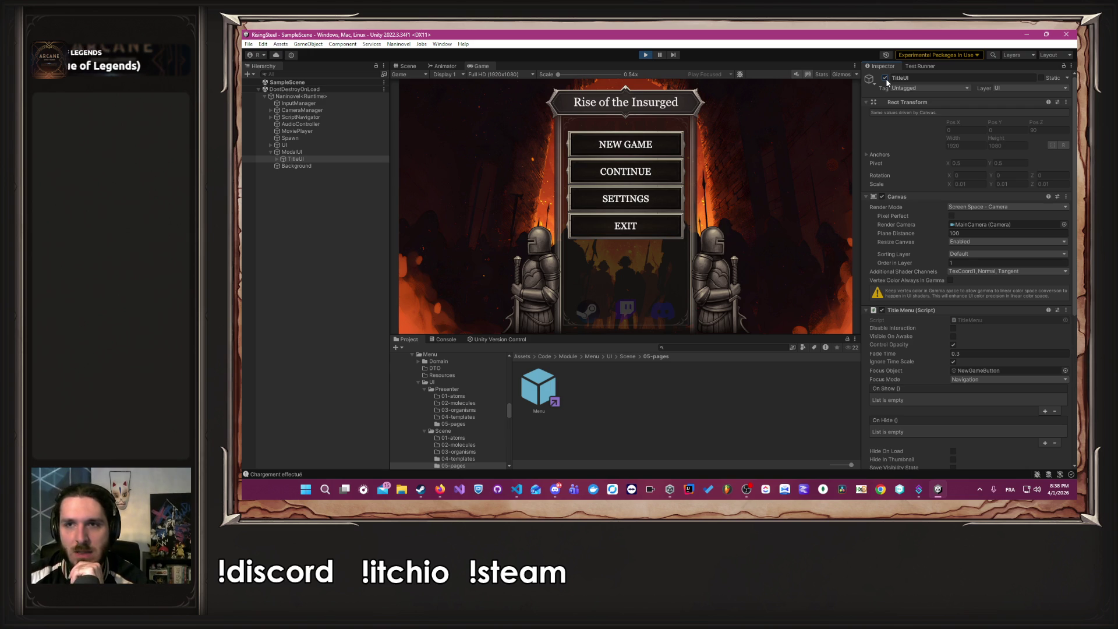
{"action": "left_click", "coordinate": [885, 78]}
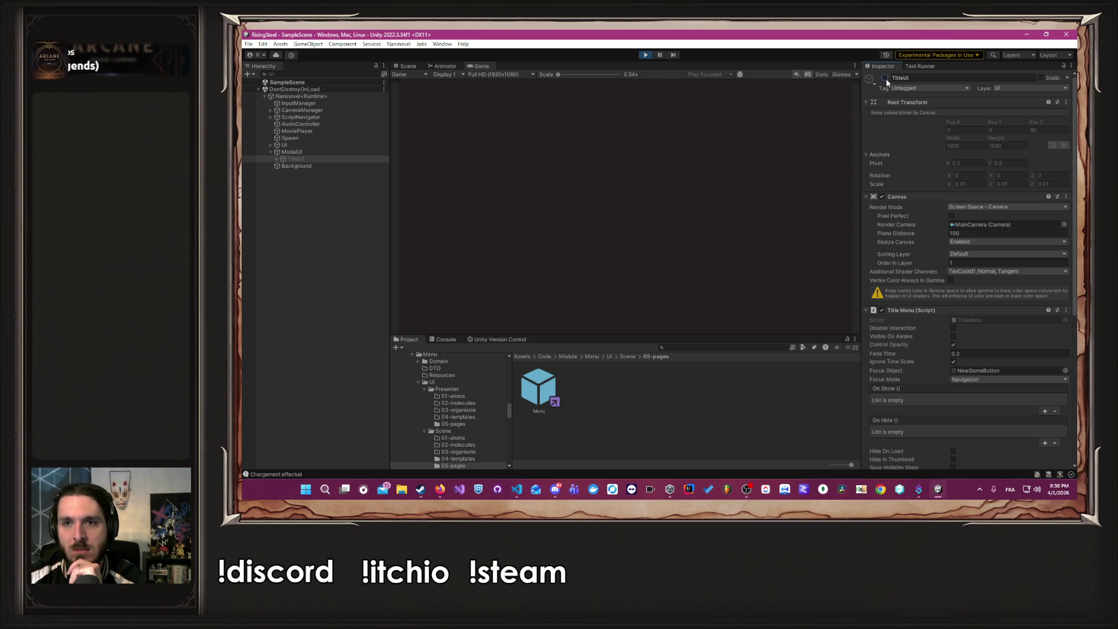
{"action": "left_click", "coordinate": [885, 79]}
- Leave TitleUI's name unchanged and stop Play mode
{"action": "left_click", "coordinate": [904, 76]}
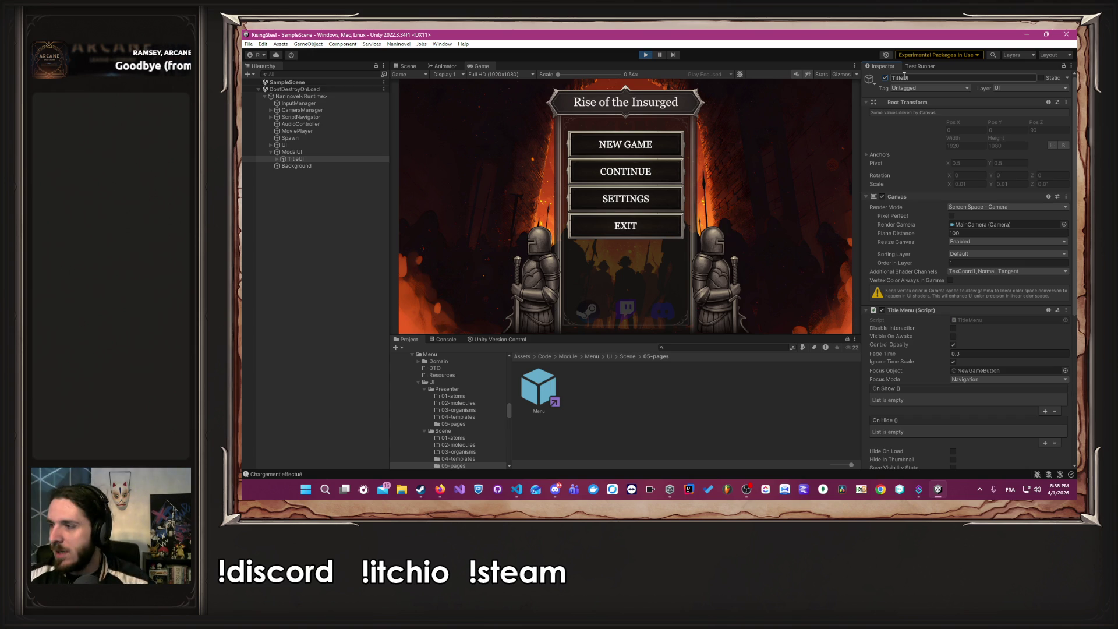
{"action": "key", "text": "Return"}
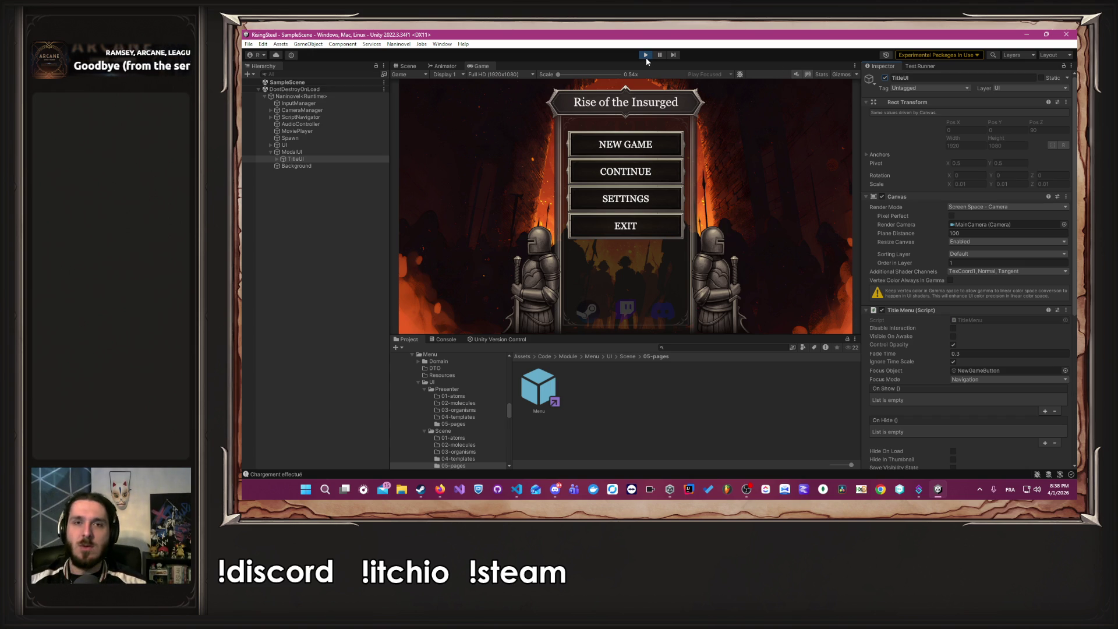
{"action": "left_click", "coordinate": [646, 56]}
{"action": "key", "text": "alt+Tab"}
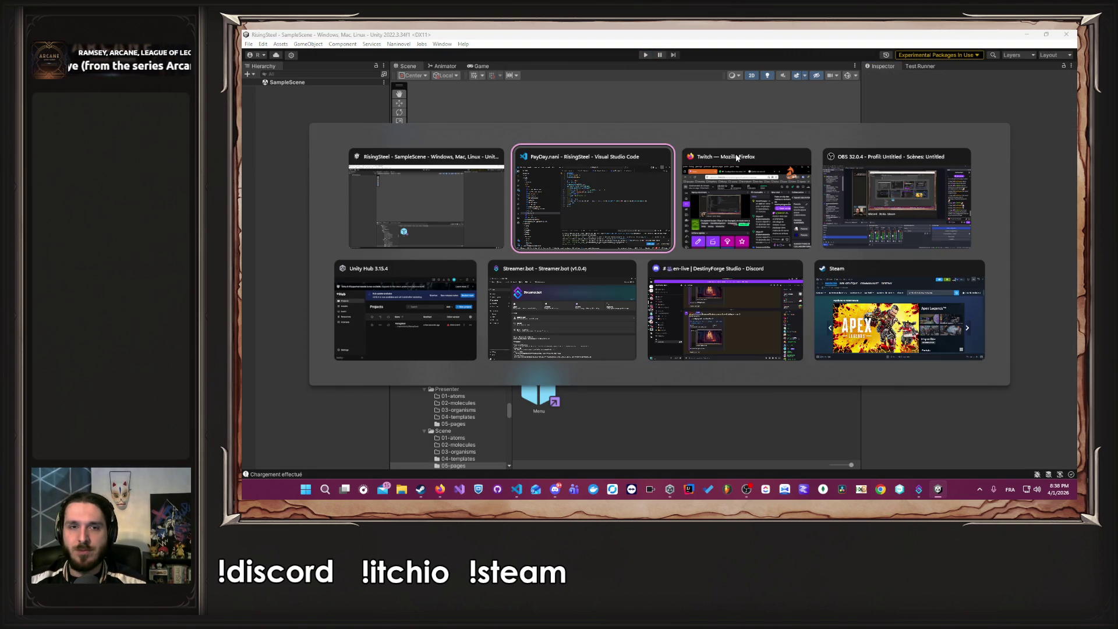
- Open the Menu prefab and delete the new TitleButton
{"action": "left_click", "coordinate": [372, 212]}
{"action": "double_click", "coordinate": [544, 384]}
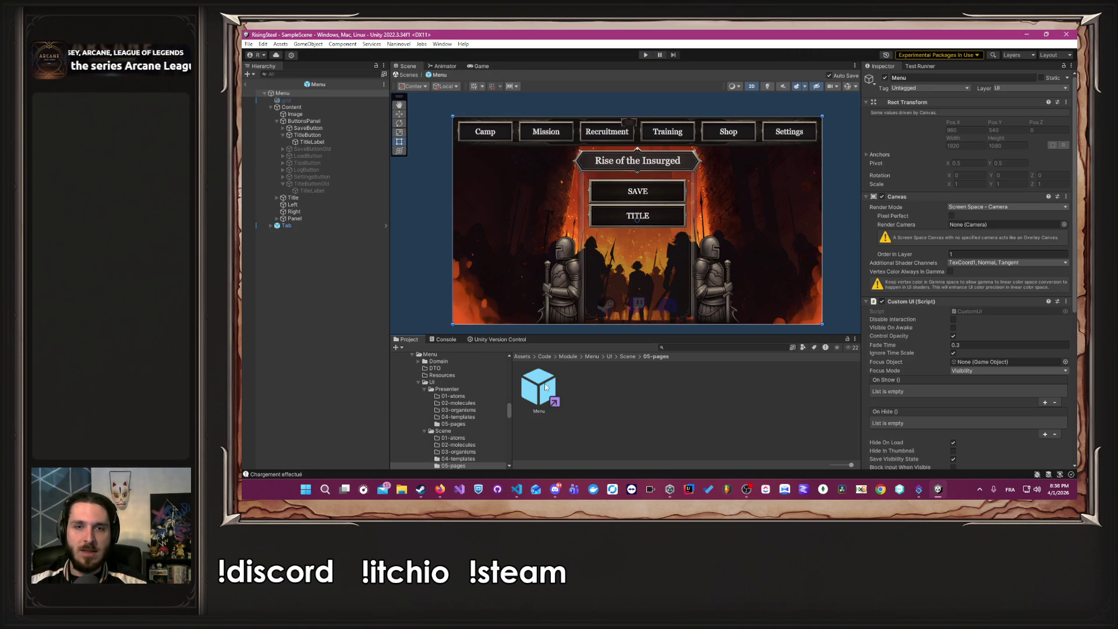
{"action": "left_click", "coordinate": [345, 137]}
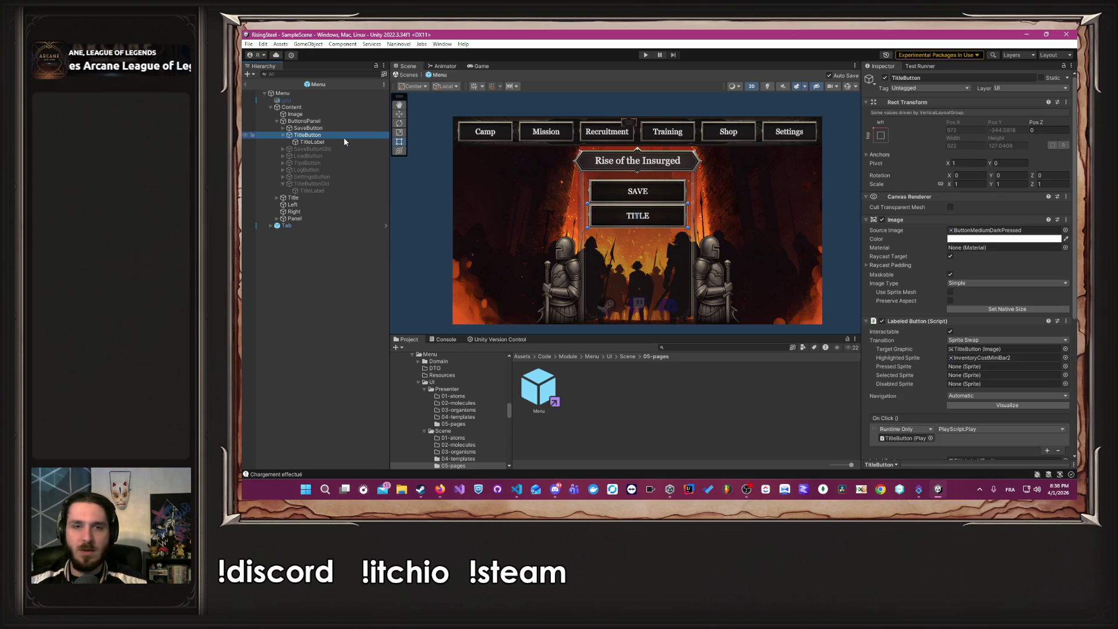
{"action": "key", "text": "Delete"}
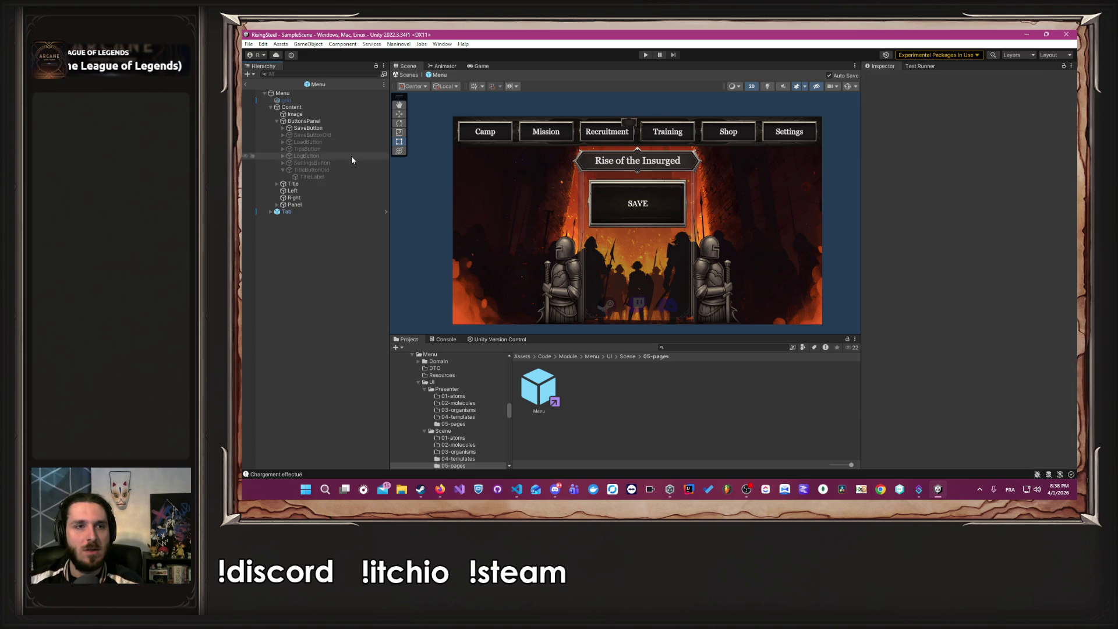
- Reactivate TitleButtonOld and rename it to TitleButton
{"action": "left_click", "coordinate": [324, 169]}
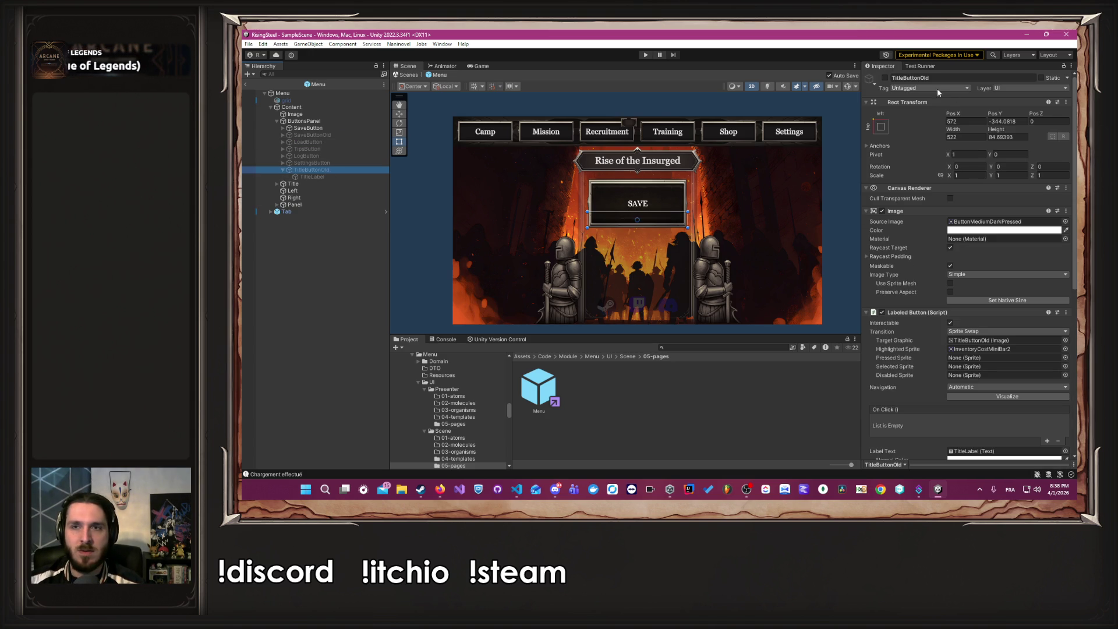
{"action": "left_click", "coordinate": [885, 79]}
{"action": "left_click", "coordinate": [976, 78]}
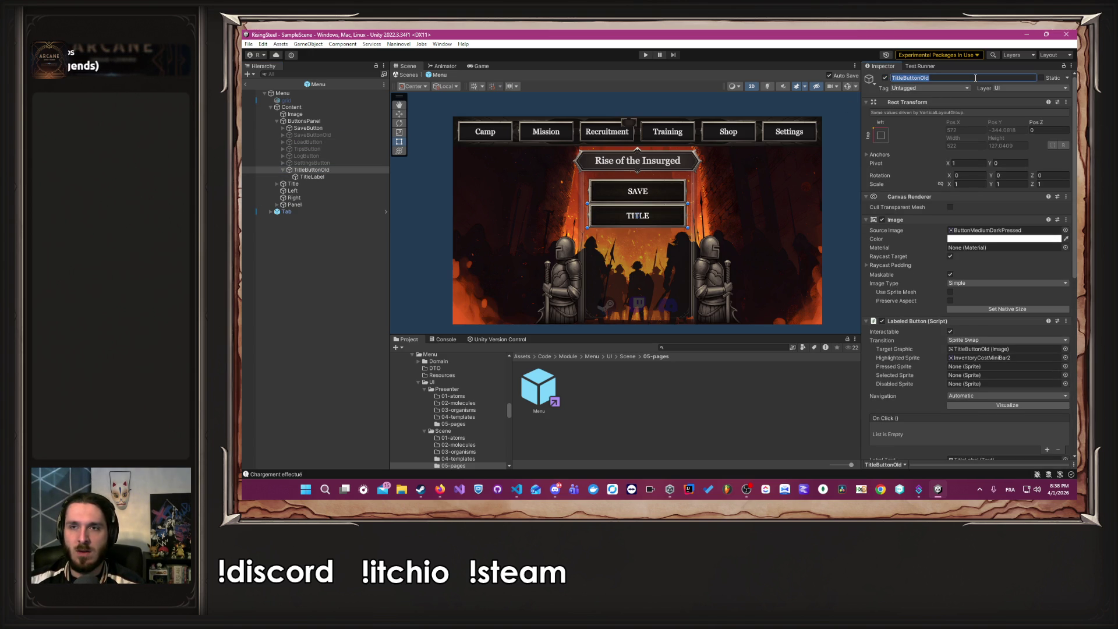
{"action": "left_click", "coordinate": [975, 77]}
{"action": "key", "text": "BackSpace"}
{"action": "key", "text": "Return"}
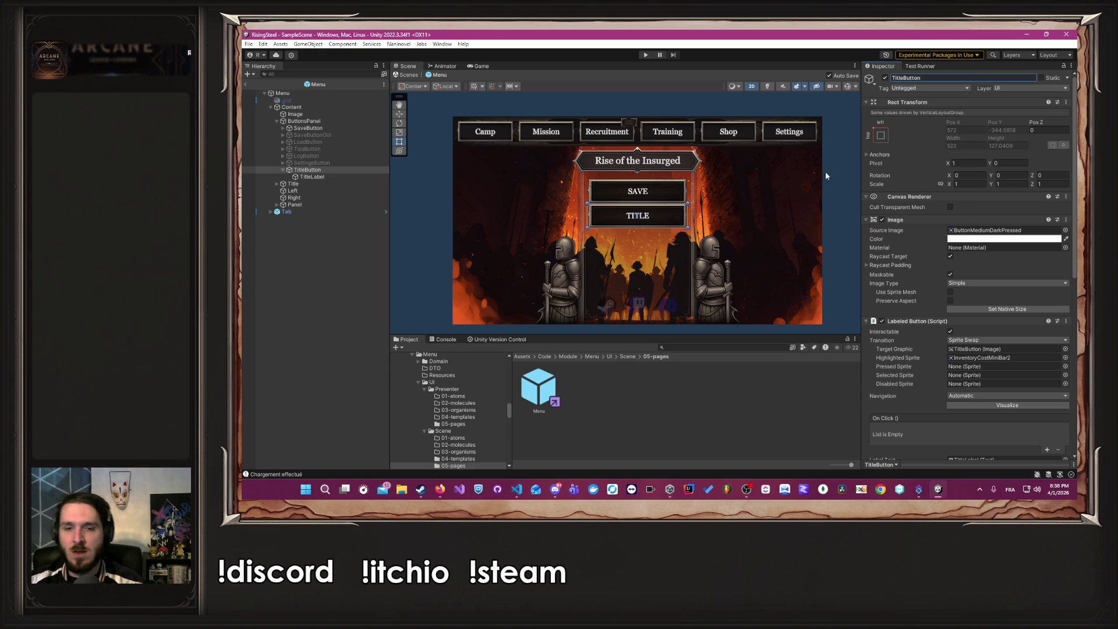
{"action": "left_click", "coordinate": [516, 490]}
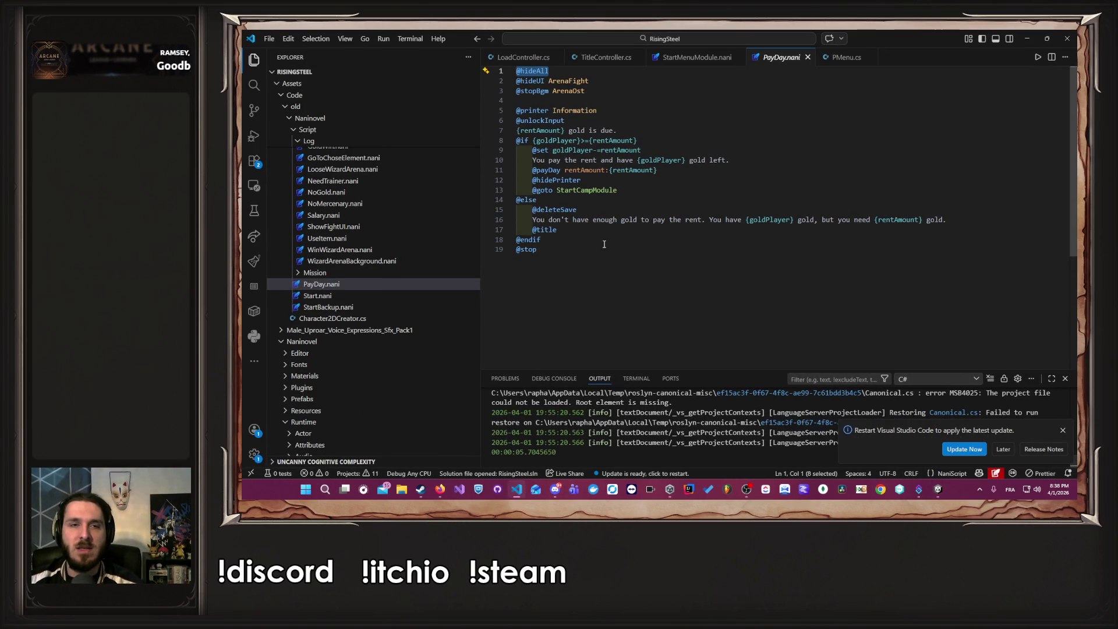
- Delete the comment and GameObject.Find canvas-group line (lines 43–44) from LoadController.cs
{"action": "left_click", "coordinate": [523, 58]}
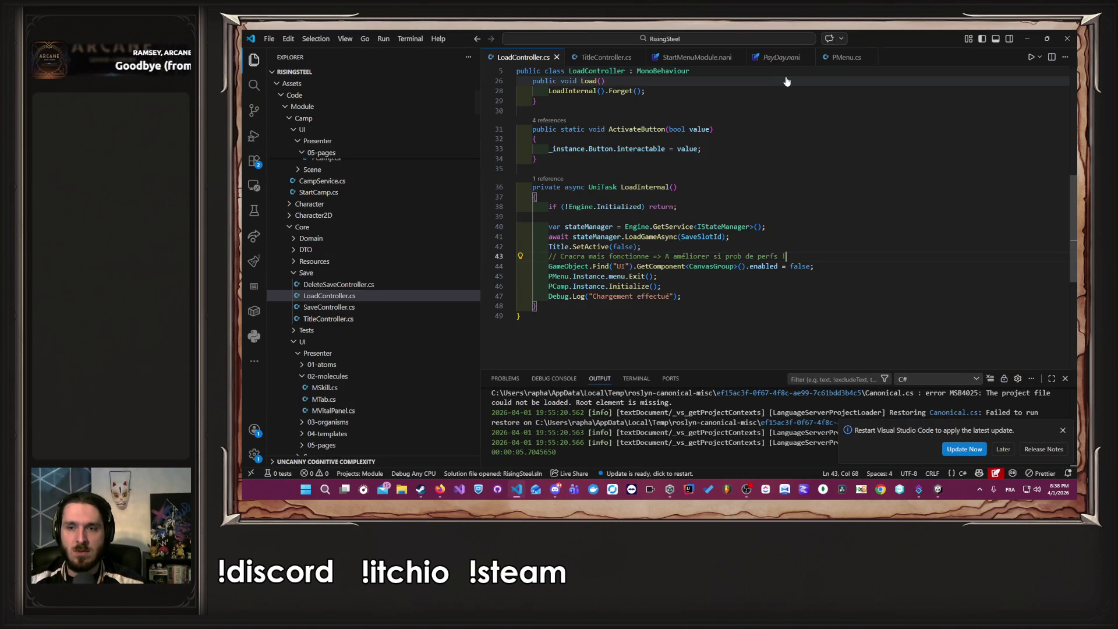
{"action": "left_click_drag", "start_coordinate": [498, 266], "coordinate": [493, 260]}
{"action": "key", "text": "Delete"}
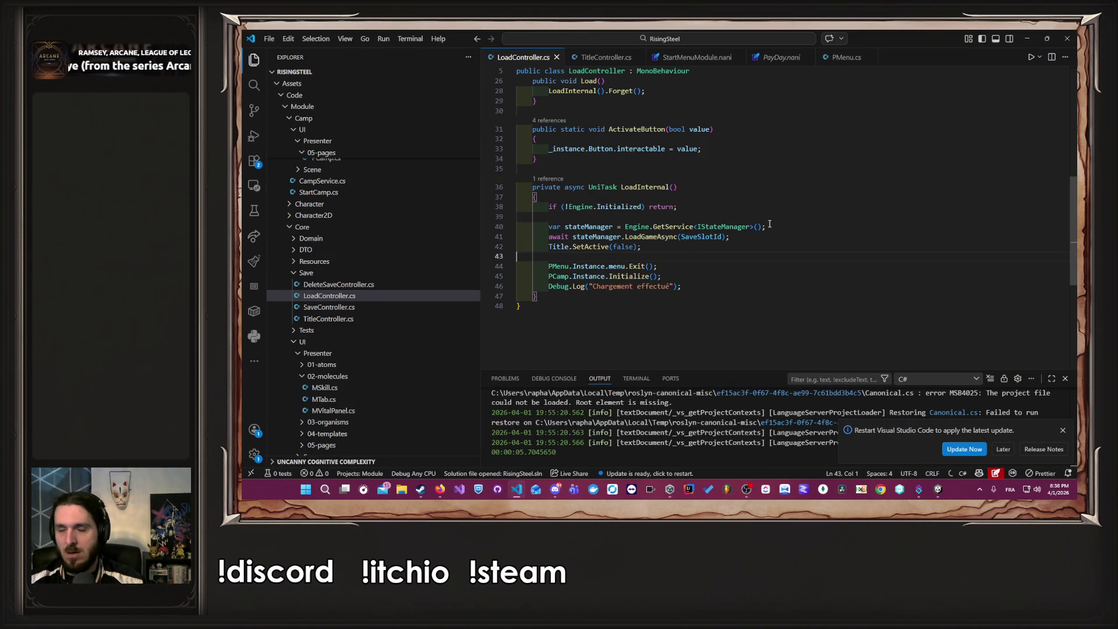
{"action": "key", "text": "alt+Tab"}
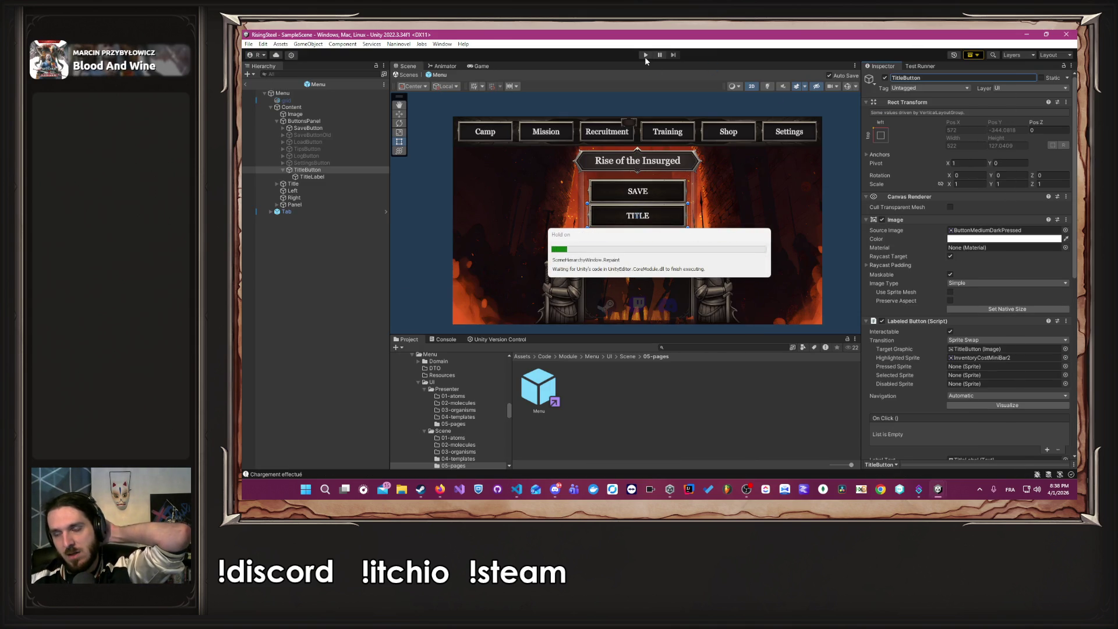
- In Play mode, continue into the camp and inspect the runtime UI object
{"action": "left_click", "coordinate": [646, 55]}
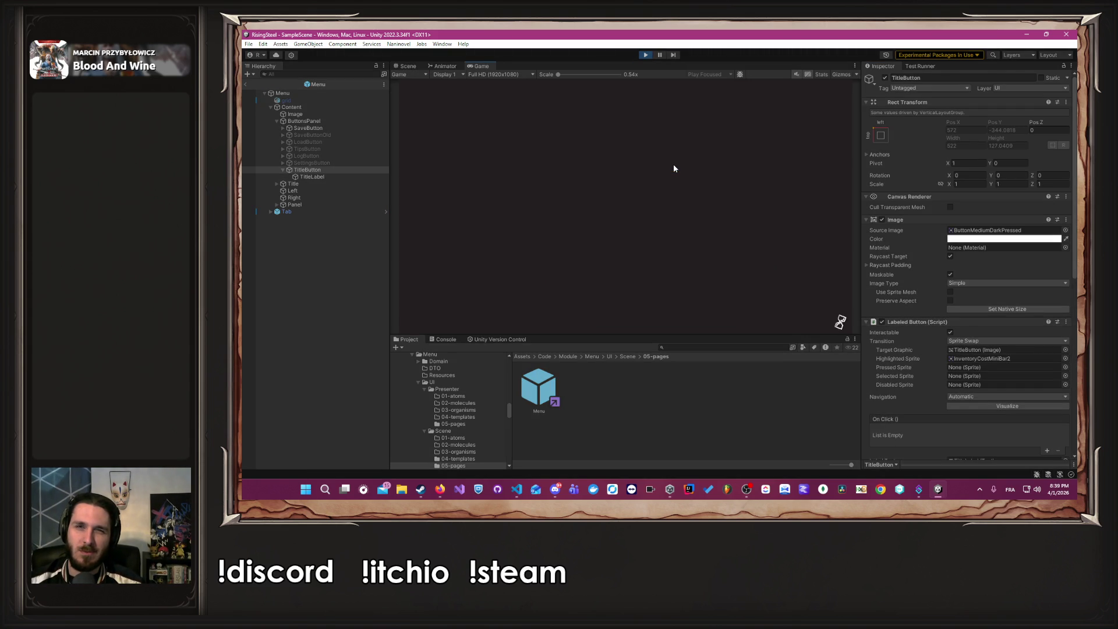
{"action": "left_click", "coordinate": [658, 170]}
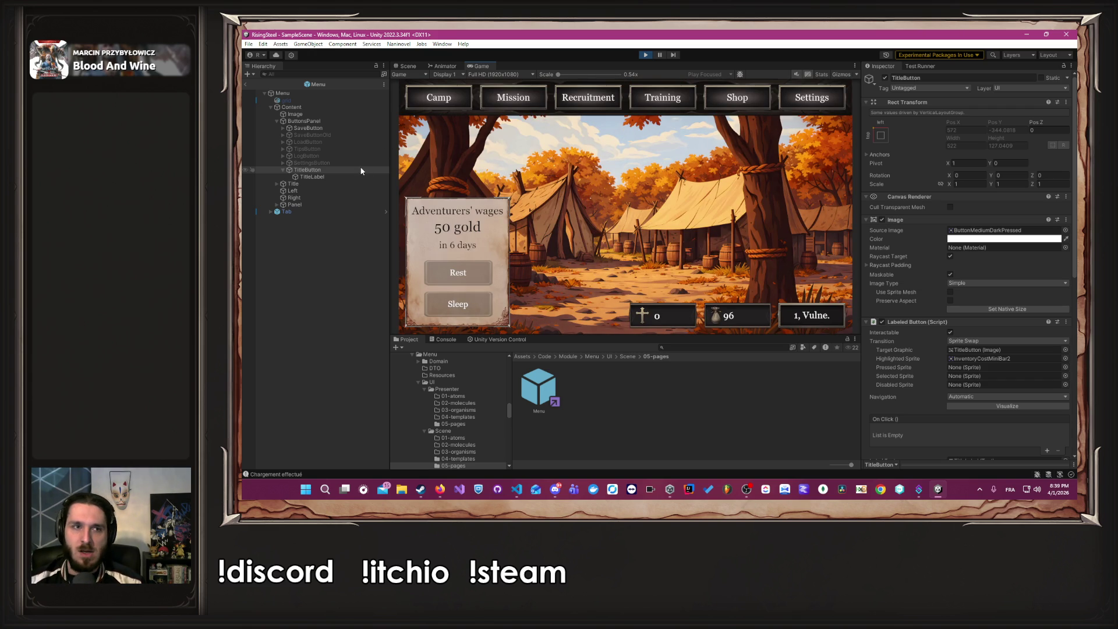
{"action": "left_click", "coordinate": [246, 85]}
{"action": "left_click", "coordinate": [265, 96]}
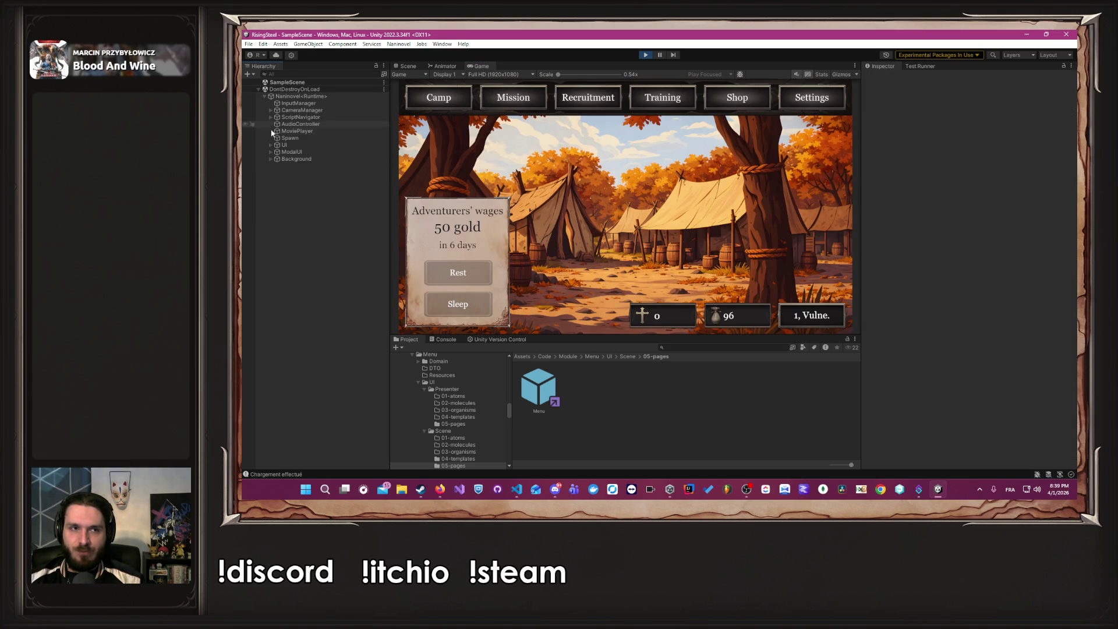
{"action": "left_click", "coordinate": [285, 145]}
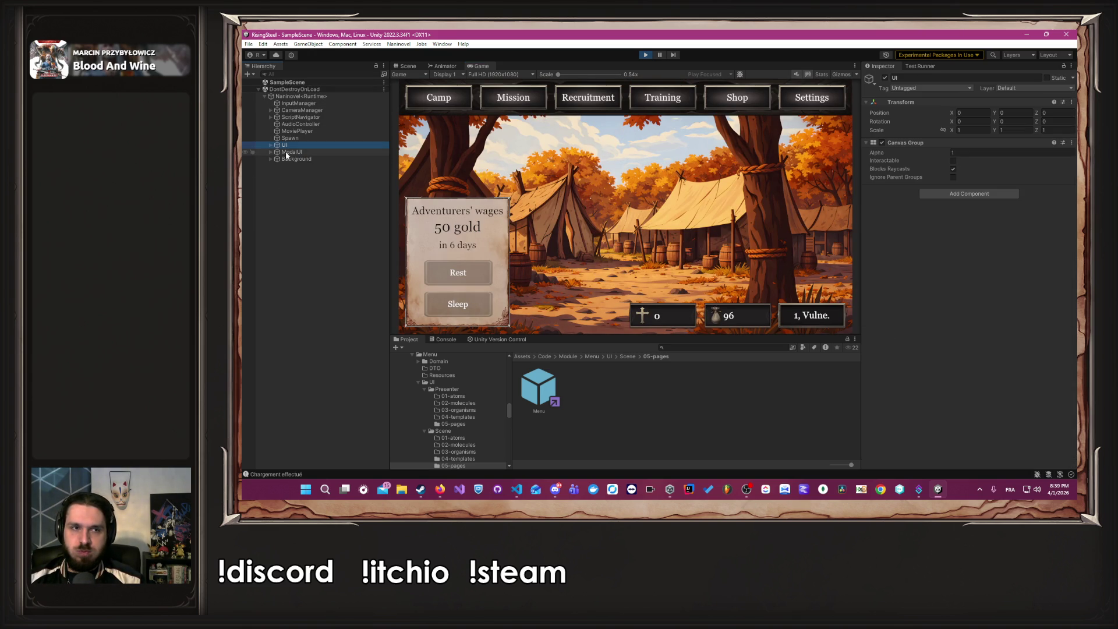
- Choose TITLE from the pause menu, inspect ModalUI's TitleUI, then stop Play mode
{"action": "left_click", "coordinate": [822, 105]}
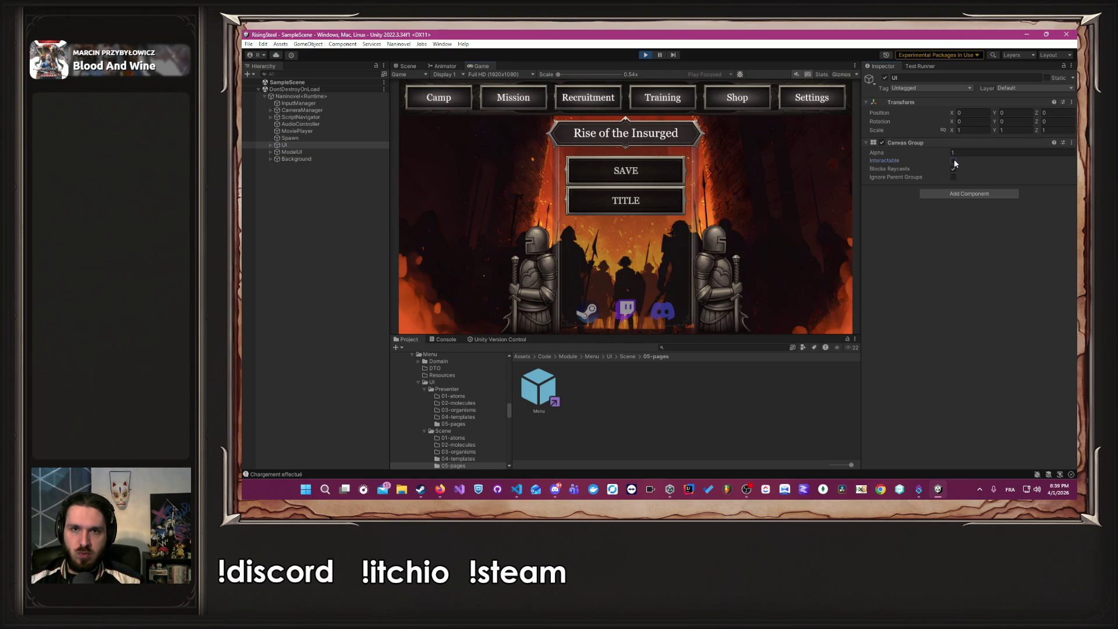
{"action": "left_click", "coordinate": [652, 201]}
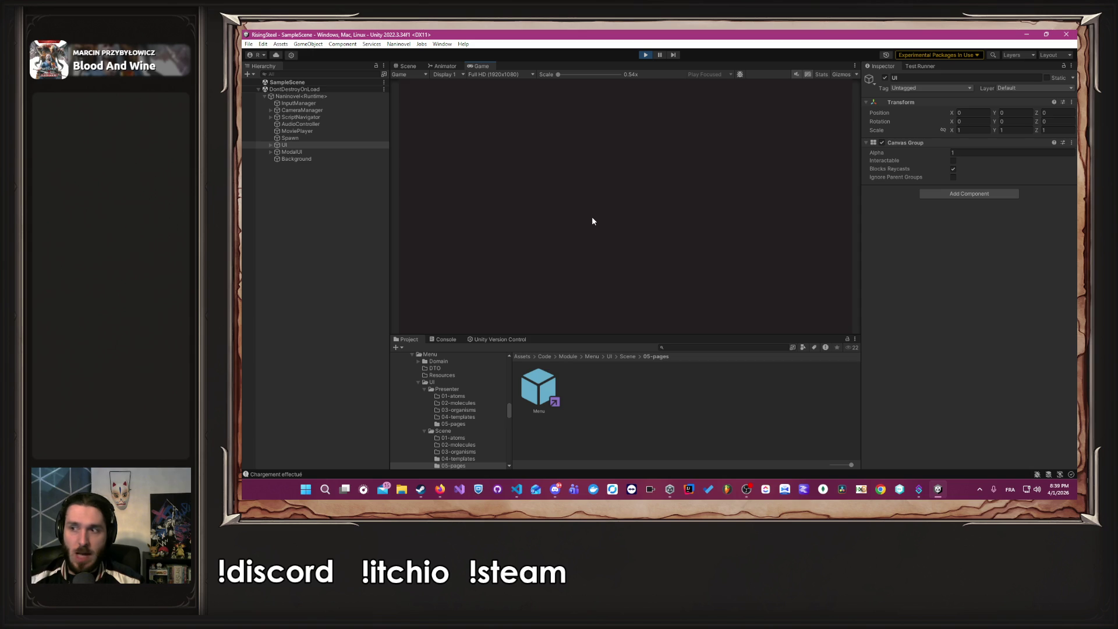
{"action": "left_click", "coordinate": [270, 145]}
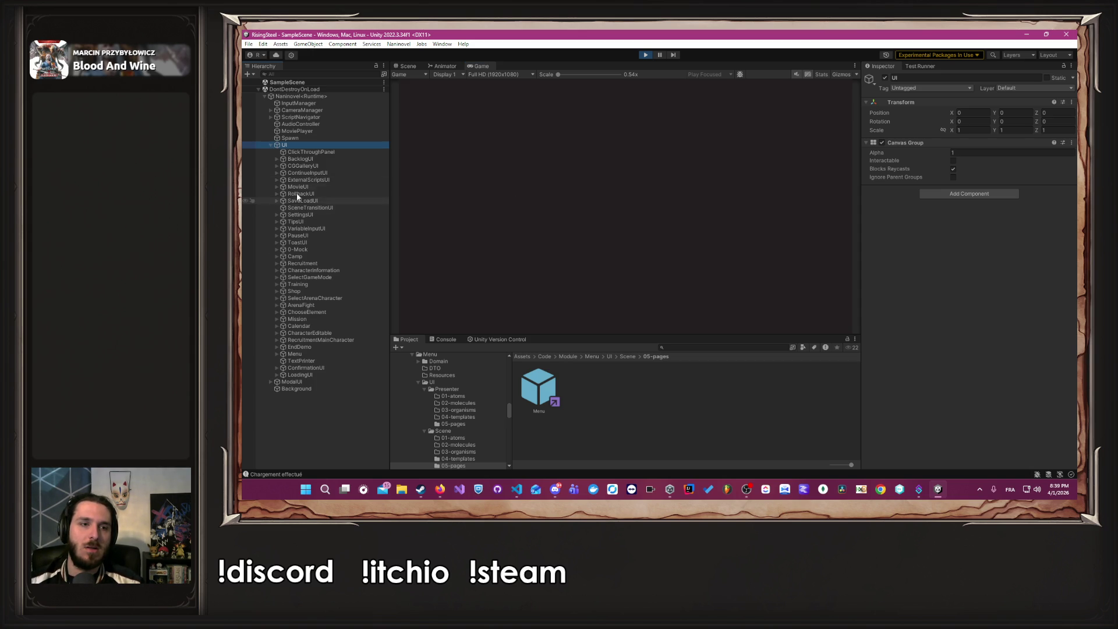
{"action": "left_click", "coordinate": [271, 145]}
{"action": "left_click", "coordinate": [273, 152]}
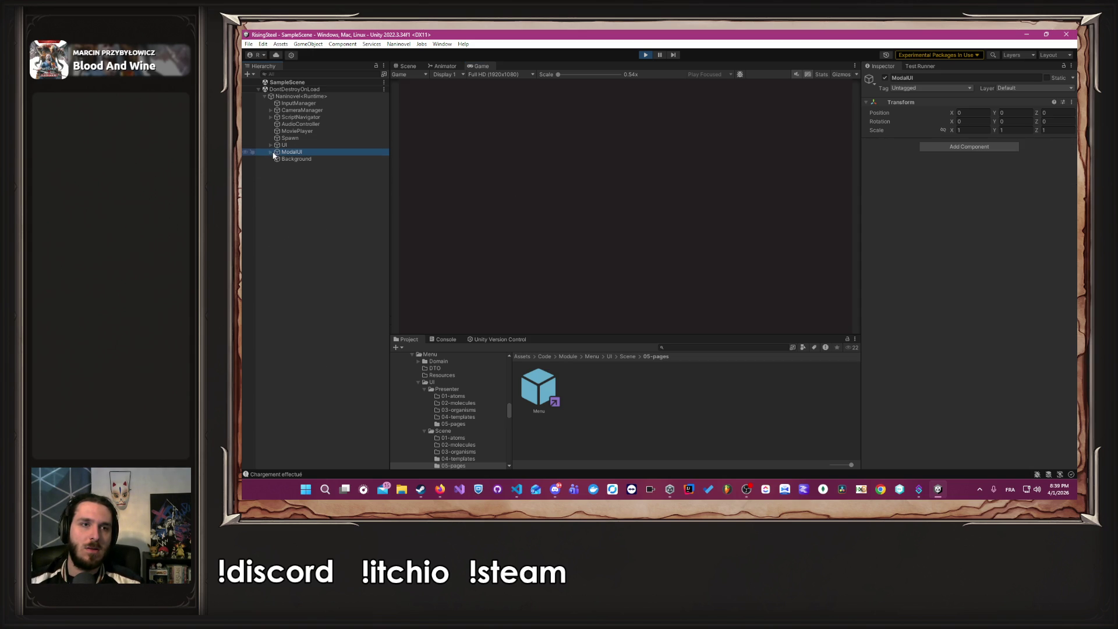
{"action": "left_click", "coordinate": [281, 159]}
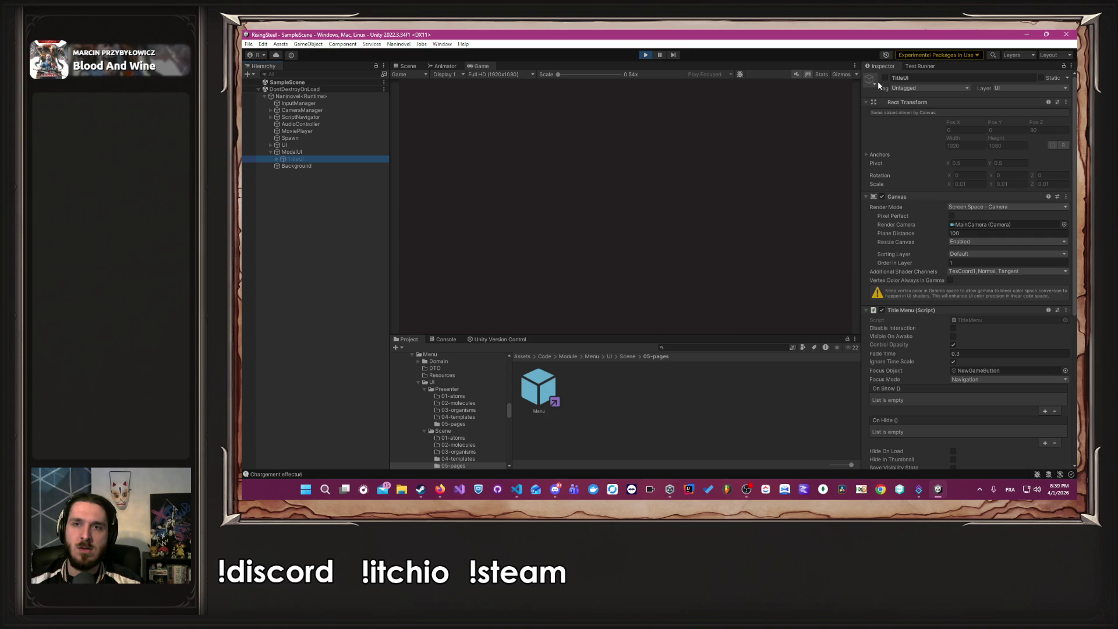
{"action": "left_click", "coordinate": [646, 56]}
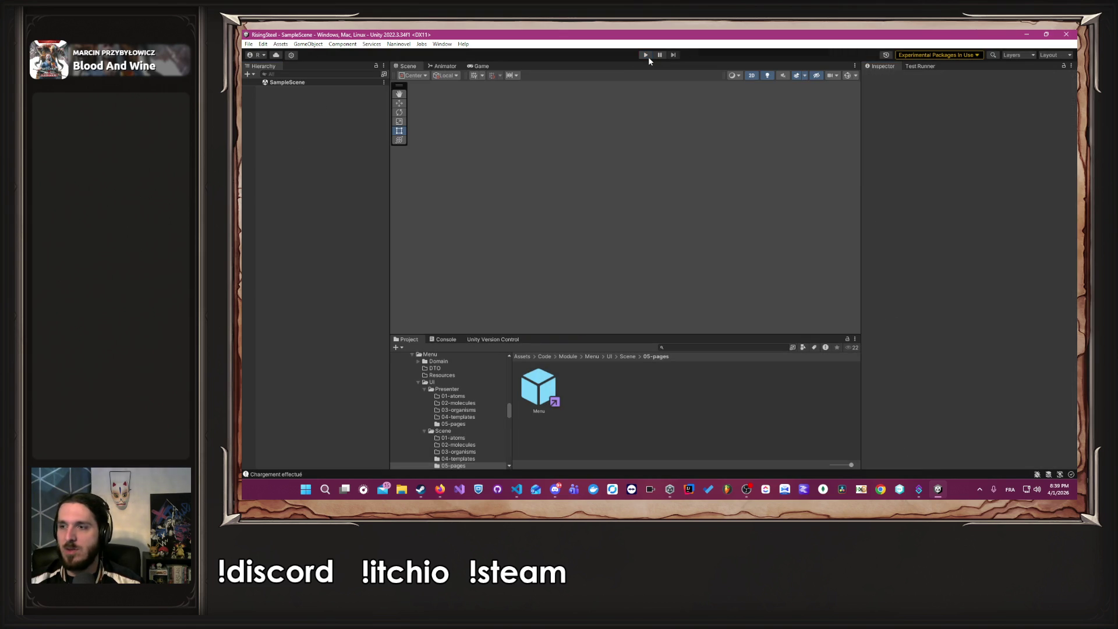
- Start a new game with a name and character, then quit via Escape > TITLE > YES
{"action": "left_click", "coordinate": [646, 55]}
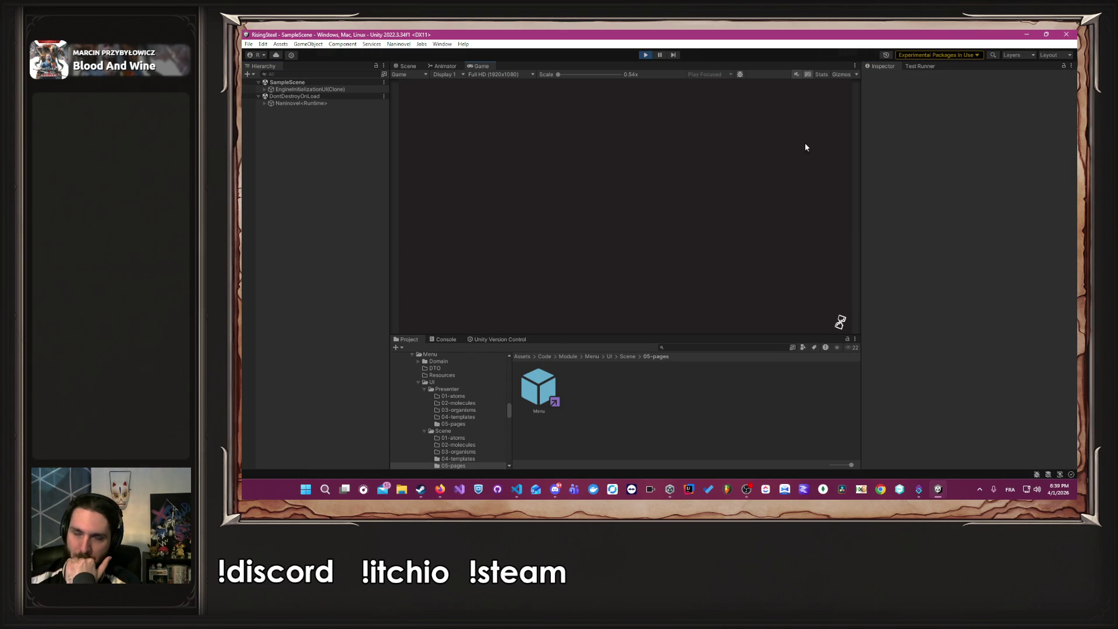
{"action": "left_click", "coordinate": [643, 150]}
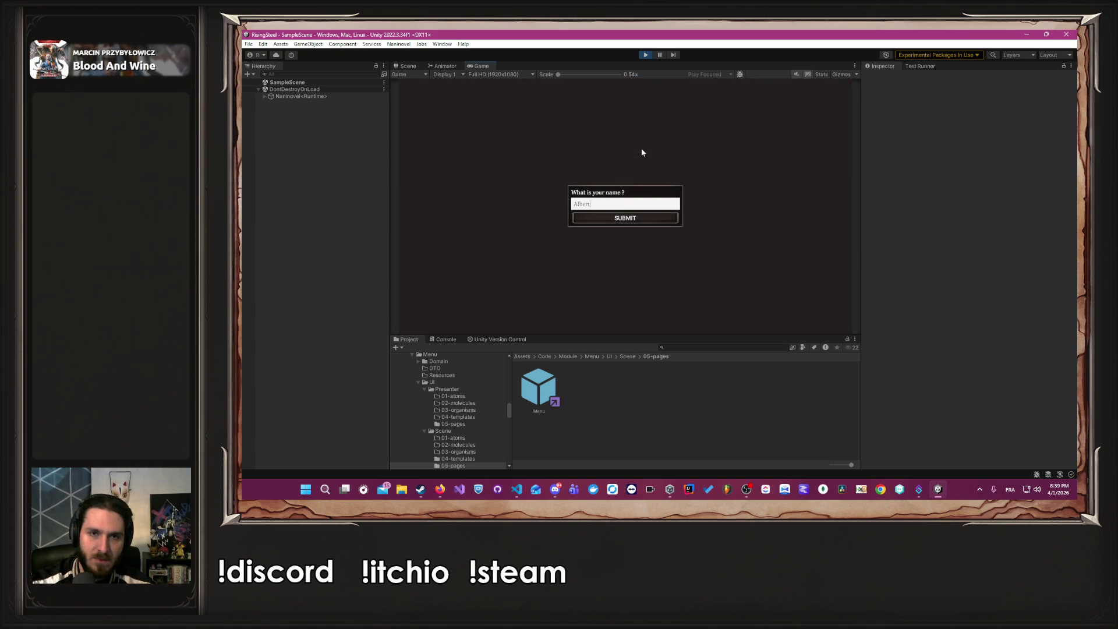
{"action": "key", "text": "Return"}
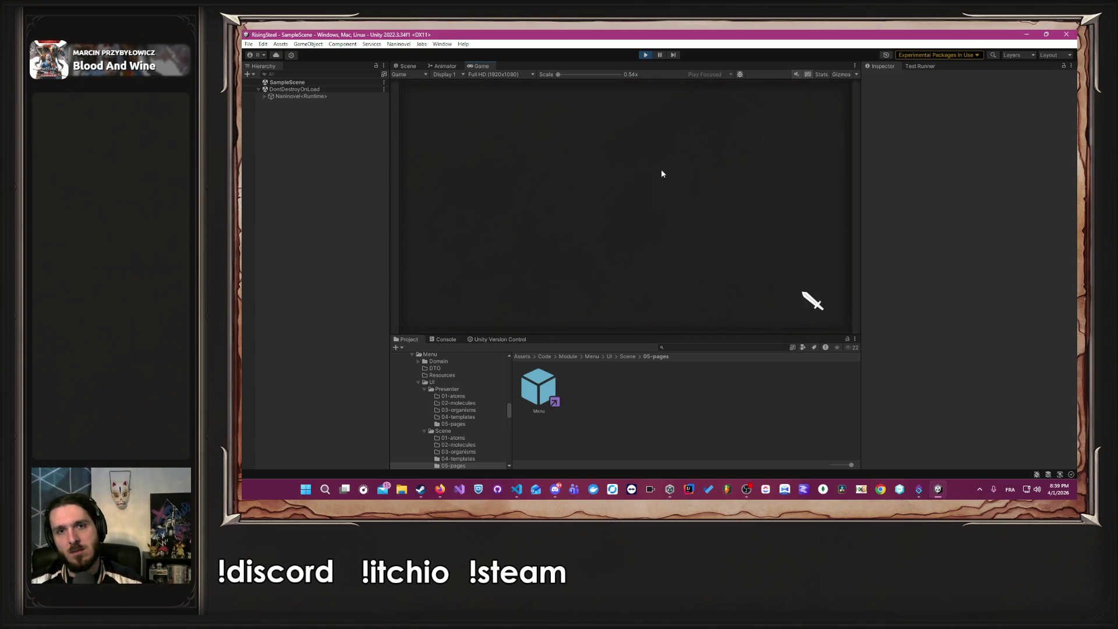
{"action": "left_click", "coordinate": [731, 172]}
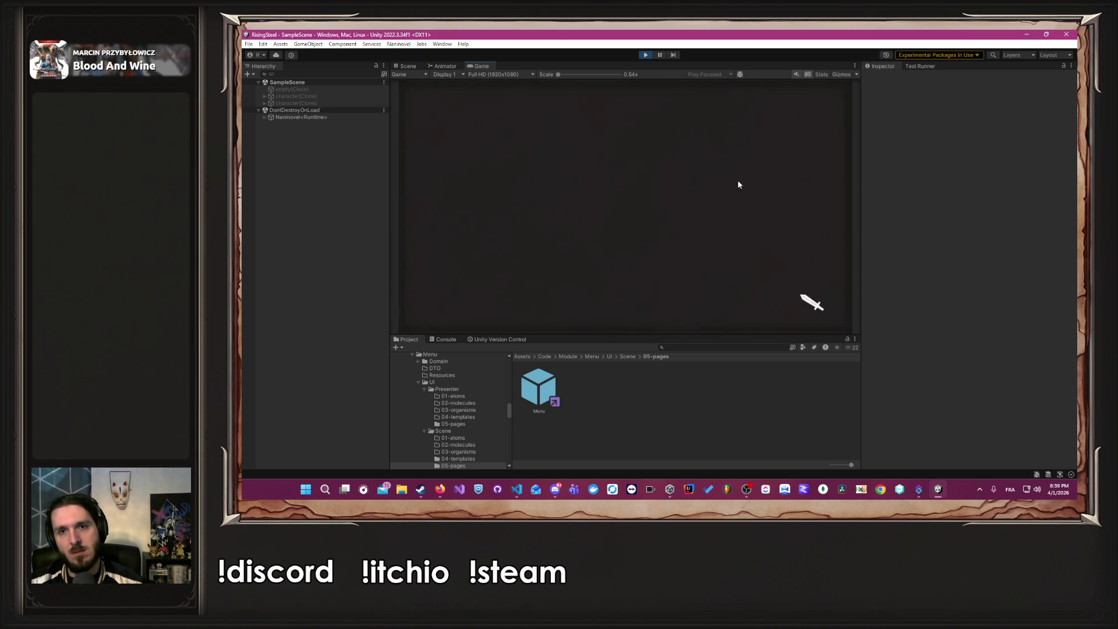
{"action": "key", "text": "Escape"}
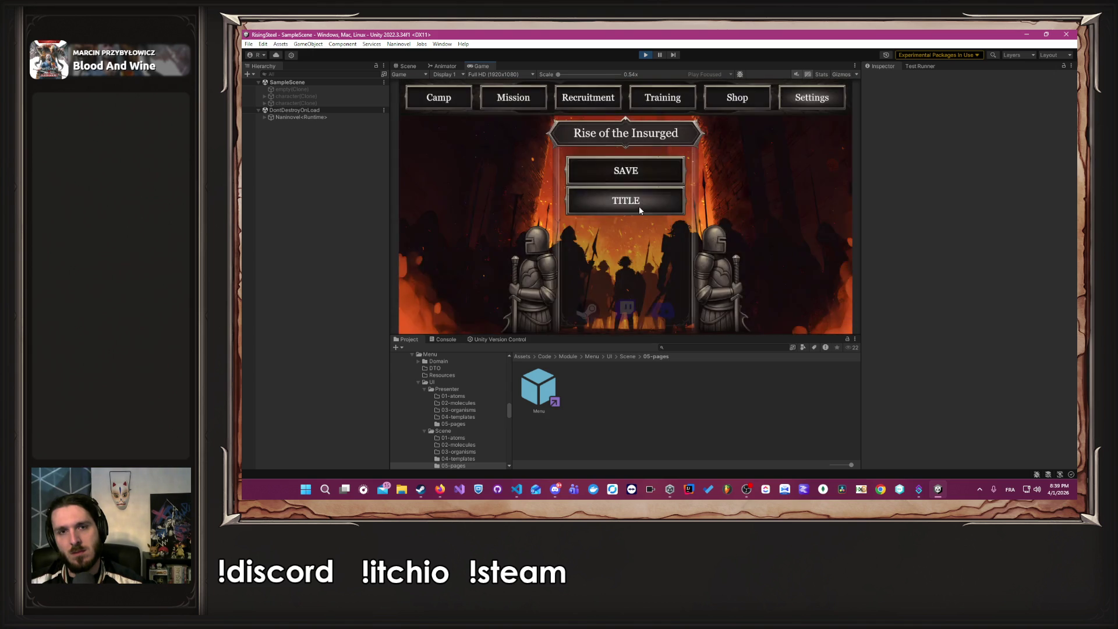
{"action": "left_click", "coordinate": [639, 206]}
{"action": "left_click", "coordinate": [604, 219]}
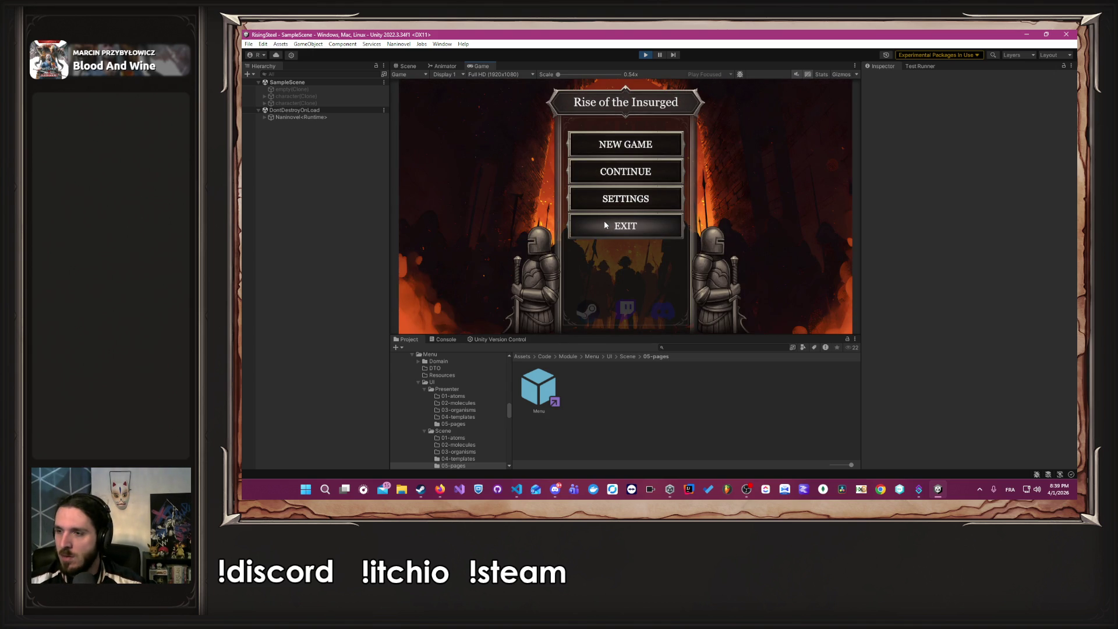
{"action": "left_click", "coordinate": [449, 489]}
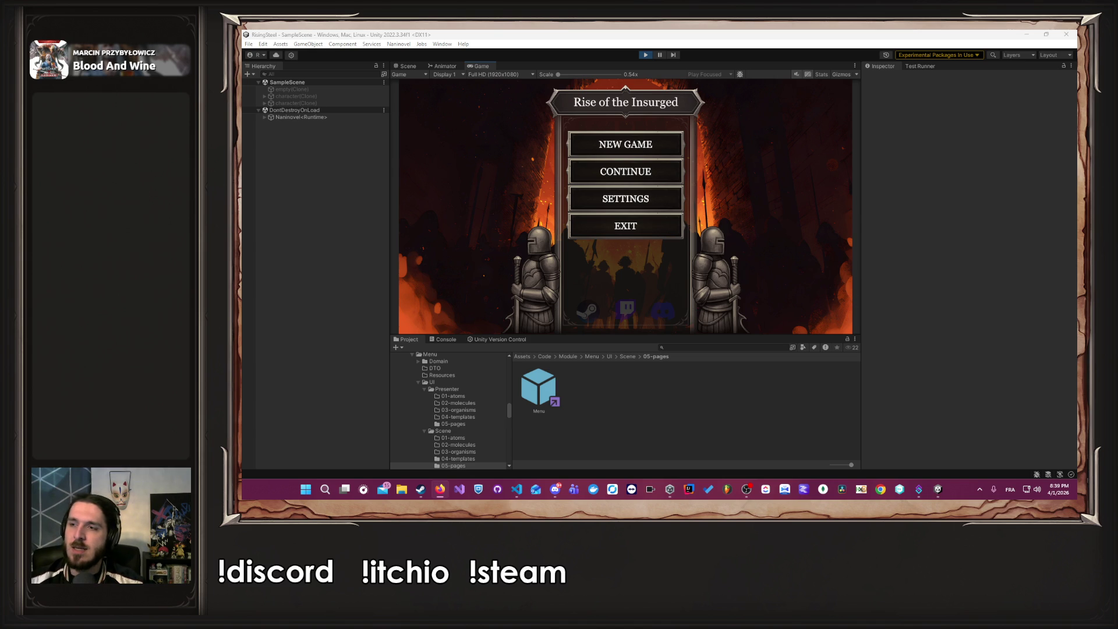
- Set off LoadController.cs's comment and CanvasGroup-disabling line with blank lines and save
{"action": "left_click", "coordinate": [514, 489]}
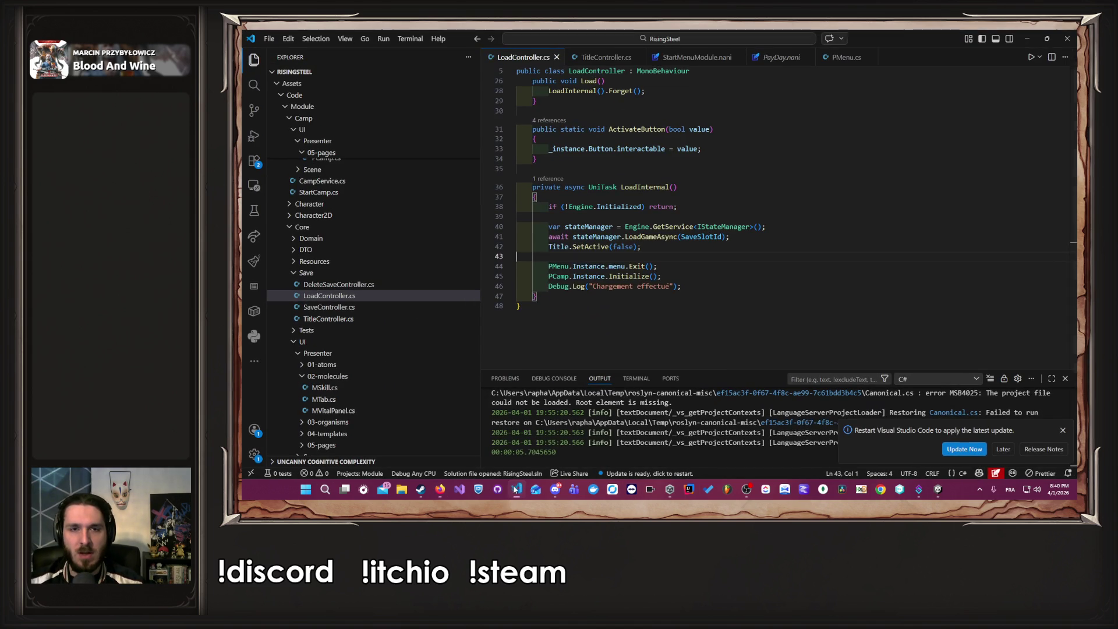
{"action": "key", "text": "Left"}
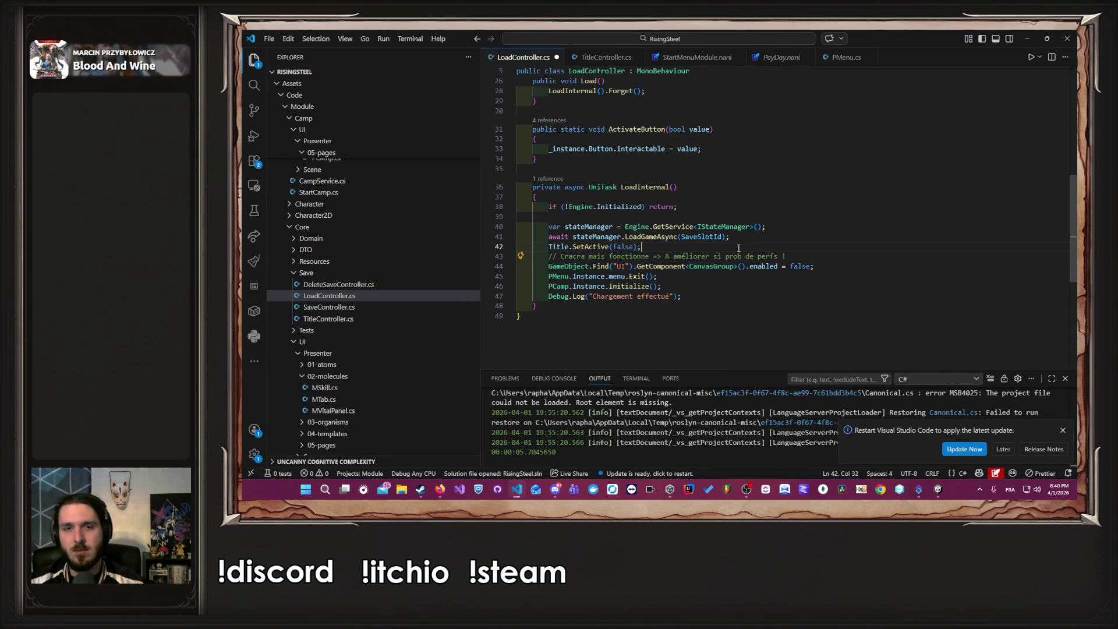
{"action": "key", "text": "Return"}
{"action": "key", "text": "Down"}
{"action": "key", "text": "End"}
{"action": "key", "text": "Return"}
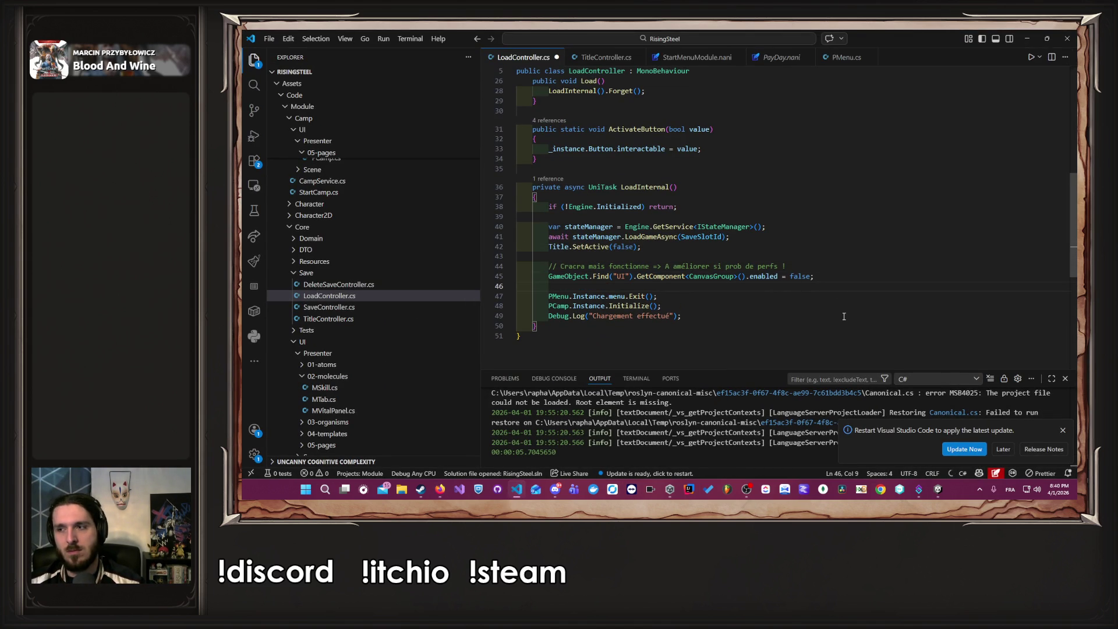
{"action": "key", "text": "ctrl+s"}
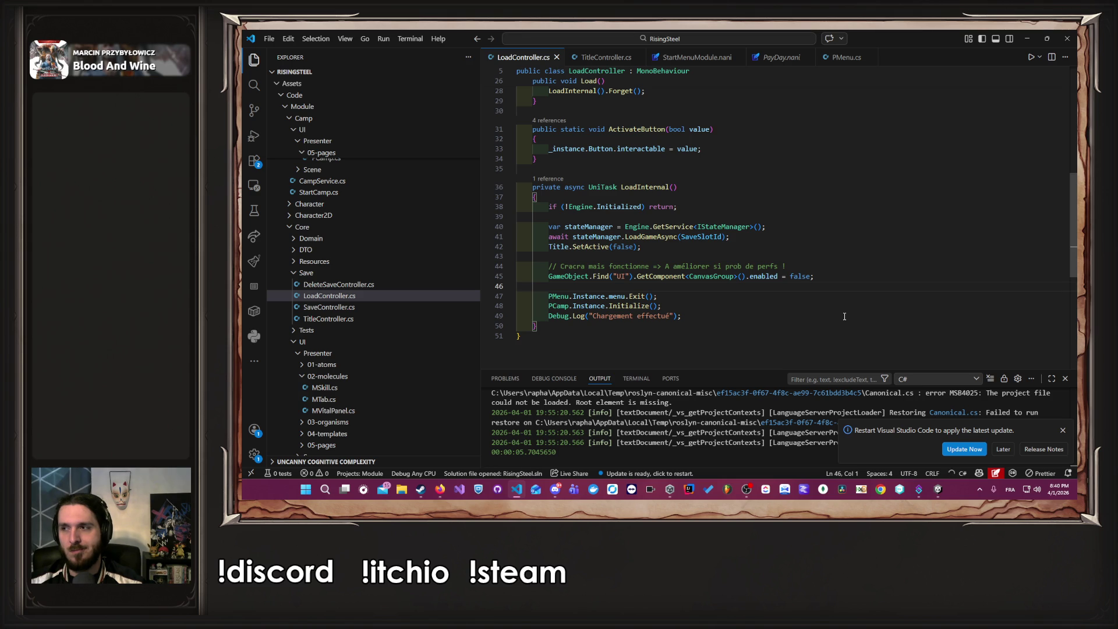
{"action": "key", "text": "alt+Tab"}
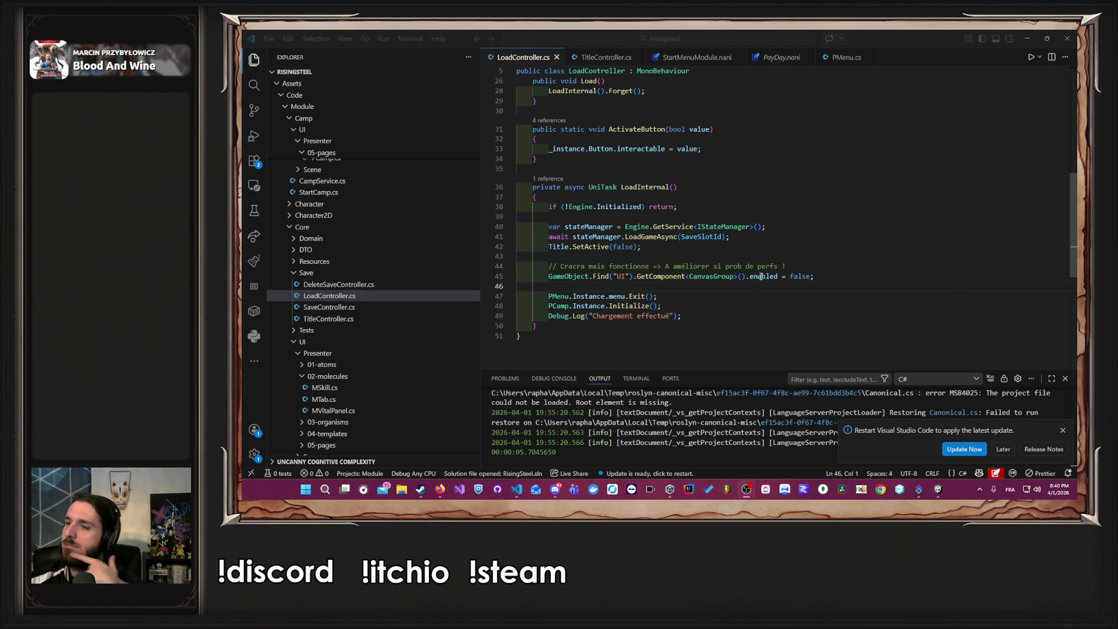
{"action": "left_click_drag", "start_coordinate": [833, 276], "coordinate": [543, 270]}
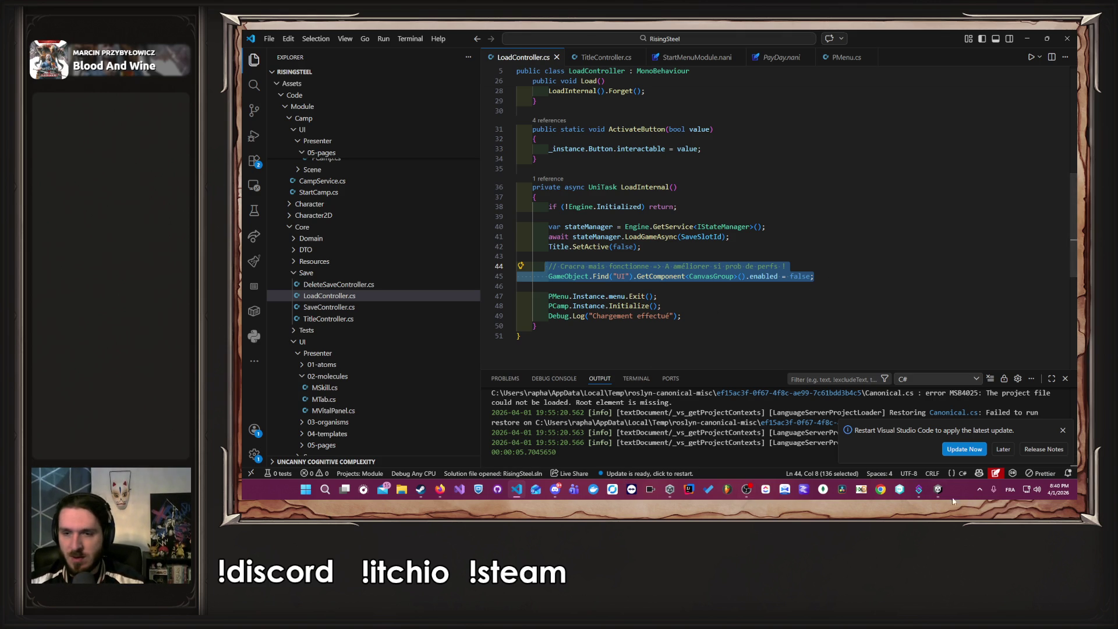
{"action": "key", "text": "alt+Tab"}
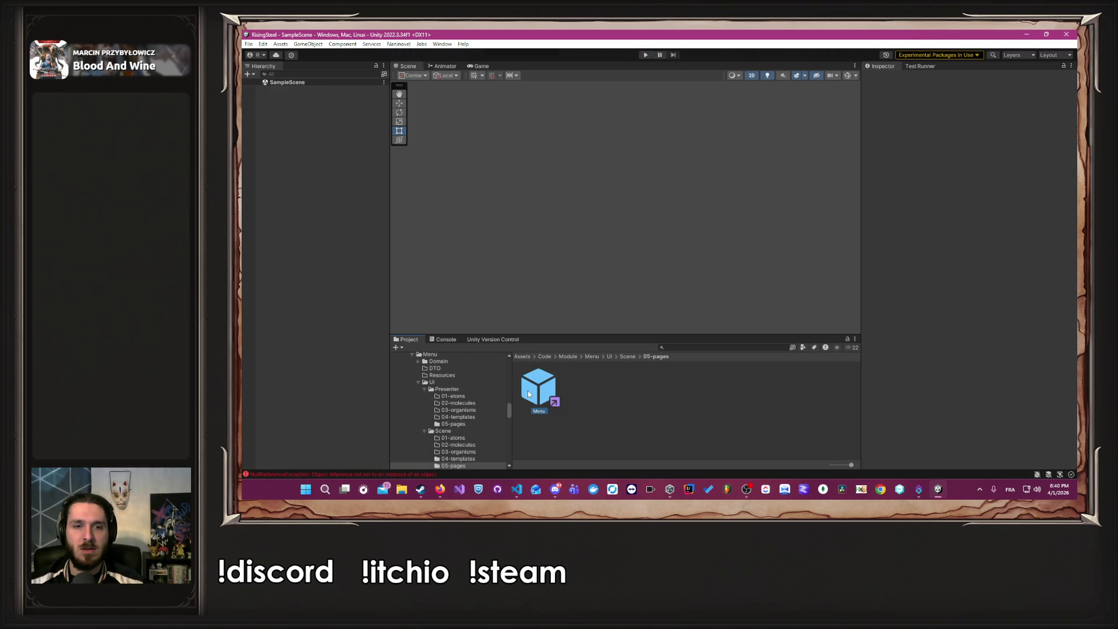
- Open the Menu prefab and duplicate SaveButton
{"action": "double_click", "coordinate": [528, 390]}
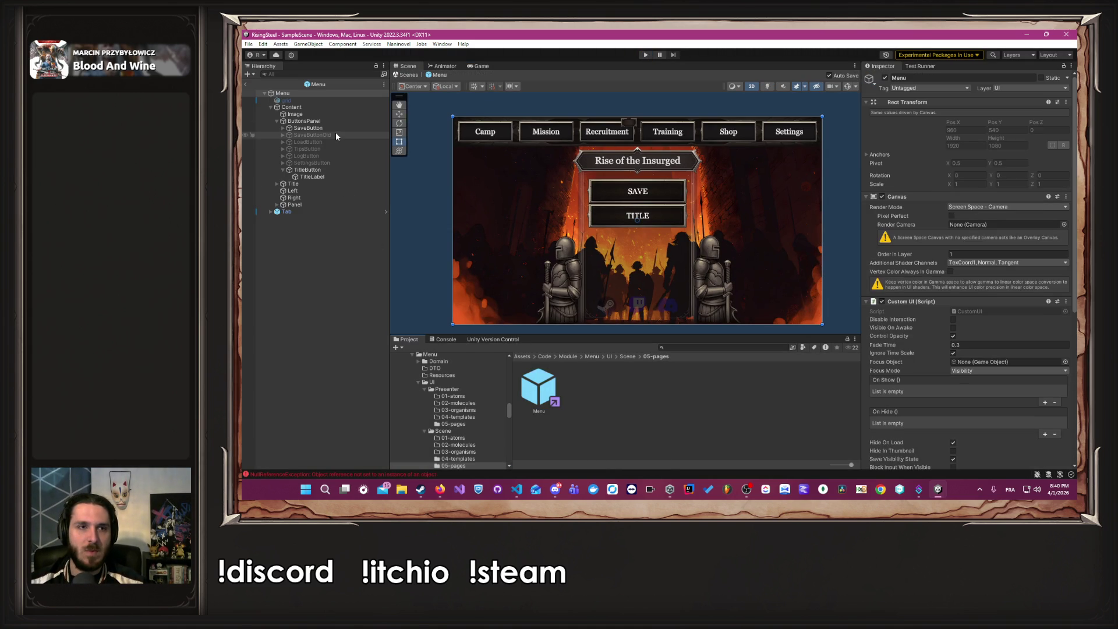
{"action": "left_click", "coordinate": [340, 127]}
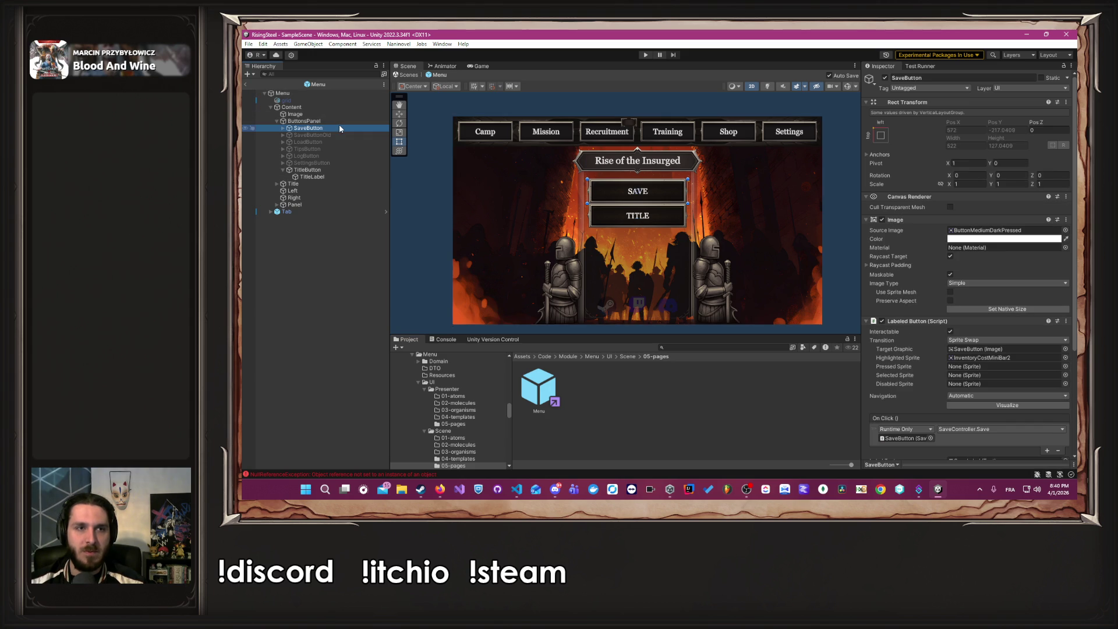
{"action": "key", "text": "ctrl+d"}
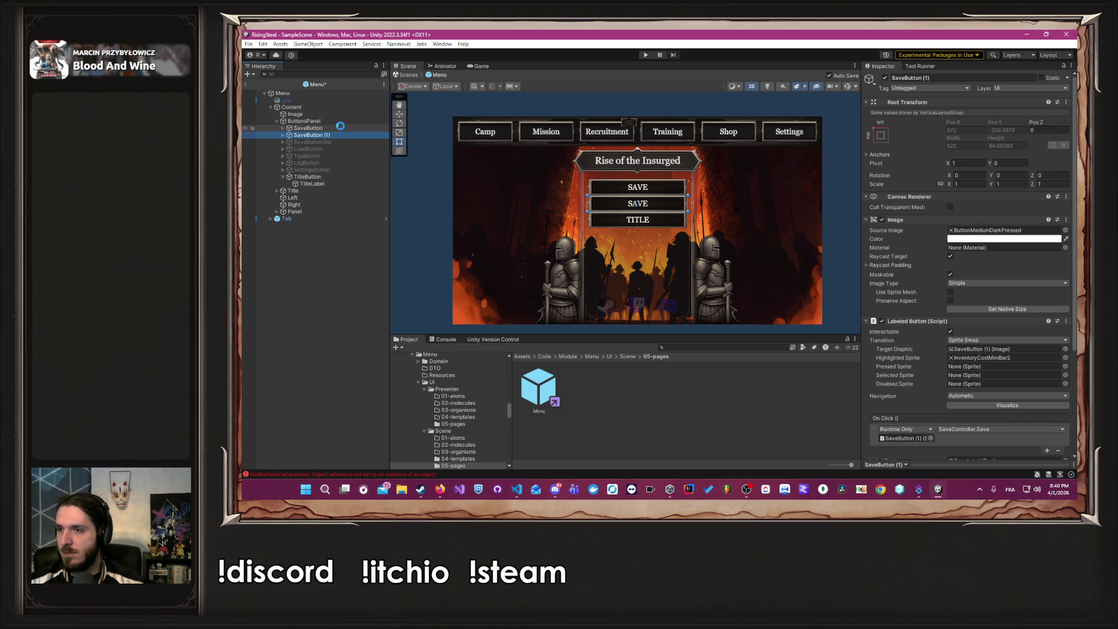
- Rename TitleButton to TitleButtonOld and deactivate it
{"action": "left_click", "coordinate": [345, 176]}
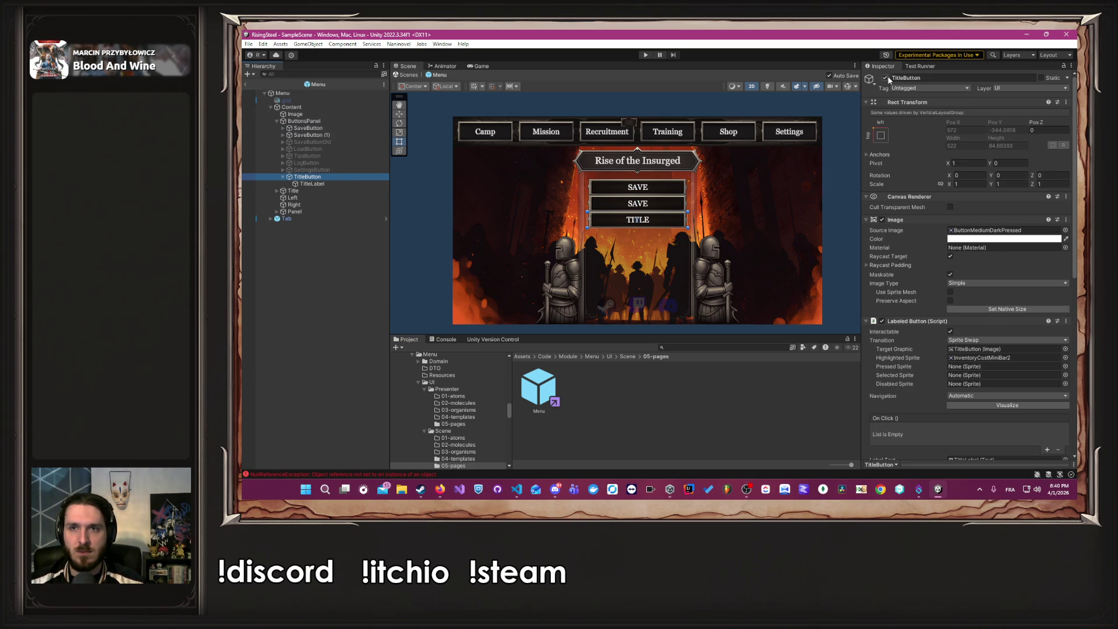
{"action": "left_click", "coordinate": [943, 78]}
{"action": "left_click", "coordinate": [945, 78]}
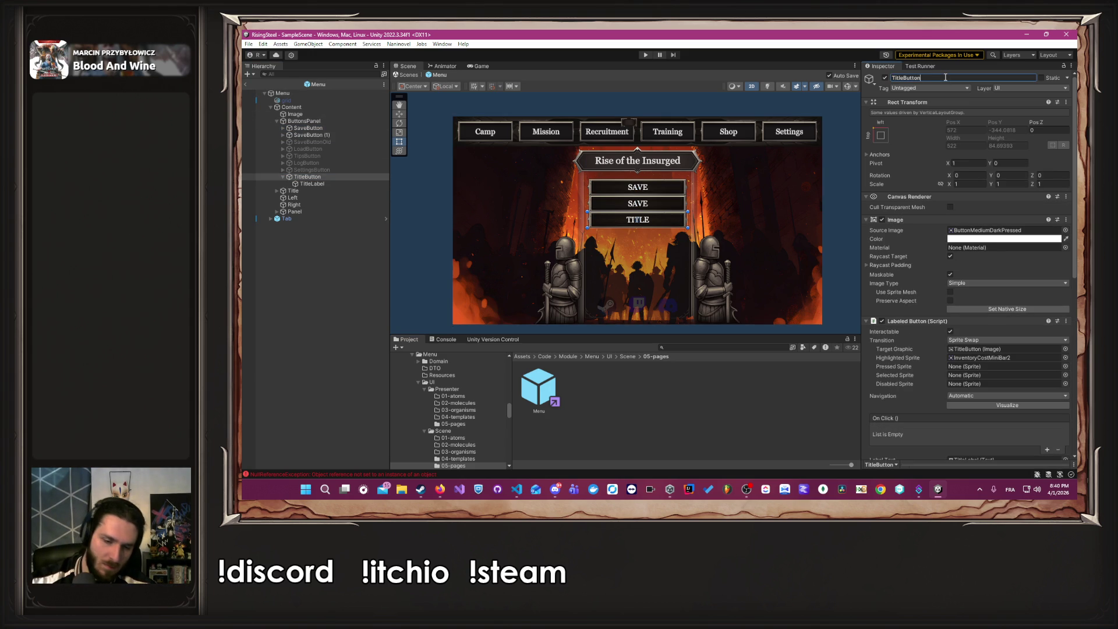
{"action": "type", "text": "Old"}
{"action": "key", "text": "Return"}
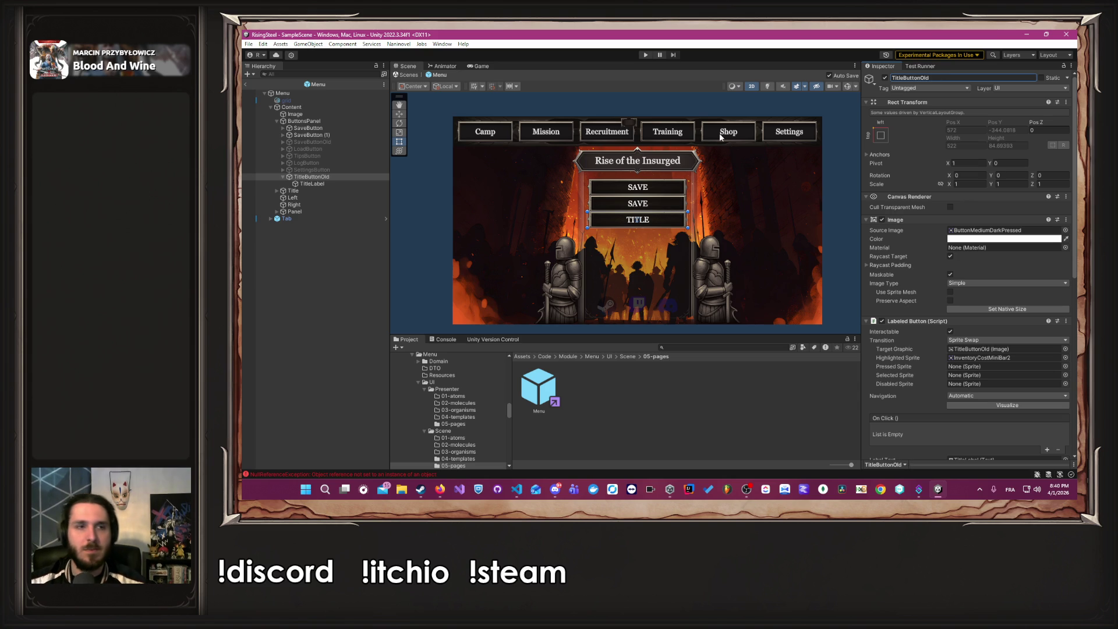
{"action": "left_click", "coordinate": [884, 78]}
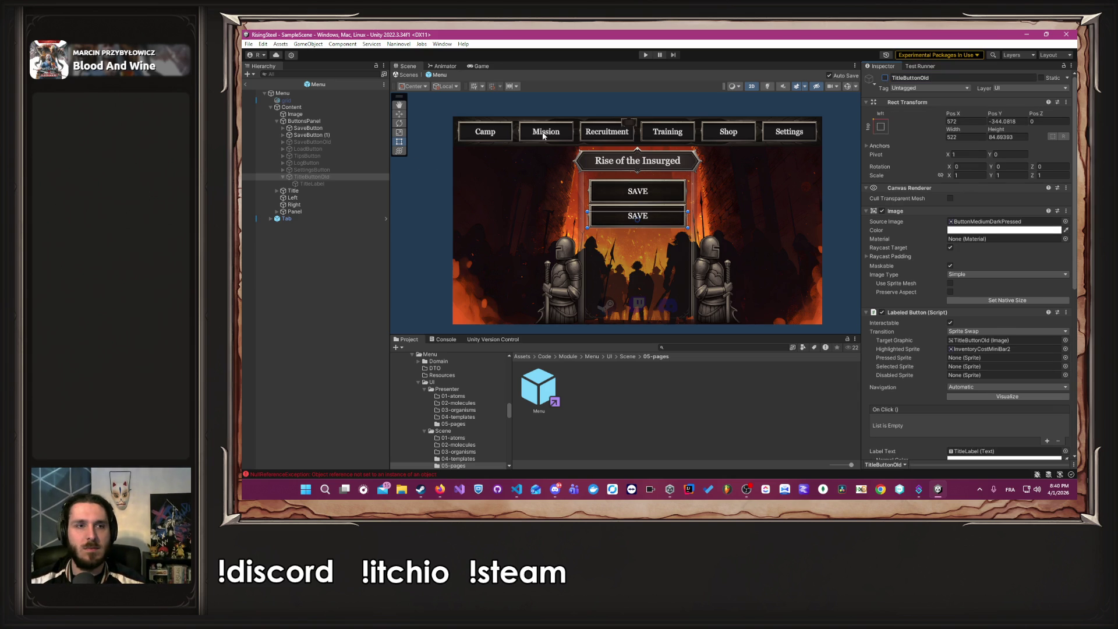
- Rename the copied SaveButton (1) to LoadButton
{"action": "left_click", "coordinate": [327, 136]}
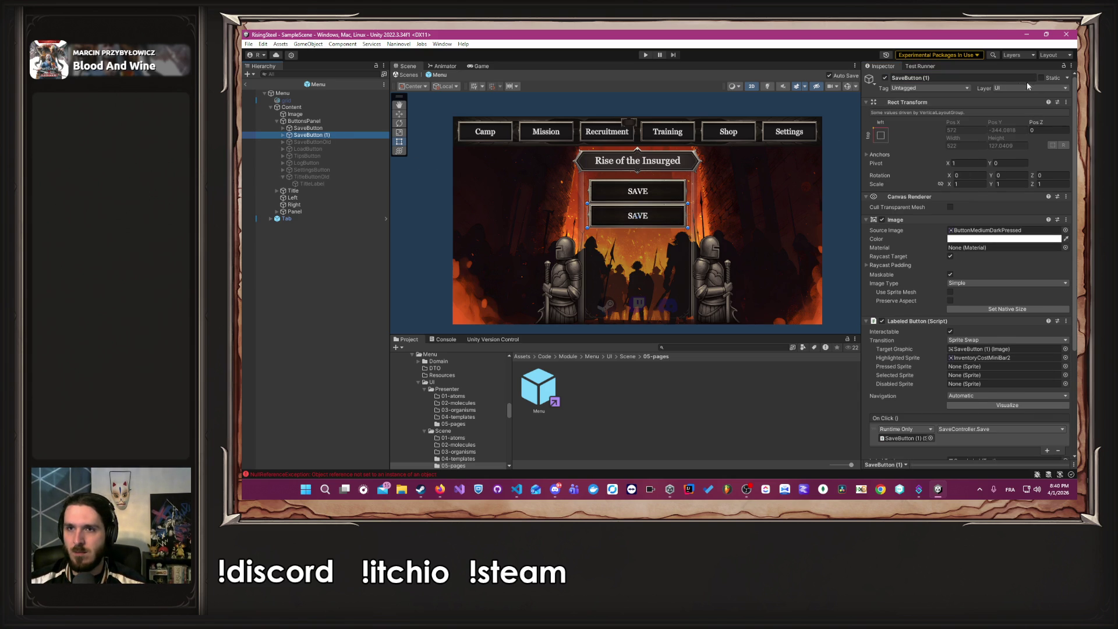
{"action": "left_click", "coordinate": [1002, 78]}
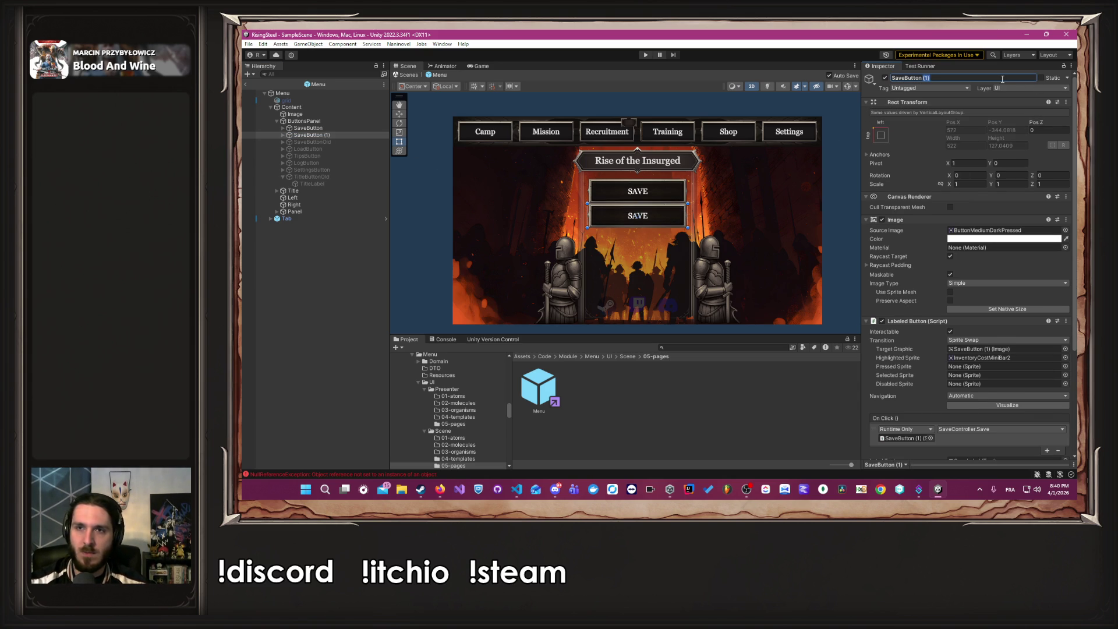
{"action": "key", "text": "ctrl+a"}
{"action": "left_click", "coordinate": [1002, 78]}
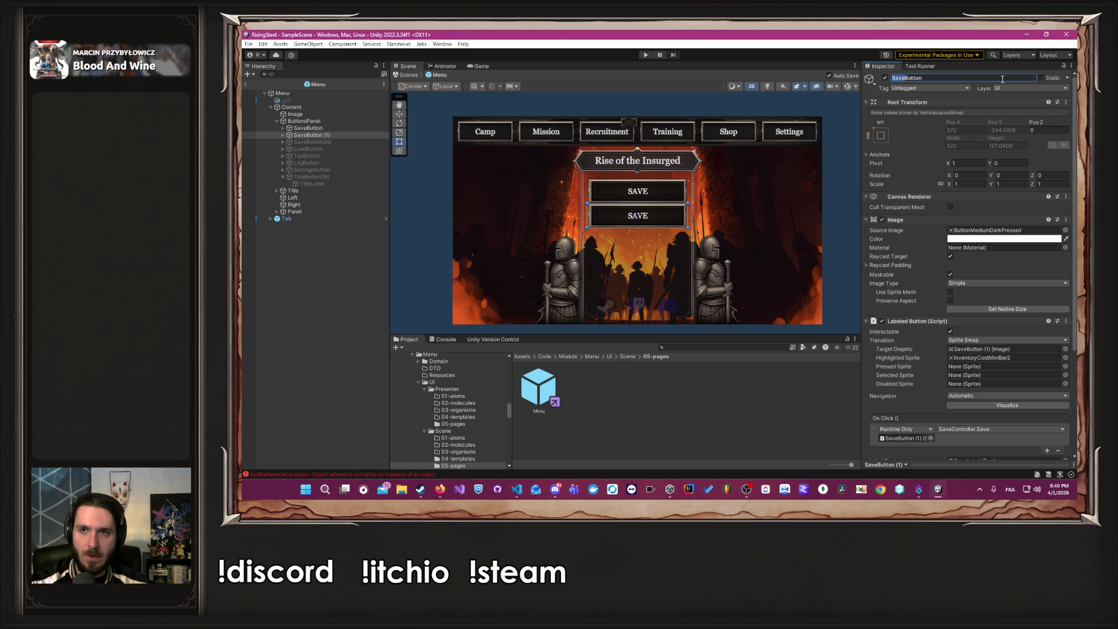
{"action": "type", "text": "Load"}
{"action": "key", "text": "Return"}
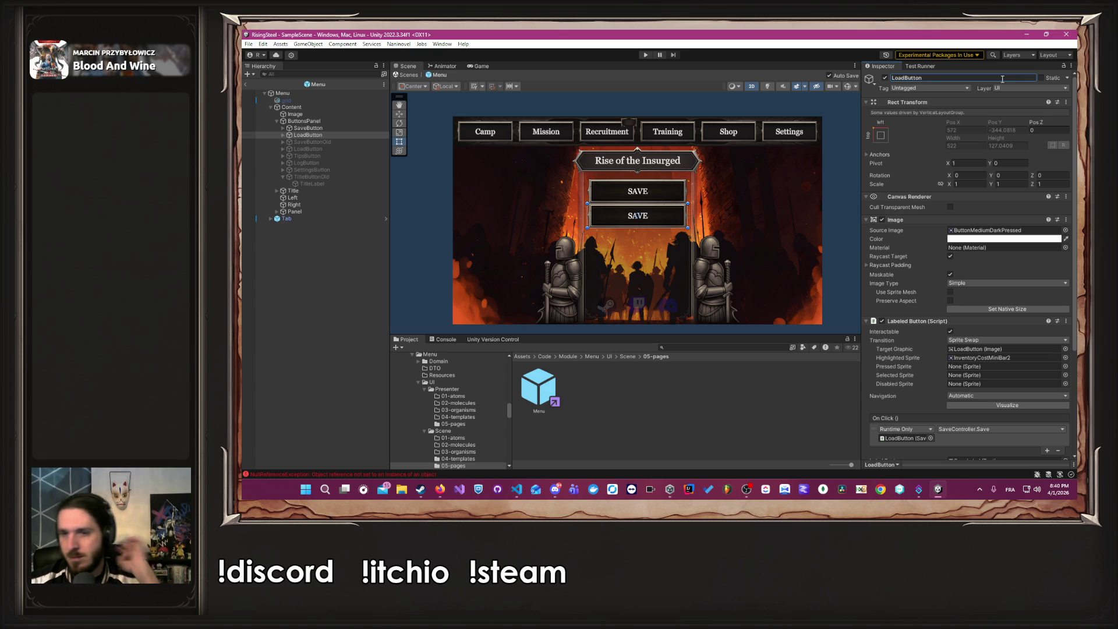
- Add a Play Script component to LoadButton and remove its Save Controller
{"action": "scroll", "coordinate": [926, 322], "scroll_direction": "down", "scroll_amount": 3}
{"action": "scroll", "coordinate": [924, 318], "scroll_direction": "down", "scroll_amount": 3}
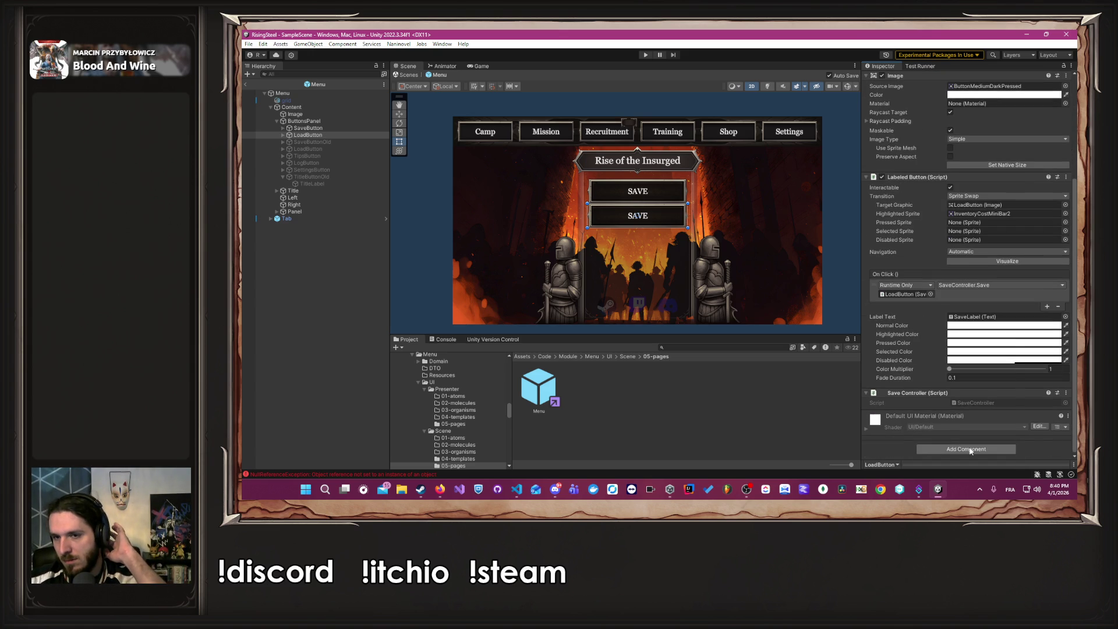
{"action": "left_click", "coordinate": [967, 448]}
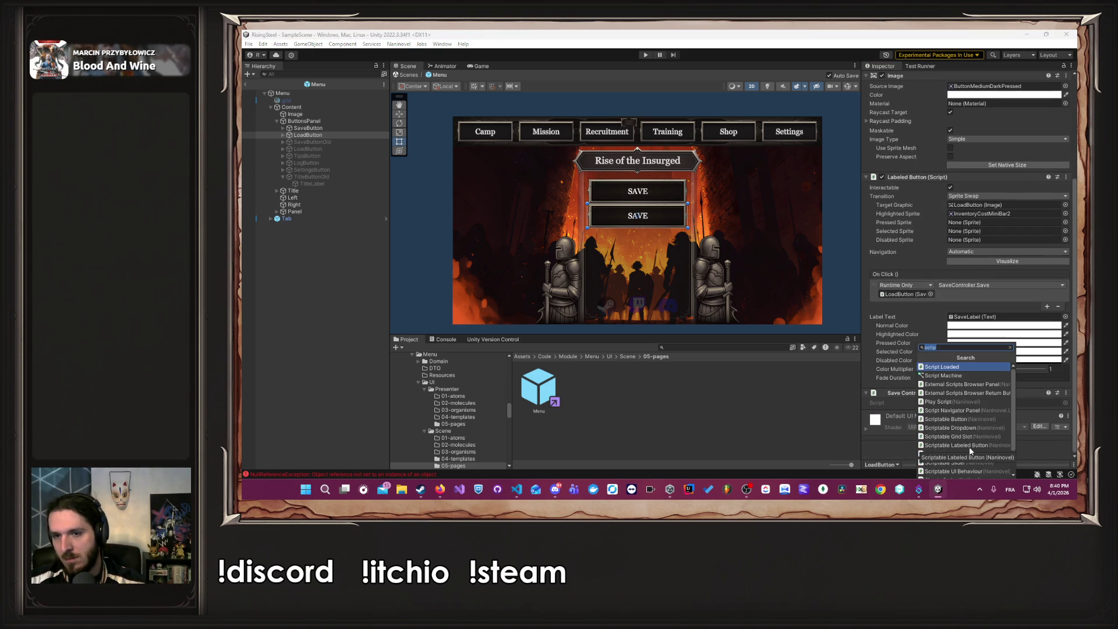
{"action": "left_click", "coordinate": [975, 398]}
{"action": "scroll", "coordinate": [973, 396], "scroll_direction": "down", "scroll_amount": 3}
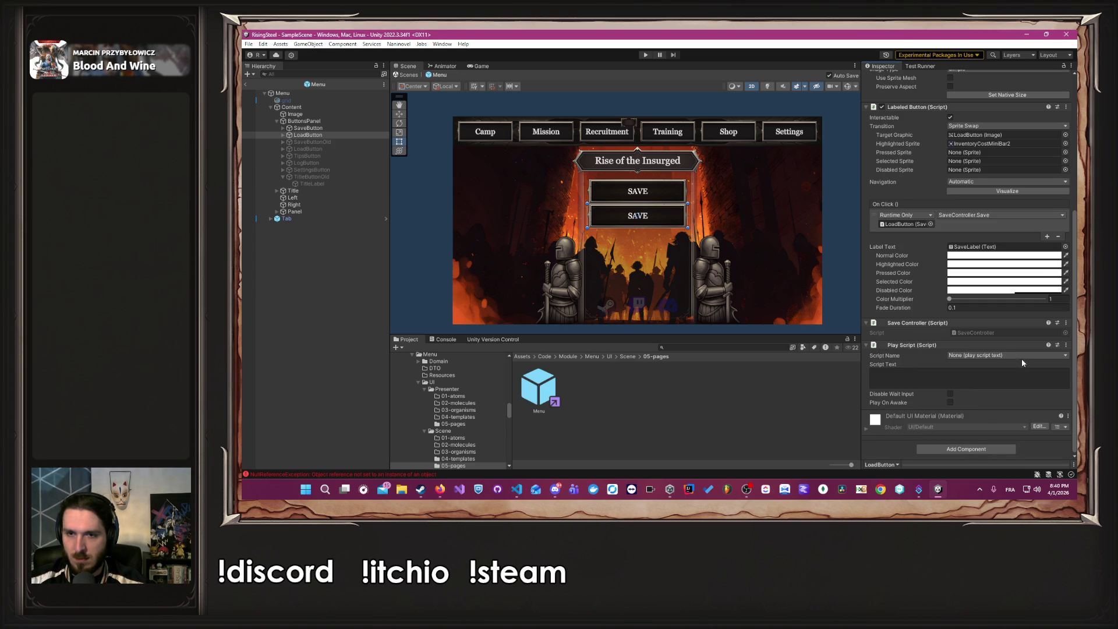
{"action": "left_click", "coordinate": [1066, 322]}
{"action": "left_click", "coordinate": [1015, 346]}
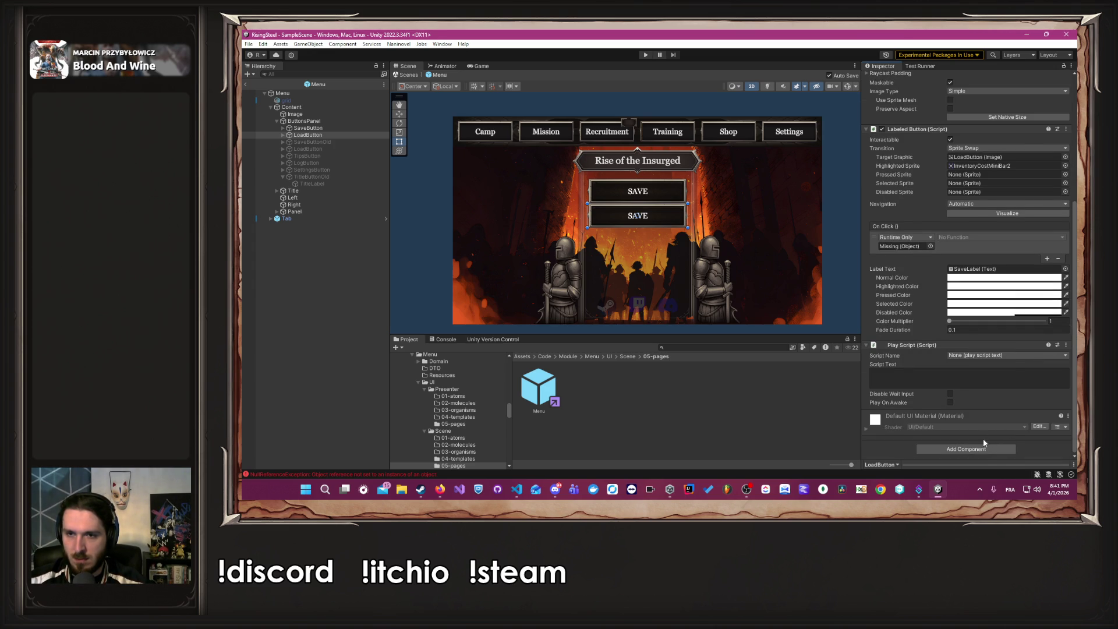
- Add the Title Controller component to LoadButton, searching 'contrtit'
{"action": "left_click", "coordinate": [967, 449]}
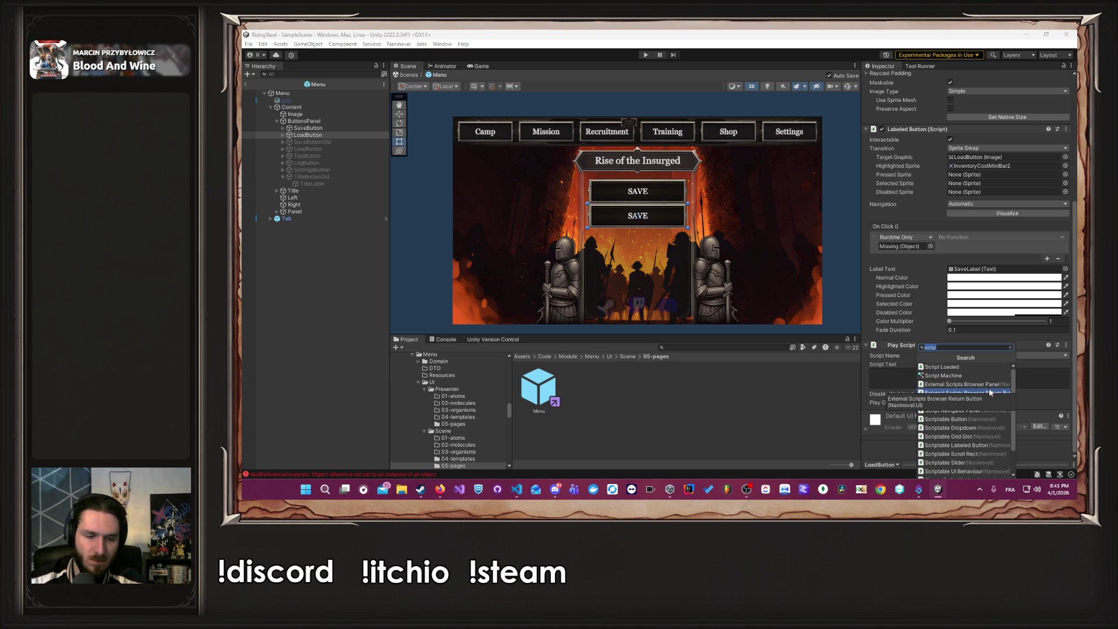
{"action": "type", "text": "contro"}
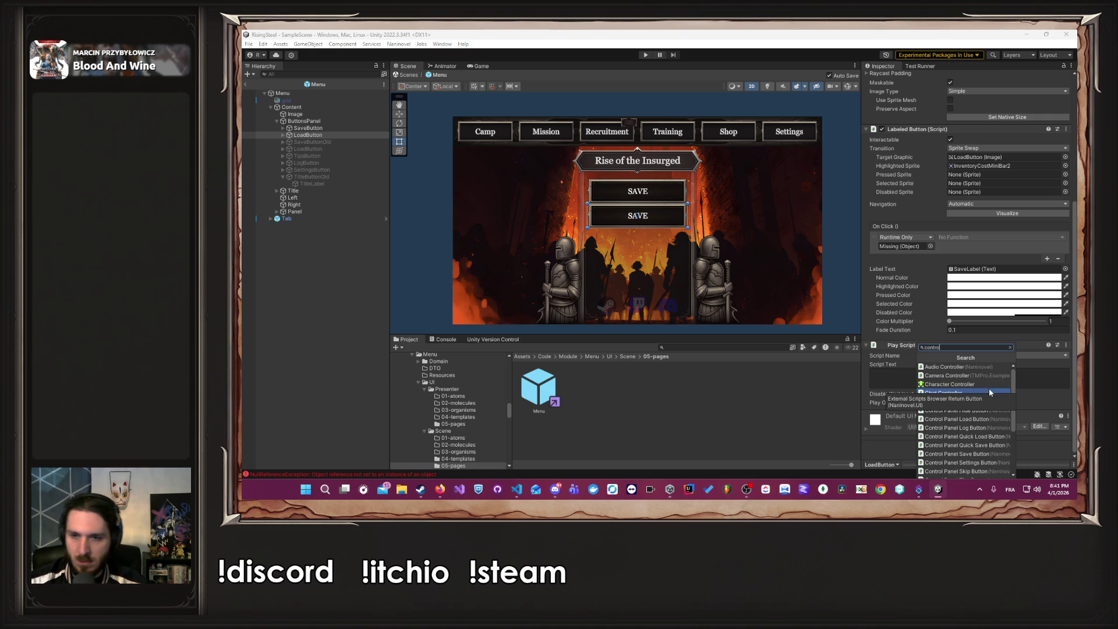
{"action": "type", "text": "tit"}
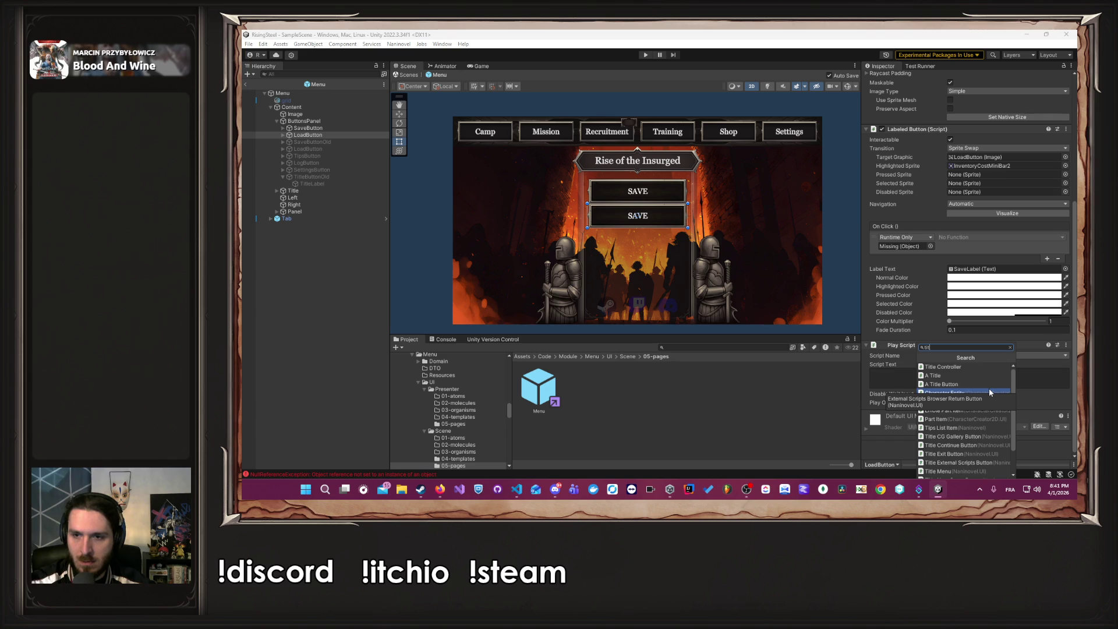
{"action": "left_click", "coordinate": [963, 368]}
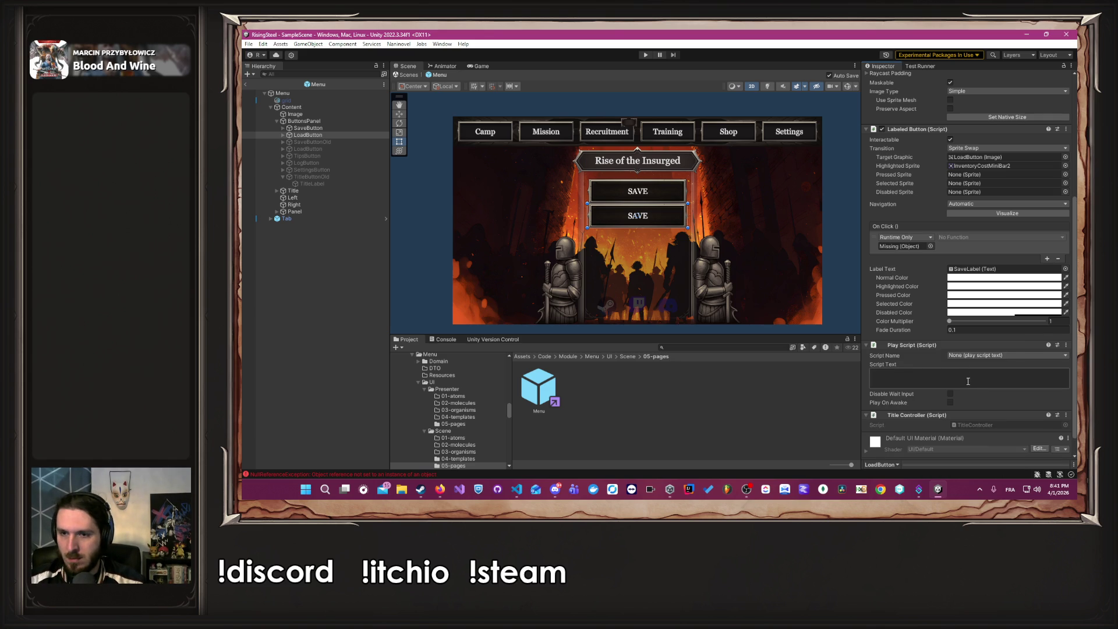
{"action": "scroll", "coordinate": [956, 373], "scroll_direction": "down", "scroll_amount": 1}
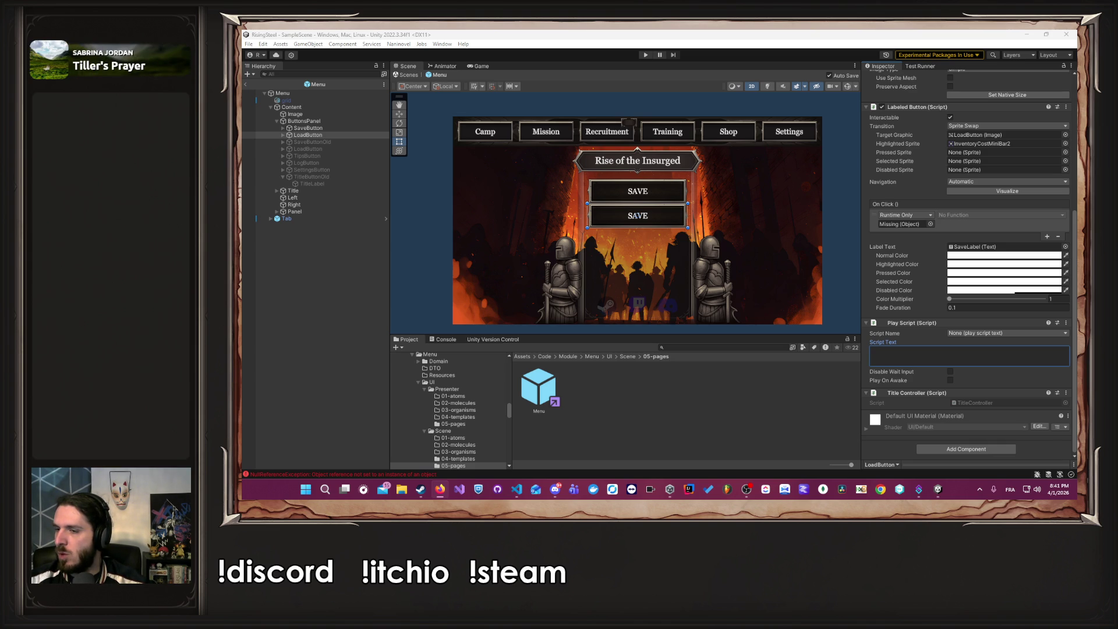
{"action": "key", "text": "alt+Tab"}
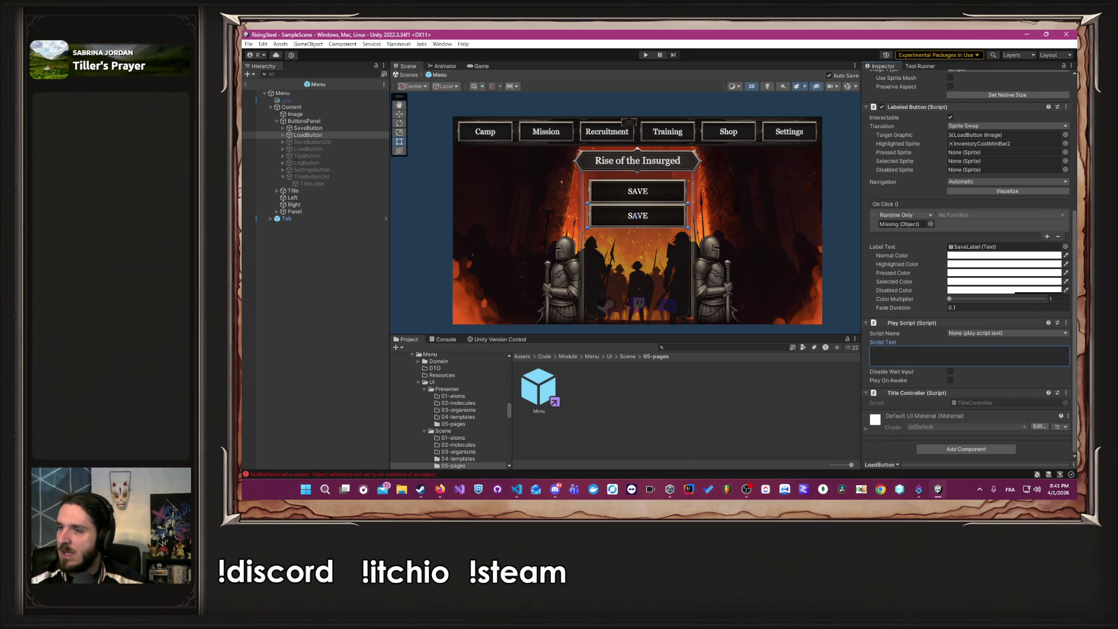
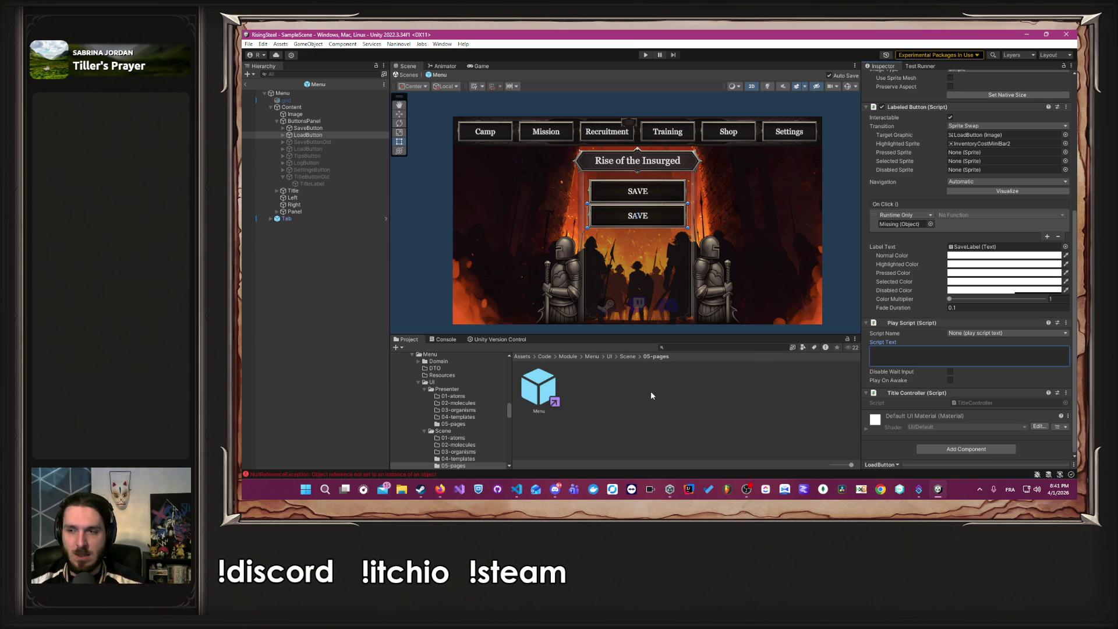
- Bring the VS Code window showing LoadController.cs to the front
{"action": "left_click", "coordinate": [520, 491]}
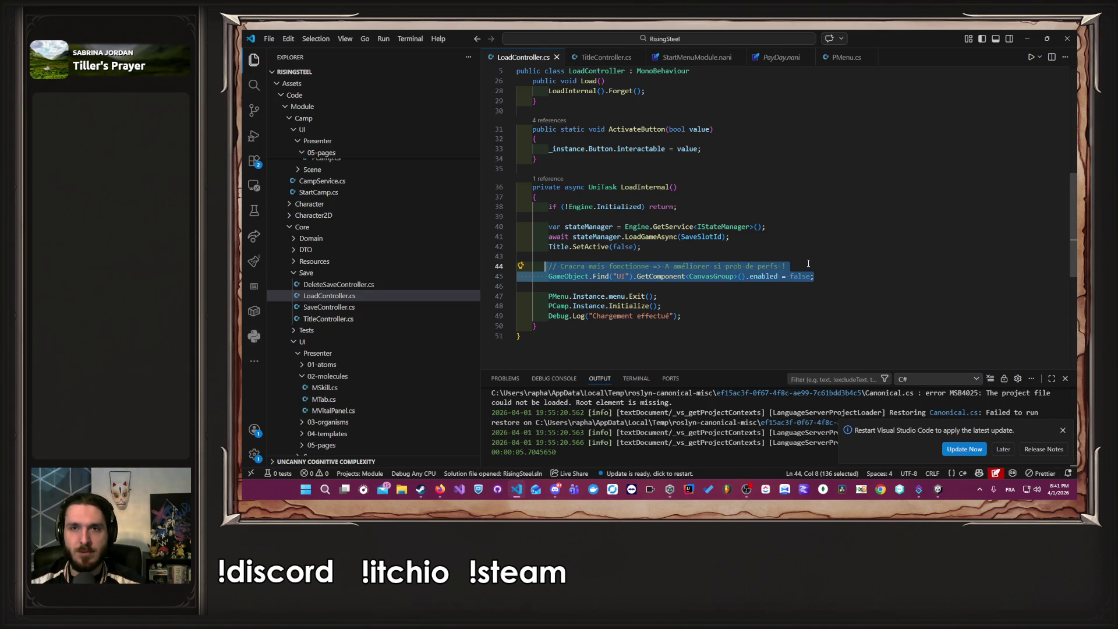
- Add a public ActiveTitle method to TitleController.cs from the completion suggestion
{"action": "left_click", "coordinate": [593, 59]}
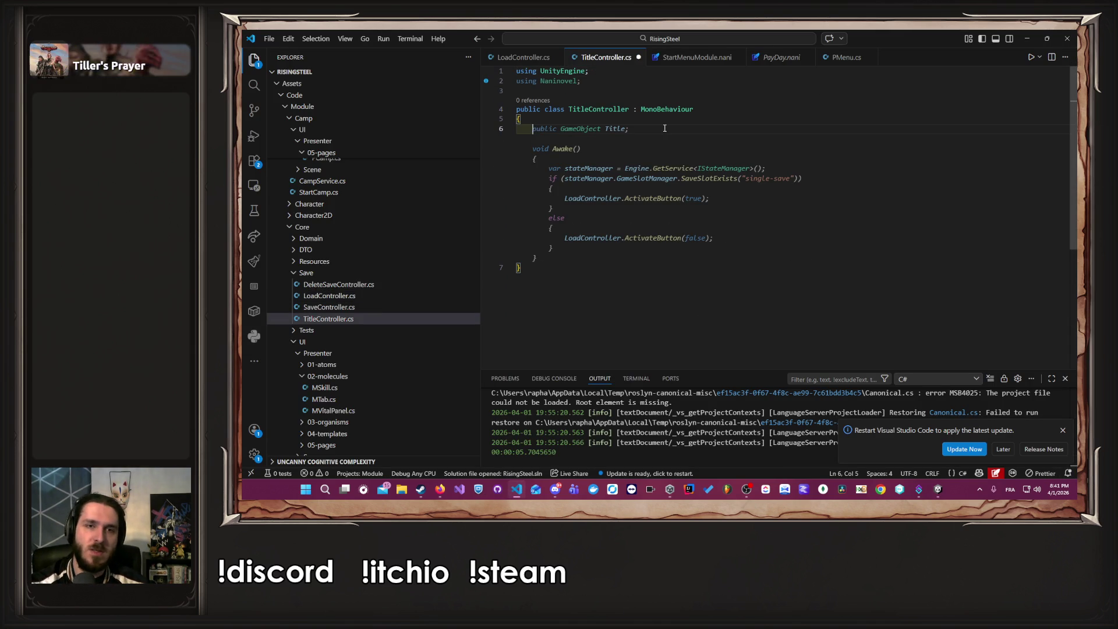
{"action": "type", "text": "public void "}
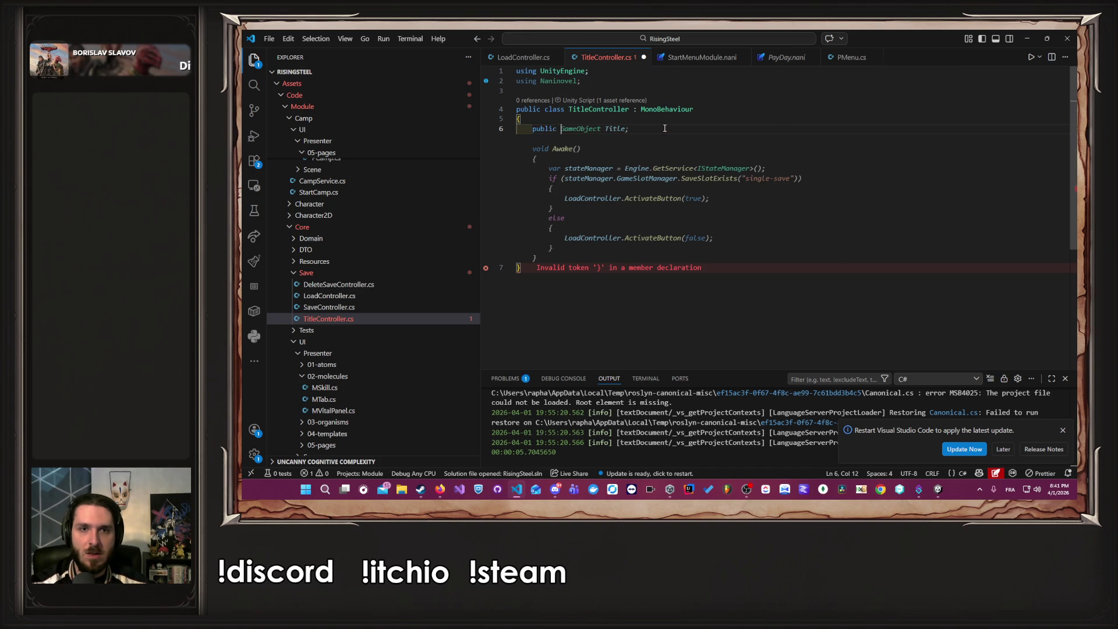
{"action": "type", "text": "Active"}
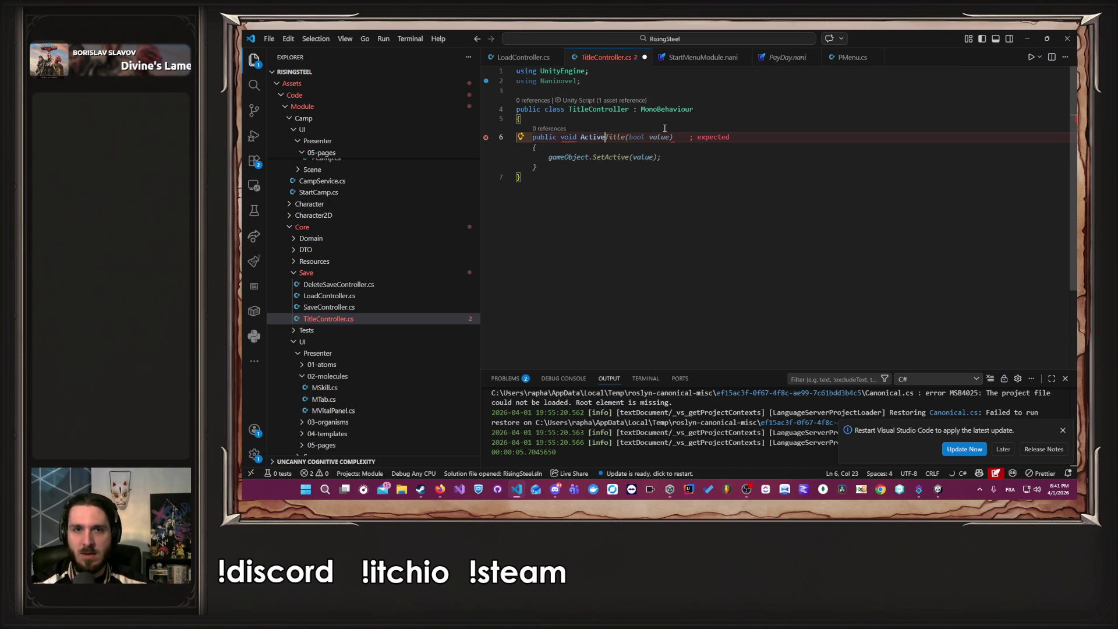
{"action": "key", "text": "Tab"}
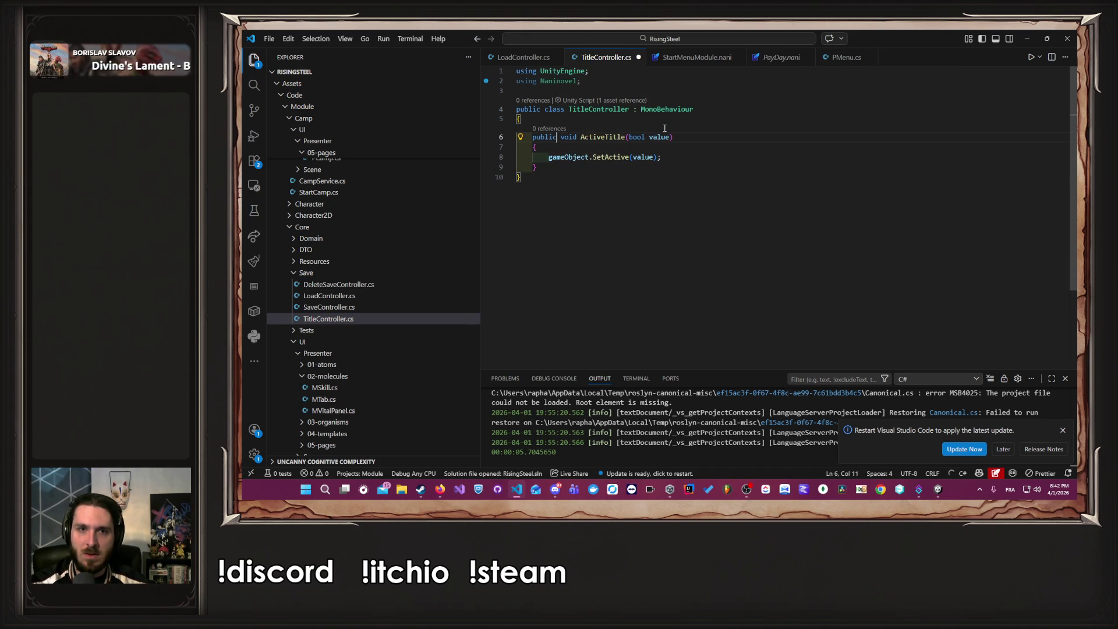
{"action": "key", "text": "ctrl+Right"}
{"action": "key", "text": "ctrl+Right"}
{"action": "key", "text": "Right"}
- Drop ActiveTitle's bool parameter, give it the CanvasGroup-disabling line as its body, and save
{"action": "key", "text": "ctrl+shift+Right"}
{"action": "key", "text": "ctrl+shift+Right"}
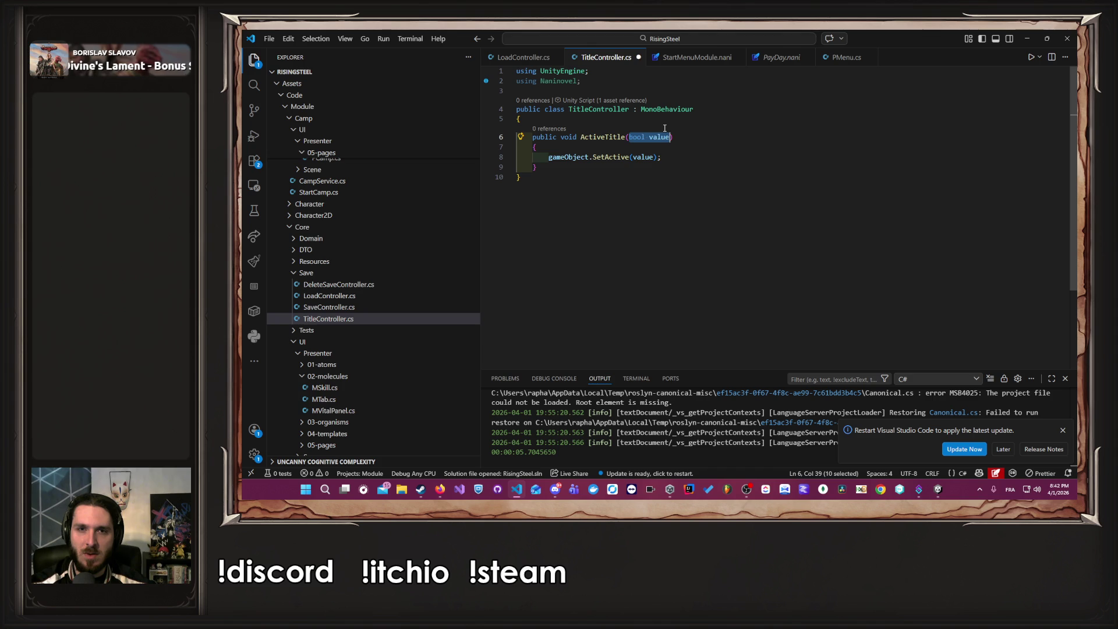
{"action": "key", "text": "Delete"}
{"action": "key", "text": "Down"}
{"action": "key", "text": "ctrl+z"}
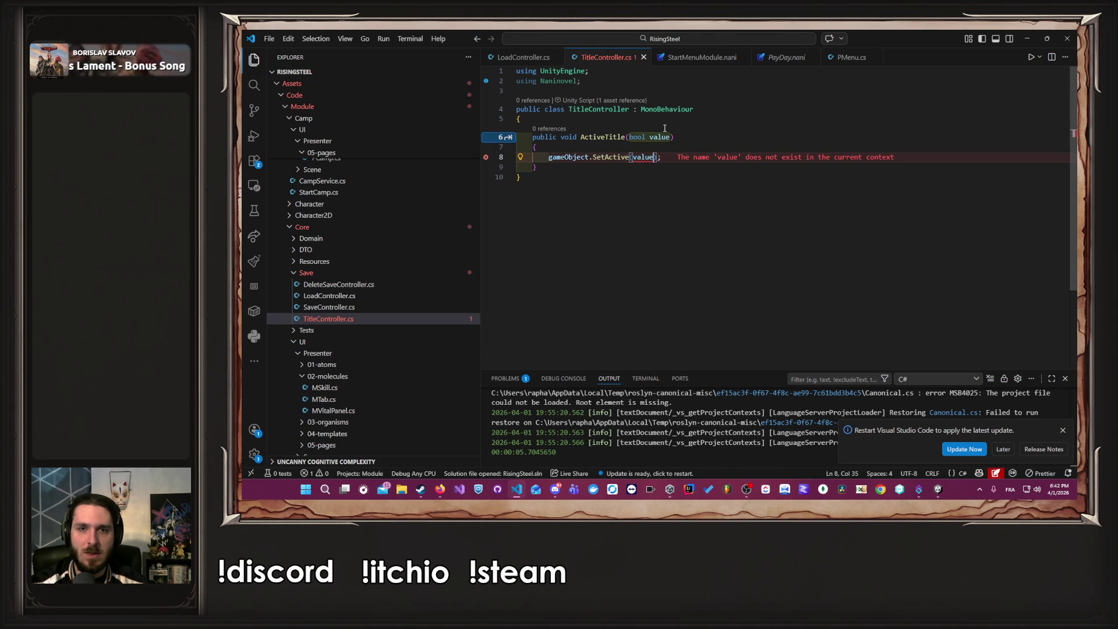
{"action": "key", "text": "Down"}
{"action": "key", "text": "Down"}
{"action": "key", "text": "ctrl+shift+Left"}
{"action": "key", "text": "ctrl+shift+Left"}
{"action": "key", "text": "ctrl+shift+Left"}
{"action": "key", "text": "ctrl+z"}
{"action": "key", "text": "ctrl+z"}
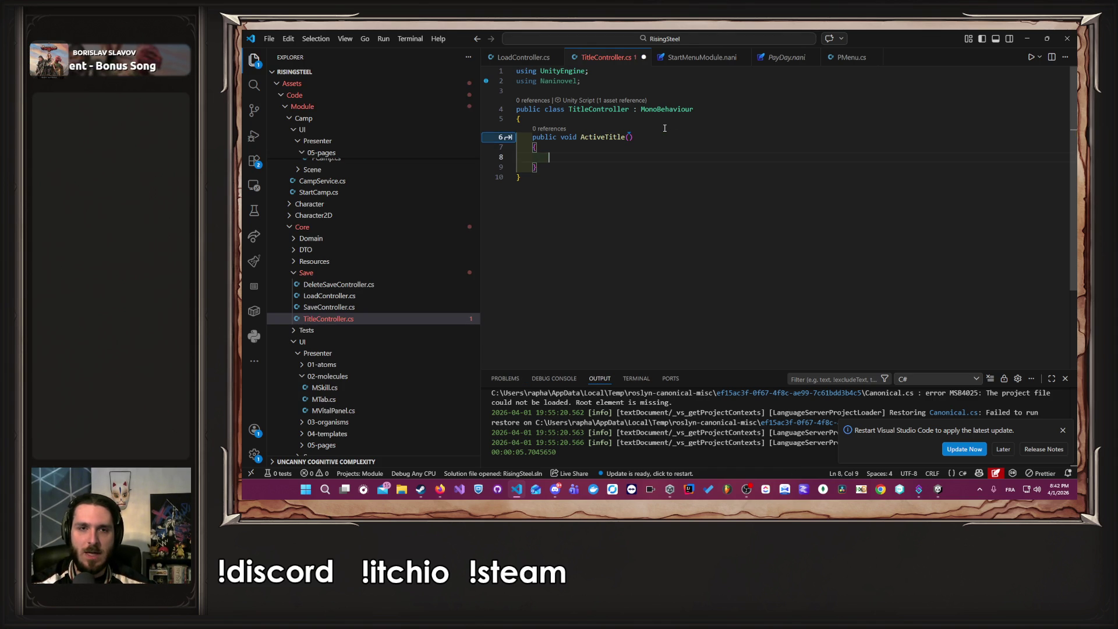
{"action": "key", "text": "ctrl+z"}
{"action": "key", "text": "ctrl+z"}
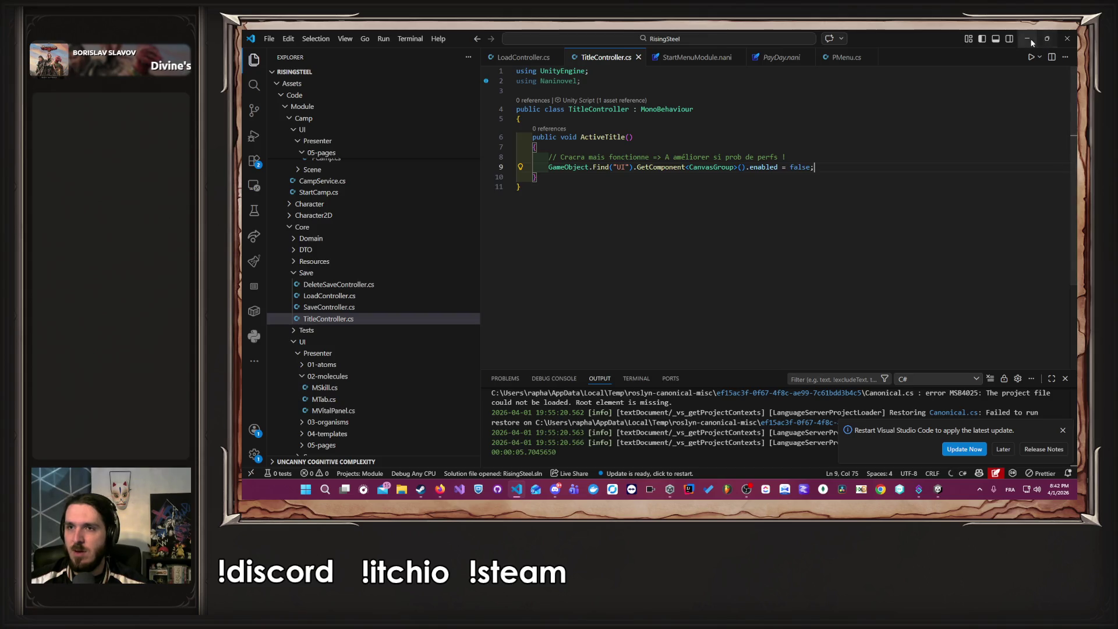
{"action": "key", "text": "ctrl+s"}
{"action": "left_click", "coordinate": [1027, 38]}
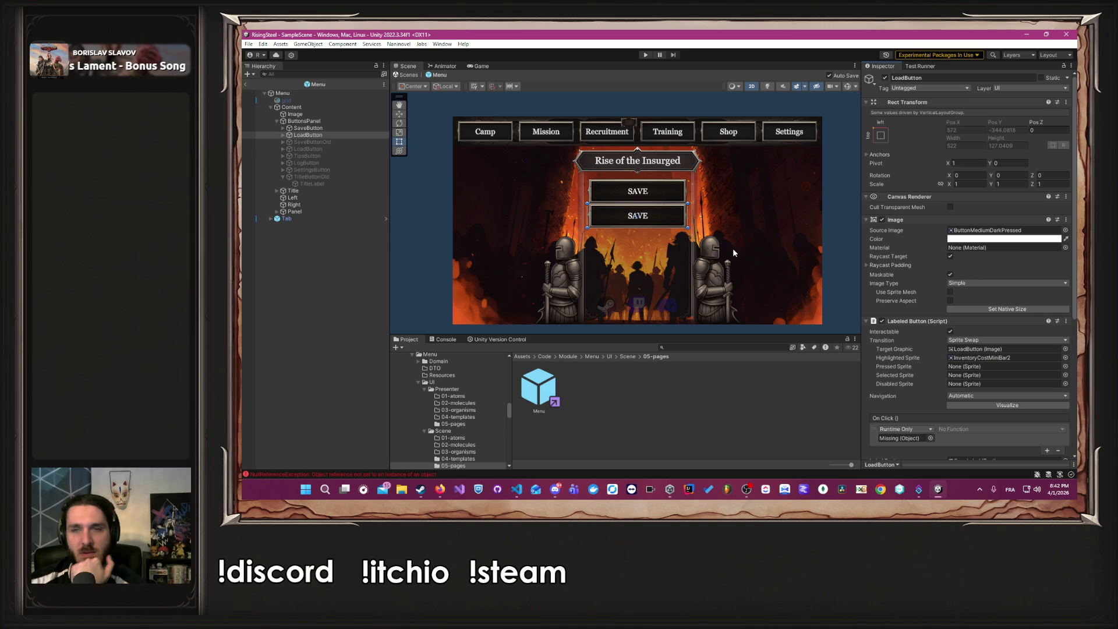
- Play the game to the title menu and expand Naninovel<Runtime> in the Hierarchy
{"action": "left_click", "coordinate": [647, 55]}
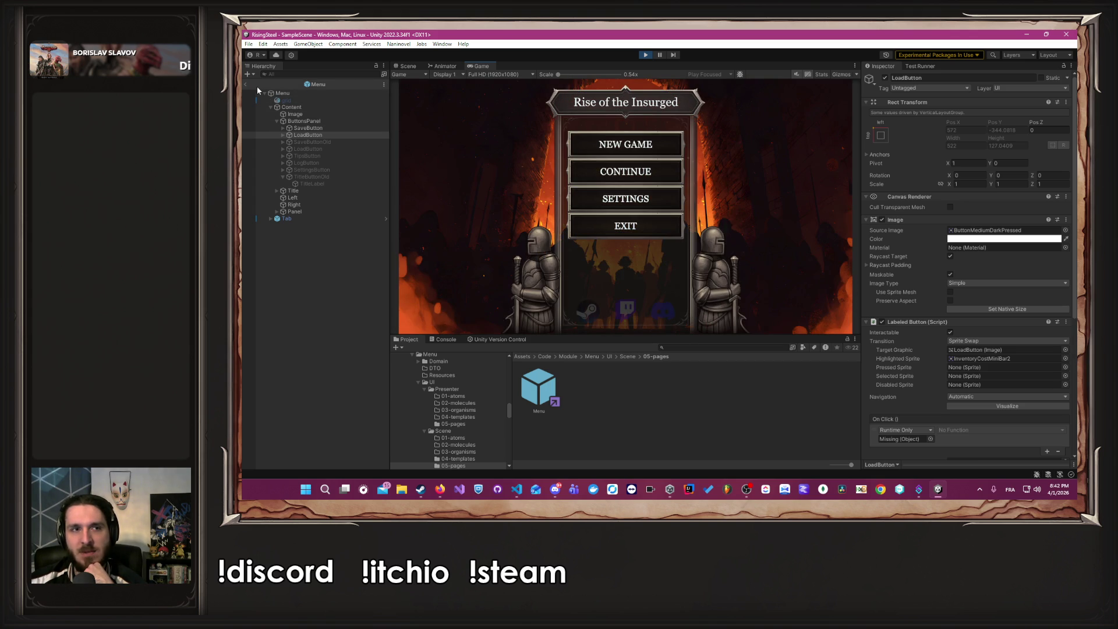
{"action": "left_click", "coordinate": [247, 85]}
{"action": "left_click", "coordinate": [265, 97]}
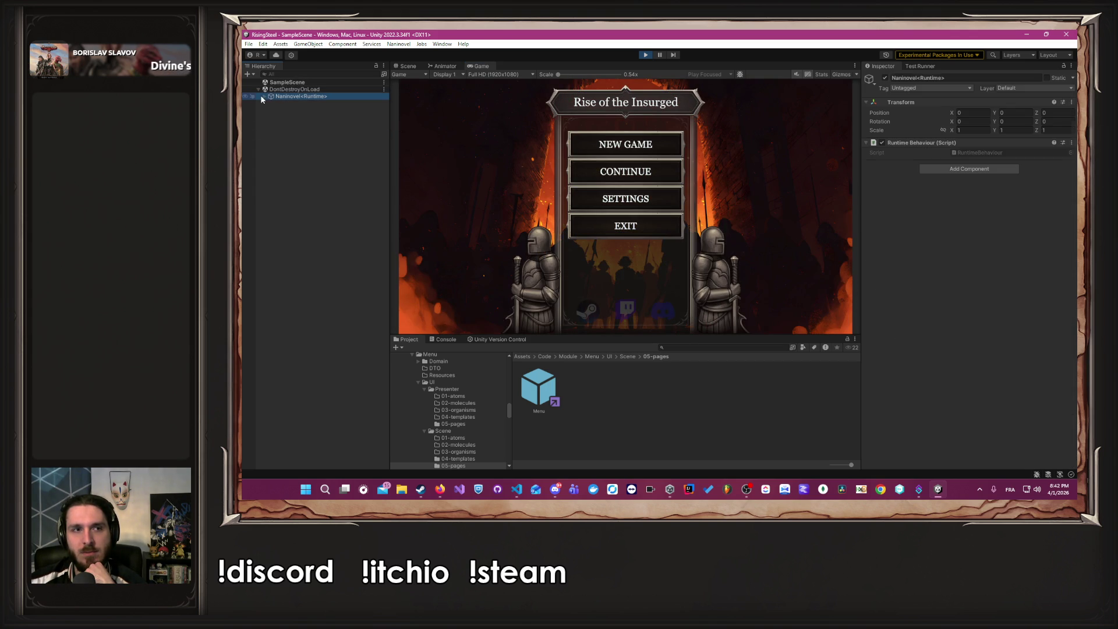
{"action": "left_click", "coordinate": [264, 96]}
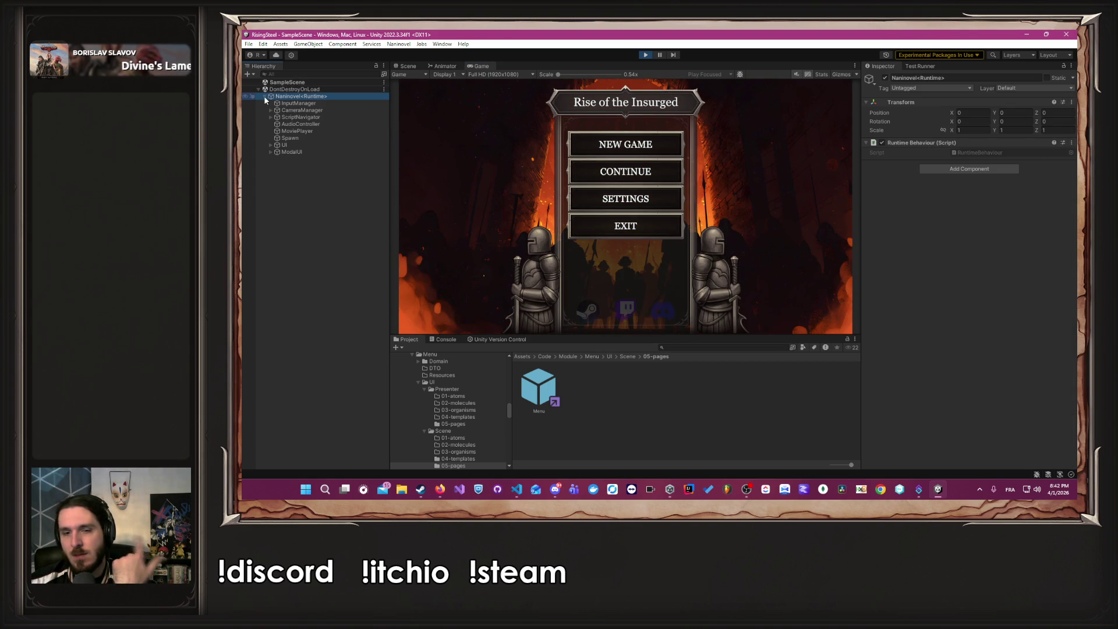
{"action": "left_click", "coordinate": [522, 490]}
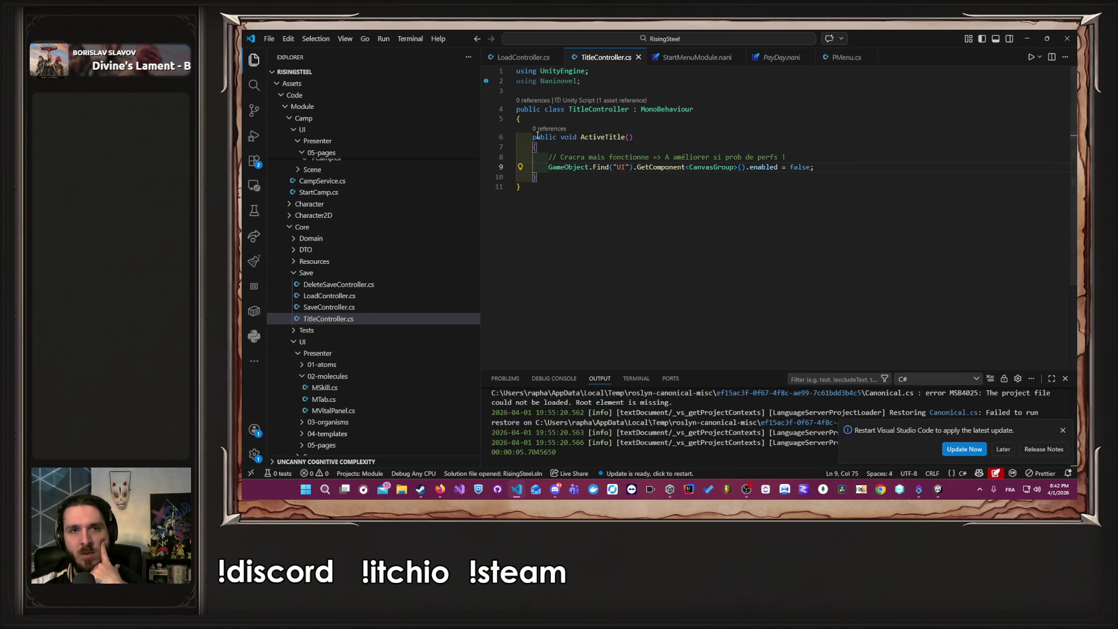
- Make the Title GameObject field in LoadController.cs static and save the file
{"action": "left_click", "coordinate": [523, 57]}
{"action": "left_click", "coordinate": [735, 247]}
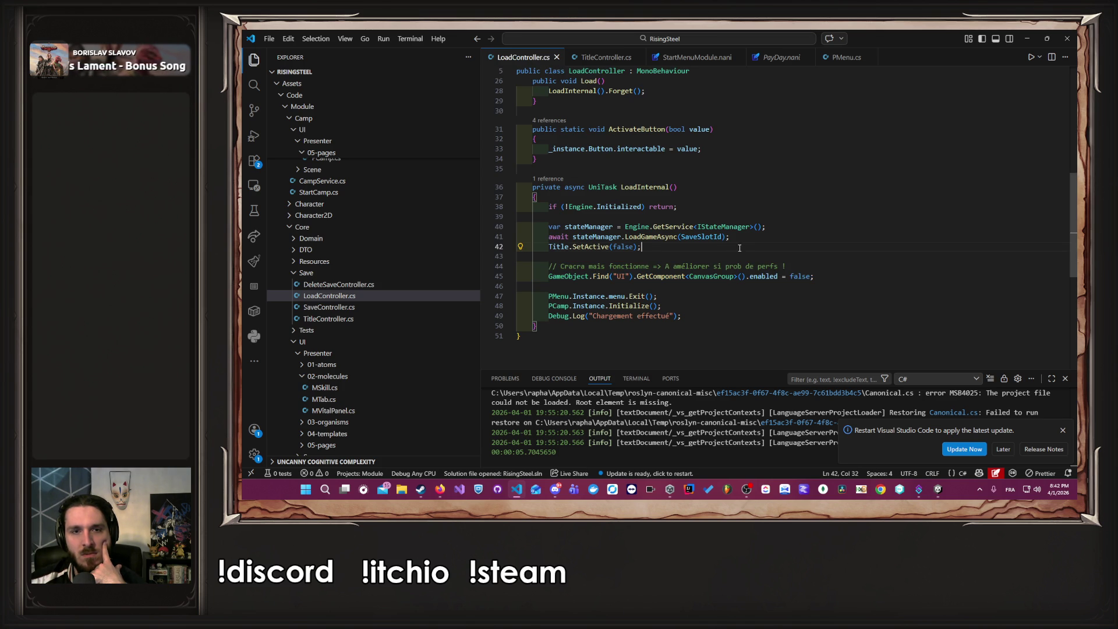
{"action": "scroll", "coordinate": [739, 248], "scroll_direction": "up", "scroll_amount": 3}
{"action": "scroll", "coordinate": [739, 248], "scroll_direction": "up", "scroll_amount": 5}
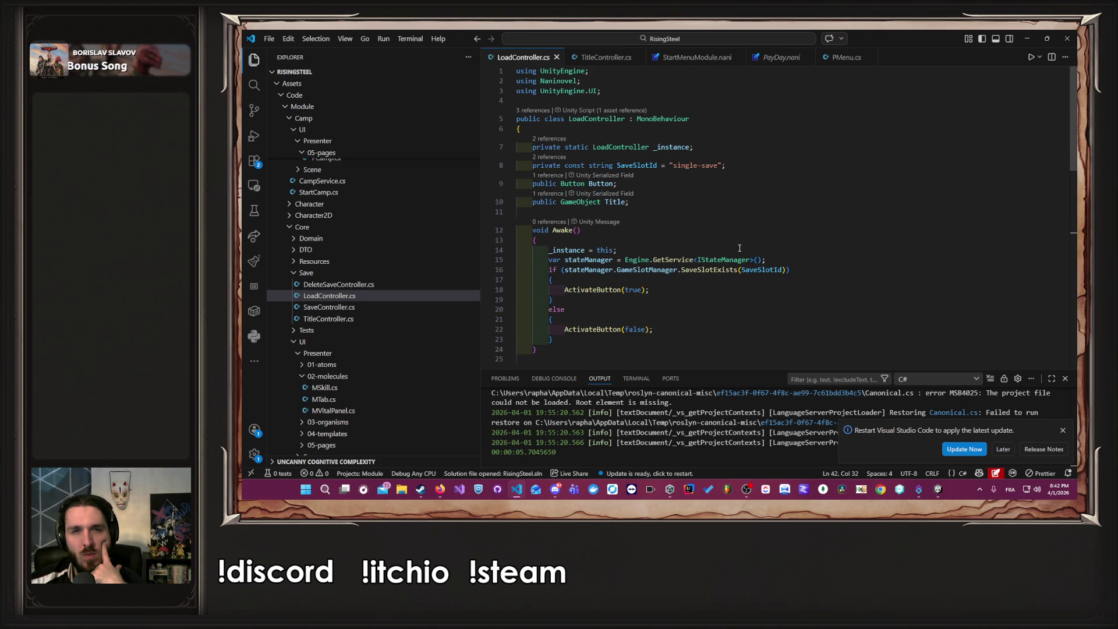
{"action": "scroll", "coordinate": [739, 248], "scroll_direction": "down", "scroll_amount": 6}
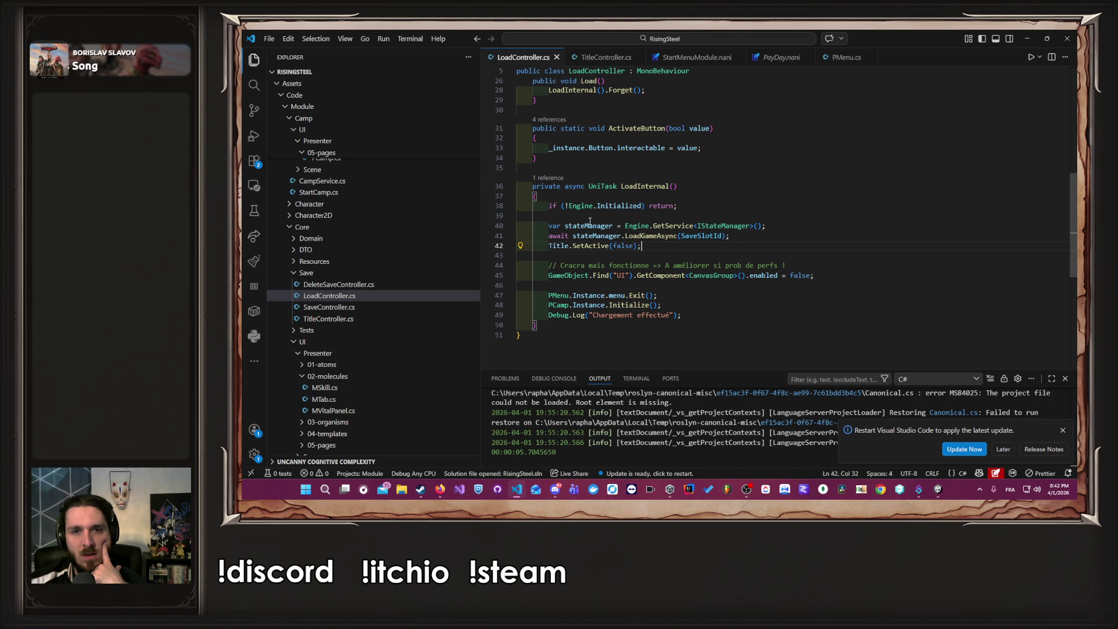
{"action": "double_click", "coordinate": [568, 245]}
{"action": "scroll", "coordinate": [781, 221], "scroll_direction": "up", "scroll_amount": 5}
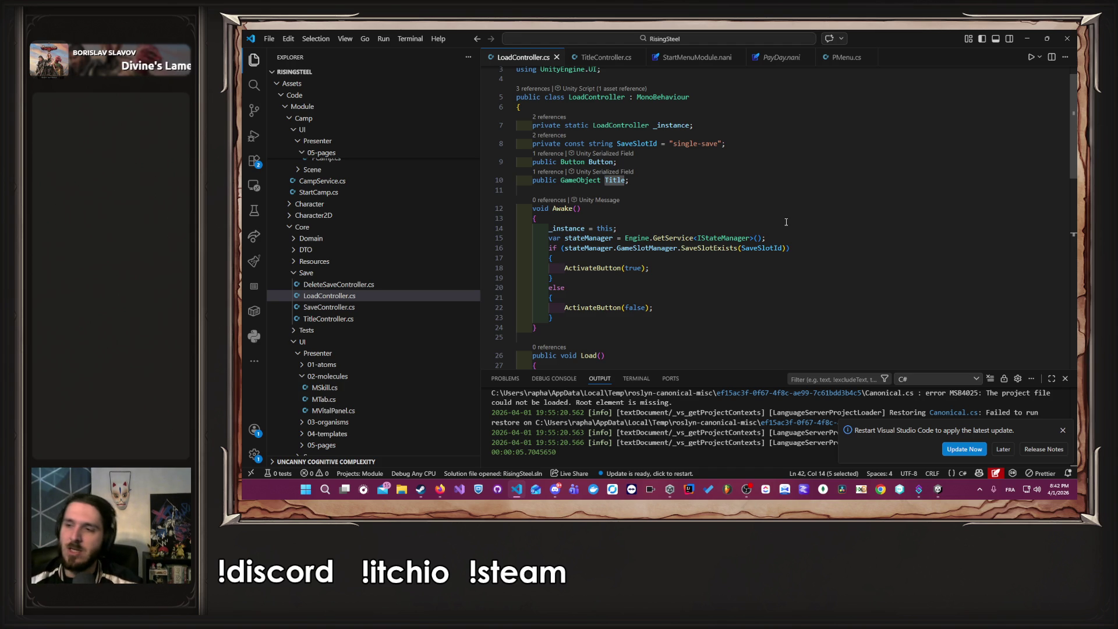
{"action": "scroll", "coordinate": [787, 222], "scroll_direction": "down", "scroll_amount": 5}
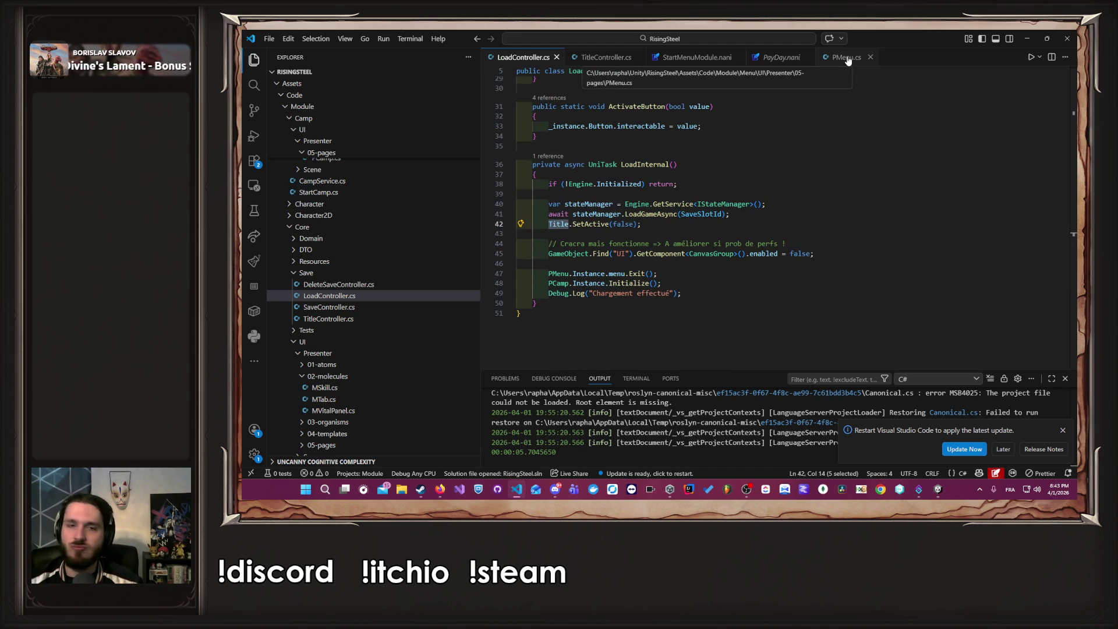
{"action": "scroll", "coordinate": [669, 146], "scroll_direction": "up", "scroll_amount": 5}
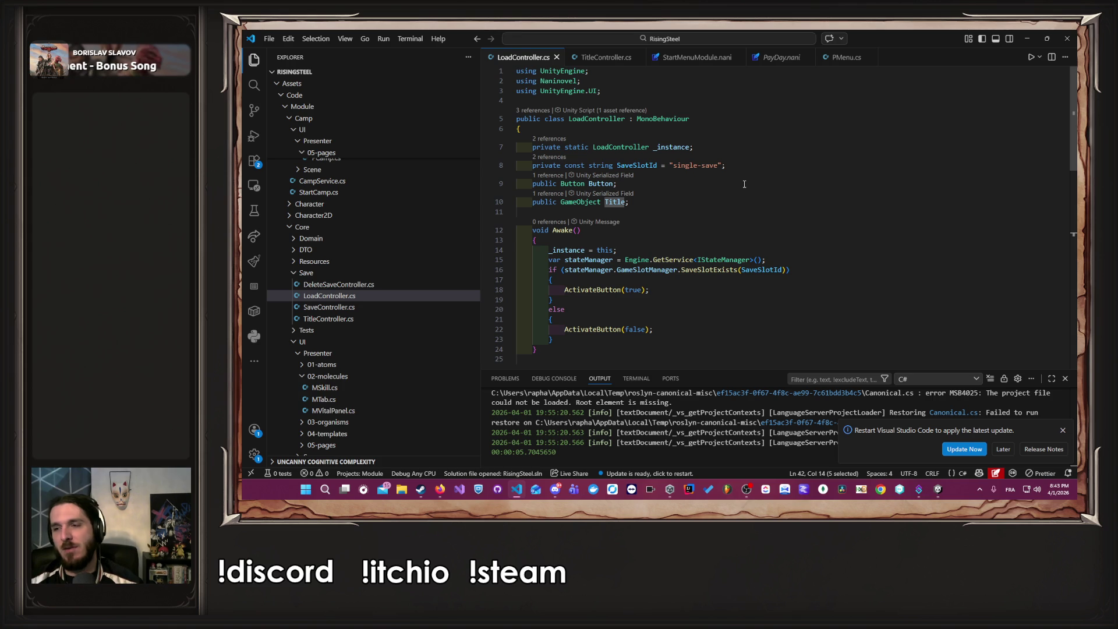
{"action": "double_click", "coordinate": [596, 119]}
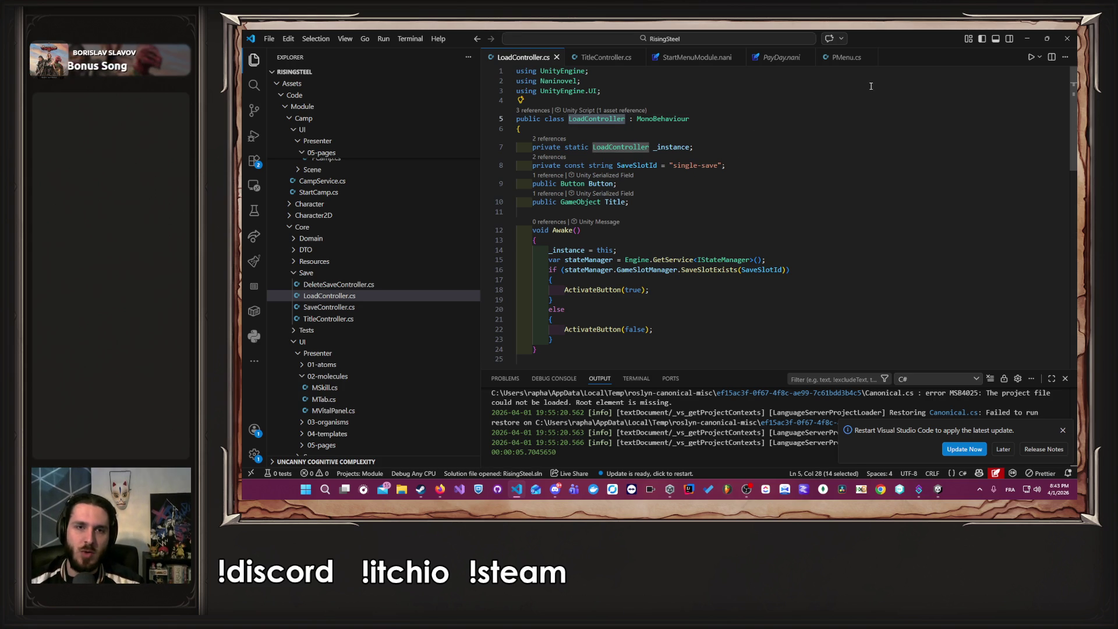
{"action": "left_click", "coordinate": [561, 202]}
{"action": "type", "text": "s"}
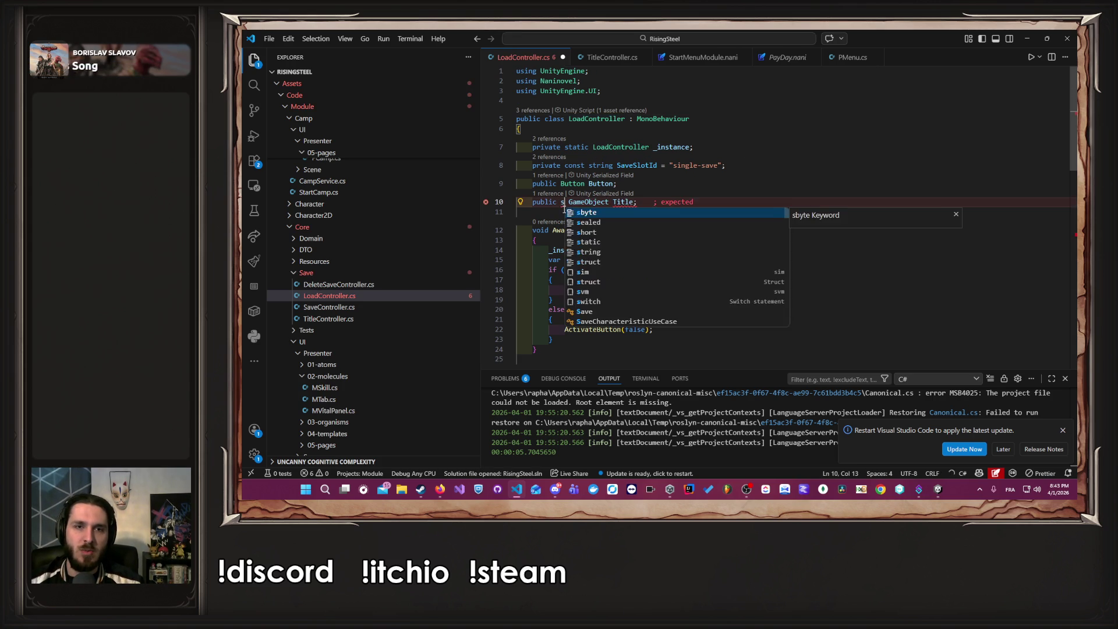
{"action": "type", "text": "ta"}
{"action": "key", "text": "Tab"}
{"action": "key", "text": "ctrl+s"}
- Replace ActiveTitle's body in TitleController.cs with LoadController.Title.SetActive(true)
{"action": "scroll", "coordinate": [727, 216], "scroll_direction": "down", "scroll_amount": 10}
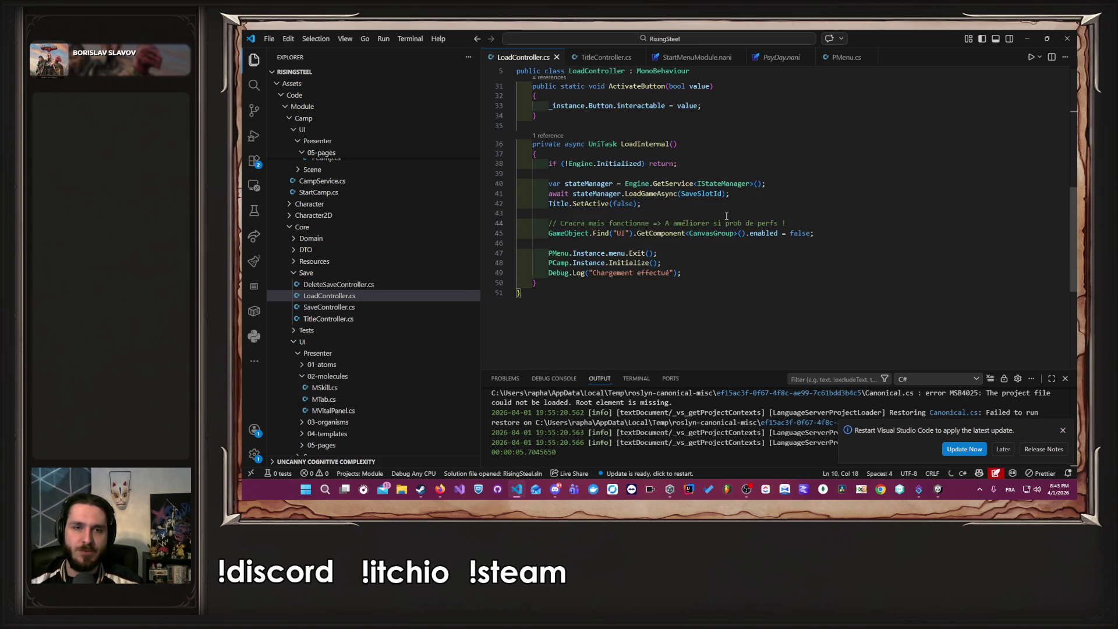
{"action": "scroll", "coordinate": [727, 216], "scroll_direction": "up", "scroll_amount": 10}
{"action": "double_click", "coordinate": [596, 119]}
{"action": "key", "text": "ctrl+c"}
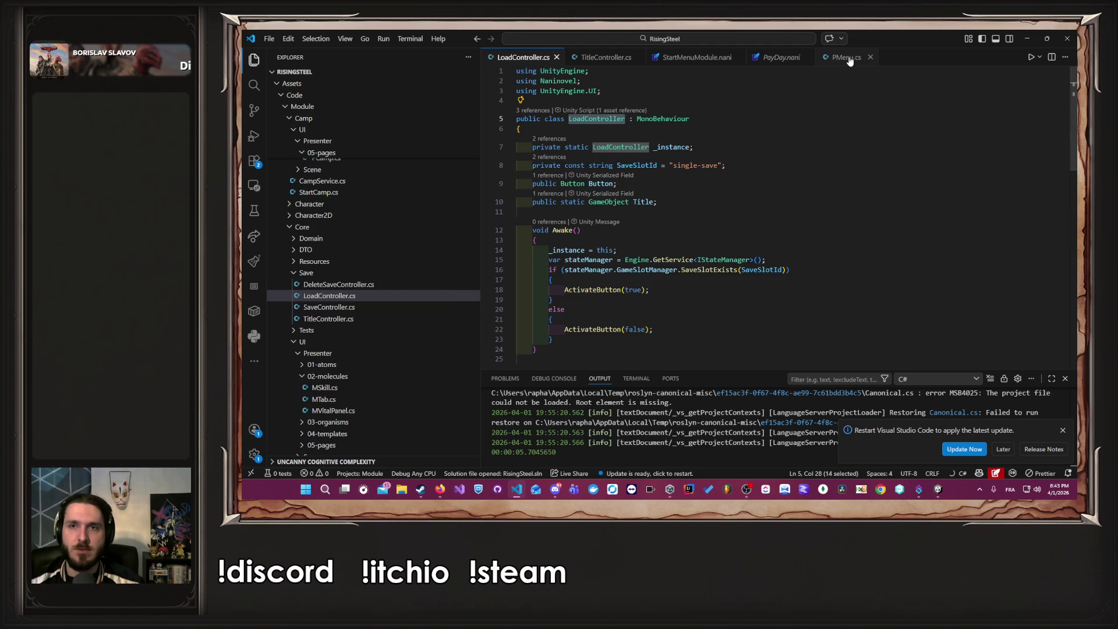
{"action": "left_click", "coordinate": [847, 57]}
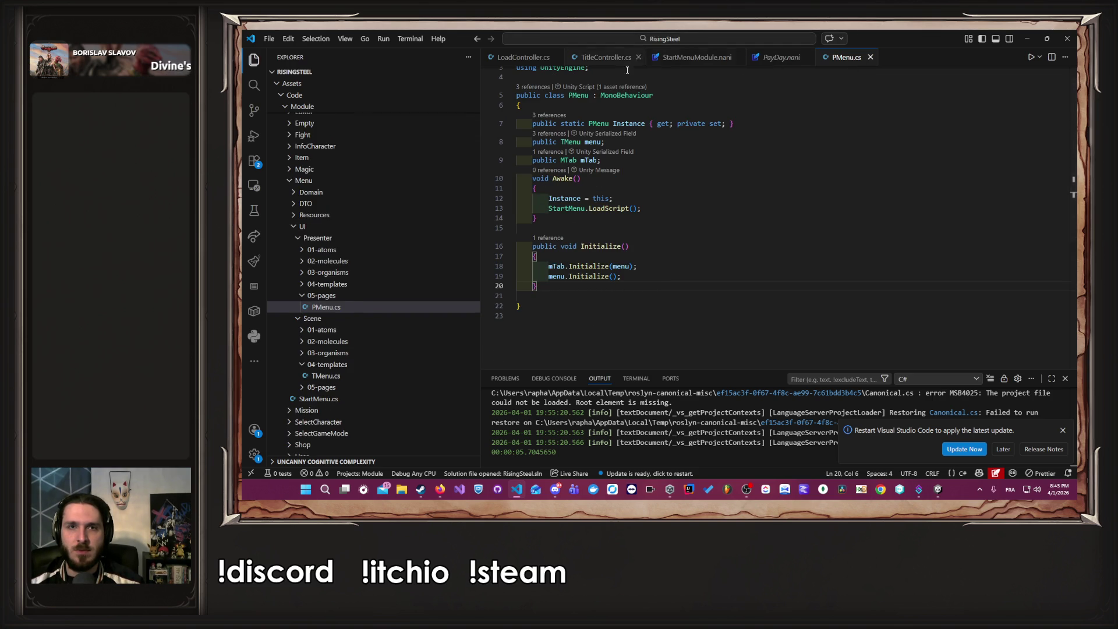
{"action": "left_click", "coordinate": [606, 57]}
{"action": "left_click_drag", "start_coordinate": [824, 172], "coordinate": [517, 157]}
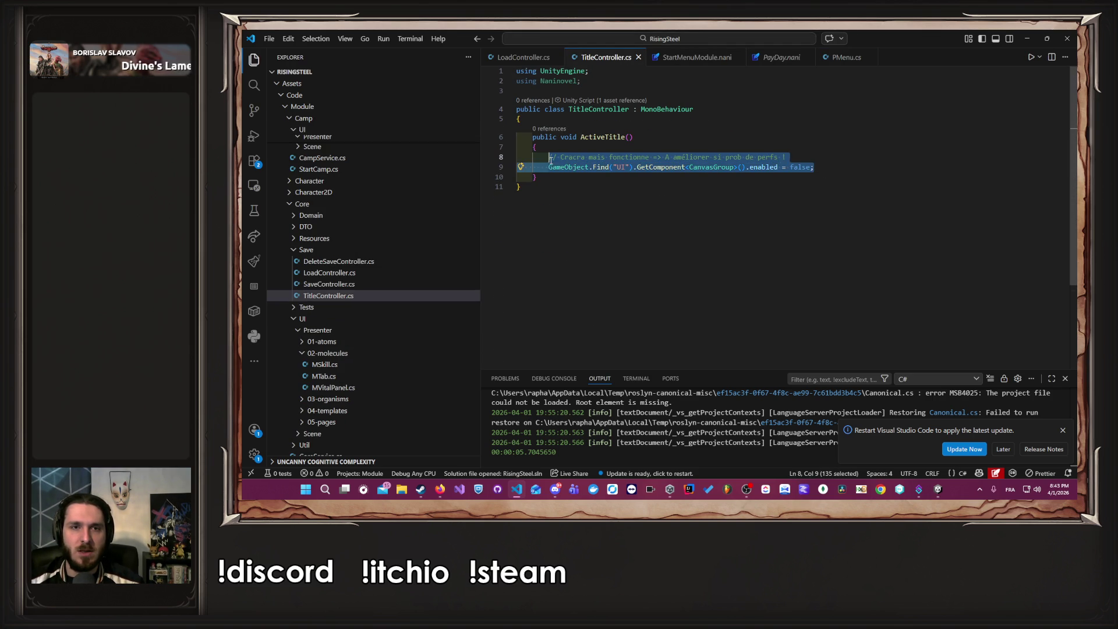
{"action": "key", "text": "ctrl+v"}
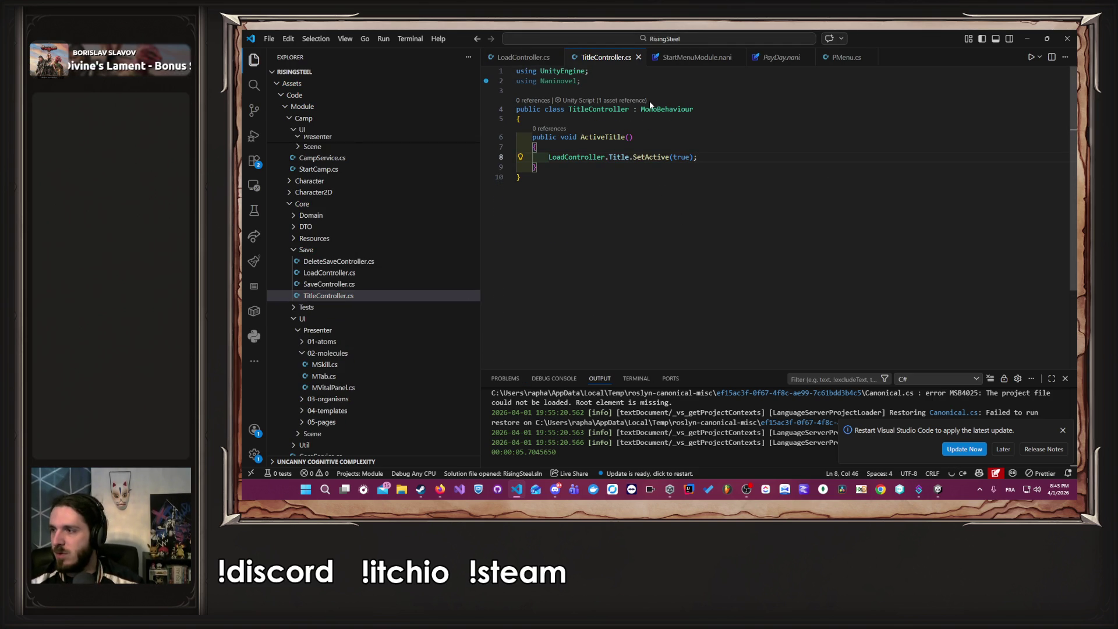
{"action": "left_click", "coordinate": [938, 494]}
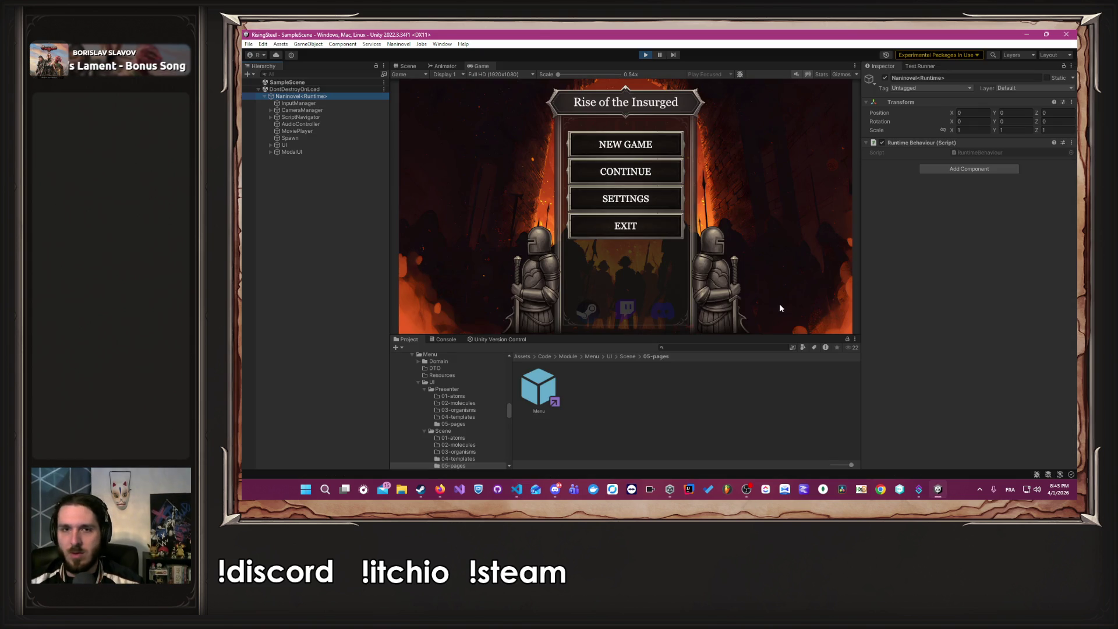
- Stop play mode, reopen the Menu prefab, and select LoadButton in the Hierarchy
{"action": "left_click", "coordinate": [648, 54]}
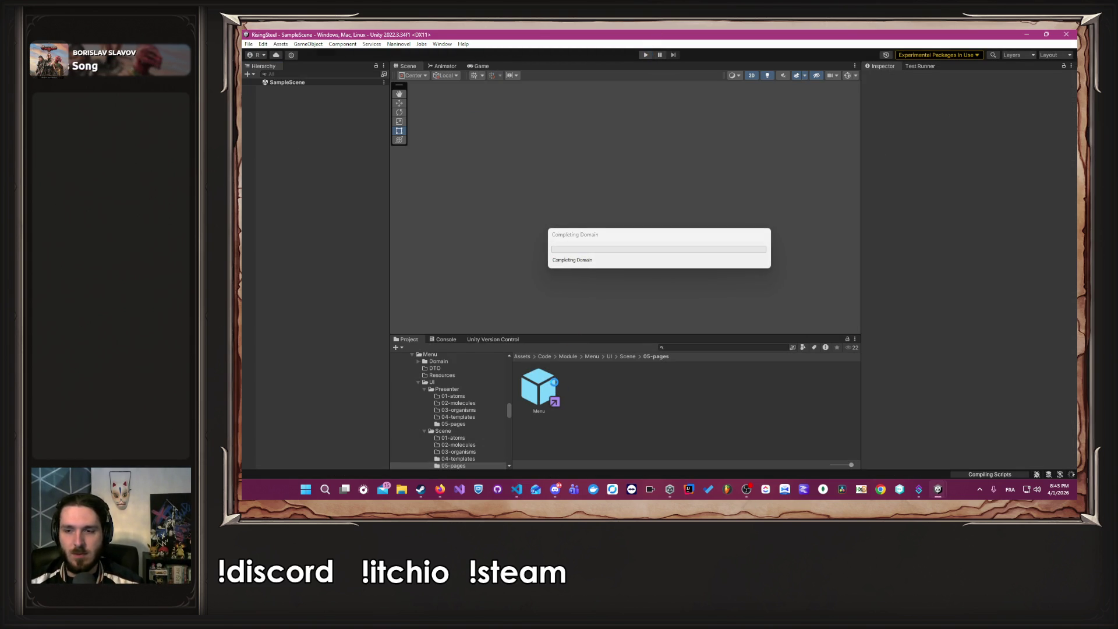
{"action": "left_click", "coordinate": [555, 386]}
{"action": "double_click", "coordinate": [554, 386]}
{"action": "scroll", "coordinate": [924, 309], "scroll_direction": "down", "scroll_amount": 8}
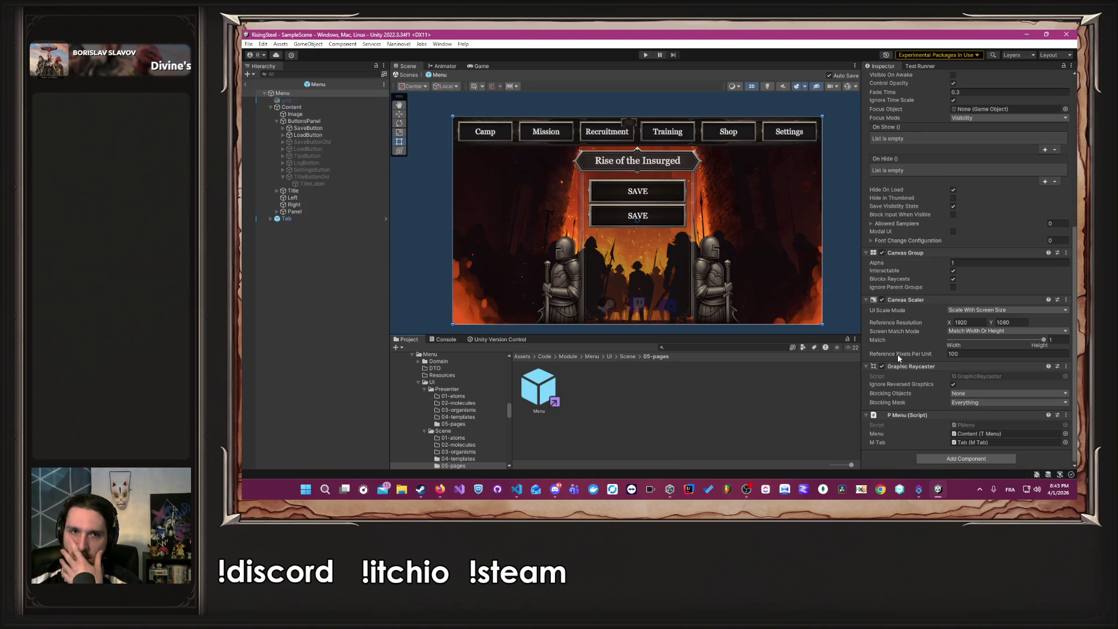
{"action": "left_click", "coordinate": [307, 135]}
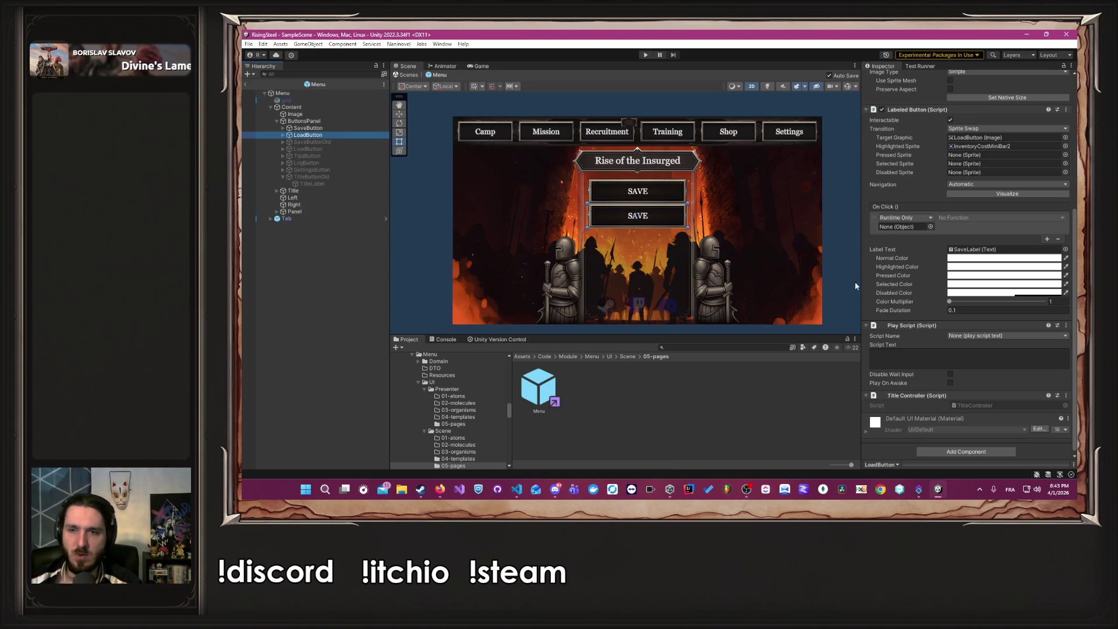
- Select LoadButton's SaveLabel child and change its default text to TITLE
{"action": "left_click", "coordinate": [283, 135]}
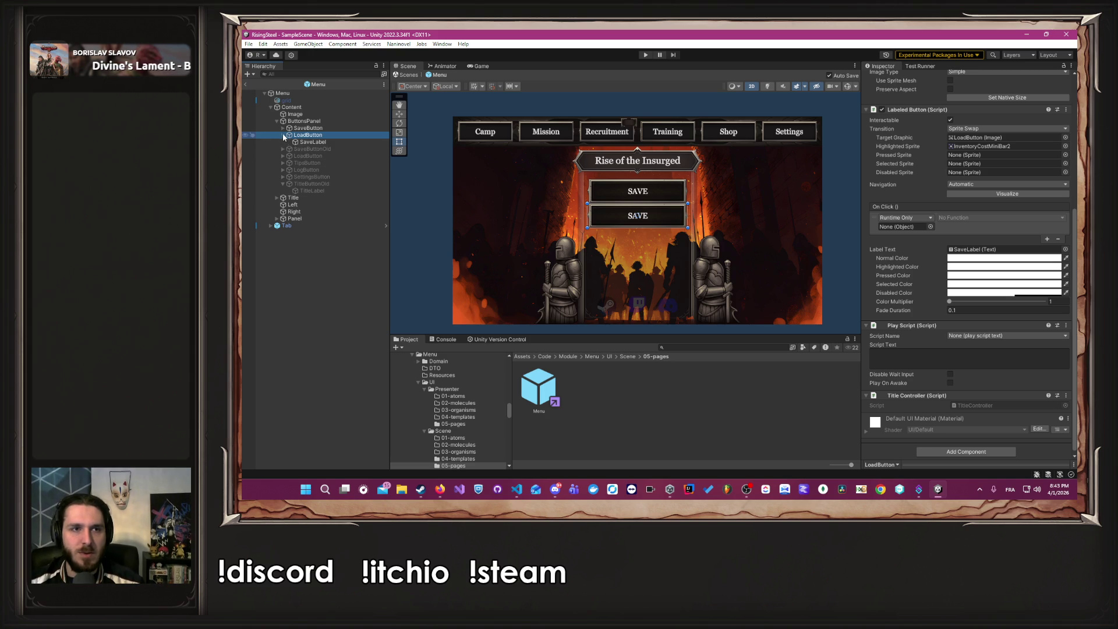
{"action": "left_click", "coordinate": [314, 142]}
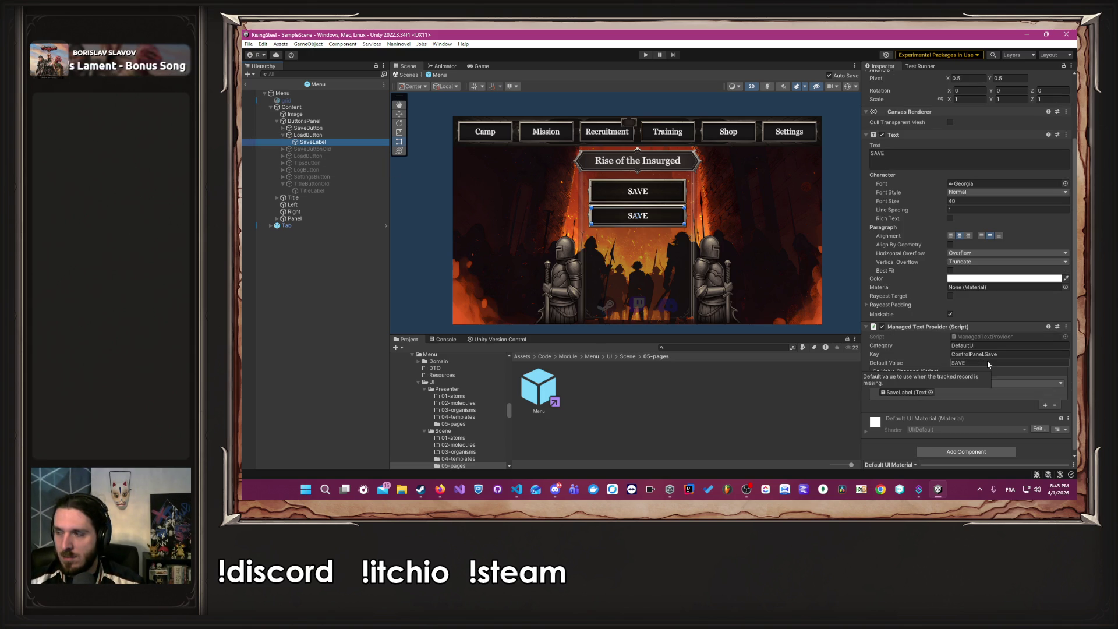
{"action": "left_click", "coordinate": [988, 363]}
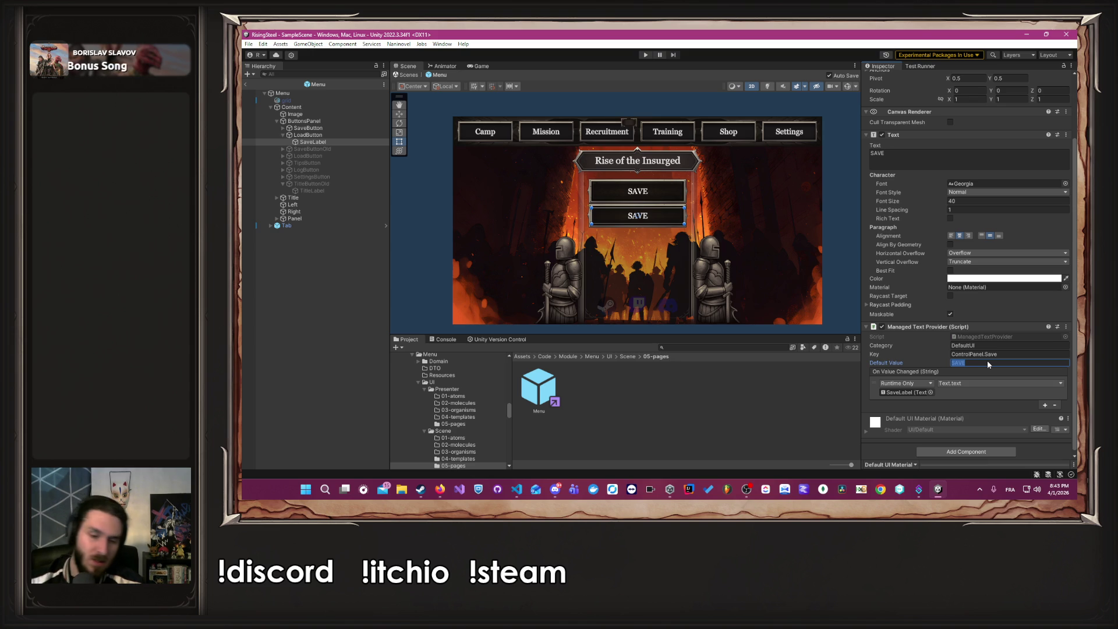
{"action": "type", "text": "Load"}
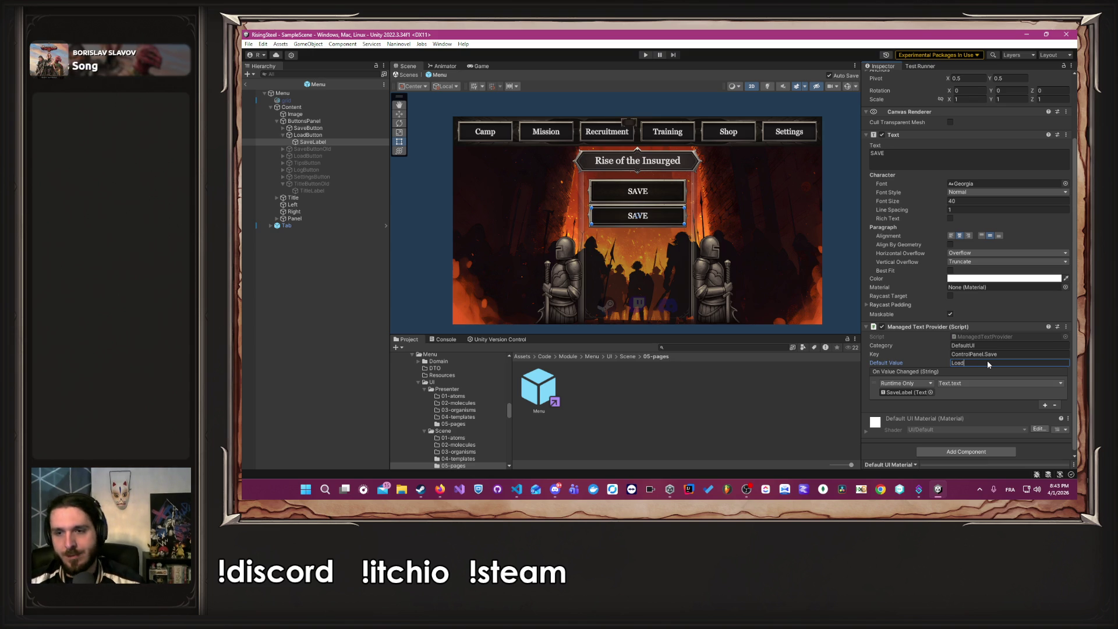
{"action": "key", "text": "ctrl+a"}
{"action": "type", "text": "TITL"}
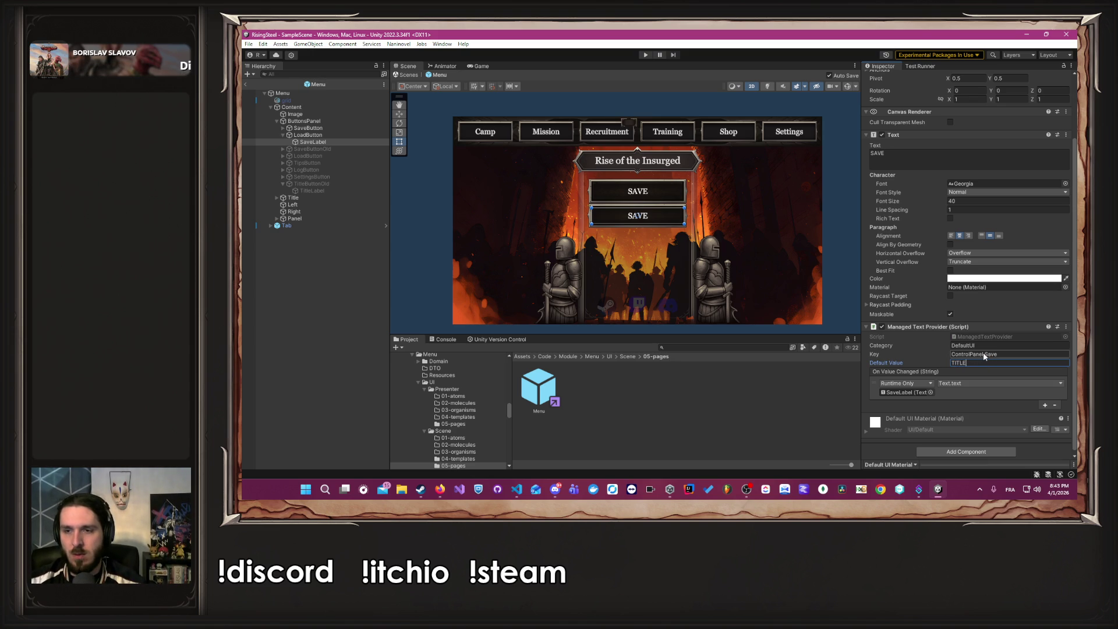
- Set SaveLabel's text key to ControlPanel.Title, matching the existing TitleLabel, and commit TITLE
{"action": "left_click", "coordinate": [338, 193]}
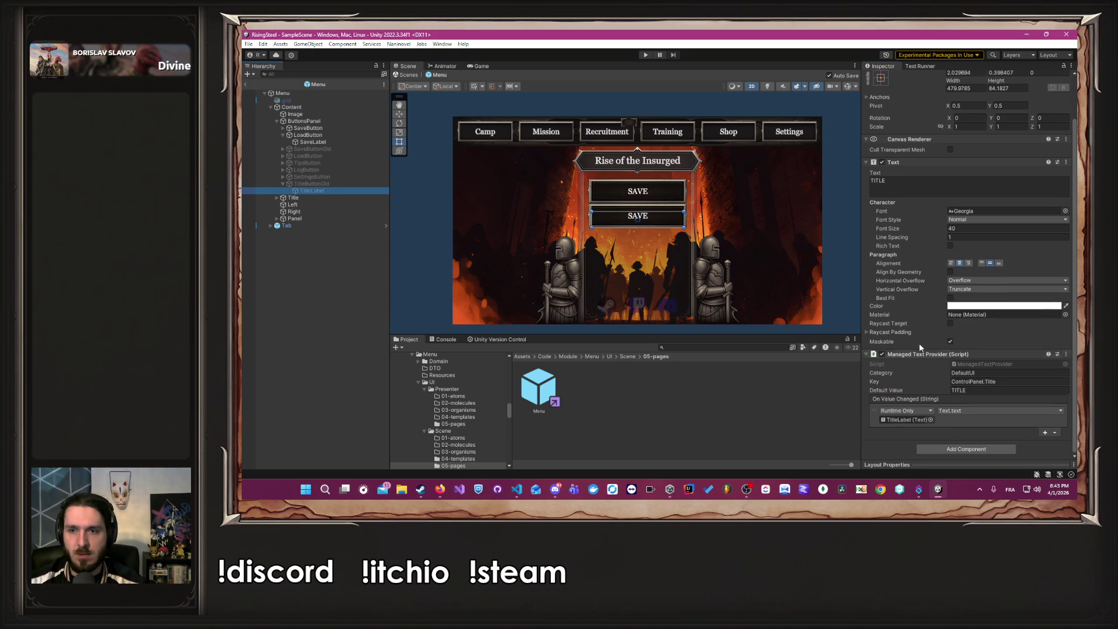
{"action": "double_click", "coordinate": [990, 381]}
{"action": "left_click", "coordinate": [312, 141]}
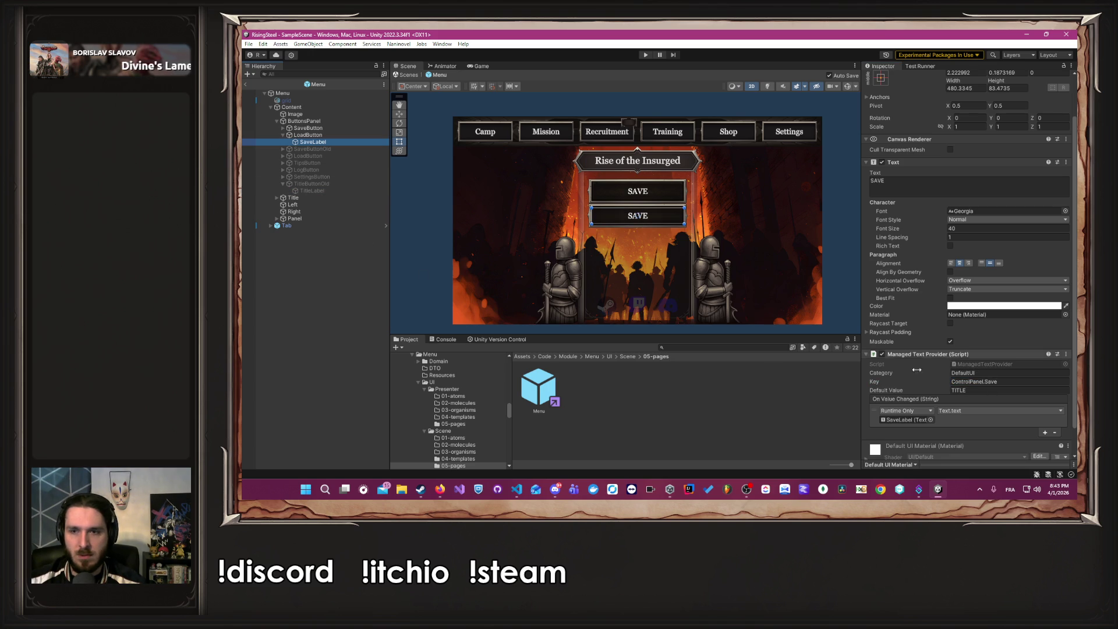
{"action": "double_click", "coordinate": [991, 382]}
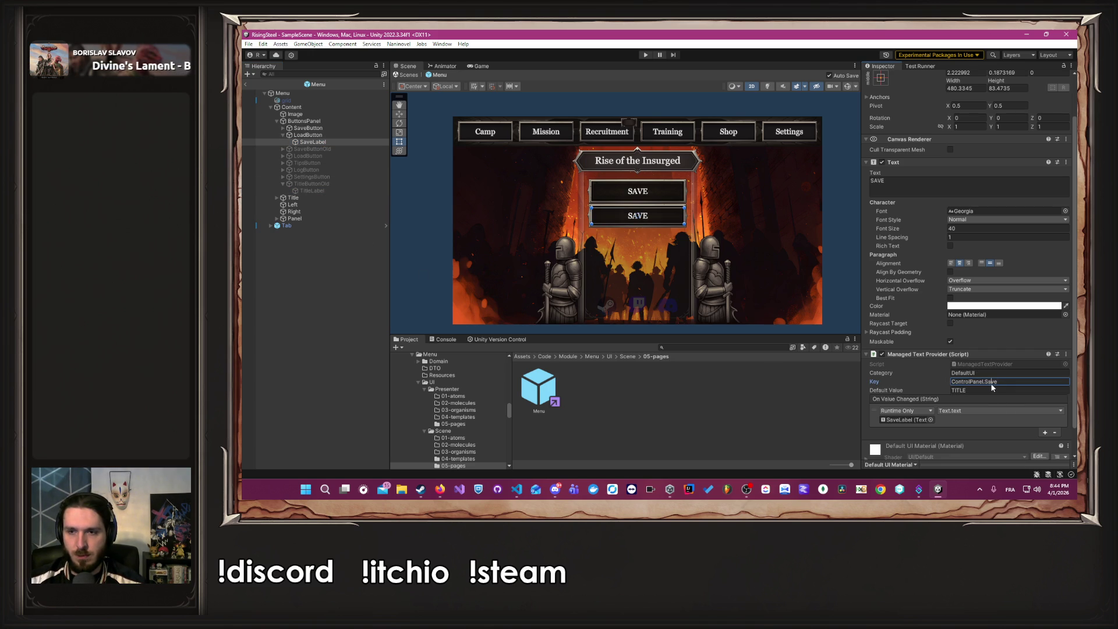
{"action": "left_click", "coordinate": [997, 382]}
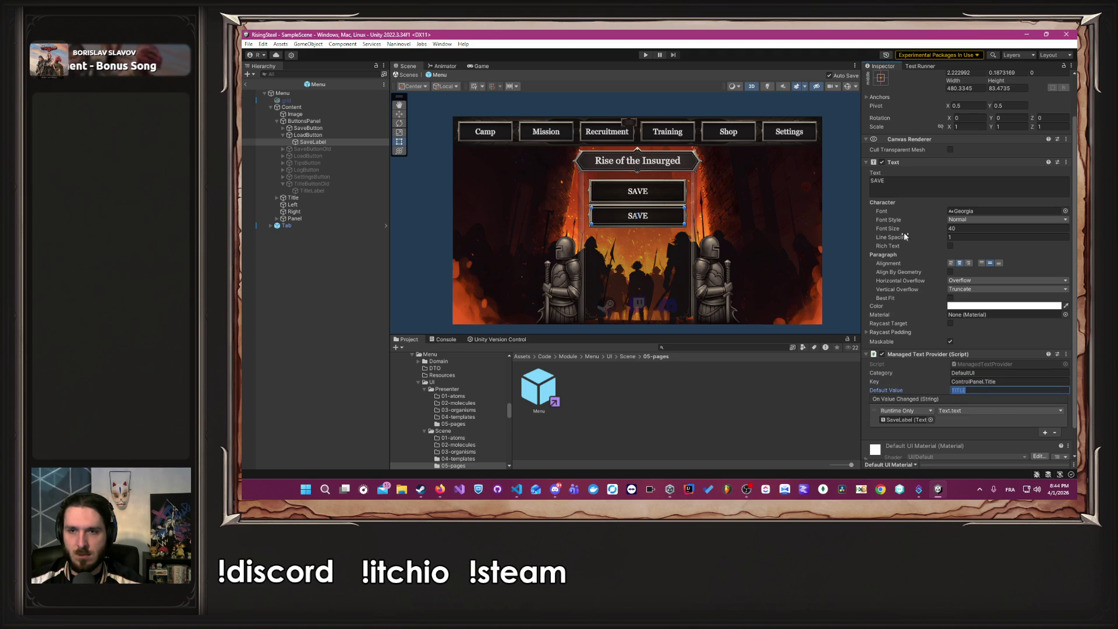
{"action": "left_click", "coordinate": [886, 183]}
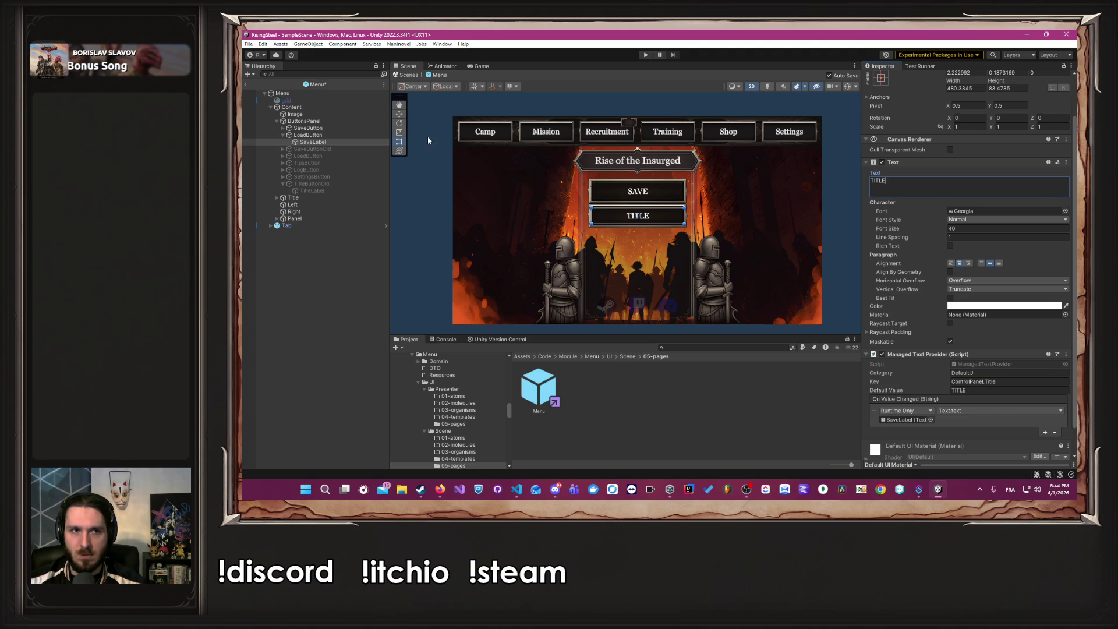
- Rename the SaveLabel object to TitleLabel
{"action": "scroll", "coordinate": [967, 233], "scroll_direction": "up", "scroll_amount": 3}
{"action": "left_click", "coordinate": [918, 77]}
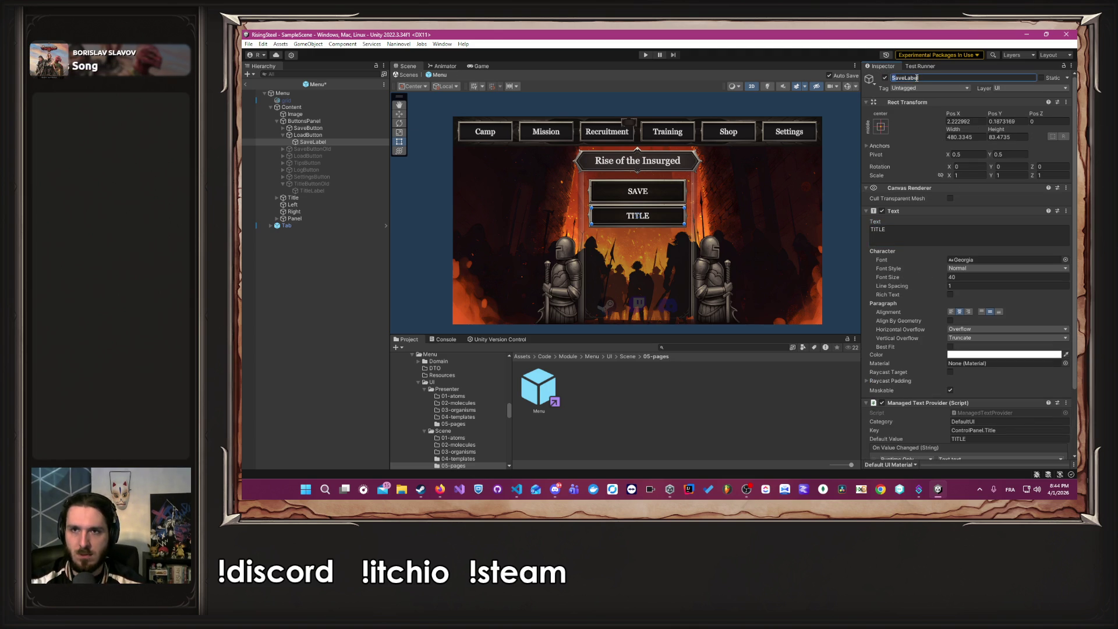
{"action": "type", "text": "Titl"}
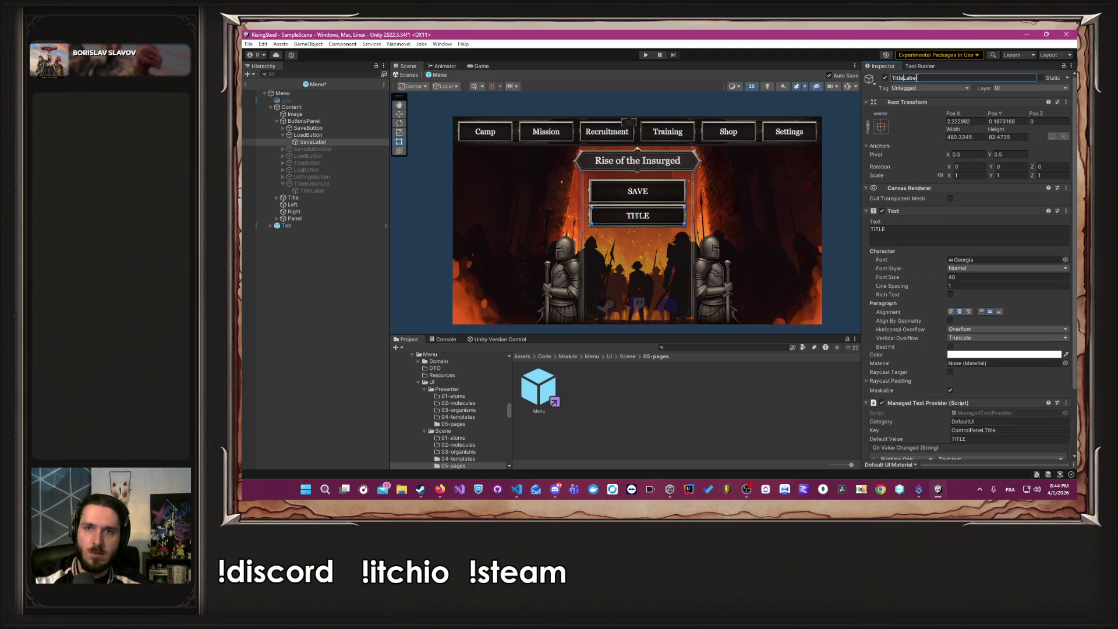
{"action": "key", "text": "Return"}
{"action": "scroll", "coordinate": [905, 297], "scroll_direction": "down", "scroll_amount": 3}
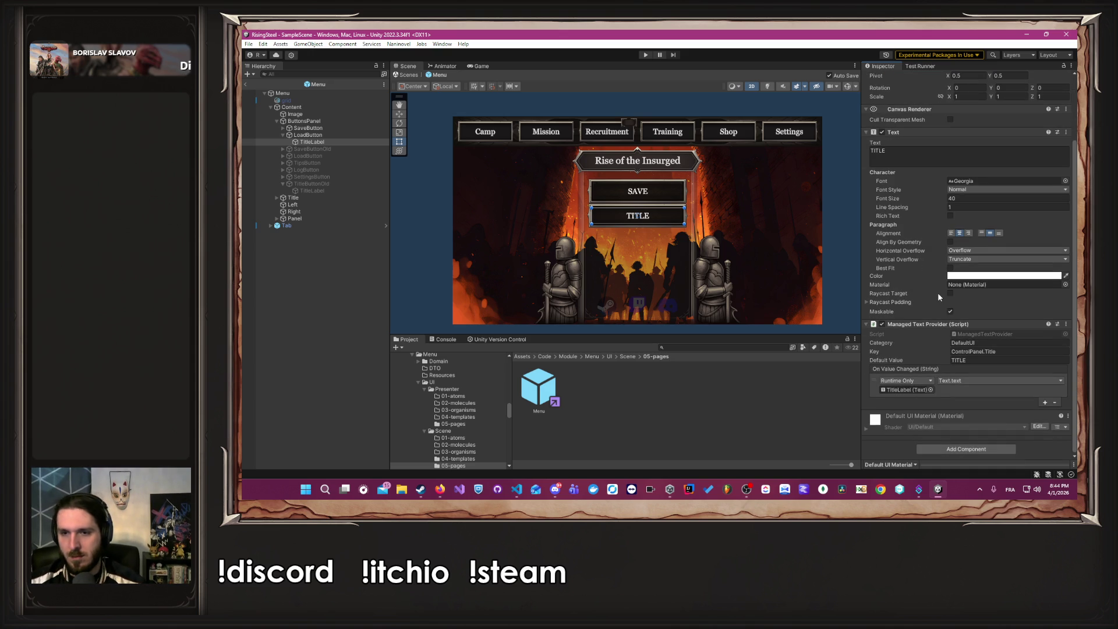
{"action": "scroll", "coordinate": [918, 347], "scroll_direction": "up", "scroll_amount": 3}
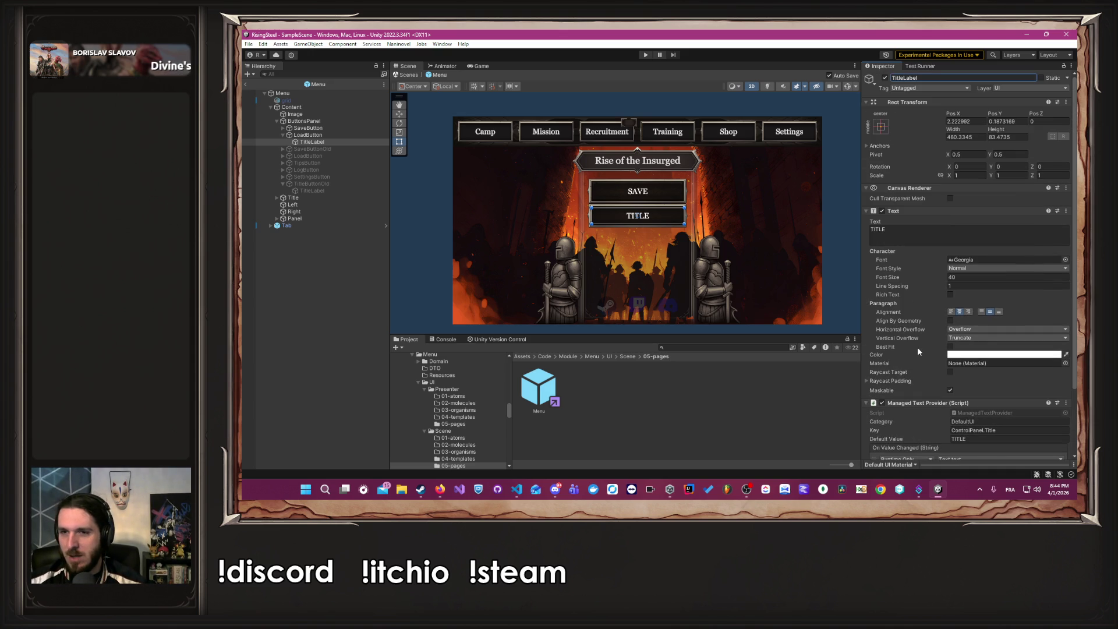
{"action": "scroll", "coordinate": [833, 318], "scroll_direction": "down", "scroll_amount": 2}
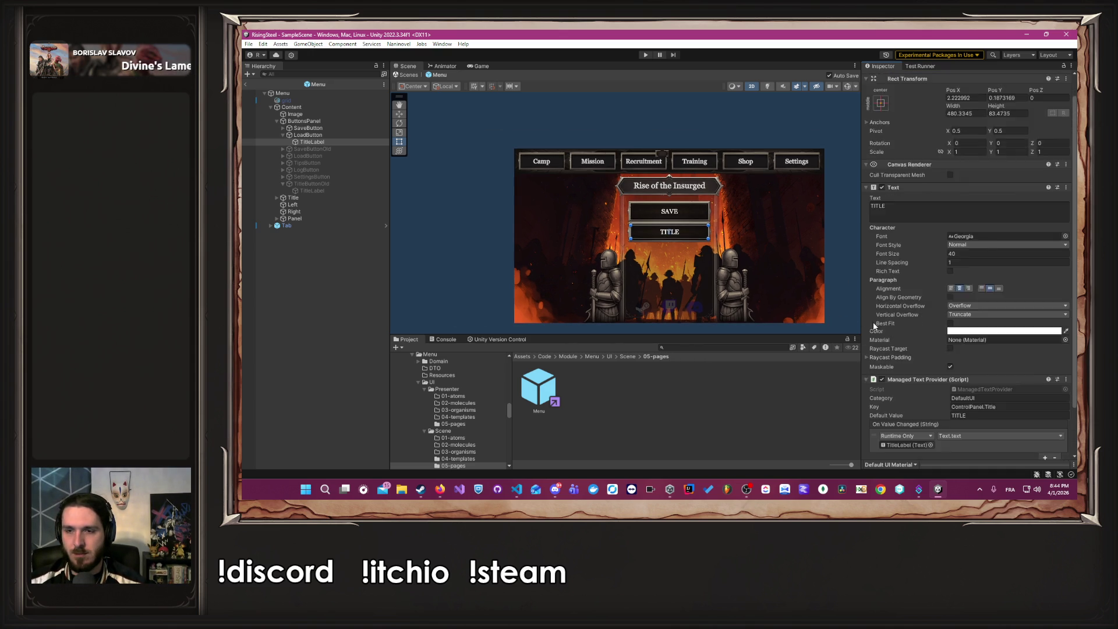
{"action": "scroll", "coordinate": [894, 331], "scroll_direction": "up", "scroll_amount": 1}
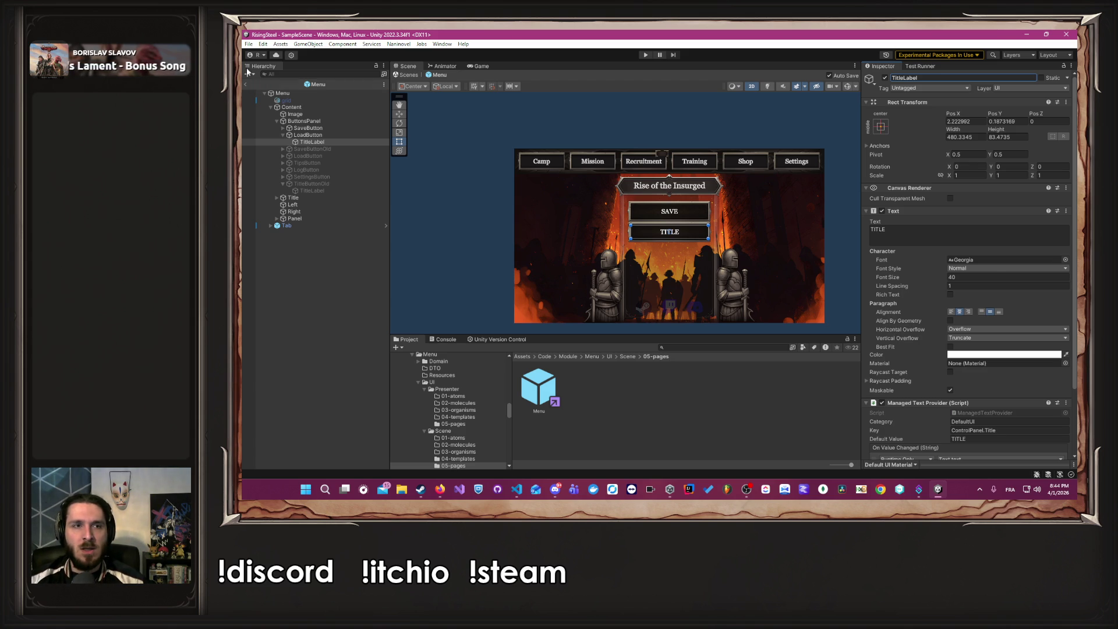
- Add a second On Click action and set the first to LoadButton's TitleController.ActiveTitle
{"action": "left_click", "coordinate": [331, 135]}
{"action": "scroll", "coordinate": [794, 238], "scroll_direction": "down", "scroll_amount": 2}
{"action": "scroll", "coordinate": [913, 280], "scroll_direction": "down", "scroll_amount": 8}
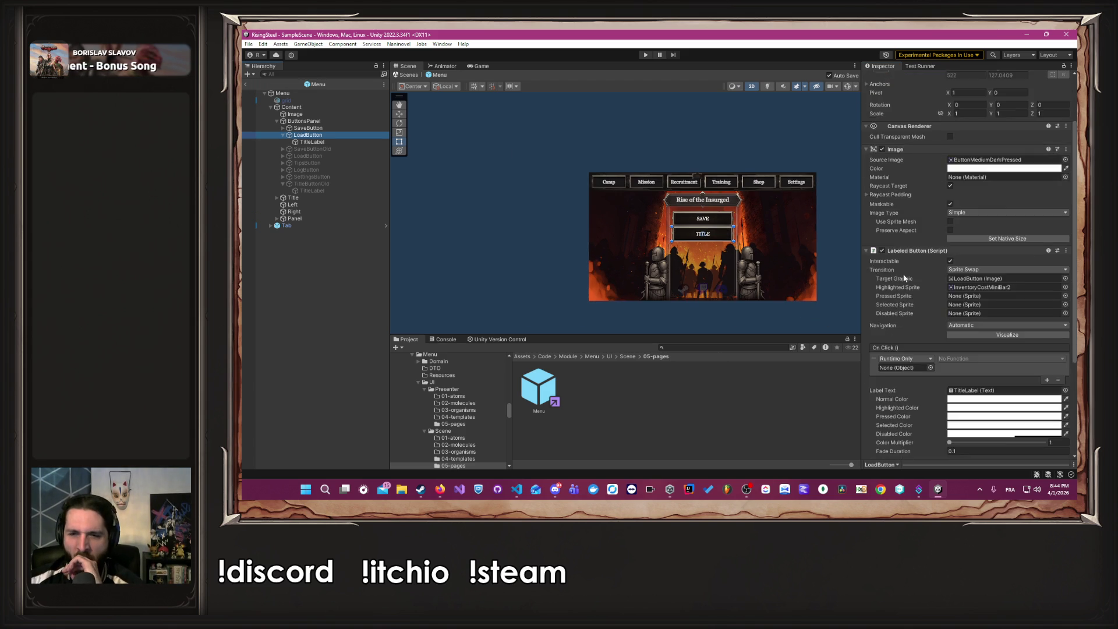
{"action": "left_click_drag", "start_coordinate": [796, 282], "coordinate": [715, 289]}
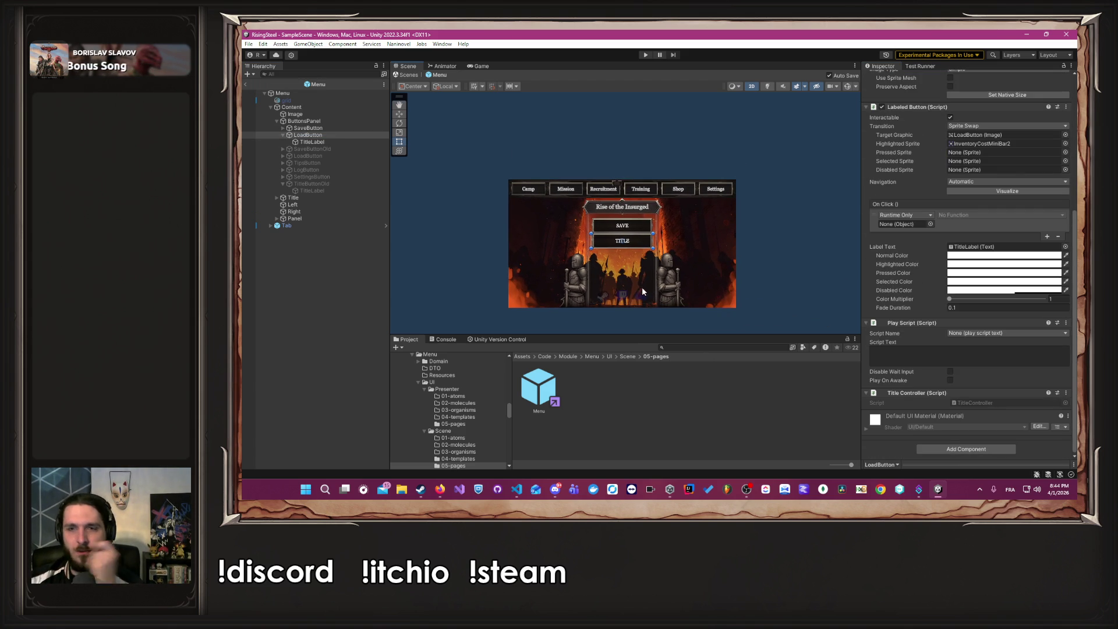
{"action": "left_click", "coordinate": [1047, 237]}
{"action": "scroll", "coordinate": [637, 262], "scroll_direction": "up", "scroll_amount": 2}
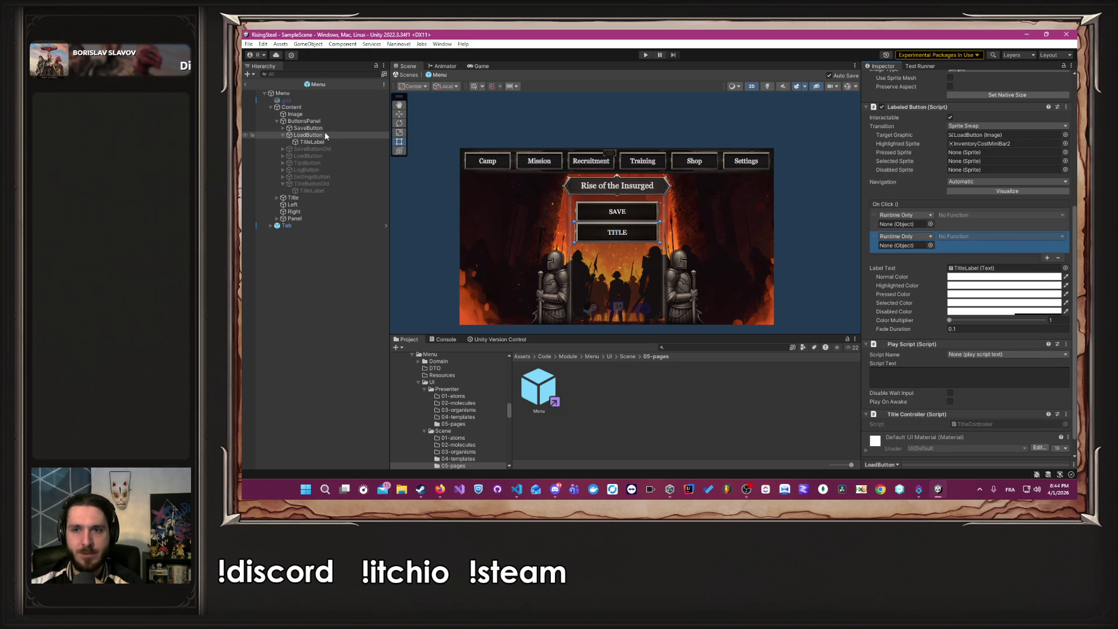
{"action": "mouse_move", "coordinate": [308, 135]}
{"action": "left_mouse_down"}
{"action": "mouse_move", "coordinate": [803, 225]}
{"action": "mouse_move", "coordinate": [905, 227]}
{"action": "left_mouse_up"}
{"action": "left_click", "coordinate": [990, 215]}
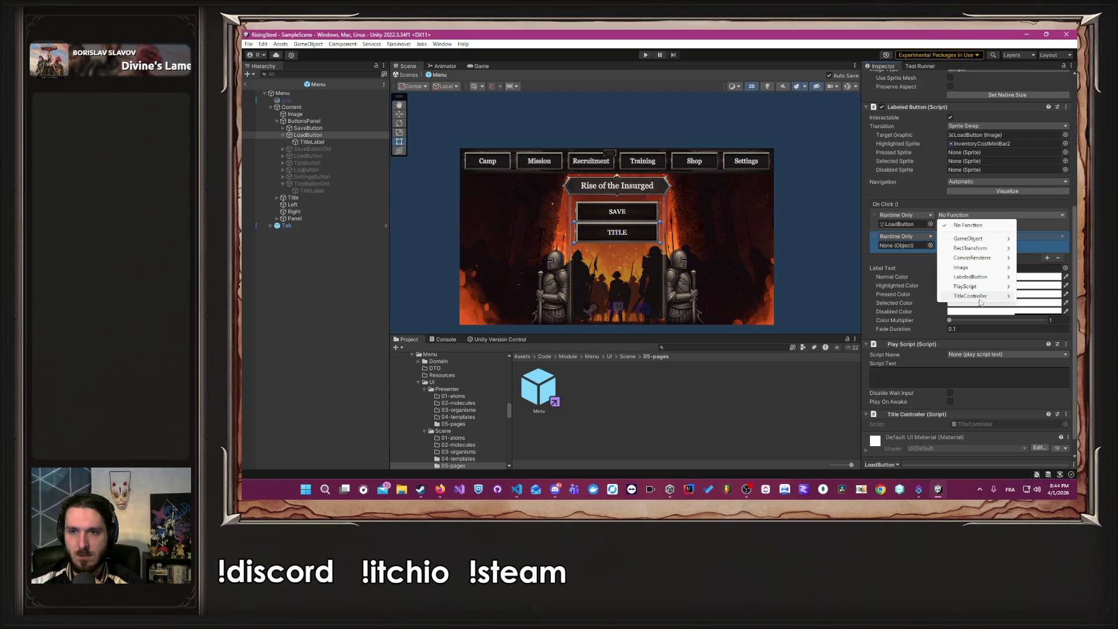
{"action": "mouse_move", "coordinate": [978, 299]}
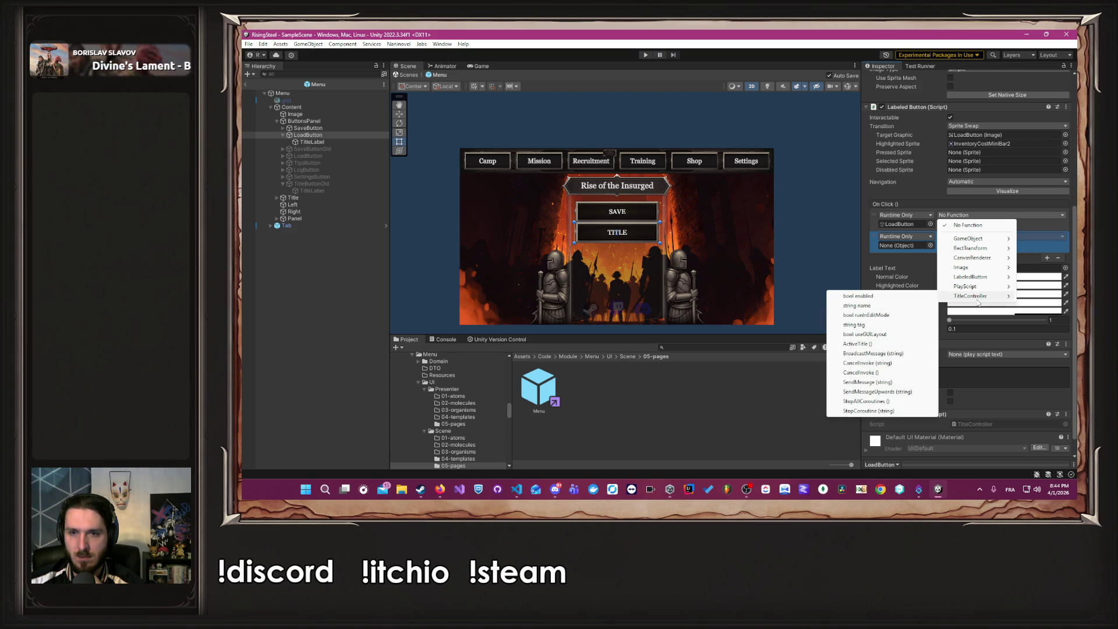
{"action": "left_click", "coordinate": [867, 344]}
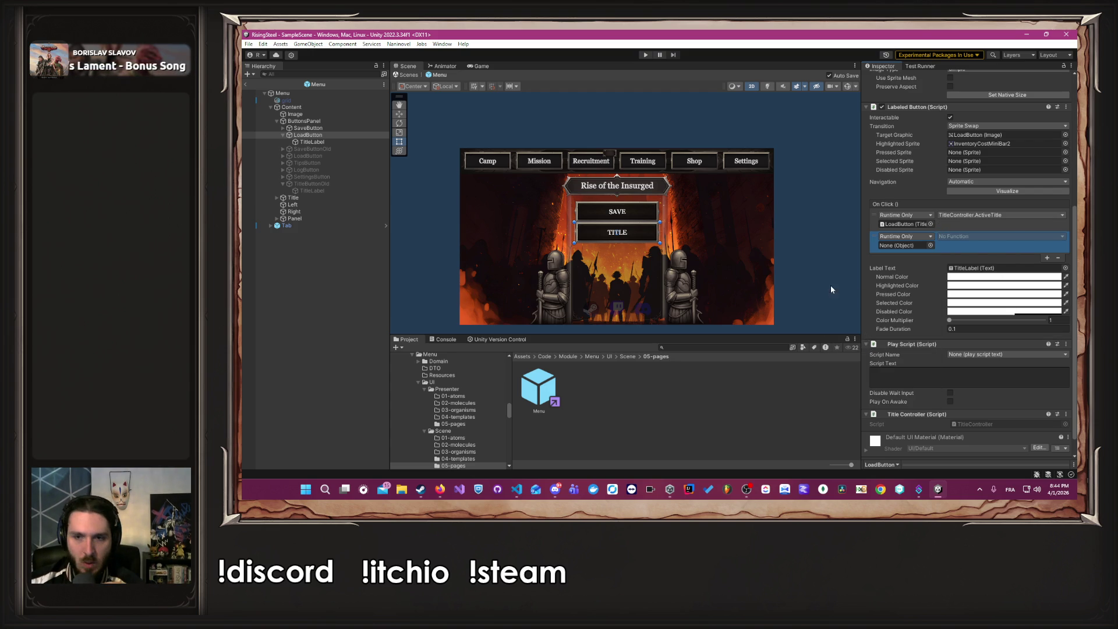
- Set the second On Click action to LoadButton's PlayScript.Play
{"action": "left_click_drag", "start_coordinate": [307, 134], "coordinate": [902, 245]}
{"action": "left_click", "coordinate": [961, 236]}
{"action": "mouse_move", "coordinate": [970, 313]}
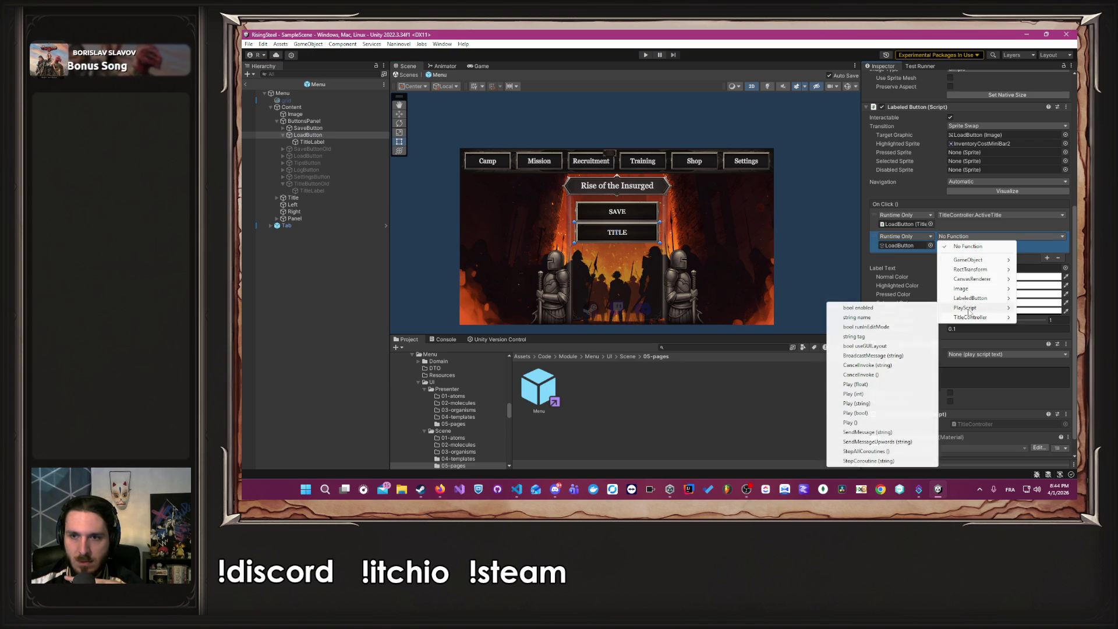
{"action": "left_click", "coordinate": [854, 422]}
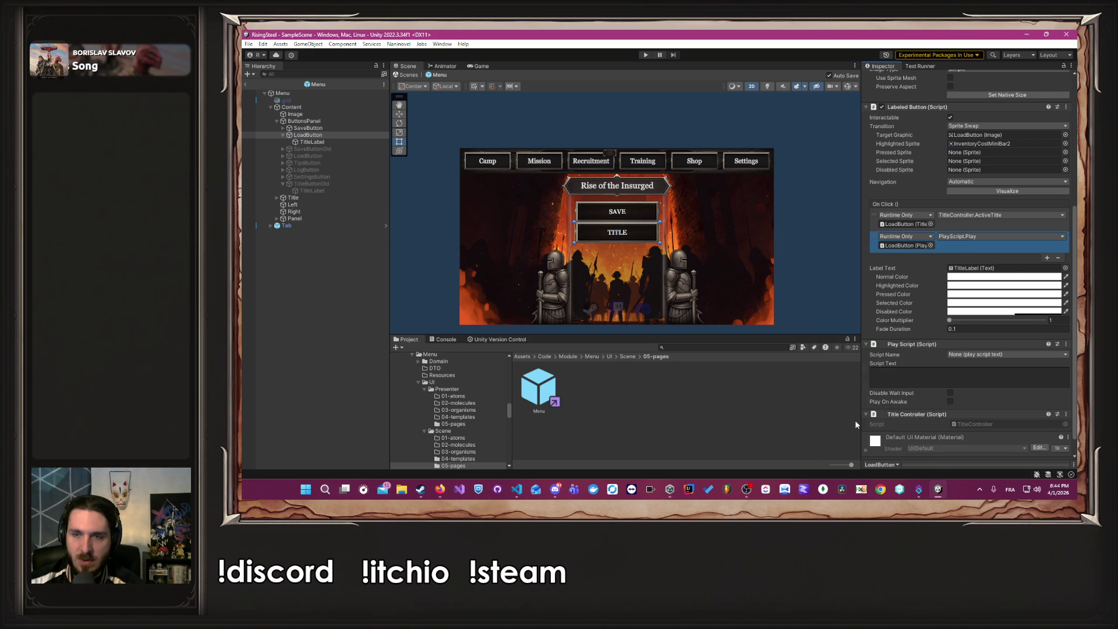
{"action": "left_click", "coordinate": [909, 383]}
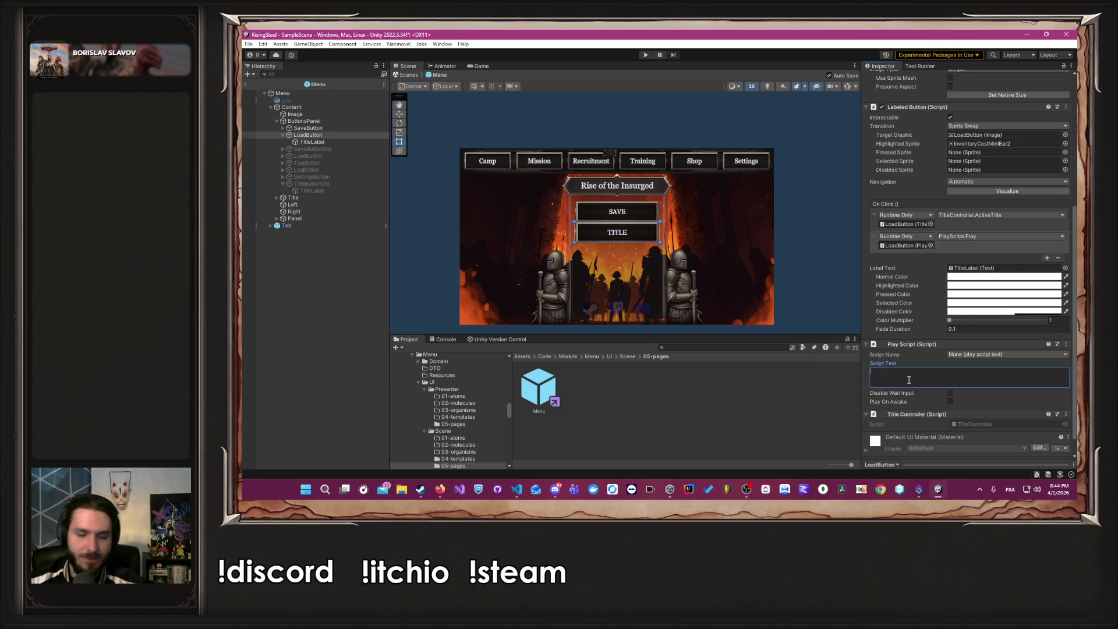
{"action": "type", "text": "@hideall"}
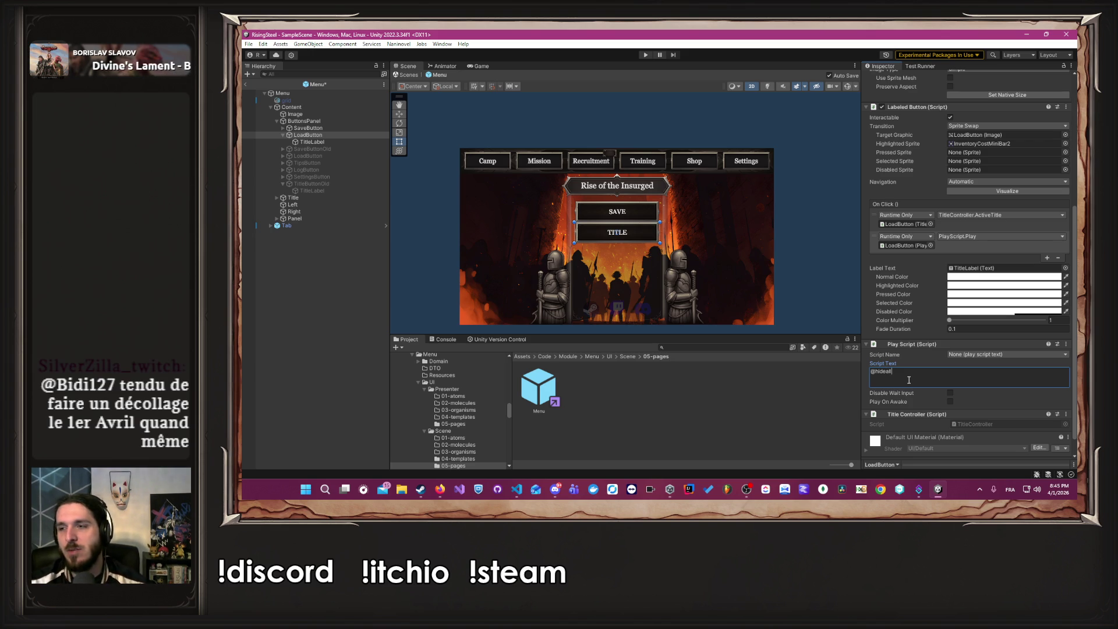
{"action": "left_click", "coordinate": [517, 489]}
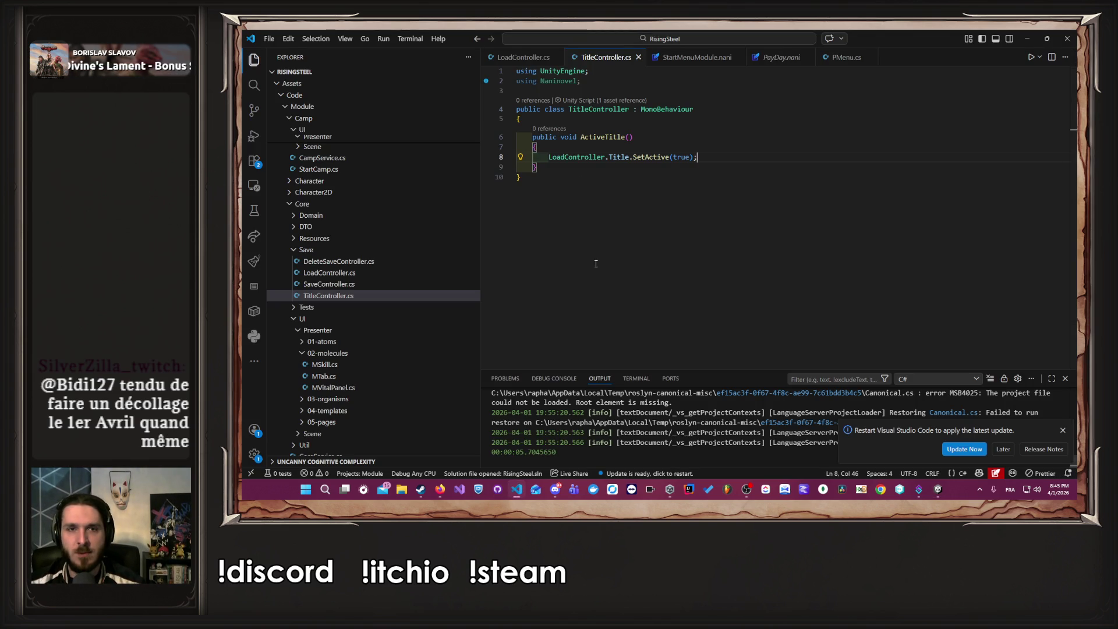
{"action": "left_click", "coordinate": [778, 61]}
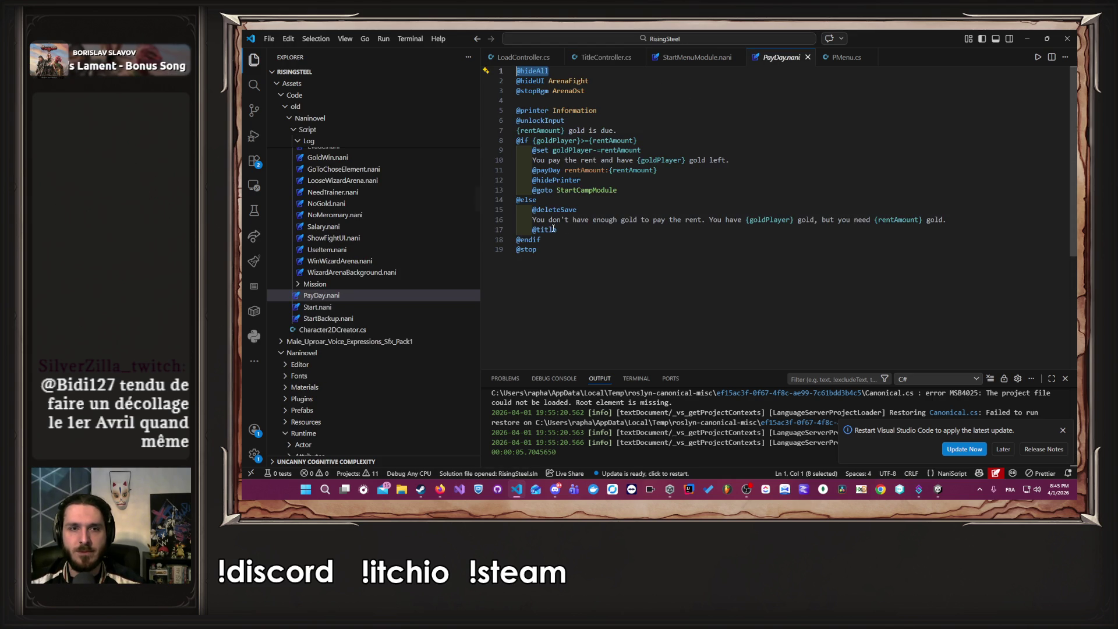
{"action": "triple_click", "coordinate": [541, 68]}
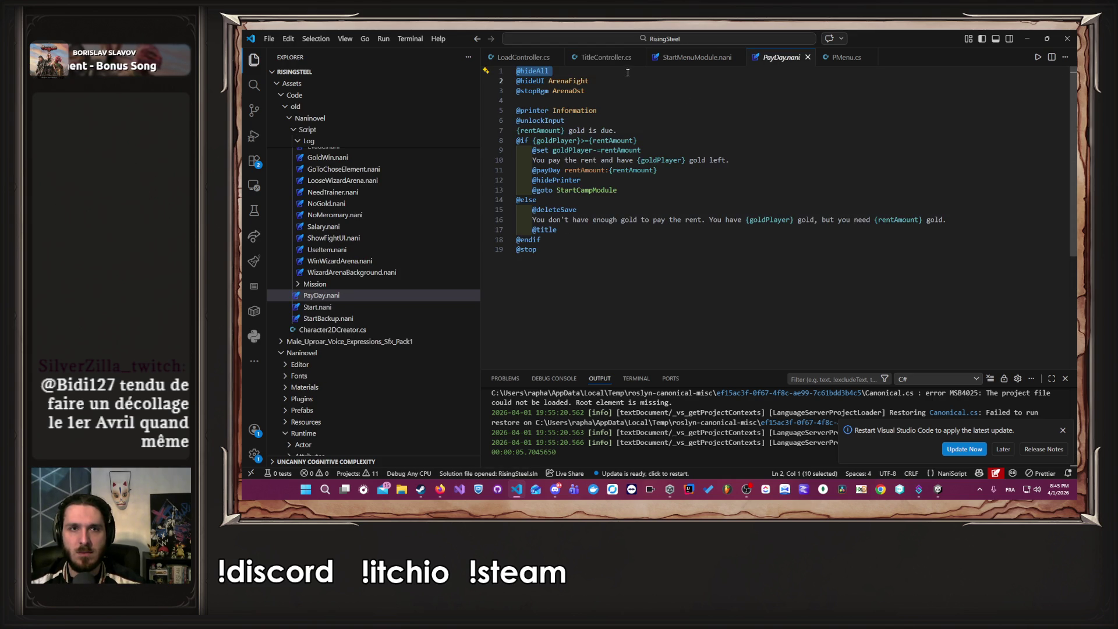
{"action": "left_click_drag", "start_coordinate": [549, 71], "coordinate": [484, 71]}
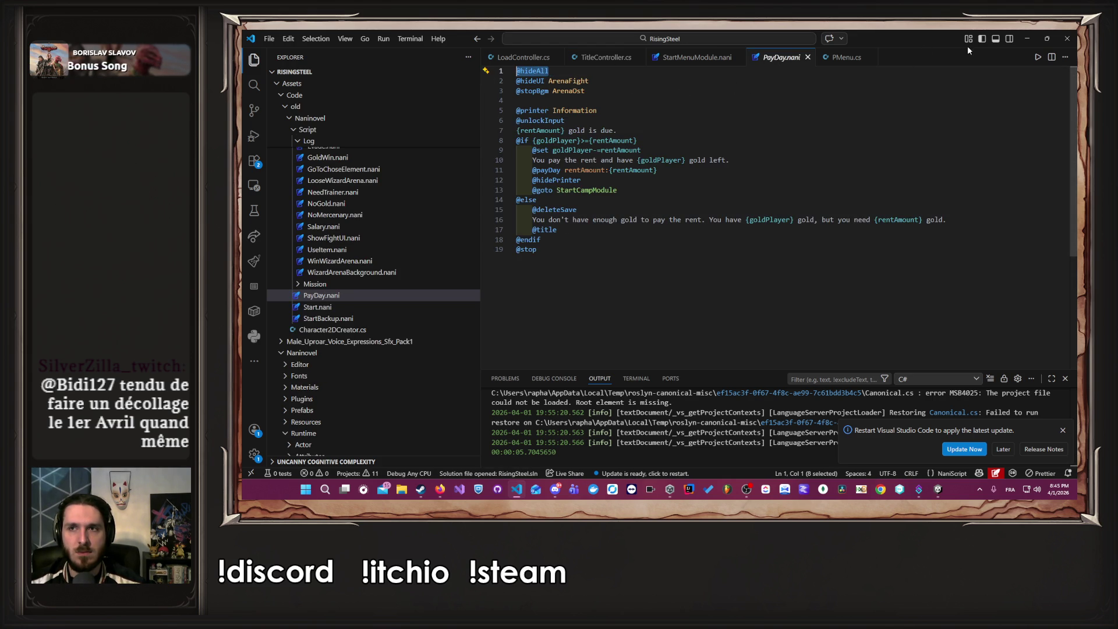
{"action": "left_click", "coordinate": [1021, 43]}
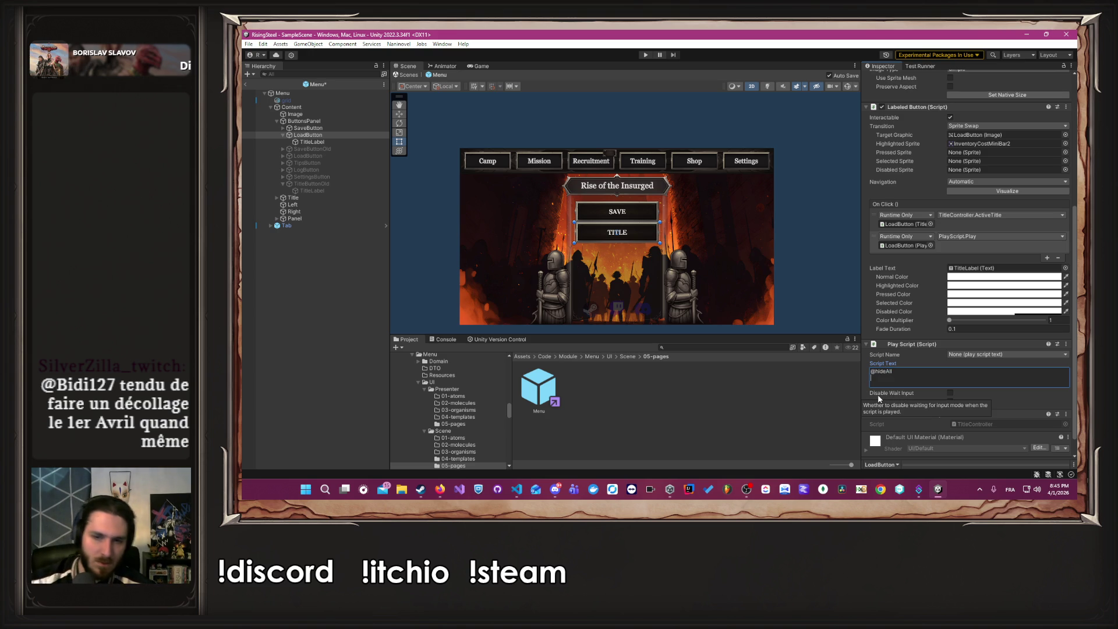
{"action": "left_click", "coordinate": [517, 489]}
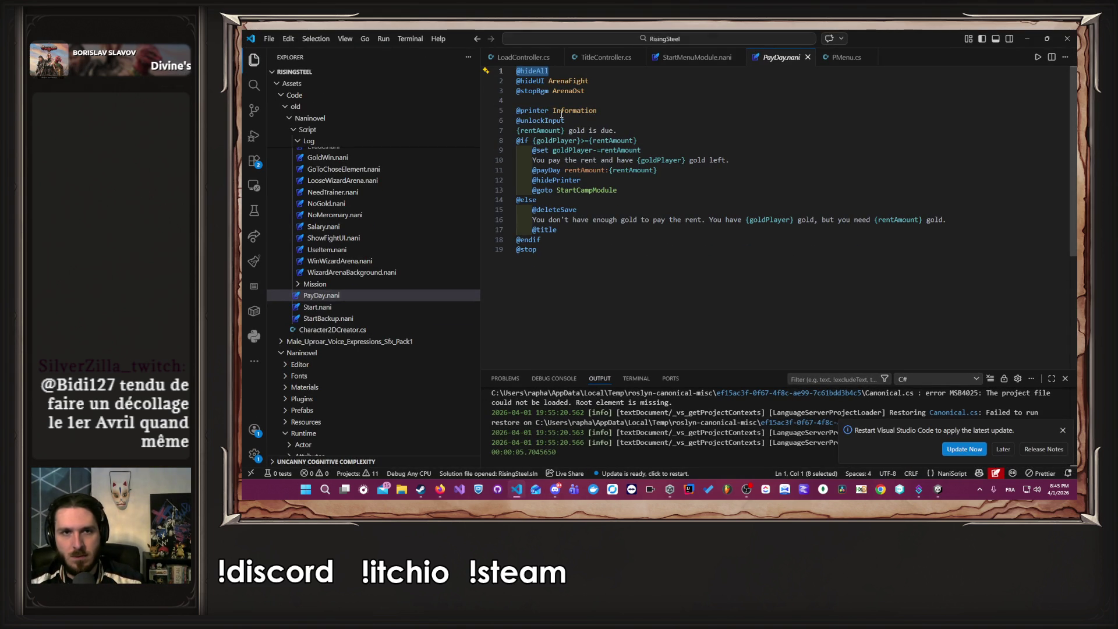
{"action": "left_click", "coordinate": [590, 83]}
{"action": "left_click", "coordinate": [512, 86], "text": "shift"}
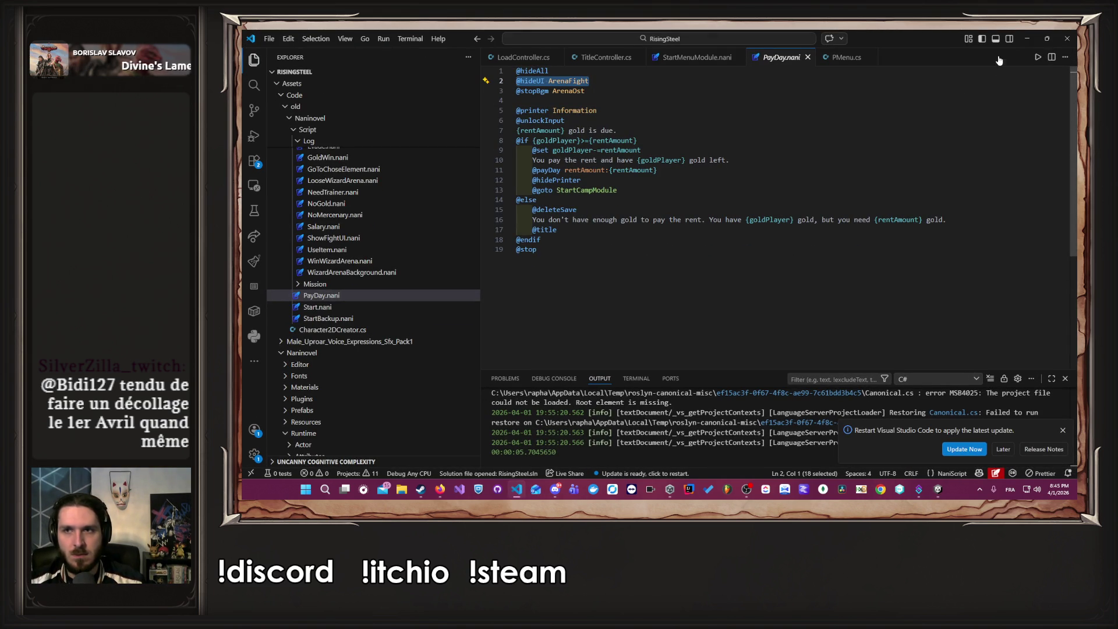
- Paste it as the script's second line, change ArenaFight to Menu, and start play mode
{"action": "left_click", "coordinate": [1026, 39]}
{"action": "left_click", "coordinate": [900, 378]}
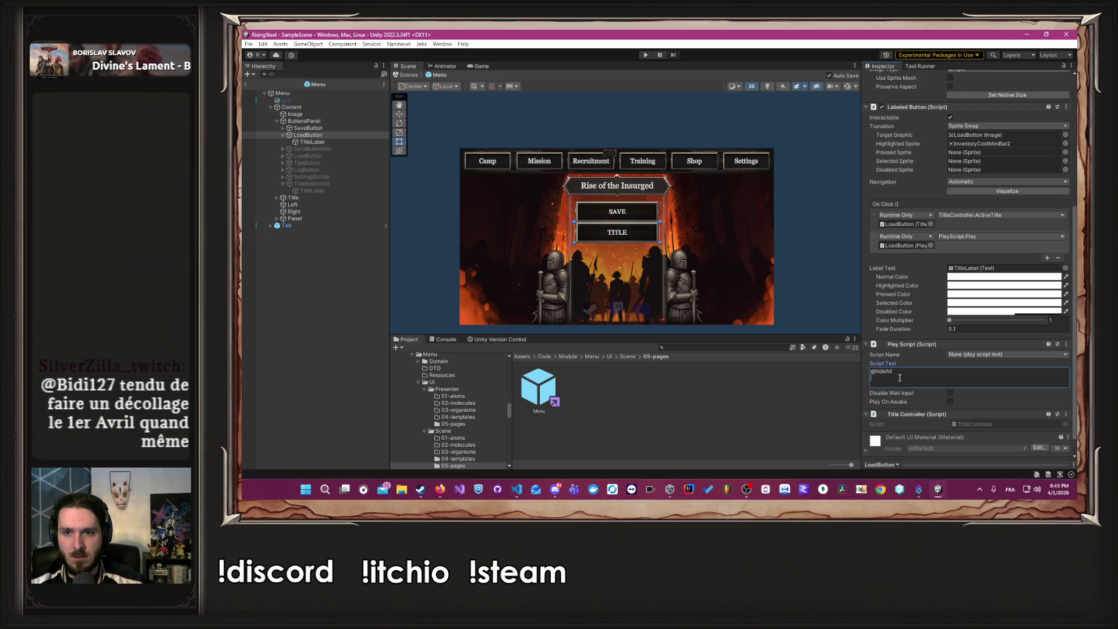
{"action": "type", "text": "@hideUI ArenaFight"}
{"action": "double_click", "coordinate": [900, 378]}
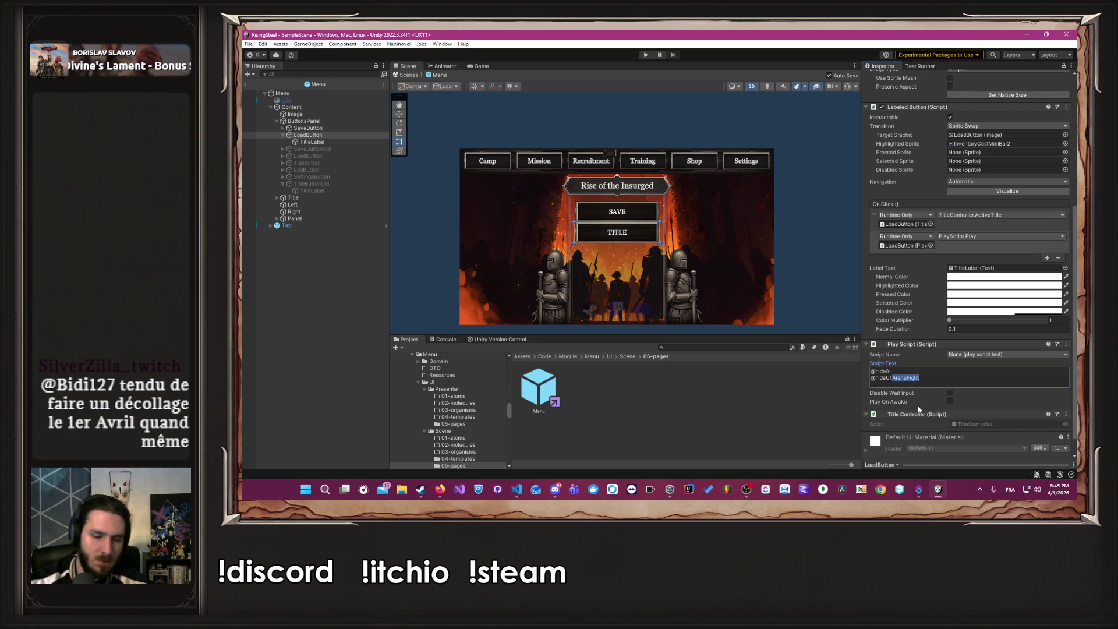
{"action": "type", "text": "Menu"}
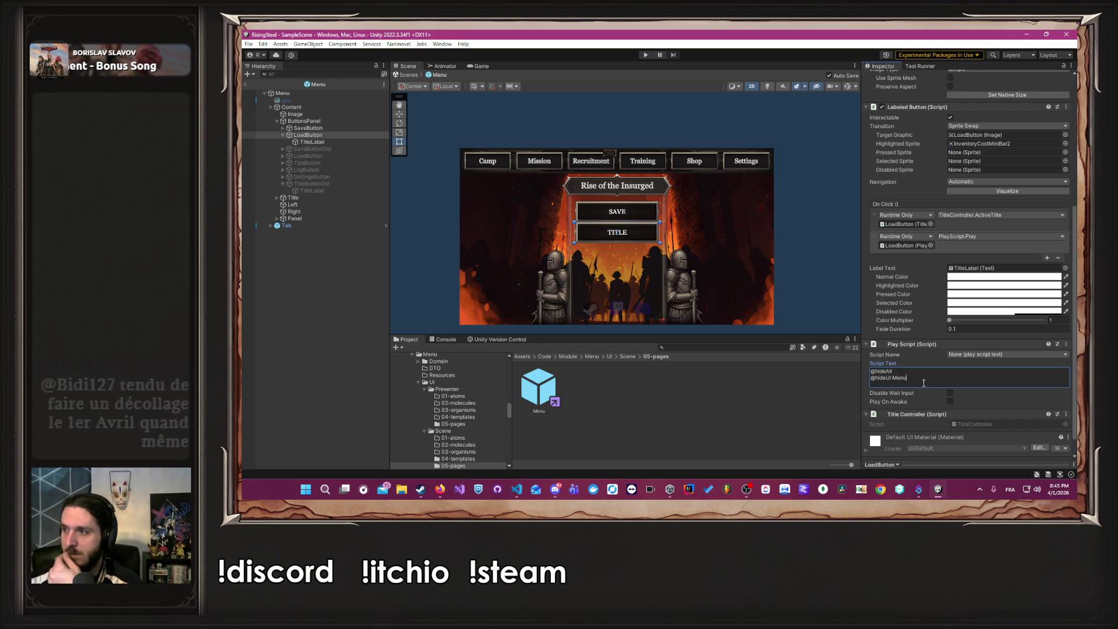
{"action": "left_click", "coordinate": [792, 248]}
{"action": "left_click", "coordinate": [646, 55]}
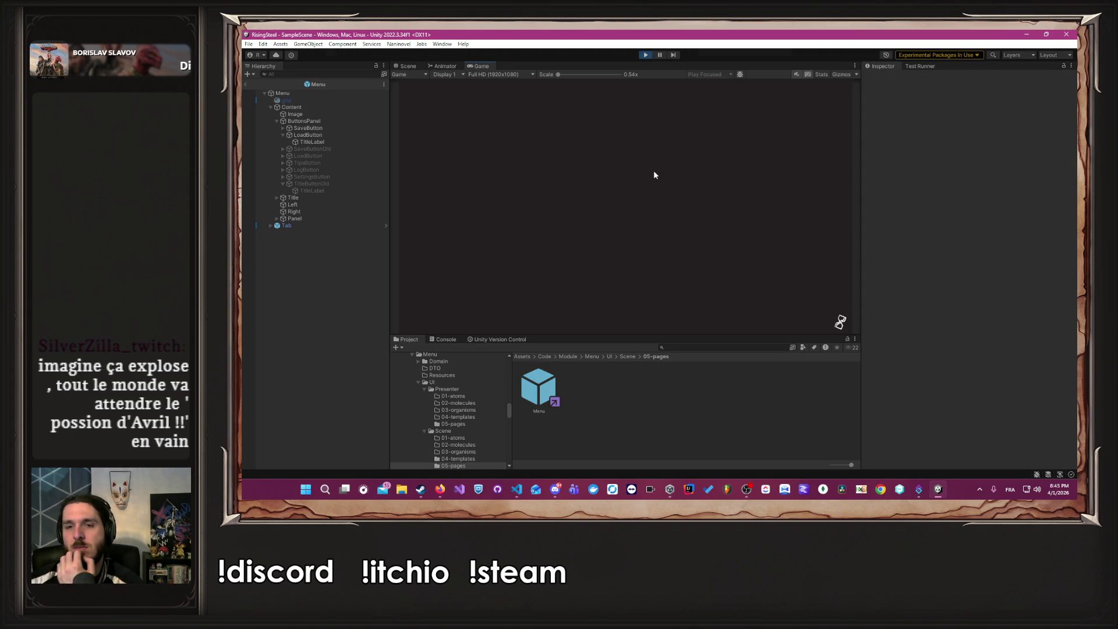
- Continue the saved game and open the resulting NullReferenceException from the Console
{"action": "left_click", "coordinate": [618, 173]}
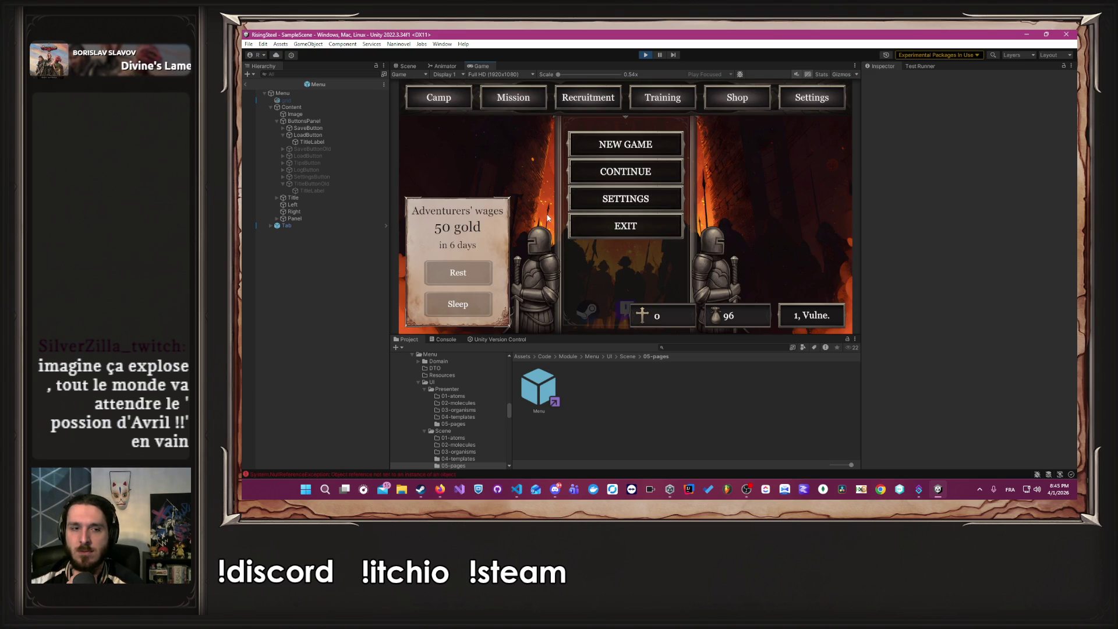
{"action": "left_click", "coordinate": [435, 475]}
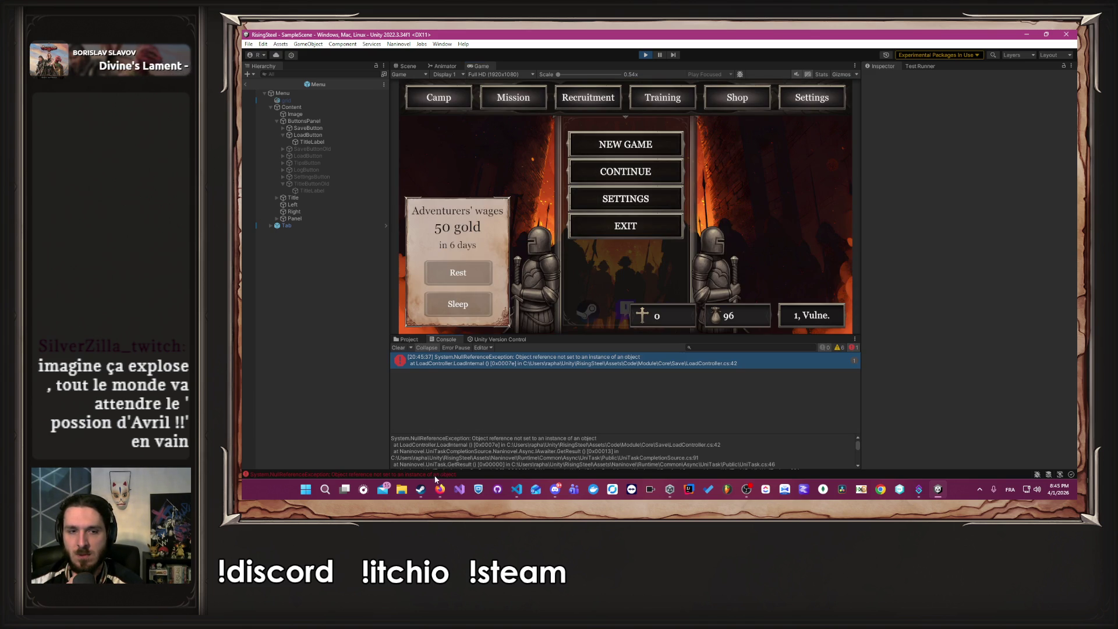
{"action": "double_click", "coordinate": [503, 359]}
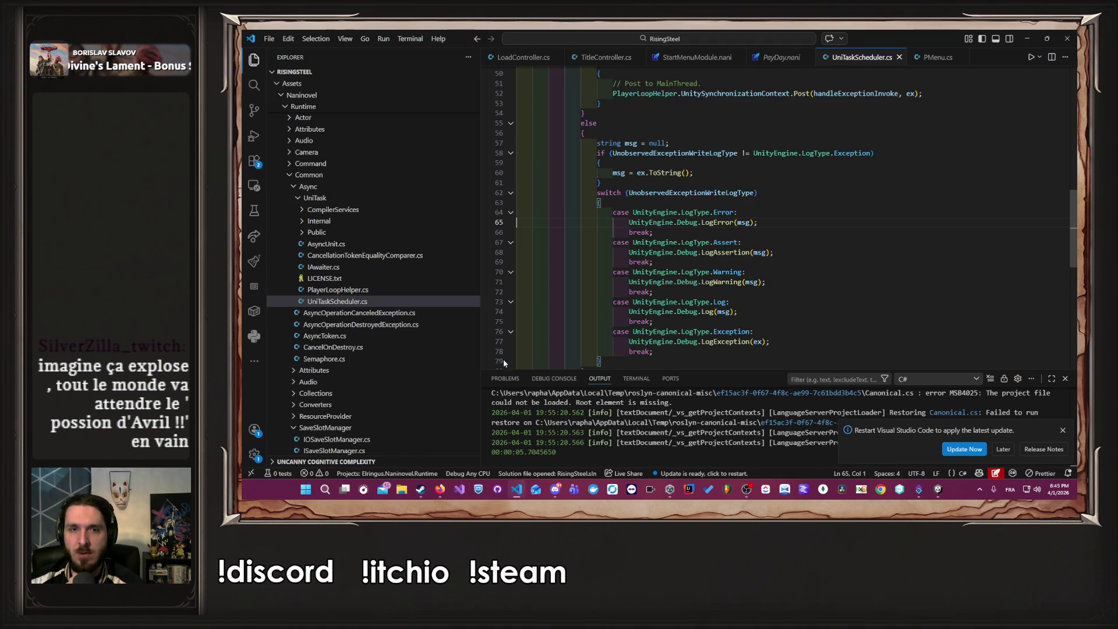
- Remove the static keyword from LoadController's Title field
{"action": "left_click", "coordinate": [606, 57]}
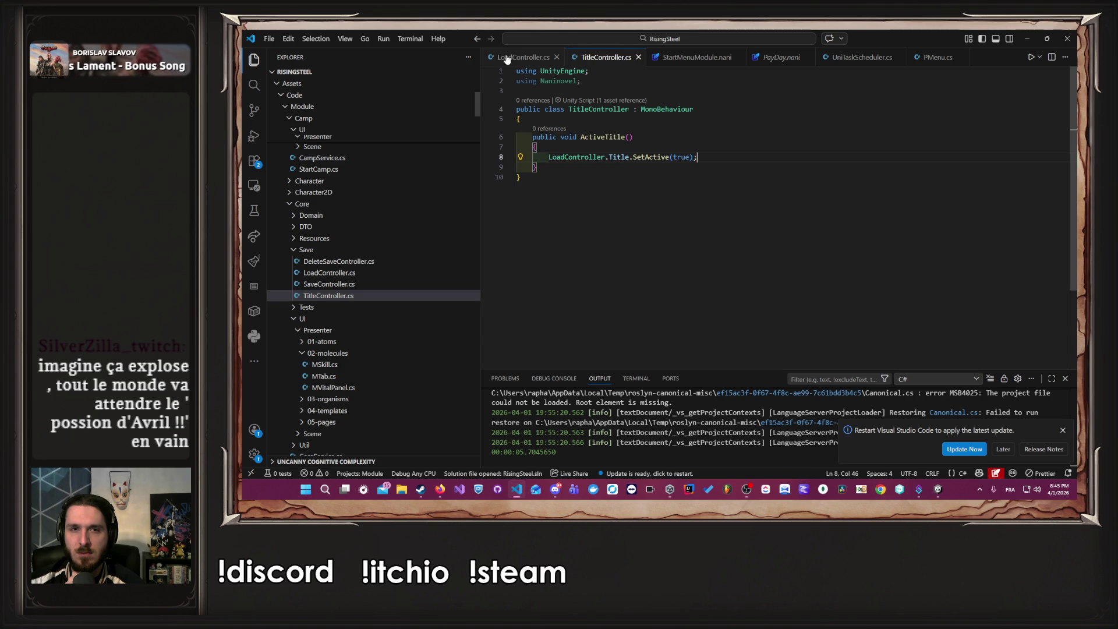
{"action": "left_click", "coordinate": [523, 57]}
{"action": "scroll", "coordinate": [745, 170], "scroll_direction": "down", "scroll_amount": 5}
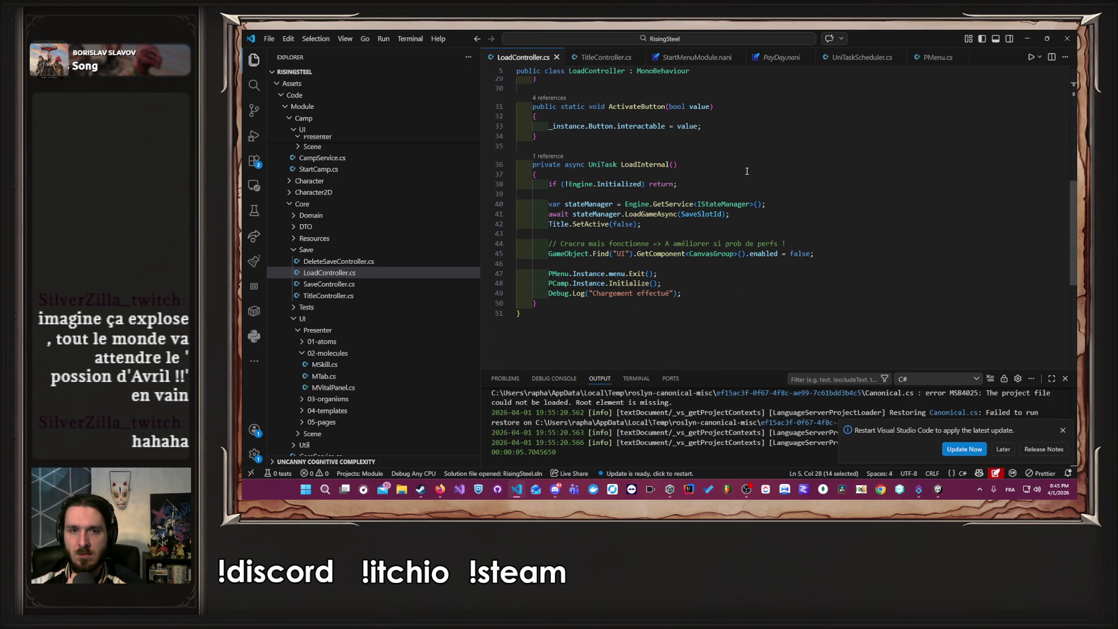
{"action": "scroll", "coordinate": [728, 169], "scroll_direction": "up", "scroll_amount": 9}
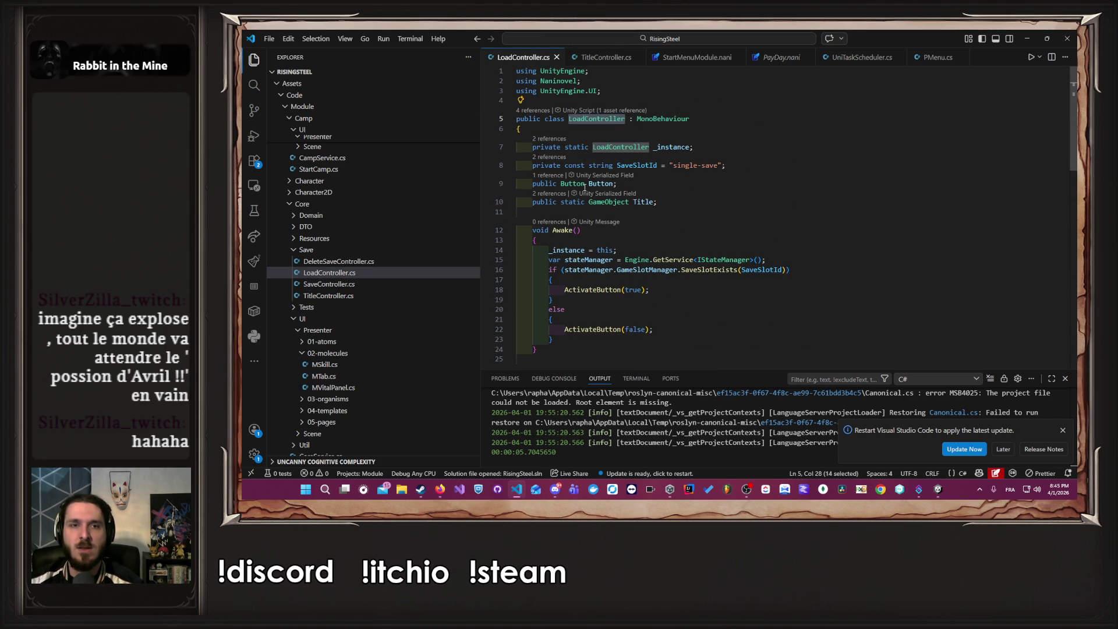
{"action": "double_click", "coordinate": [577, 202]}
{"action": "key", "text": "BackSpace"}
{"action": "key", "text": "BackSpace"}
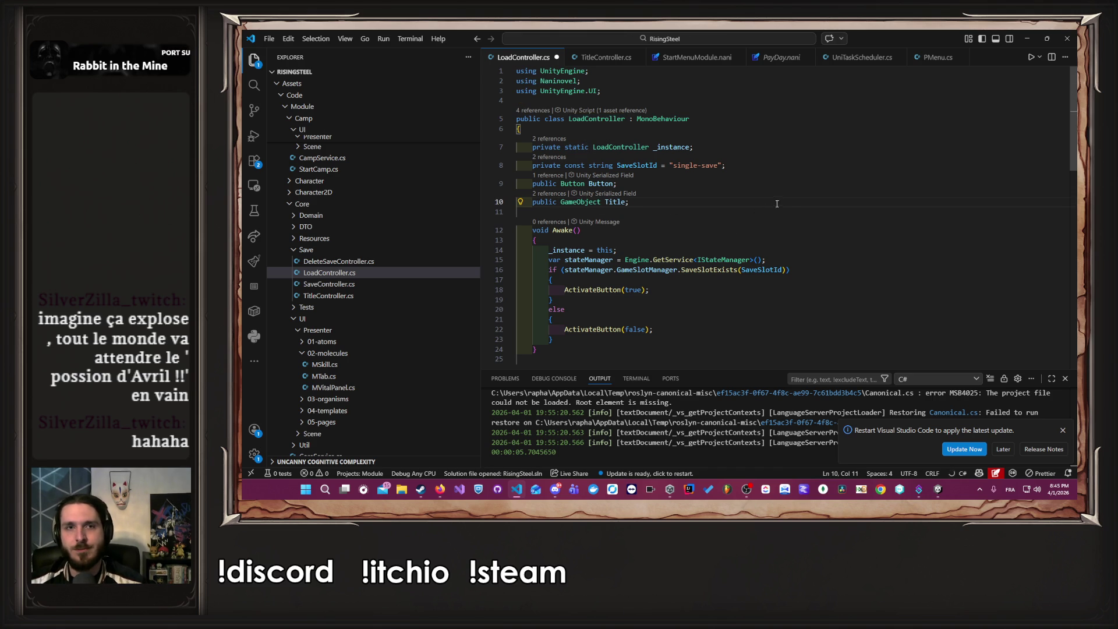
{"action": "key", "text": "alt+Tab"}
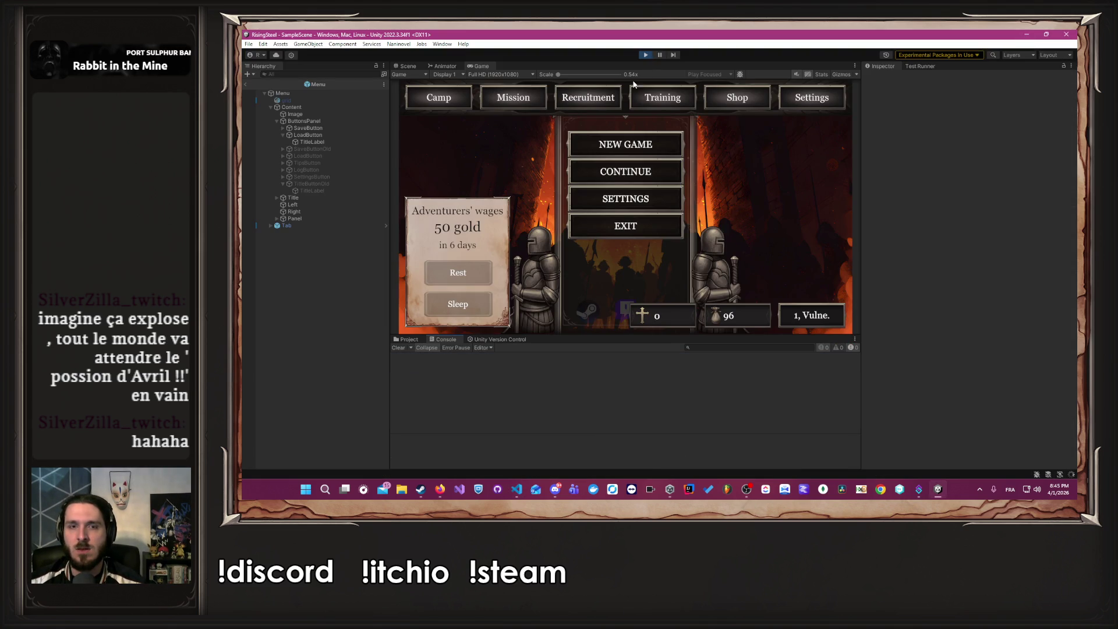
{"action": "key", "text": "alt+Tab"}
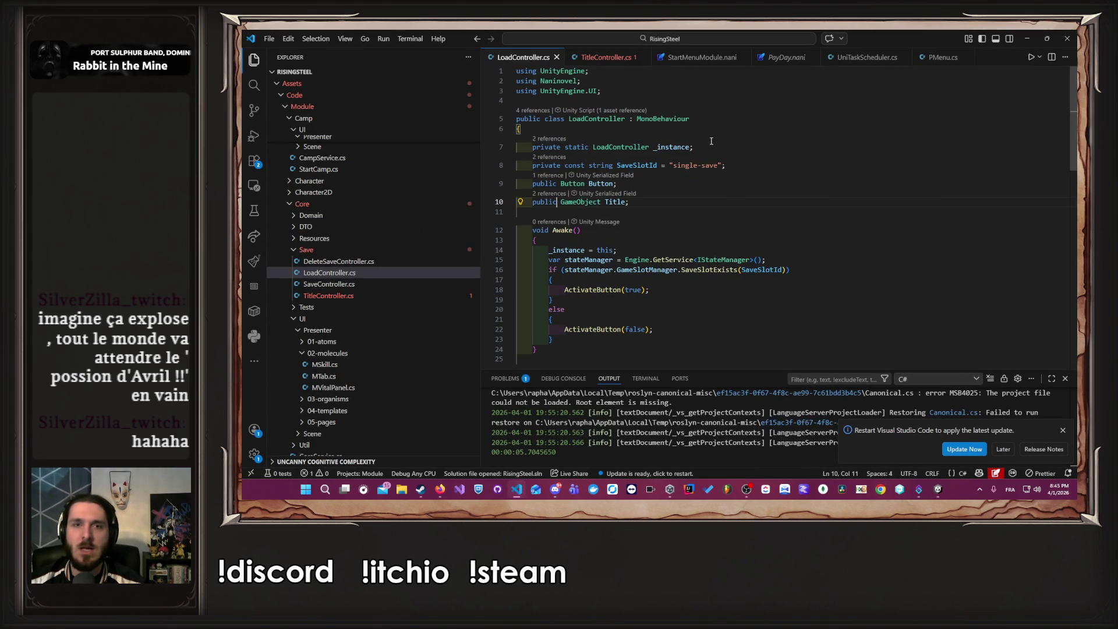
- Reference LoadController._instance in ActiveTitle, then make that field public and rename it Instance
{"action": "double_click", "coordinate": [672, 146]}
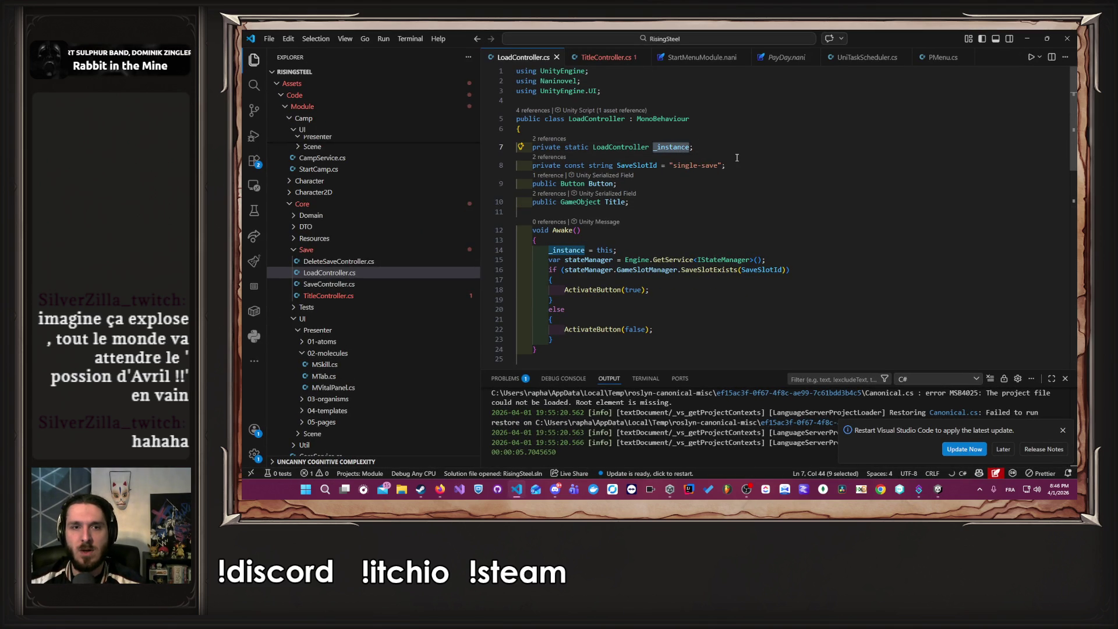
{"action": "scroll", "coordinate": [704, 151], "scroll_direction": "down", "scroll_amount": 6}
{"action": "left_click", "coordinate": [603, 58]}
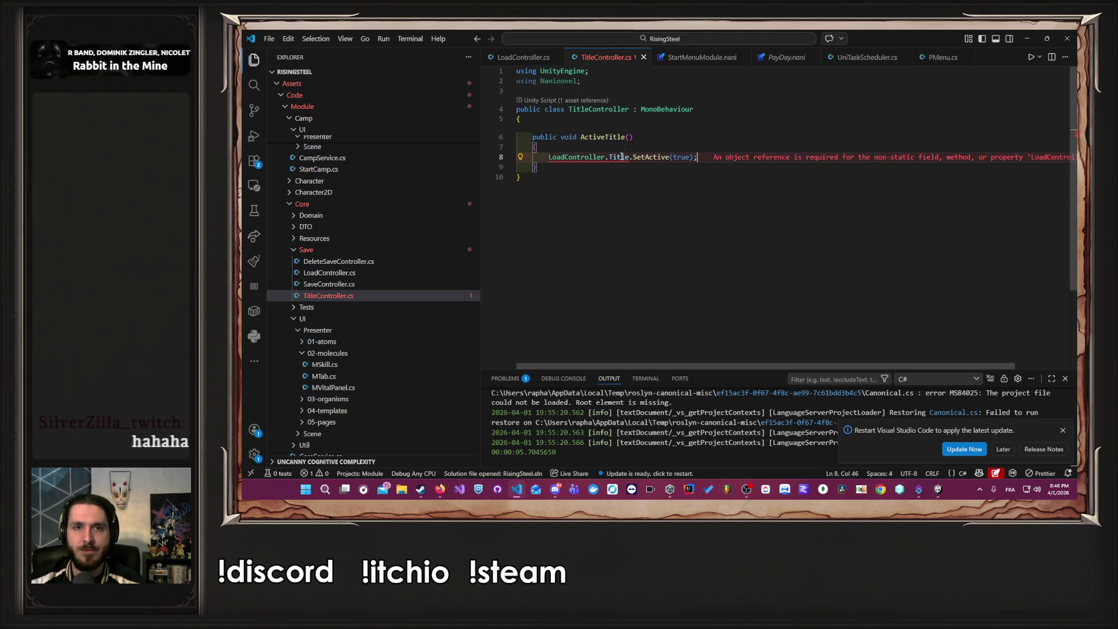
{"action": "left_click", "coordinate": [605, 158]}
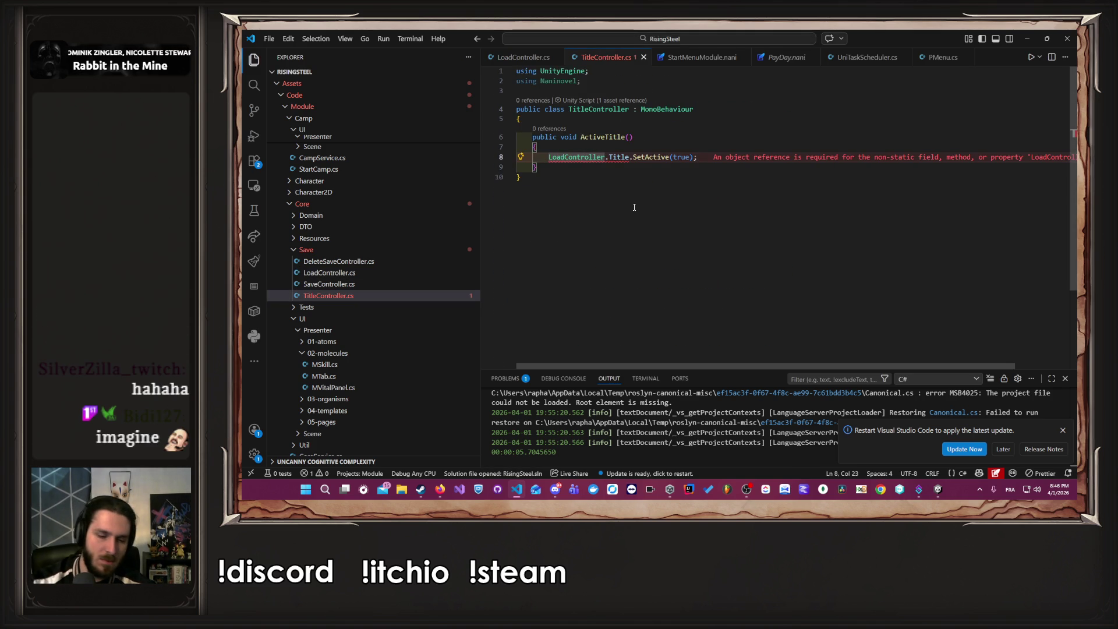
{"action": "type", "text": "._instance"}
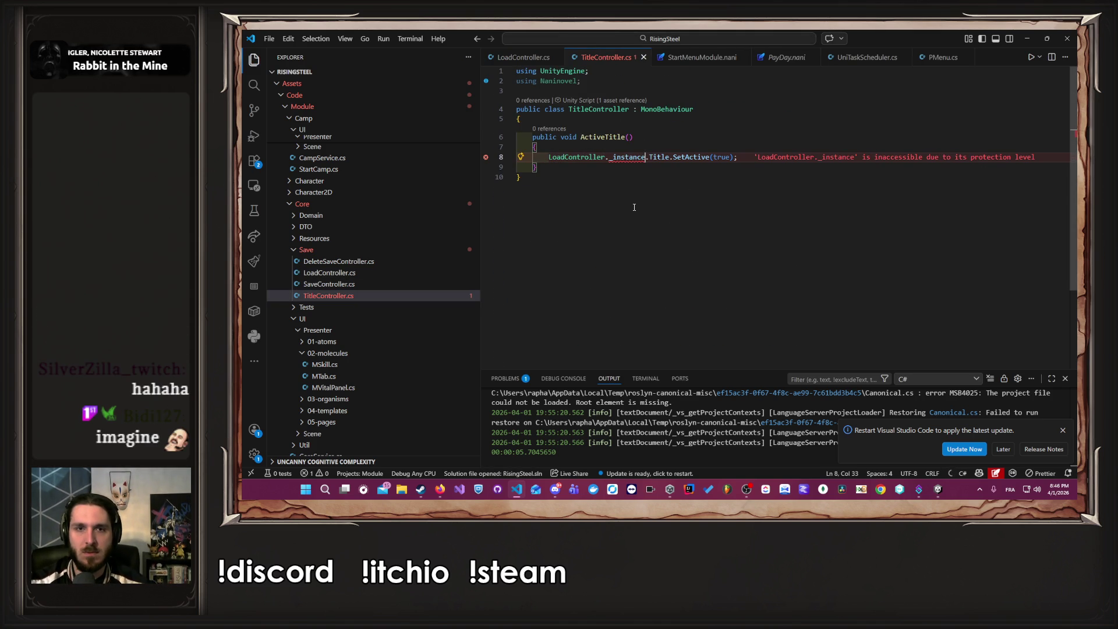
{"action": "key", "text": "F12"}
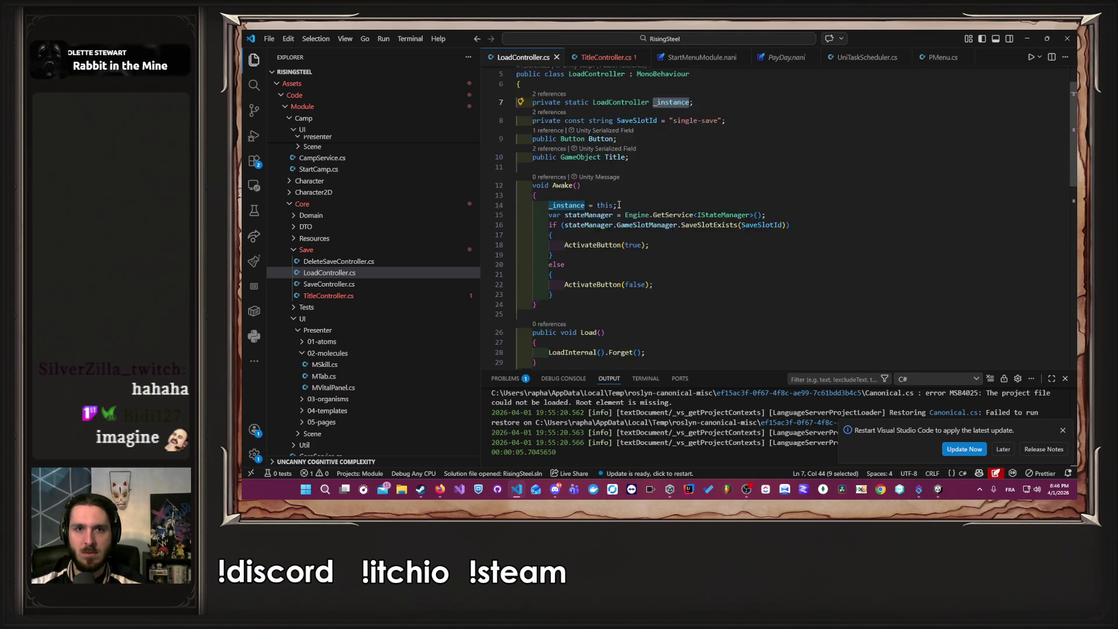
{"action": "double_click", "coordinate": [549, 148]}
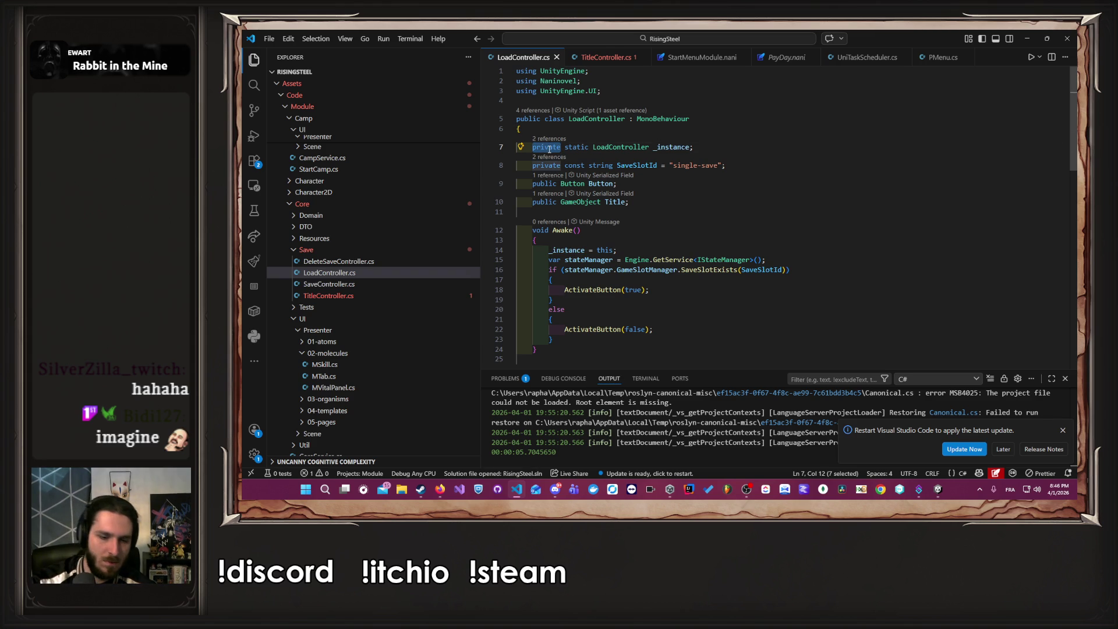
{"action": "type", "text": "public"}
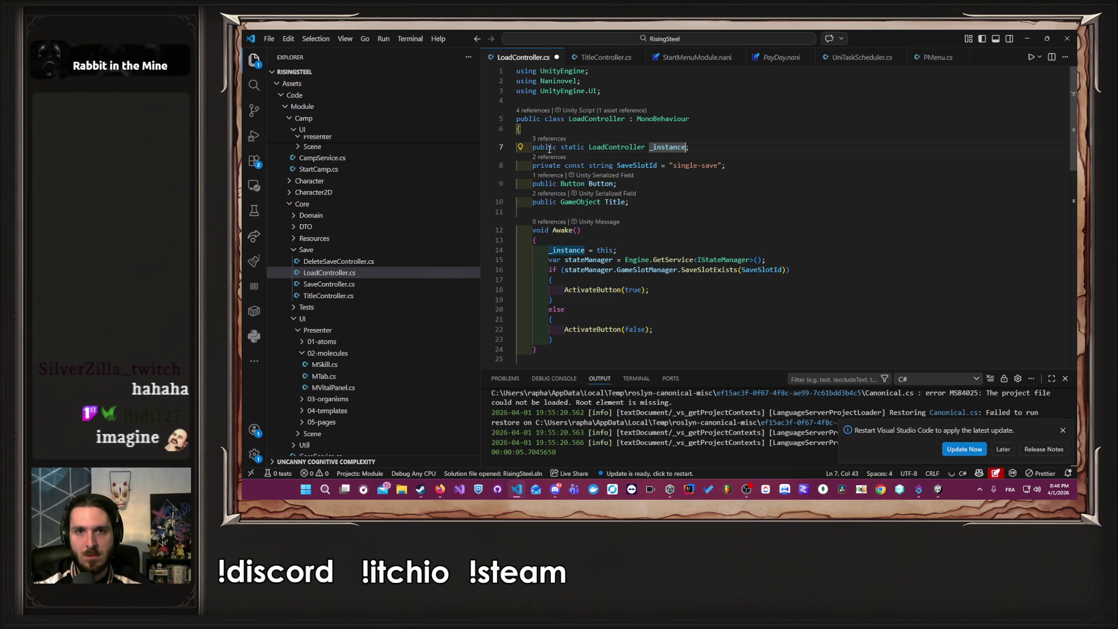
{"action": "key", "text": "ctrl+Left"}
{"action": "key", "text": "shift+Right"}
{"action": "key", "text": "shift+Right"}
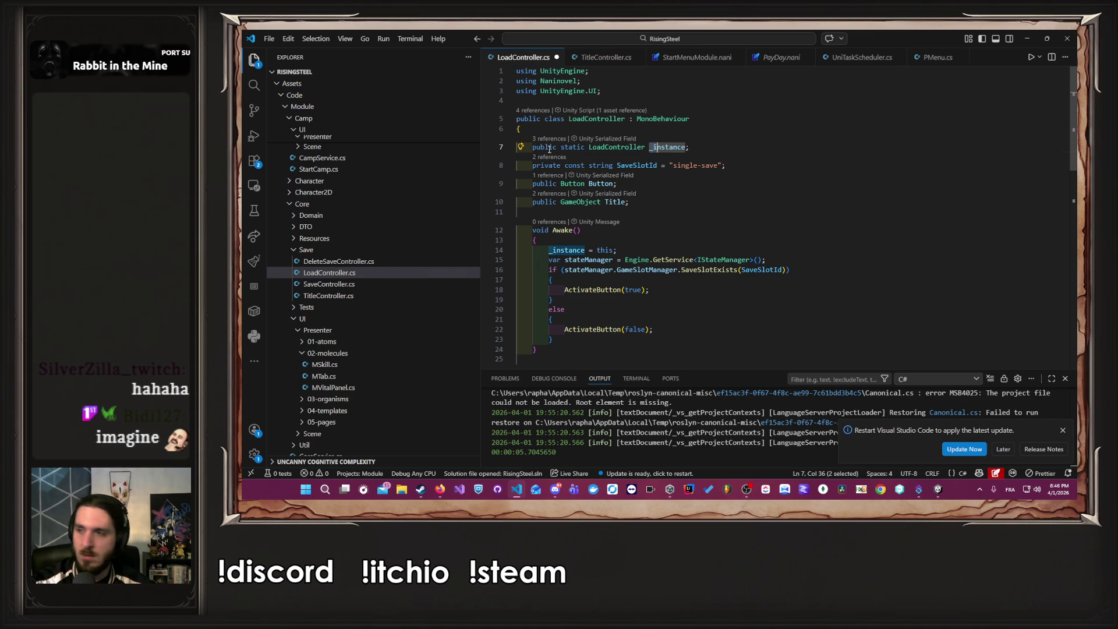
{"action": "type", "text": "I"}
{"action": "key", "text": "ctrl+s"}
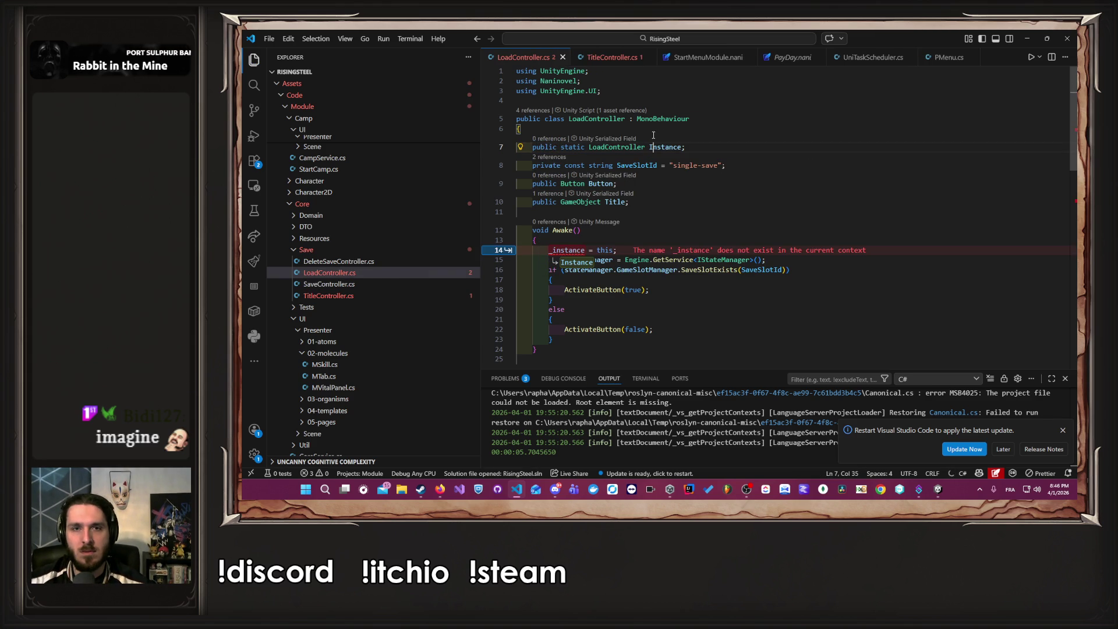
- Update the remaining references to LoadController.Instance and save TitleController.cs
{"action": "key", "text": "Tab"}
{"action": "key", "text": "Tab"}
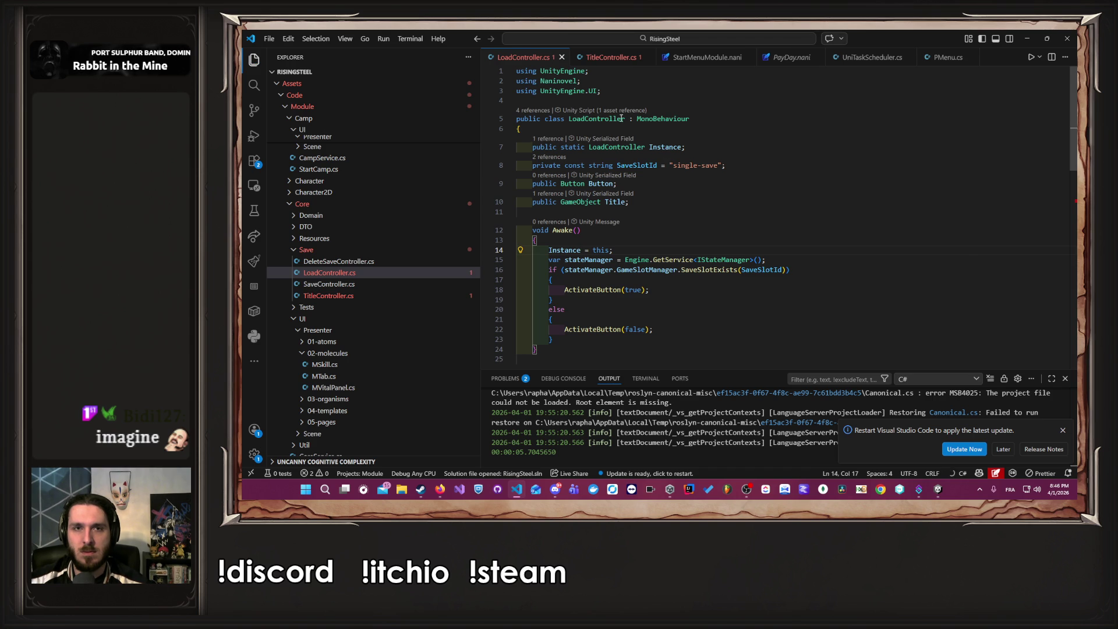
{"action": "double_click", "coordinate": [665, 145]}
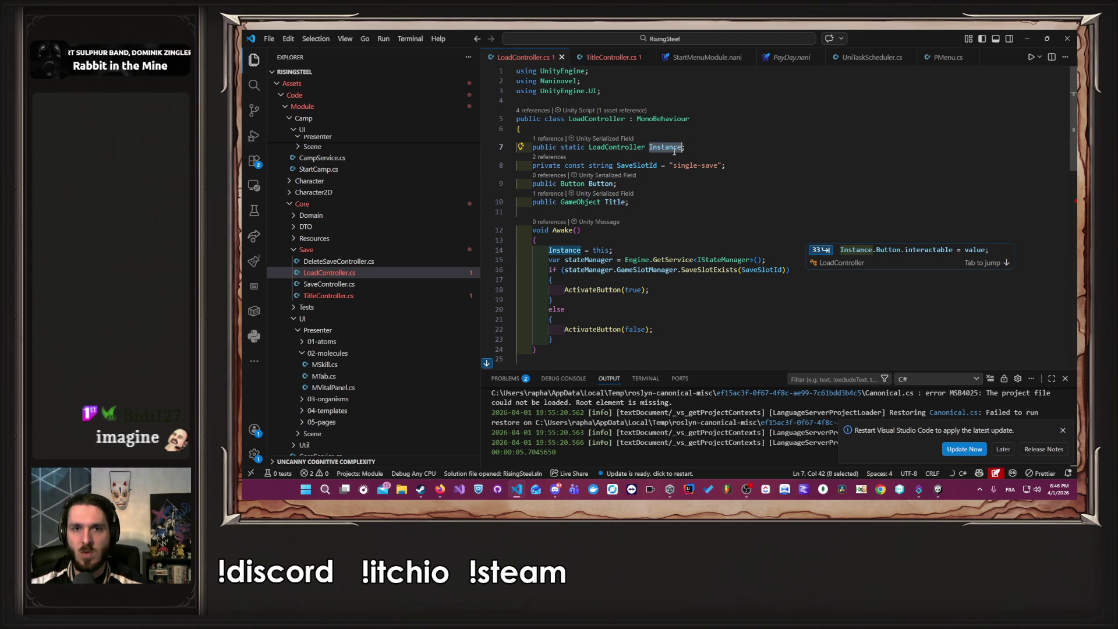
{"action": "key", "text": "Tab"}
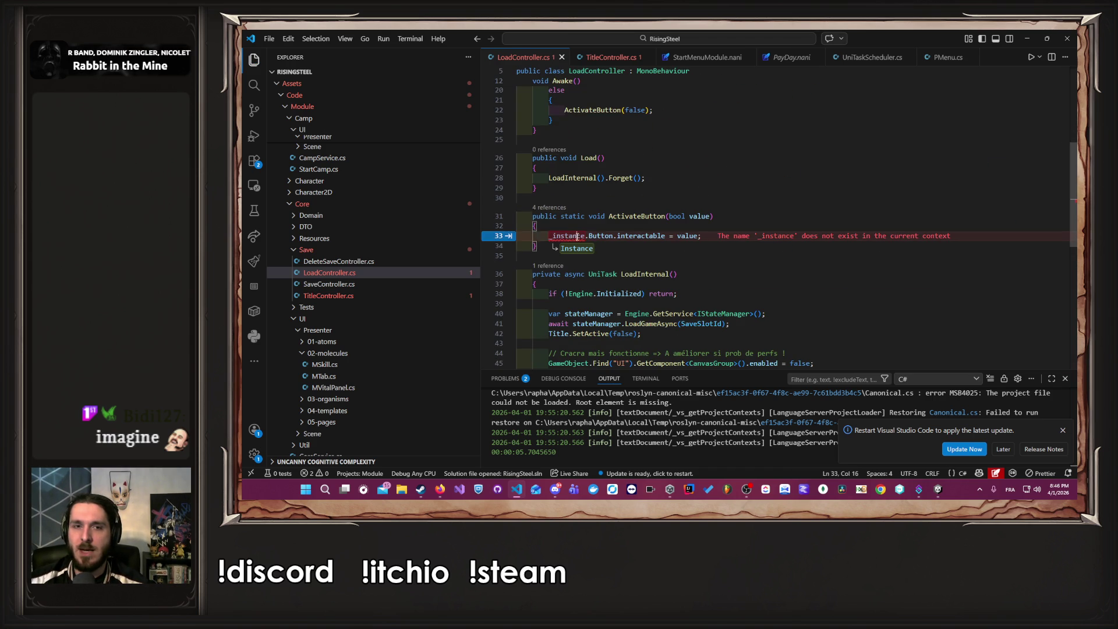
{"action": "key", "text": "Tab"}
{"action": "key", "text": "Tab"}
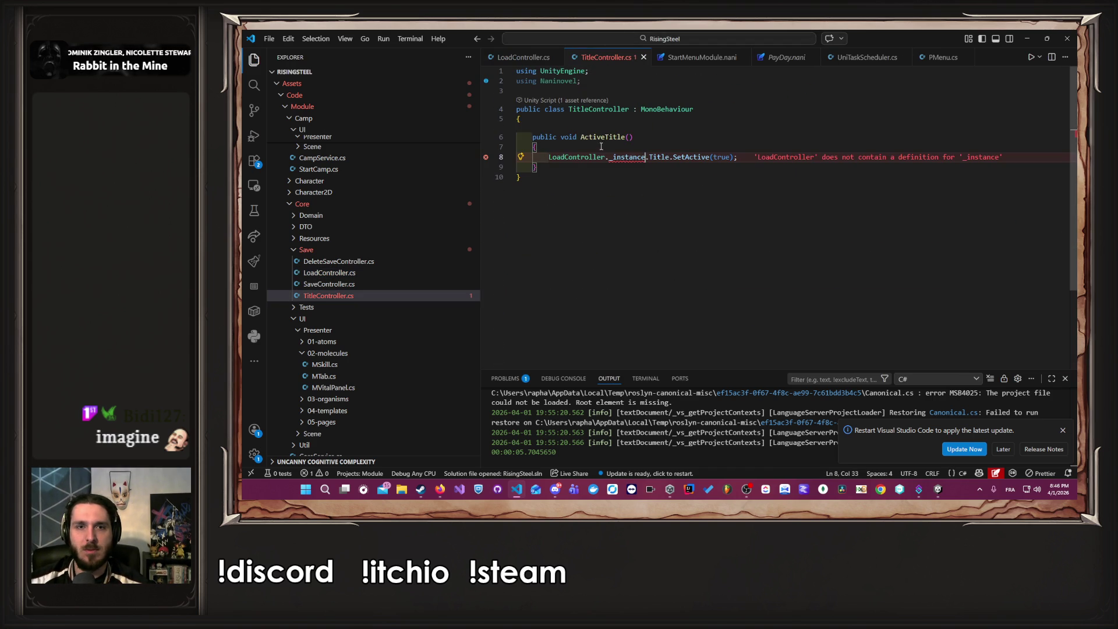
{"action": "key", "text": "Tab"}
{"action": "key", "text": "ctrl+s"}
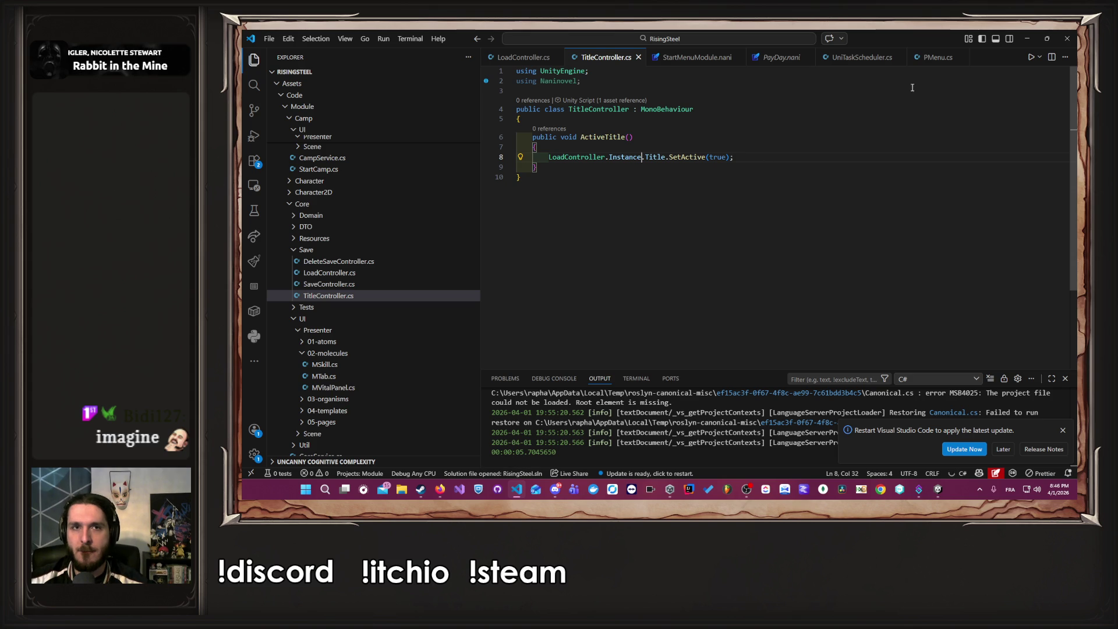
{"action": "key", "text": "alt+Tab"}
- Restart Play mode, continue the saved game, then return to the title from Settings
{"action": "left_click", "coordinate": [644, 56]}
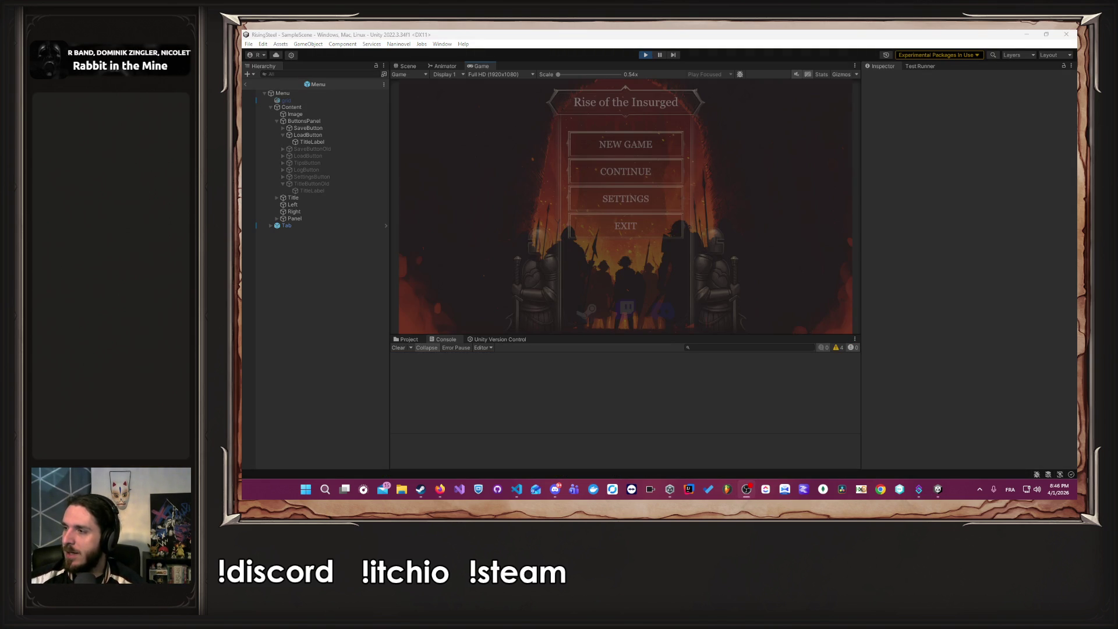
{"action": "left_click", "coordinate": [923, 185]}
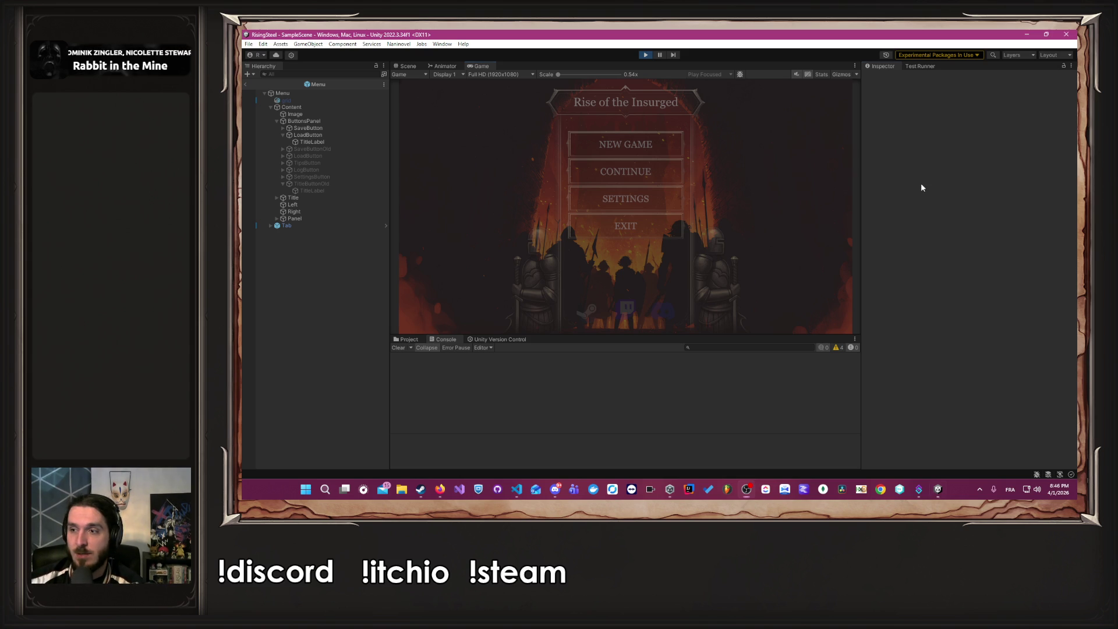
{"action": "left_click", "coordinate": [642, 172]}
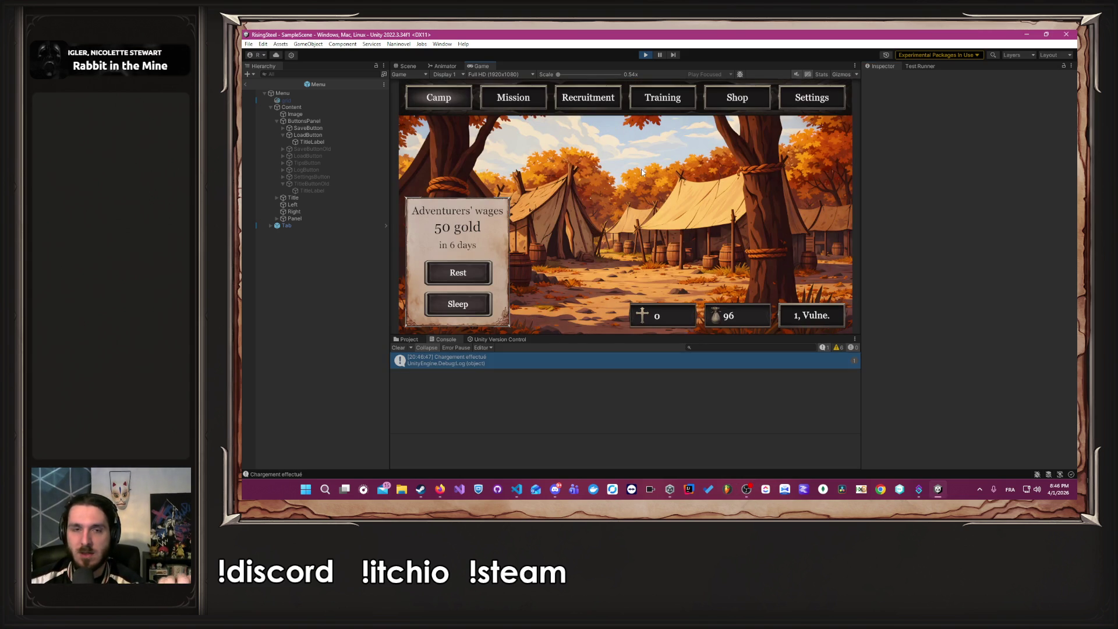
{"action": "left_click", "coordinate": [812, 98]}
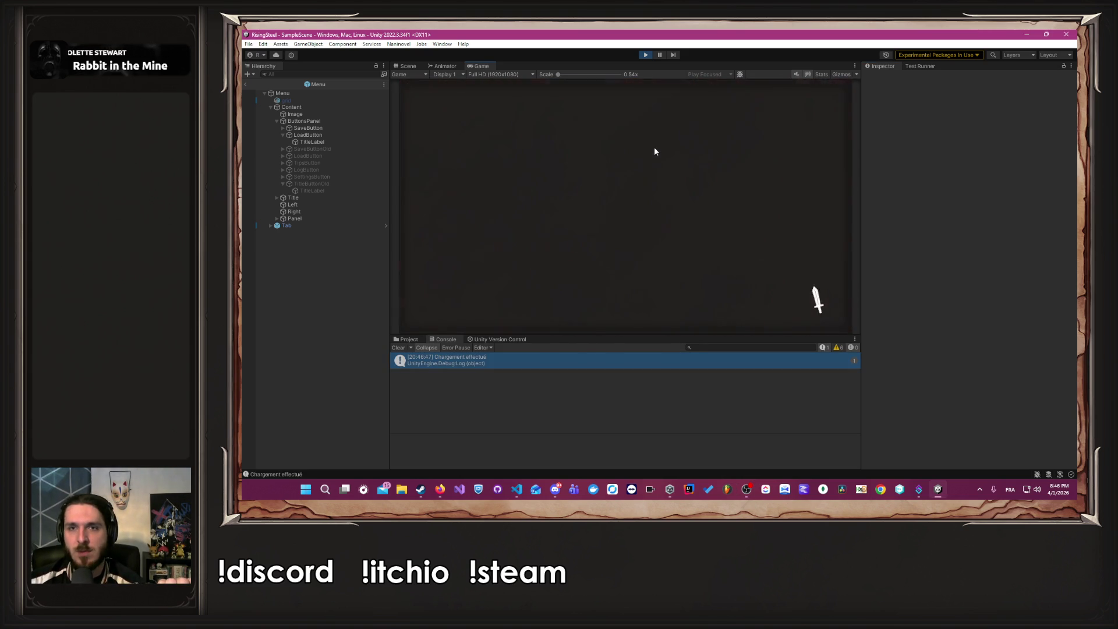
{"action": "left_click", "coordinate": [665, 205]}
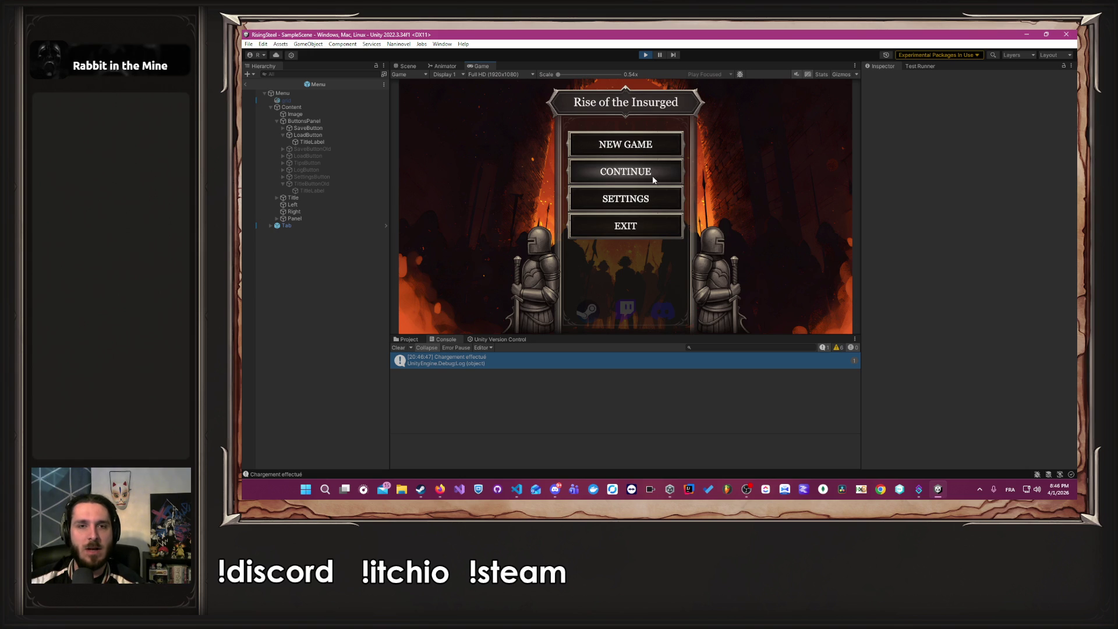
- Repeat the Continue, Settings, Title loop twice more, then load the save into the camp
{"action": "left_click", "coordinate": [626, 176]}
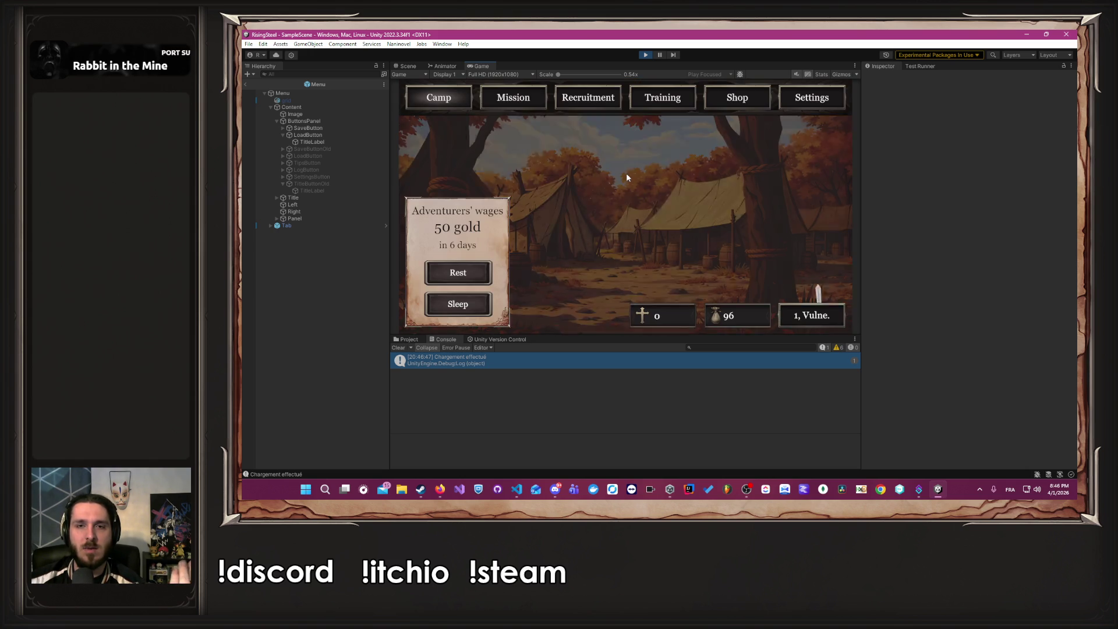
{"action": "left_click", "coordinate": [810, 97]}
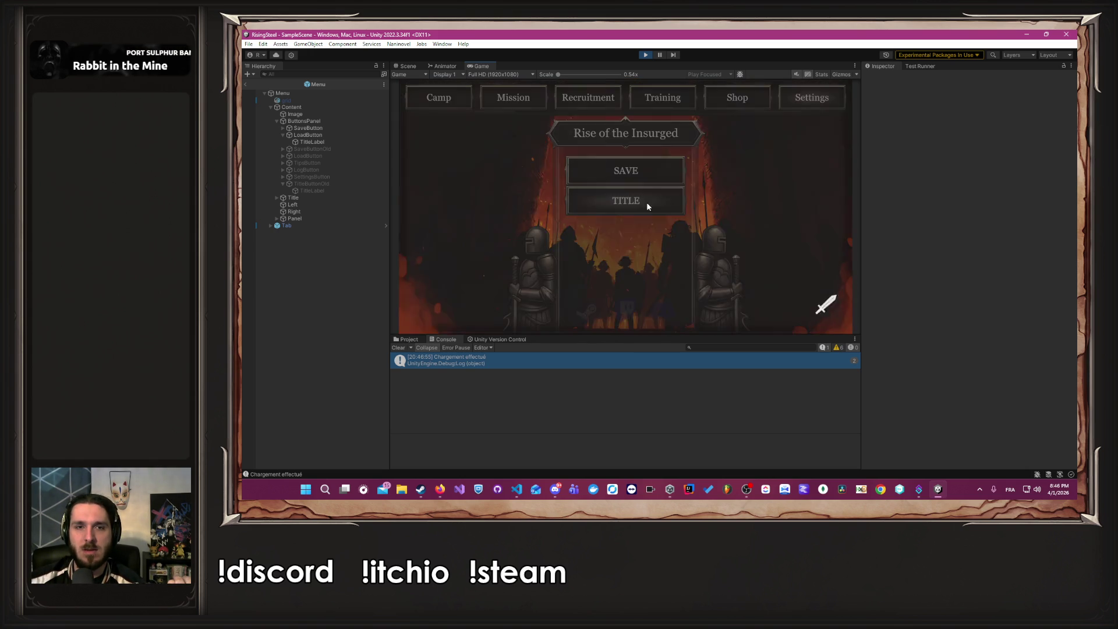
{"action": "left_click", "coordinate": [640, 206]}
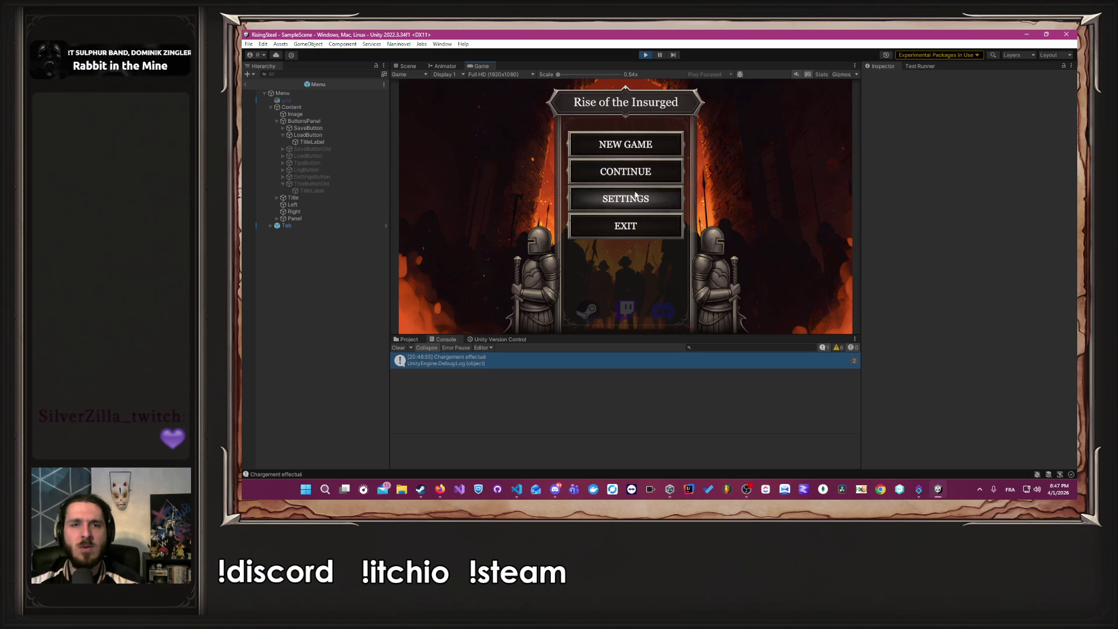
{"action": "left_click", "coordinate": [634, 174]}
{"action": "left_click", "coordinate": [802, 105]}
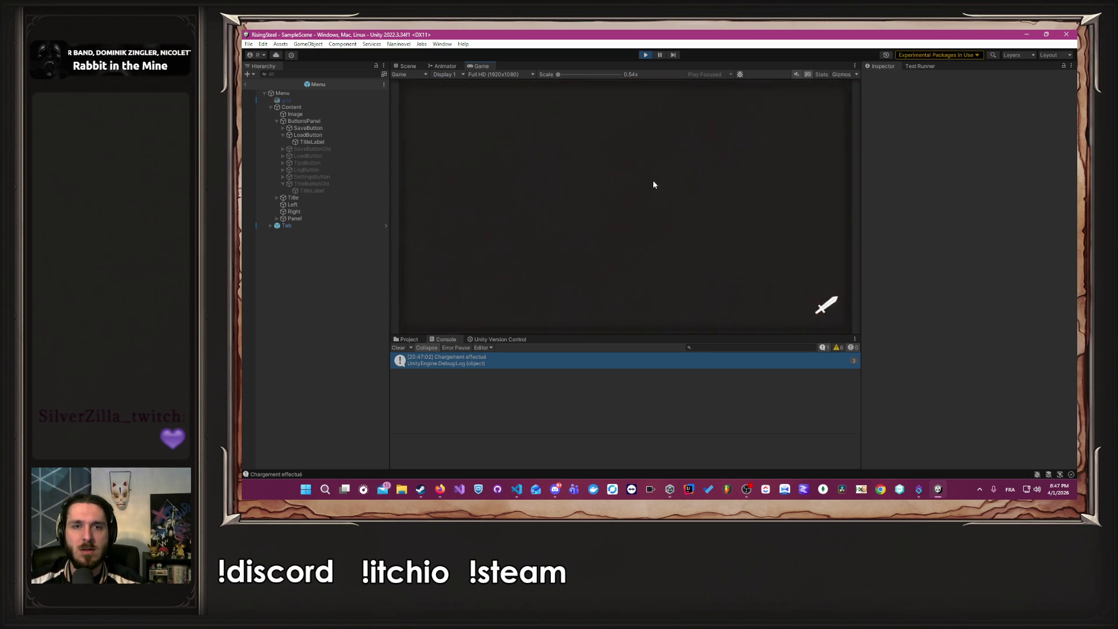
{"action": "left_click", "coordinate": [632, 206]}
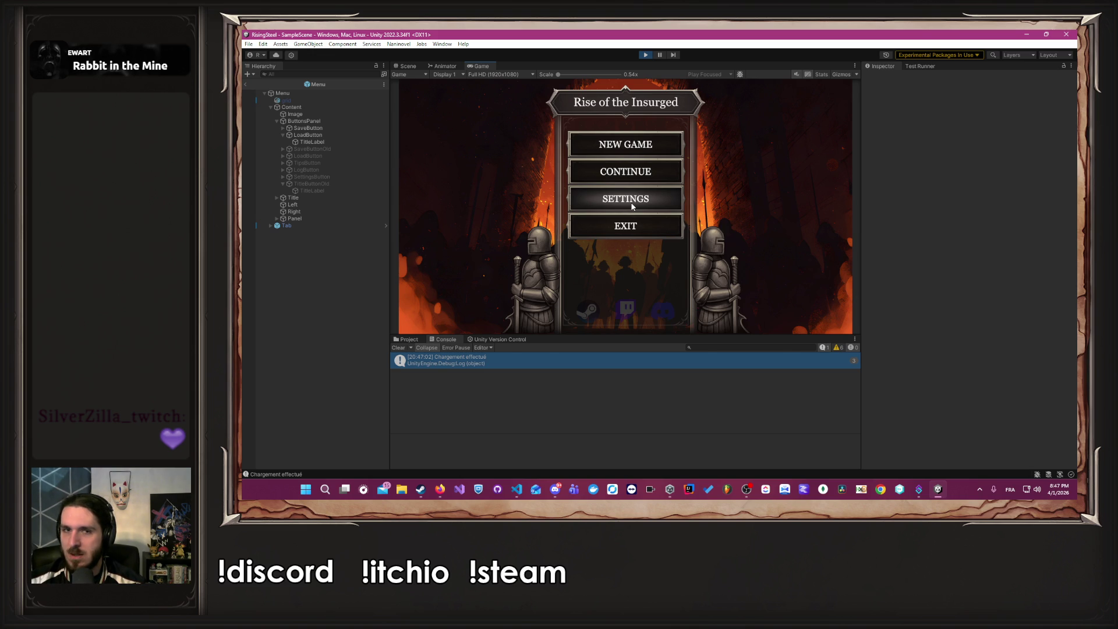
{"action": "key", "text": "alt+Tab"}
{"action": "key", "text": "Escape"}
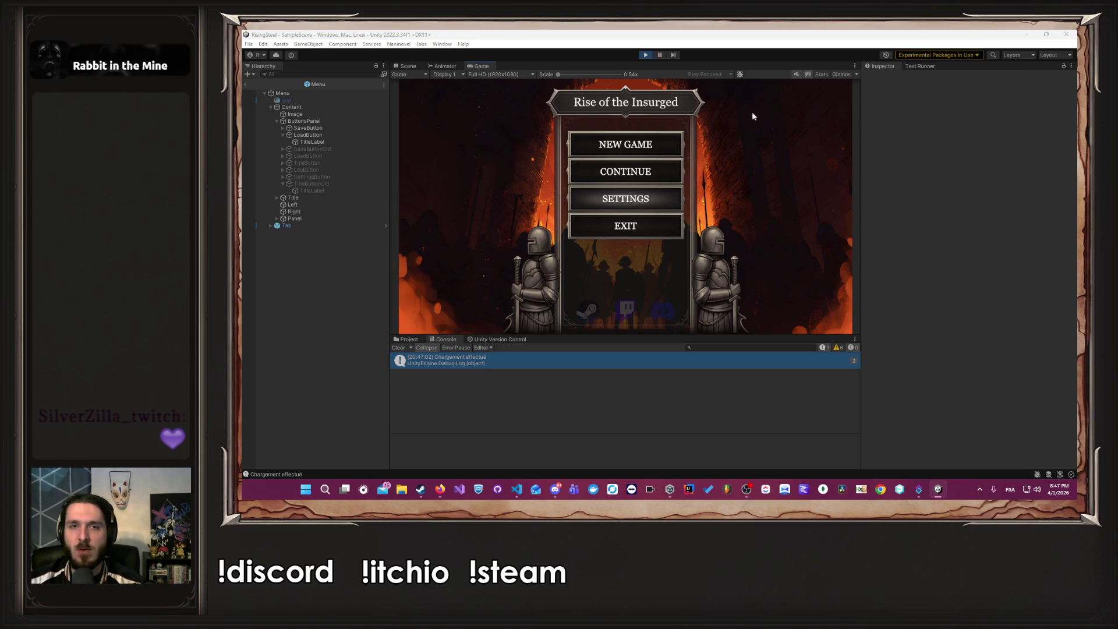
{"action": "left_click", "coordinate": [641, 176]}
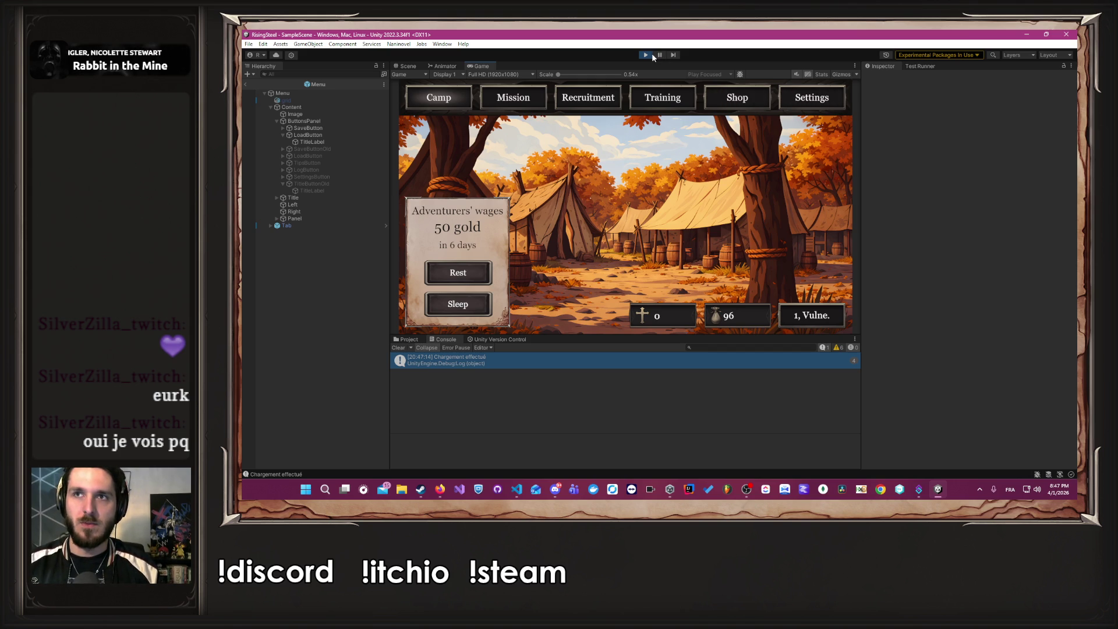
- Look over PayDay.nani and StartMenuModule.nani in VS Code, then minimize it to reveal Unity
{"action": "key", "text": "alt+Tab"}
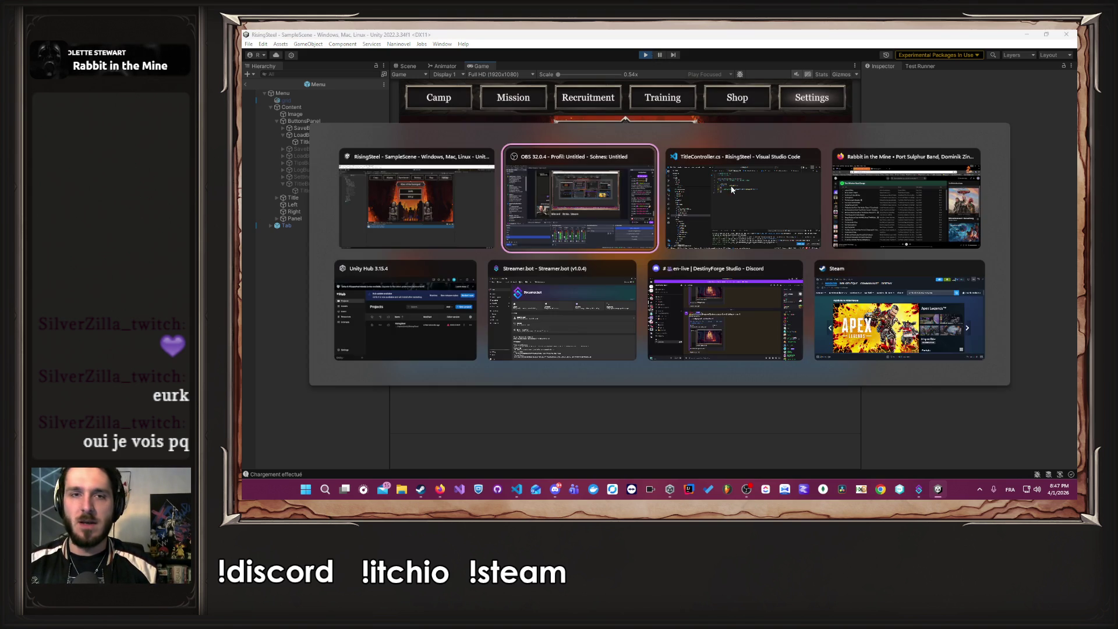
{"action": "left_click", "coordinate": [732, 190]}
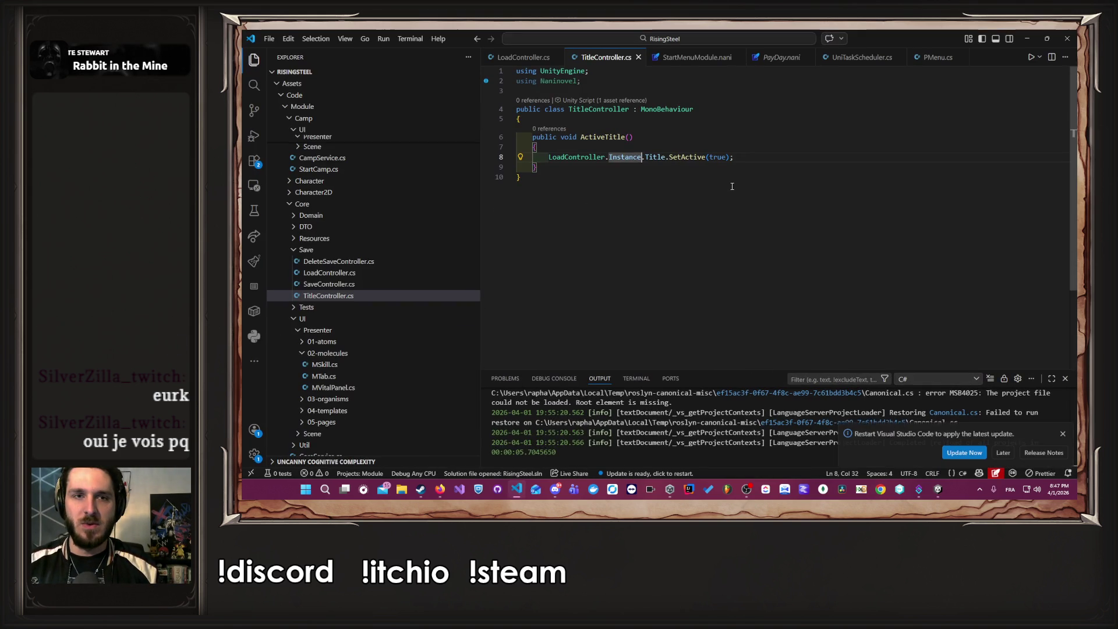
{"action": "left_click", "coordinate": [765, 65]}
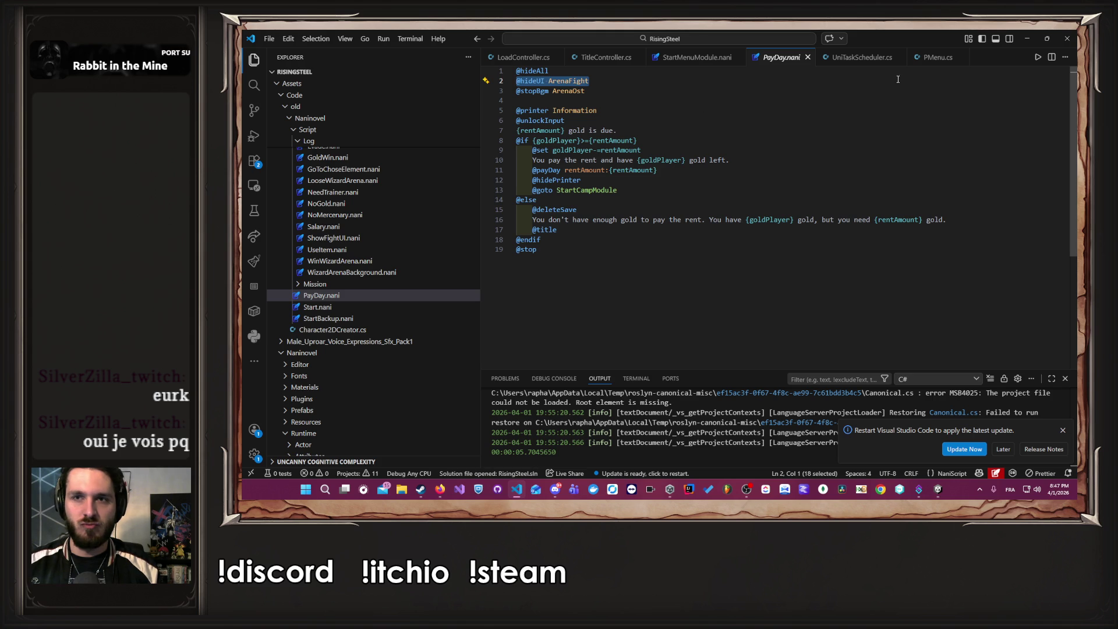
{"action": "left_click", "coordinate": [693, 57]}
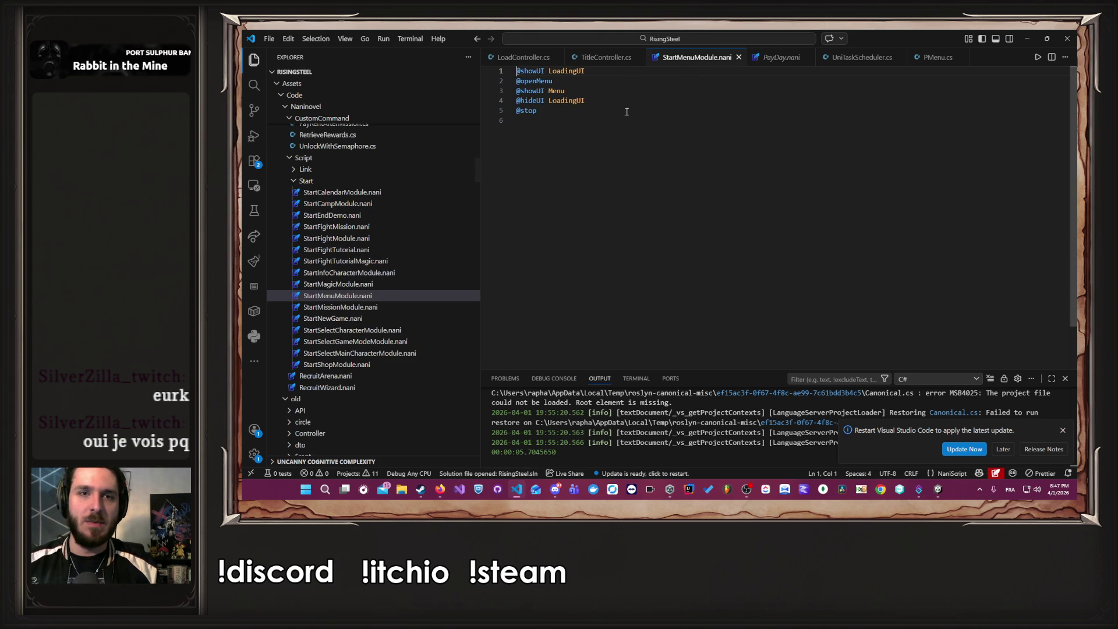
{"action": "left_click", "coordinate": [775, 60]}
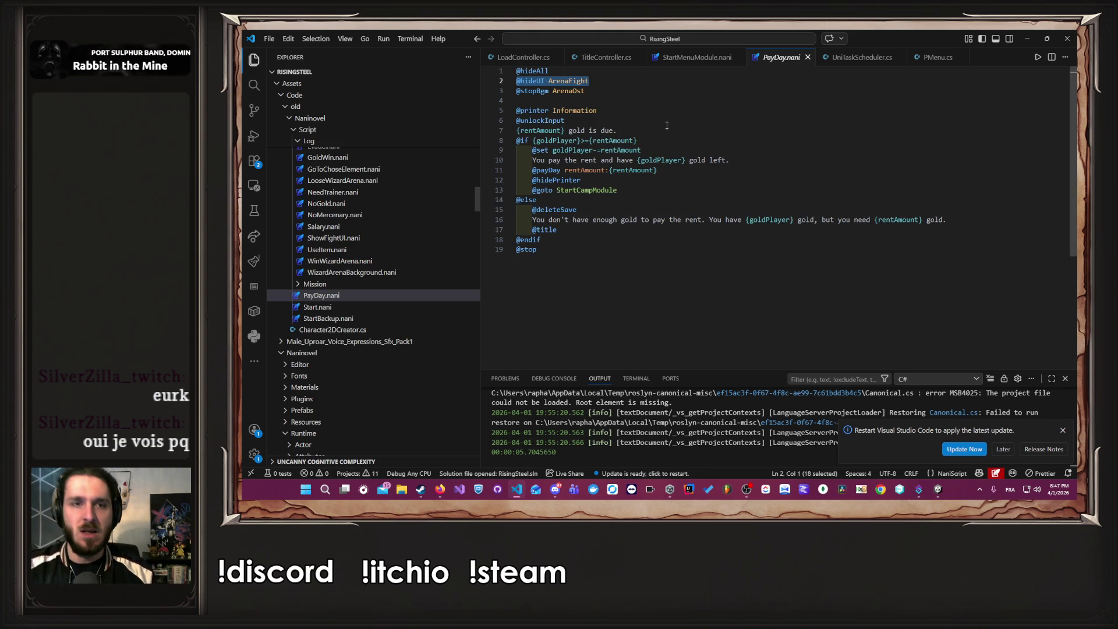
{"action": "left_click", "coordinate": [1035, 38]}
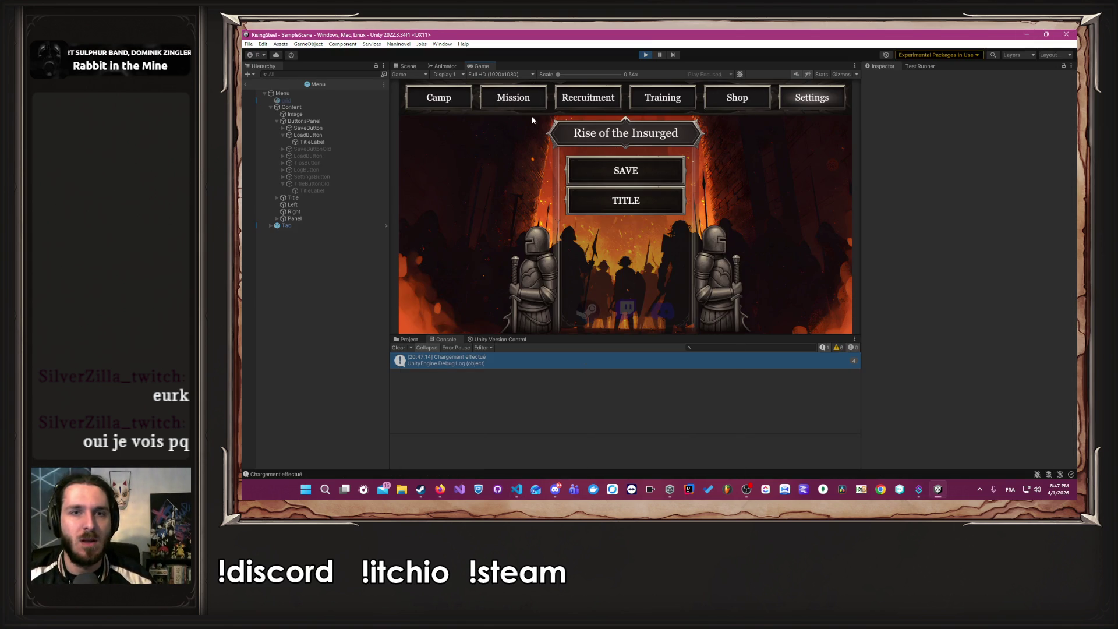
- Press TITLE to bring back the title menu, then stop Play mode in Unity
{"action": "left_click", "coordinate": [662, 194]}
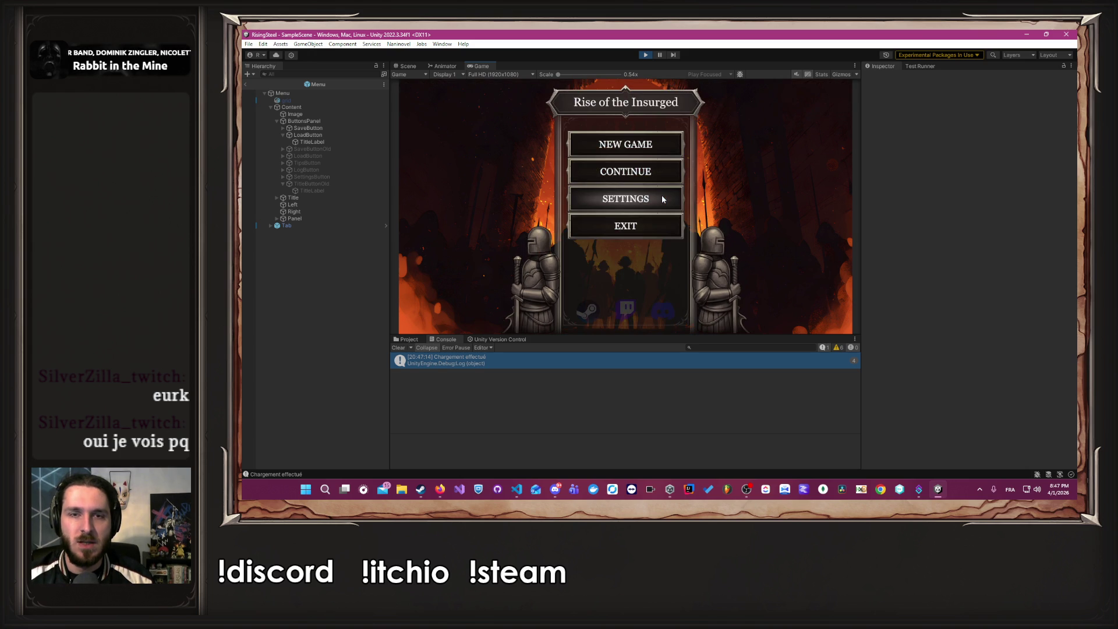
{"action": "key", "text": "alt+Tab"}
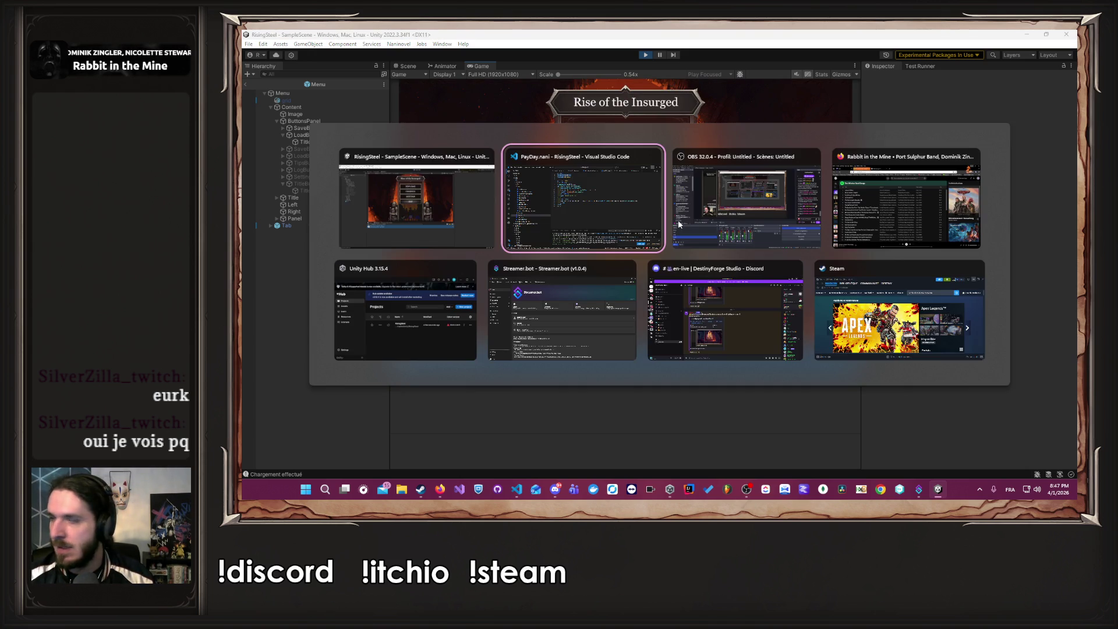
{"action": "key", "text": "alt+shift+Tab"}
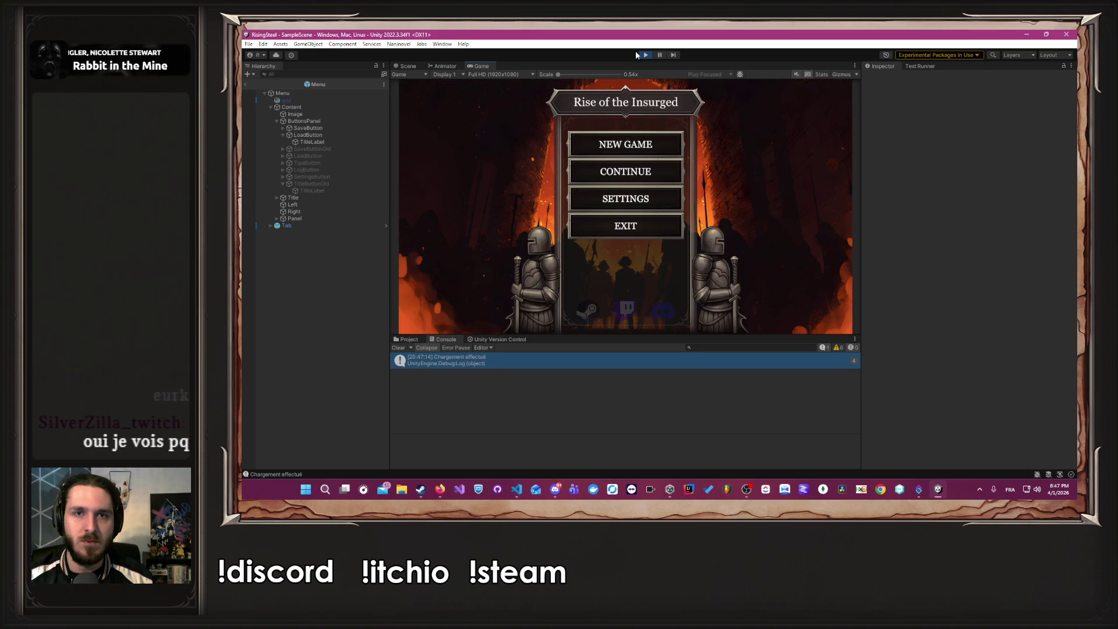
{"action": "left_click", "coordinate": [645, 55]}
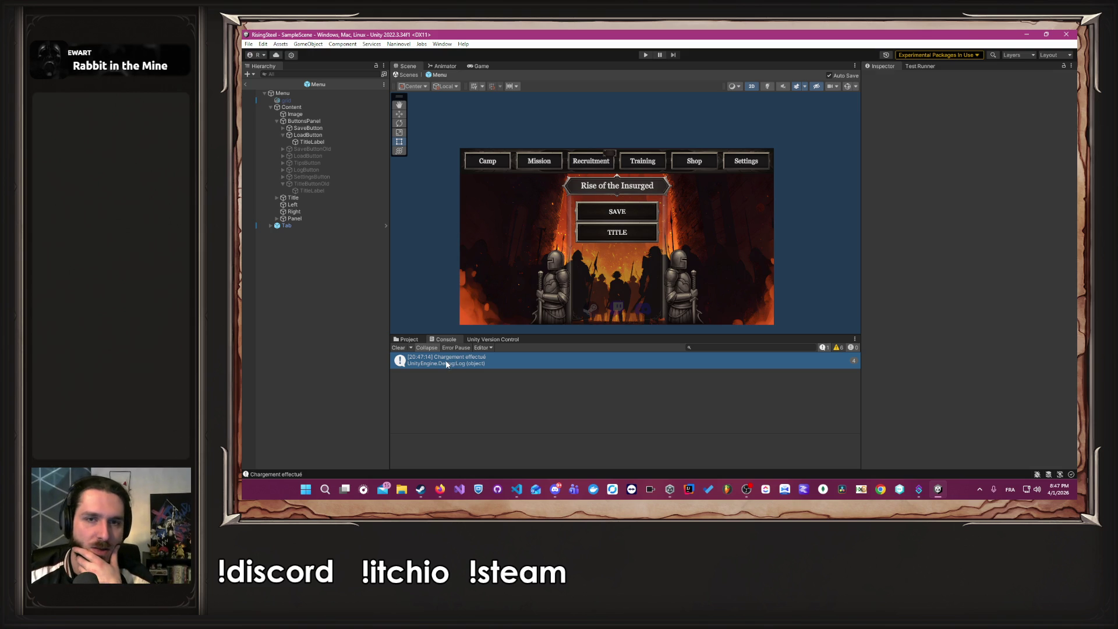
- Show the Project files and inspect TitleLabel and LoadButton's click events
{"action": "left_click", "coordinate": [407, 340]}
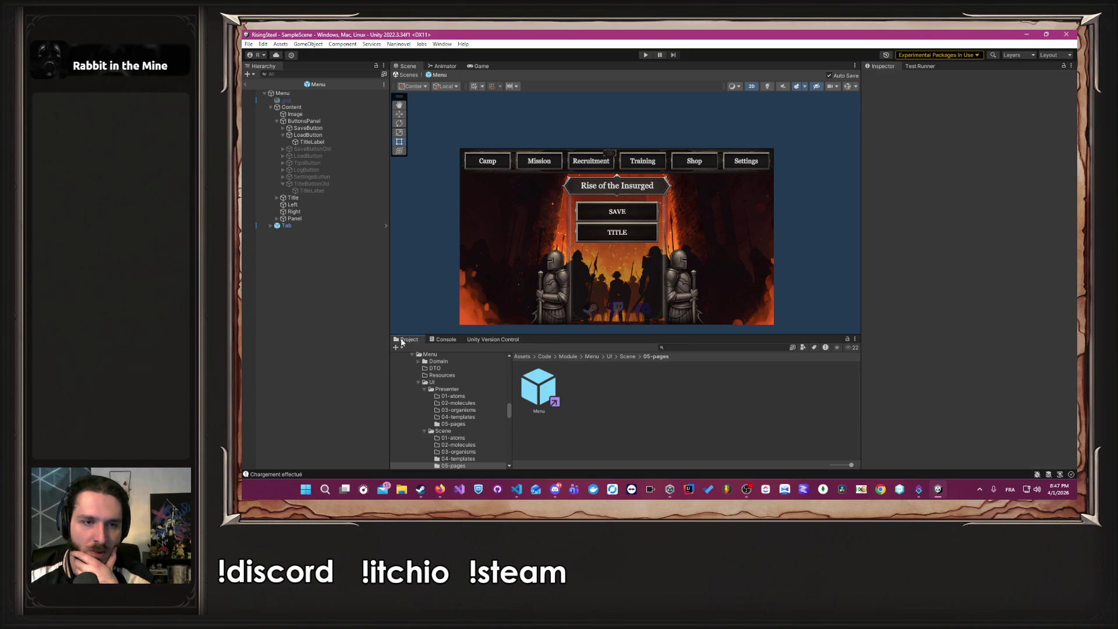
{"action": "left_click", "coordinate": [301, 140]}
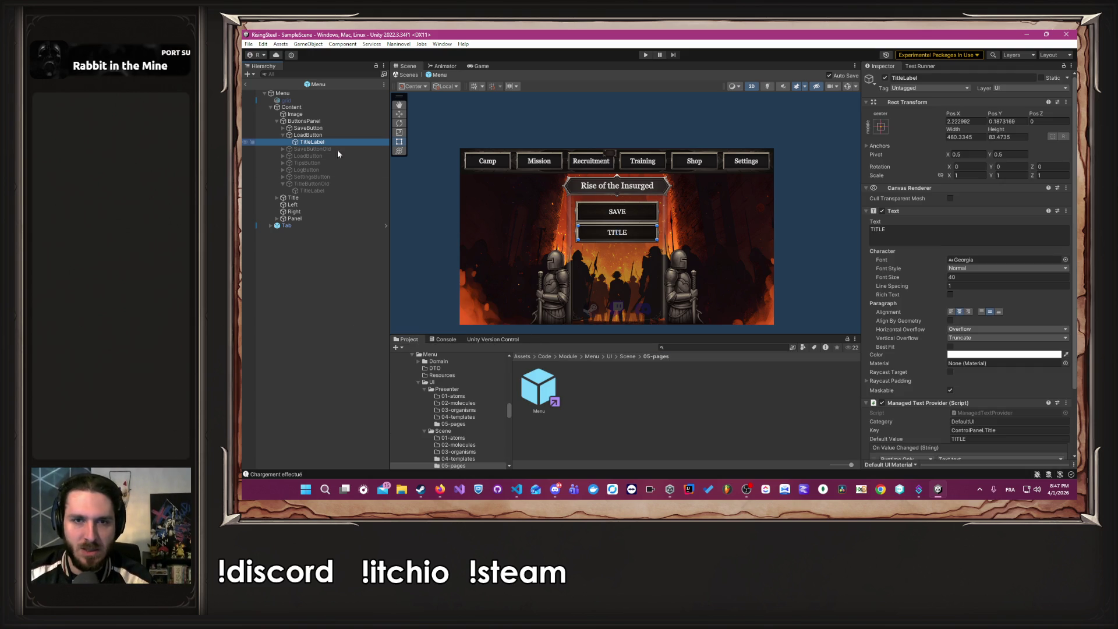
{"action": "scroll", "coordinate": [927, 307], "scroll_direction": "down", "scroll_amount": 3}
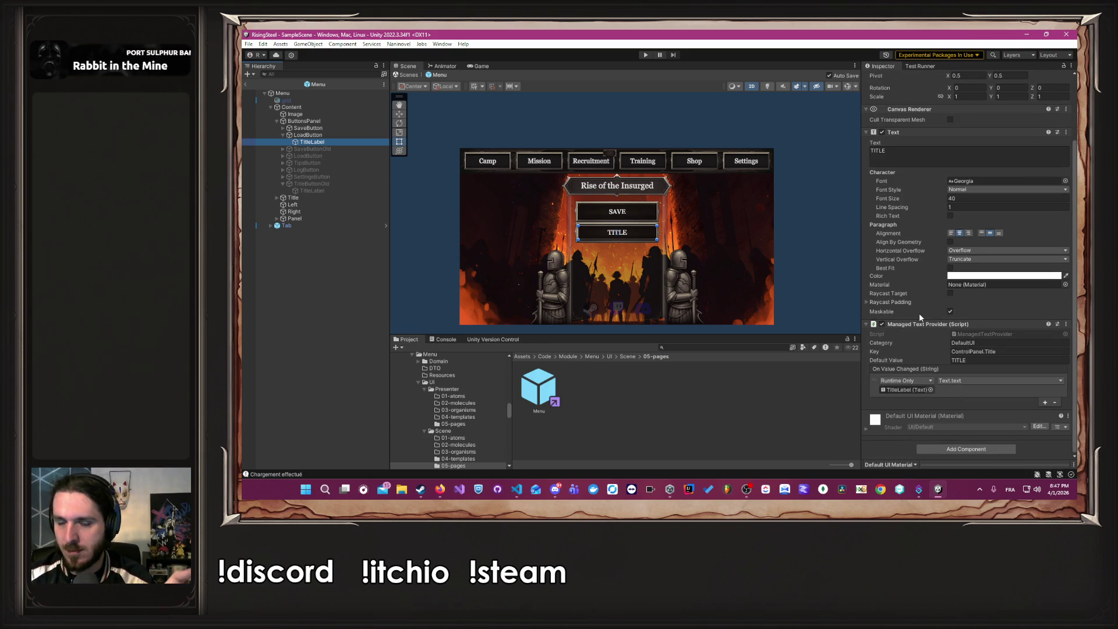
{"action": "left_click", "coordinate": [333, 134]}
{"action": "scroll", "coordinate": [958, 294], "scroll_direction": "down", "scroll_amount": 5}
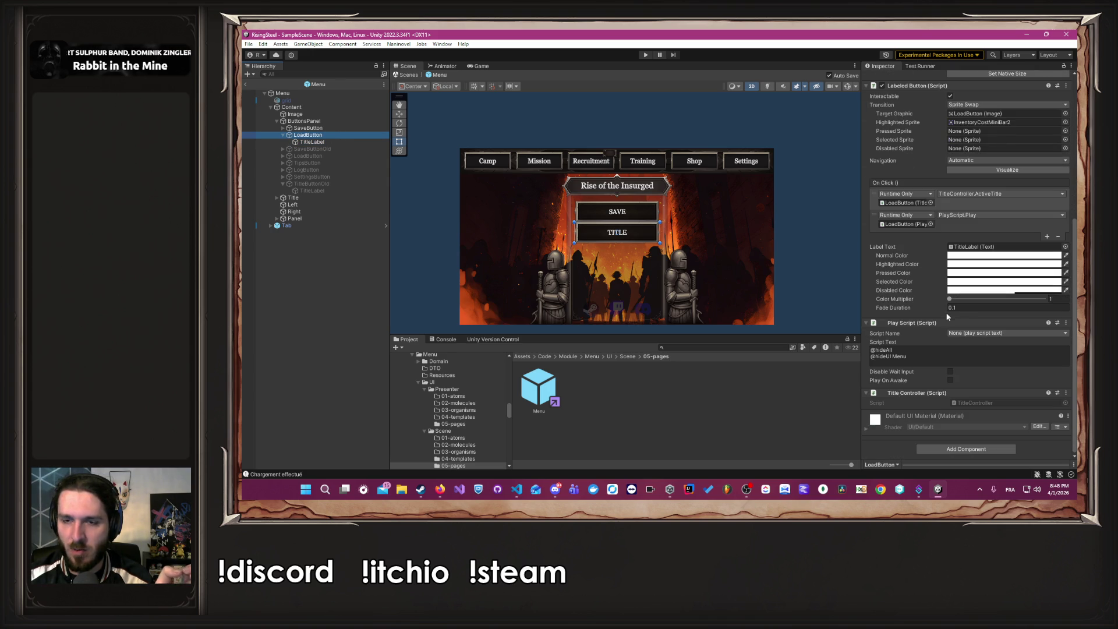
{"action": "scroll", "coordinate": [470, 431], "scroll_direction": "down", "scroll_amount": 5}
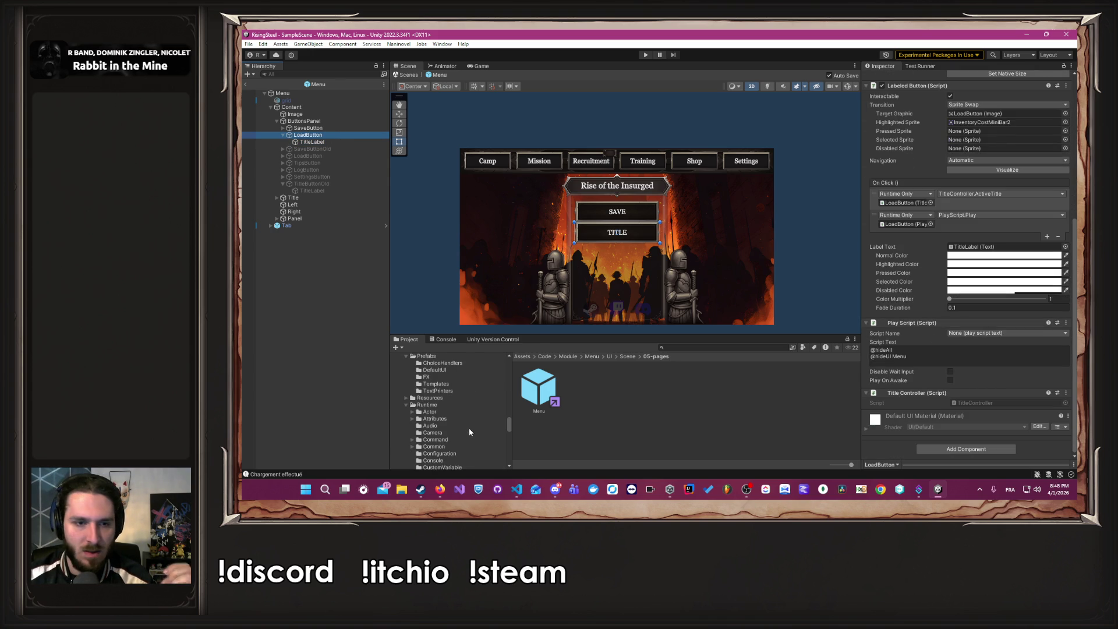
- Enlarge the Project panel and open the Code/Naninovel/CustomCommand folder
{"action": "left_click", "coordinate": [537, 332]}
{"action": "mouse_move", "coordinate": [537, 336]}
{"action": "left_mouse_down"}
{"action": "mouse_move", "coordinate": [537, 242]}
{"action": "mouse_move", "coordinate": [524, 204]}
{"action": "left_mouse_up"}
{"action": "scroll", "coordinate": [480, 363], "scroll_direction": "up", "scroll_amount": 15}
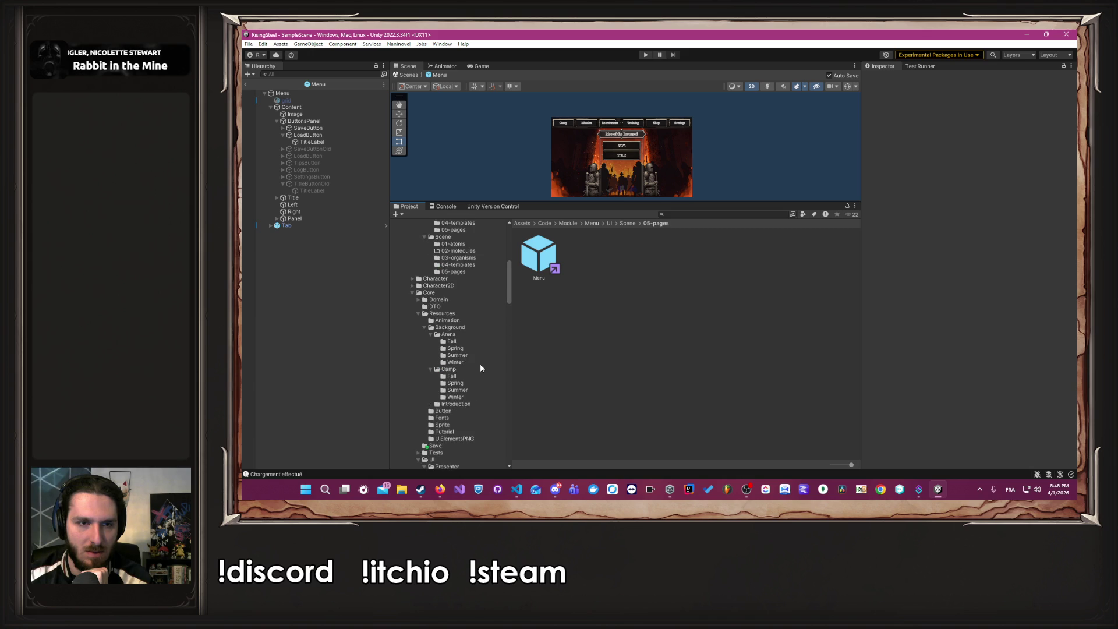
{"action": "scroll", "coordinate": [472, 358], "scroll_direction": "down", "scroll_amount": 10}
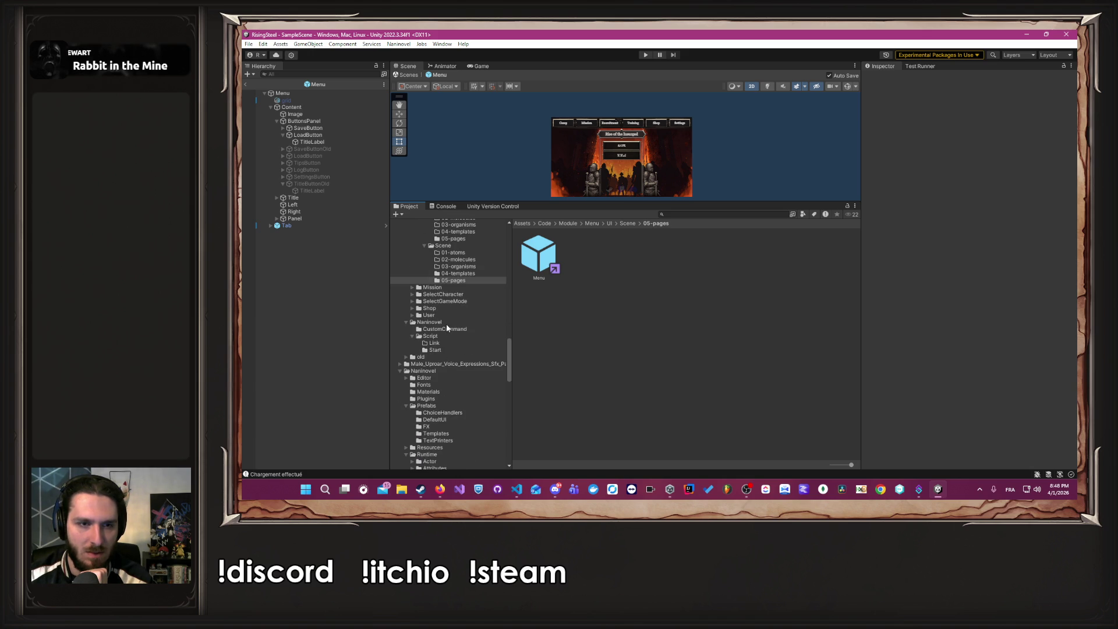
{"action": "left_click", "coordinate": [447, 329]}
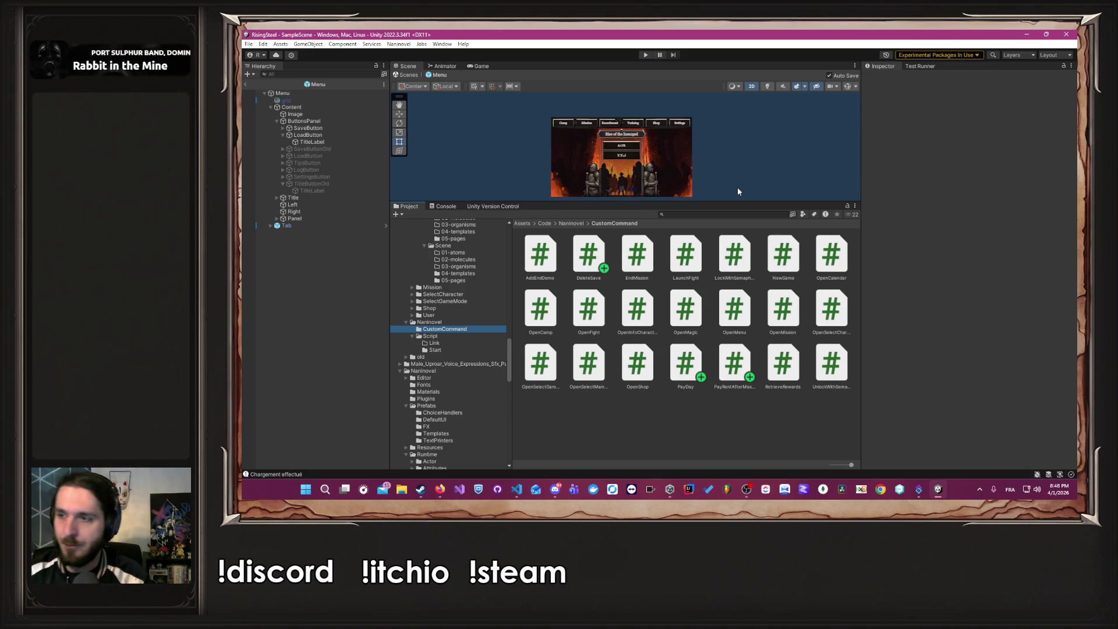
- Follow SaveButton's On Click Save entry to SaveController and open SaveController.cs in VS Code
{"action": "mouse_move", "coordinate": [741, 202]}
{"action": "left_mouse_down"}
{"action": "mouse_move", "coordinate": [741, 280]}
{"action": "mouse_move", "coordinate": [741, 260]}
{"action": "left_mouse_up"}
{"action": "left_click", "coordinate": [327, 129]}
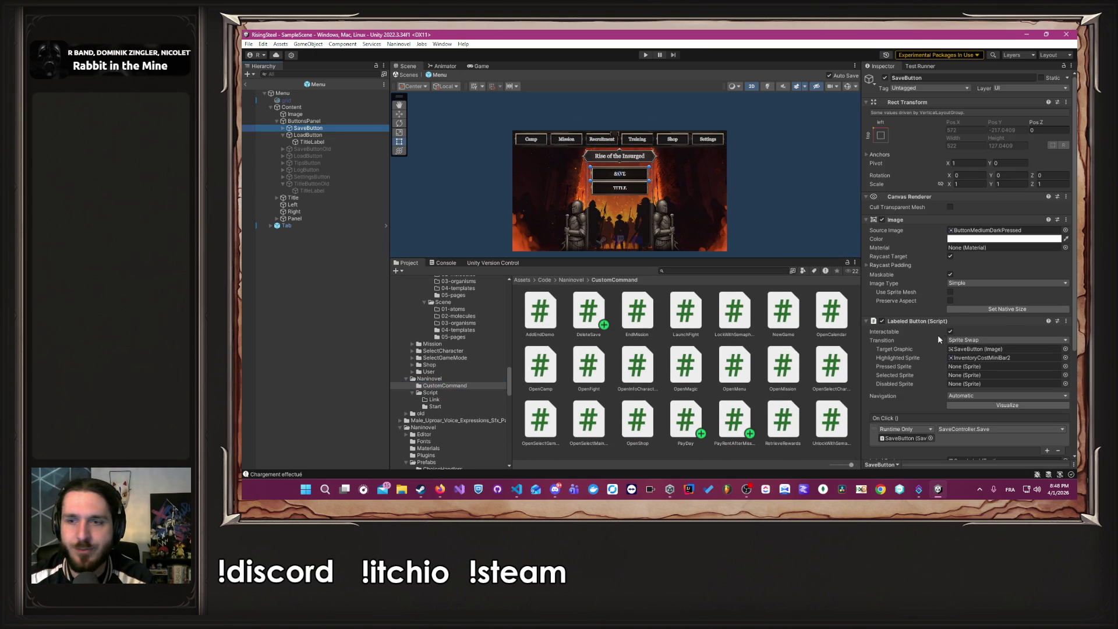
{"action": "scroll", "coordinate": [923, 294], "scroll_direction": "down", "scroll_amount": 5}
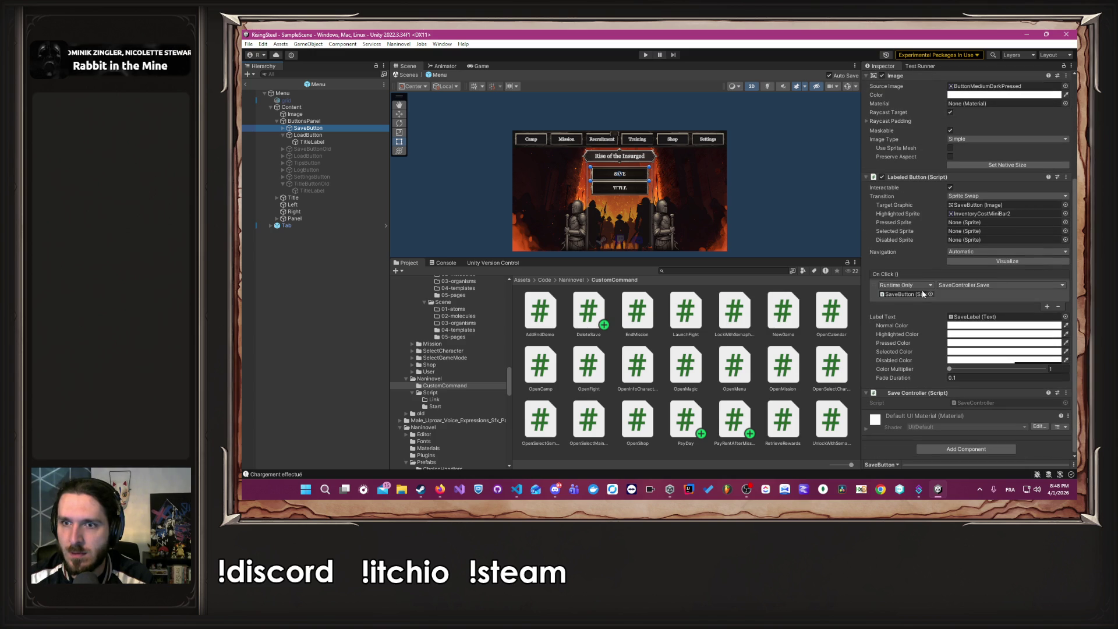
{"action": "left_click", "coordinate": [921, 296]}
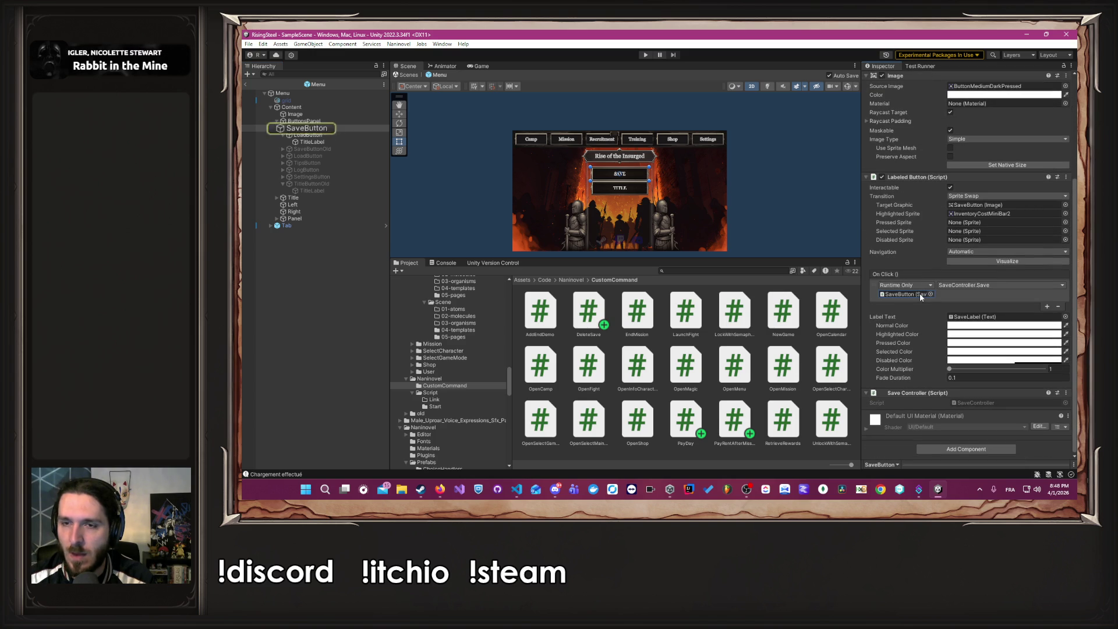
{"action": "scroll", "coordinate": [921, 297], "scroll_direction": "up", "scroll_amount": 5}
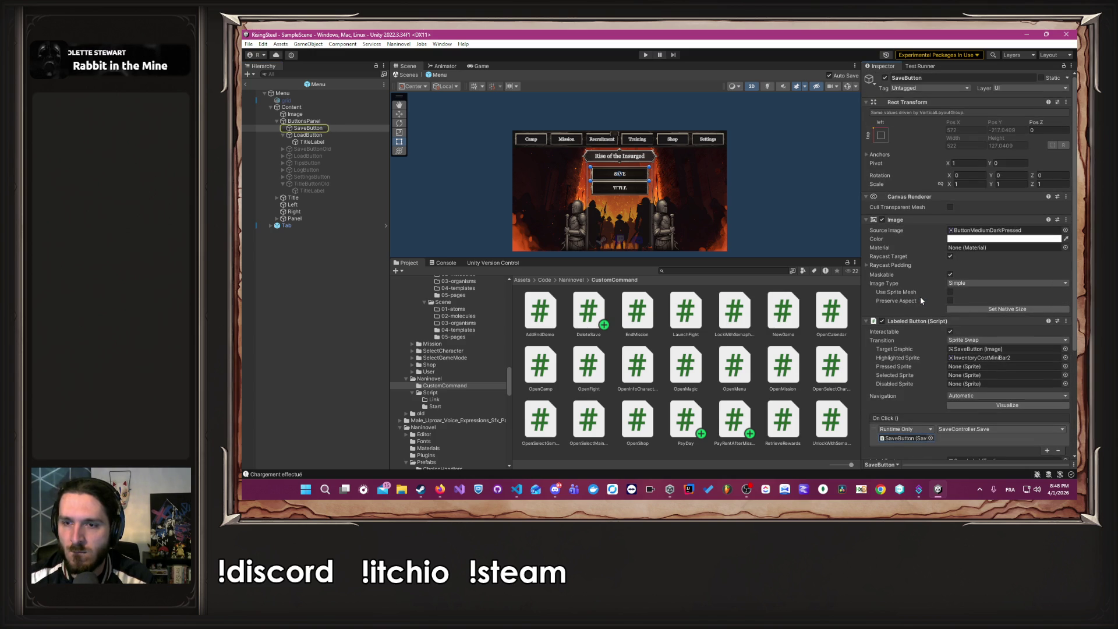
{"action": "scroll", "coordinate": [920, 299], "scroll_direction": "down", "scroll_amount": 5}
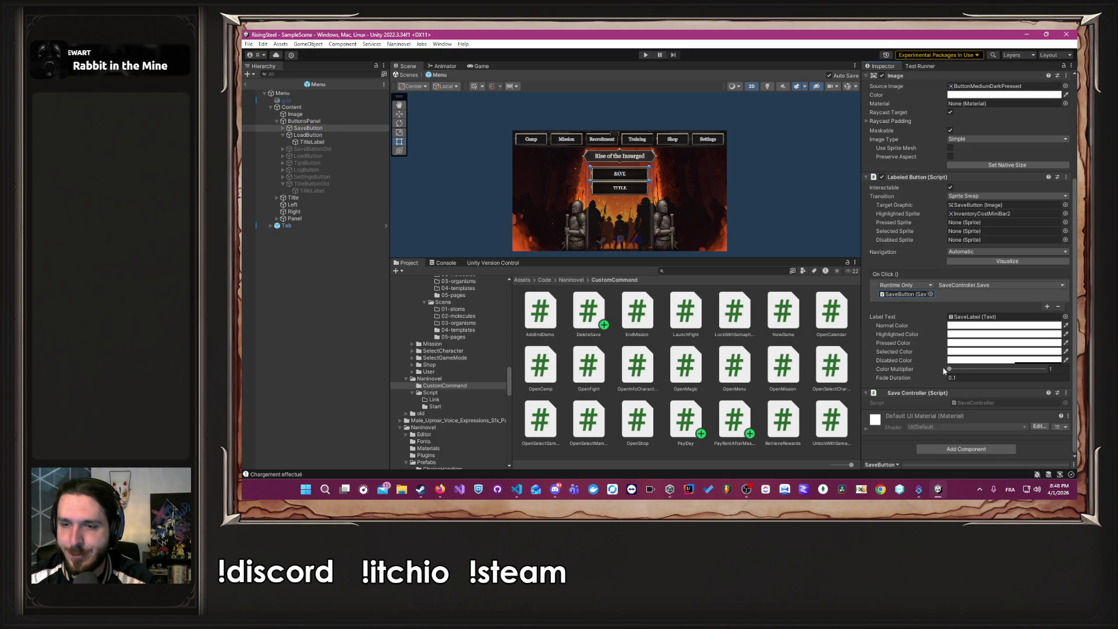
{"action": "left_click", "coordinate": [984, 403]}
{"action": "left_click", "coordinate": [638, 312]}
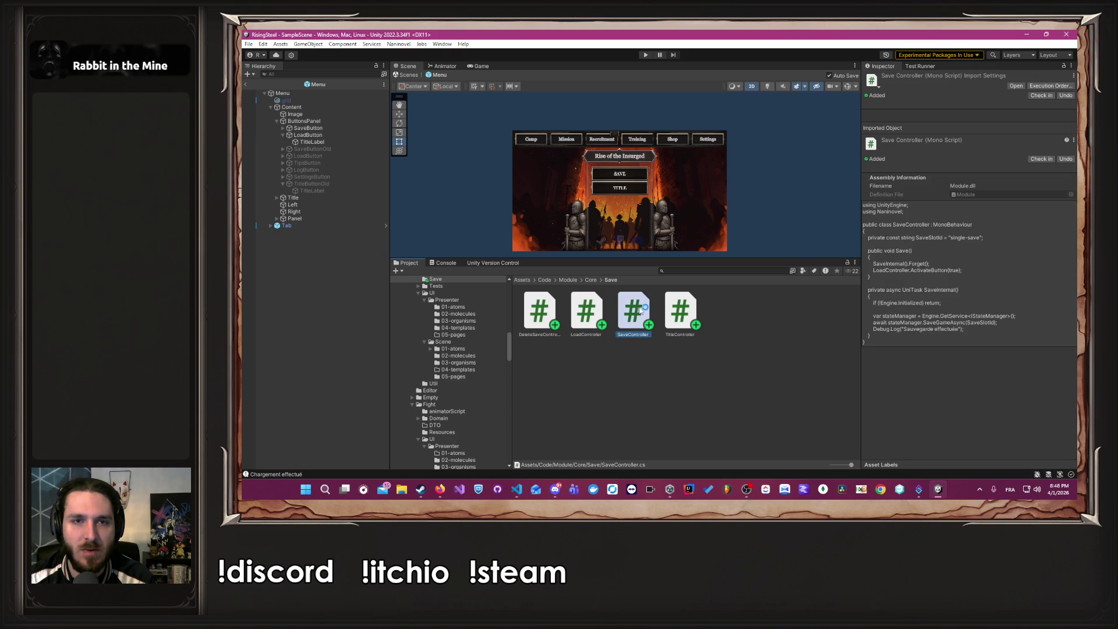
{"action": "double_click", "coordinate": [639, 310]}
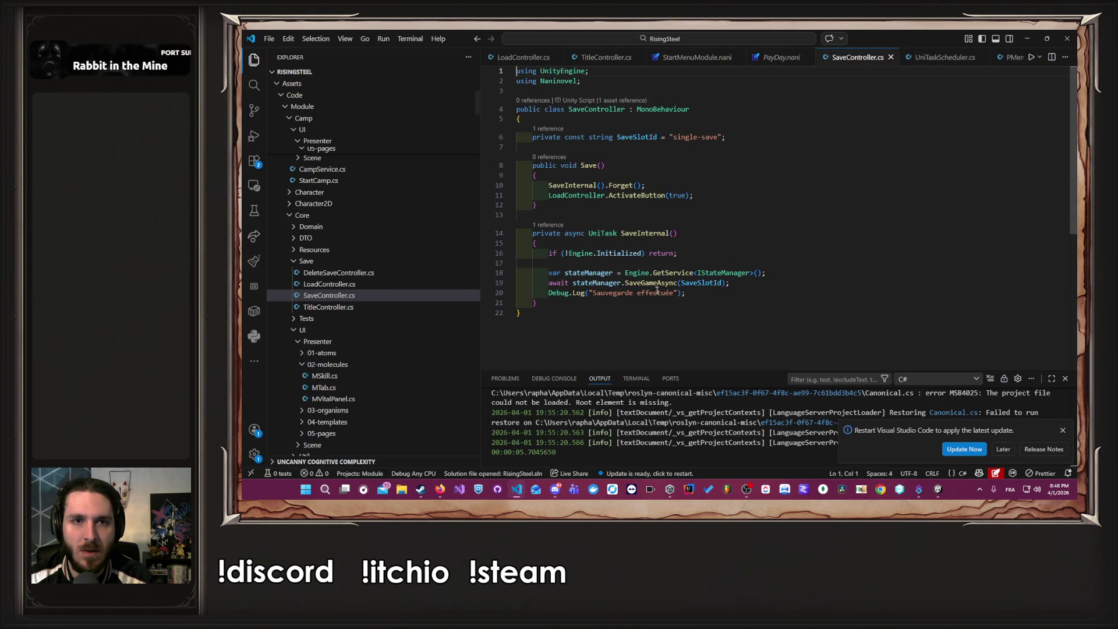
- Collapse the Core and Menu folders in the Explorer to show the Naninovel CustomCommand scripts
{"action": "left_click", "coordinate": [731, 201]}
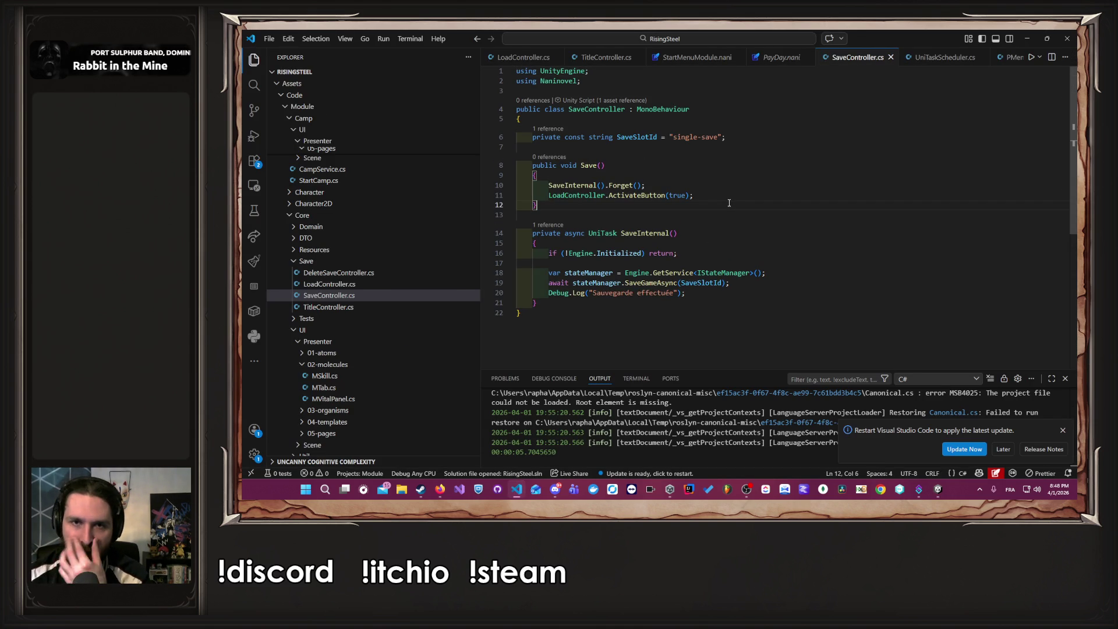
{"action": "scroll", "coordinate": [411, 270], "scroll_direction": "down", "scroll_amount": 10}
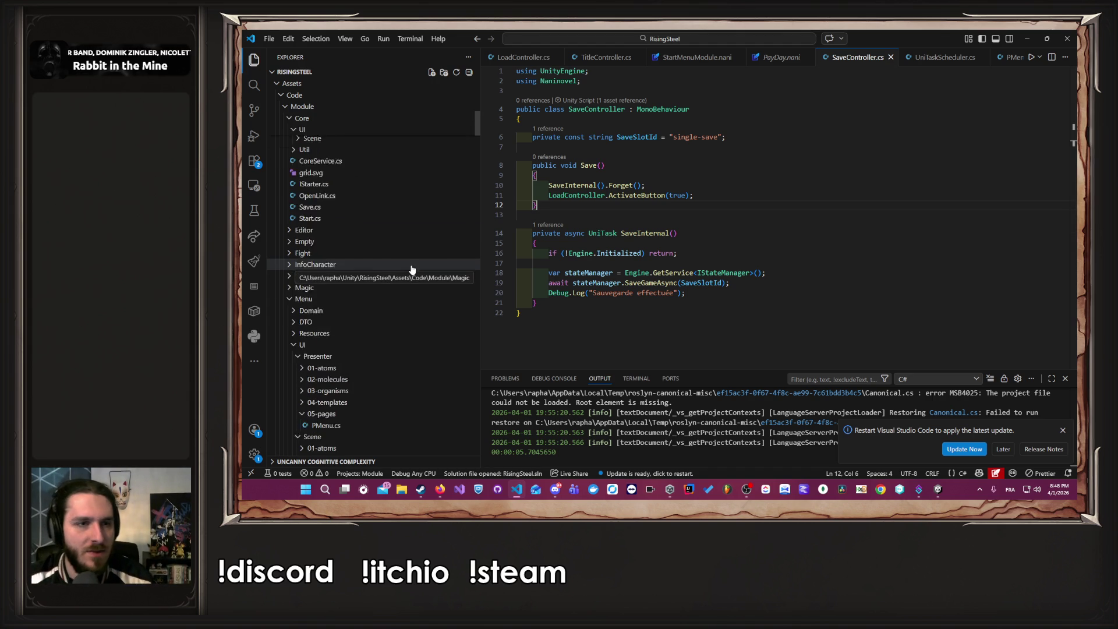
{"action": "scroll", "coordinate": [411, 270], "scroll_direction": "up", "scroll_amount": 10}
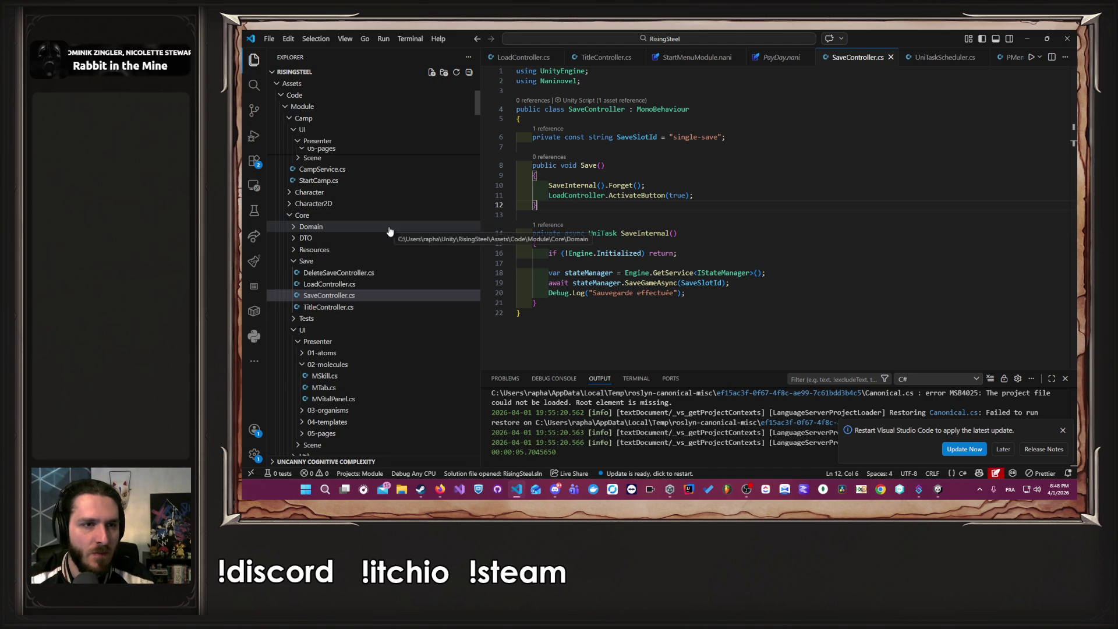
{"action": "left_click", "coordinate": [387, 215]}
{"action": "scroll", "coordinate": [382, 221], "scroll_direction": "down", "scroll_amount": 1}
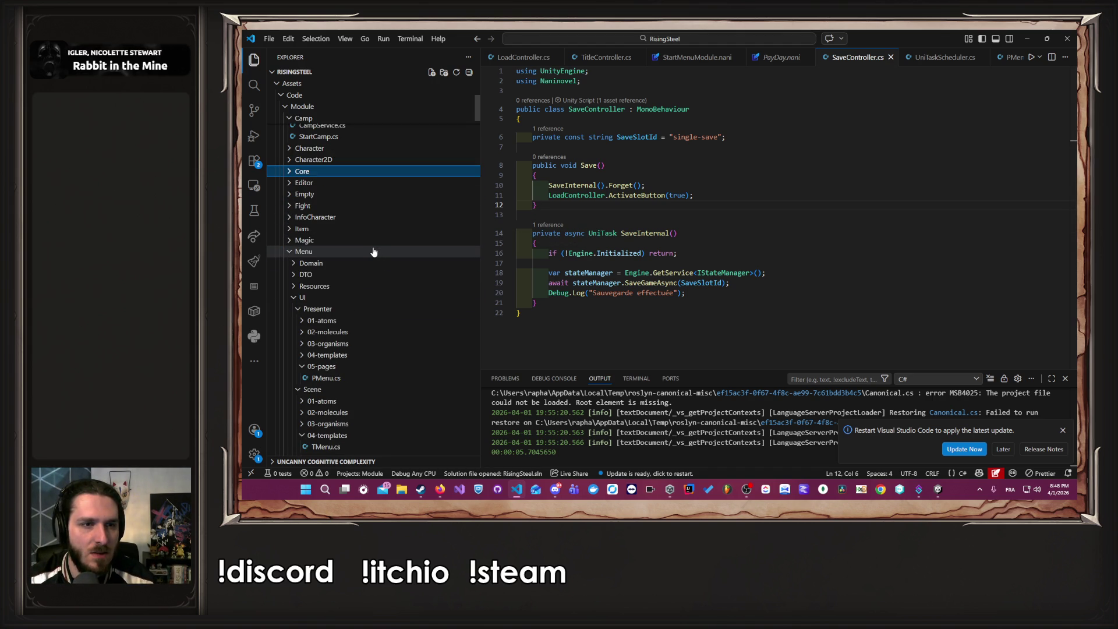
{"action": "left_click", "coordinate": [377, 255]}
{"action": "scroll", "coordinate": [375, 280], "scroll_direction": "down", "scroll_amount": 3}
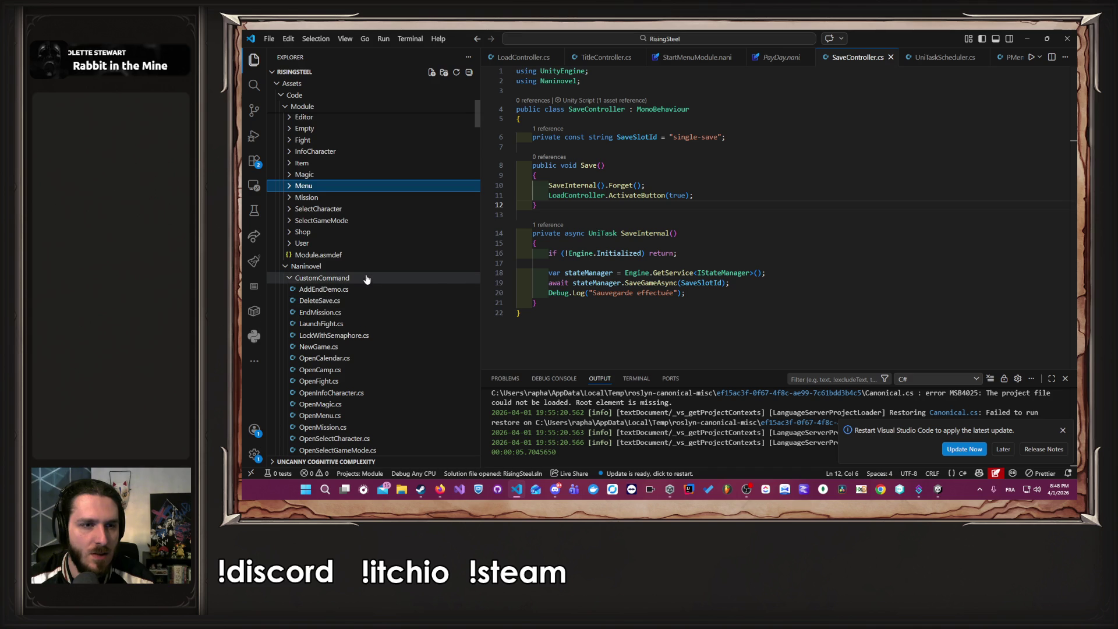
{"action": "scroll", "coordinate": [380, 303], "scroll_direction": "down", "scroll_amount": 6}
{"action": "scroll", "coordinate": [384, 301], "scroll_direction": "up", "scroll_amount": 2}
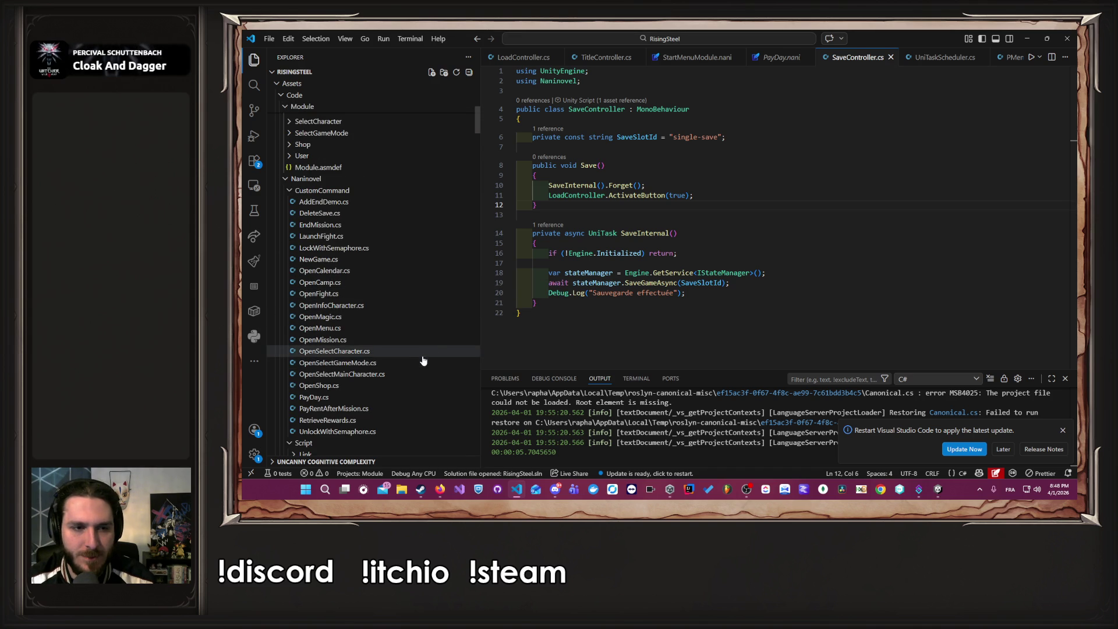
- Duplicate DeleteSave.cs and rename the copy to Save.cs
{"action": "left_click", "coordinate": [408, 215]}
{"action": "key", "text": "ctrl+c"}
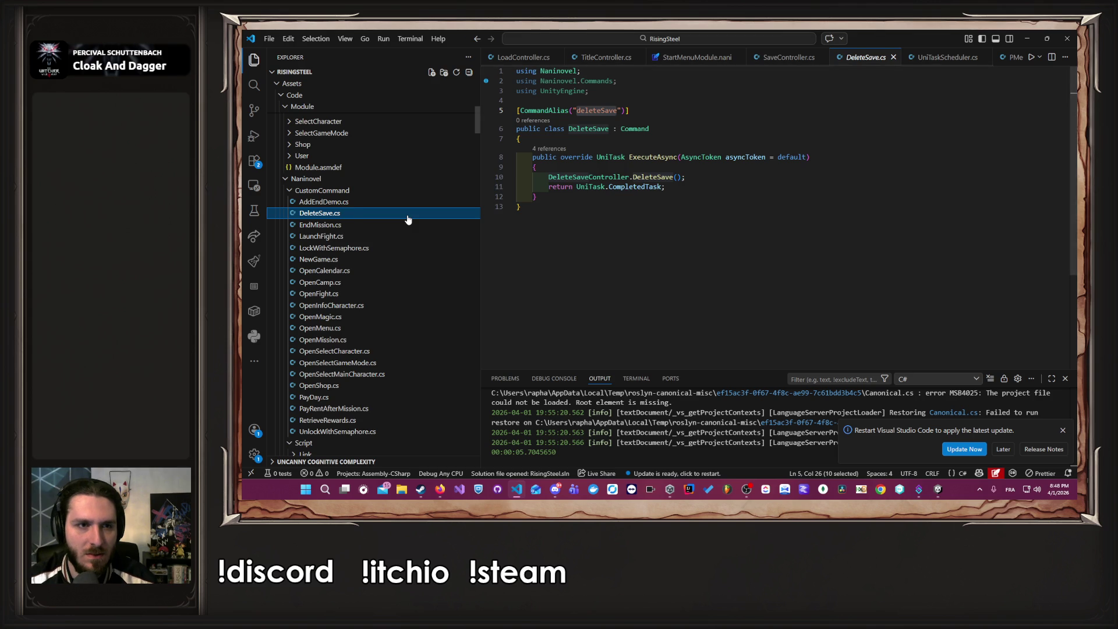
{"action": "key", "text": "ctrl+v"}
{"action": "right_click", "coordinate": [379, 215]}
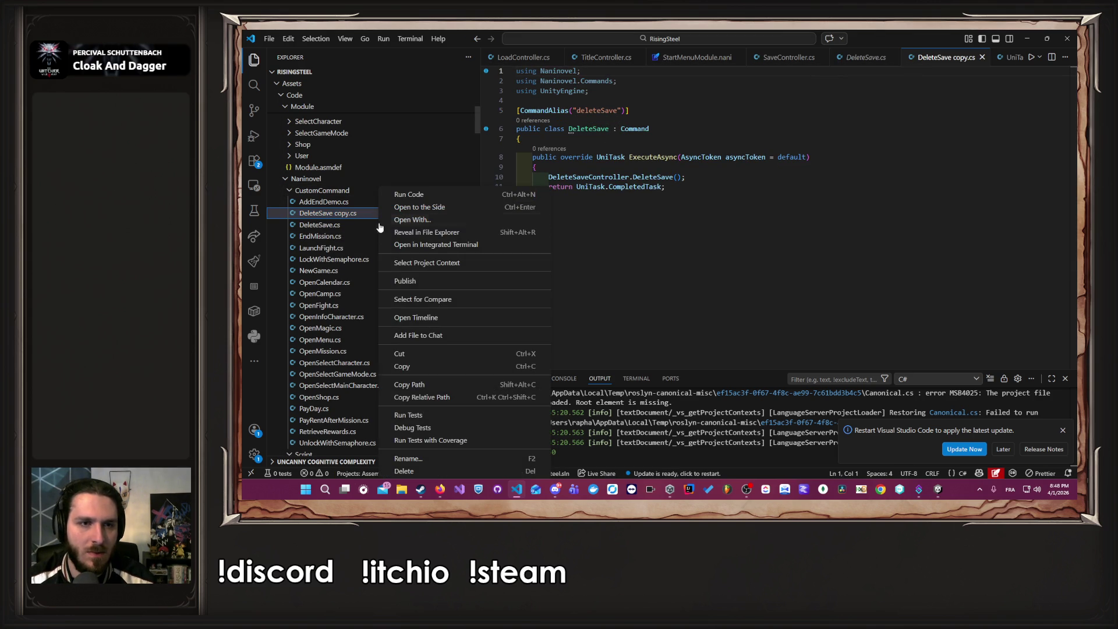
{"action": "left_click", "coordinate": [408, 459]}
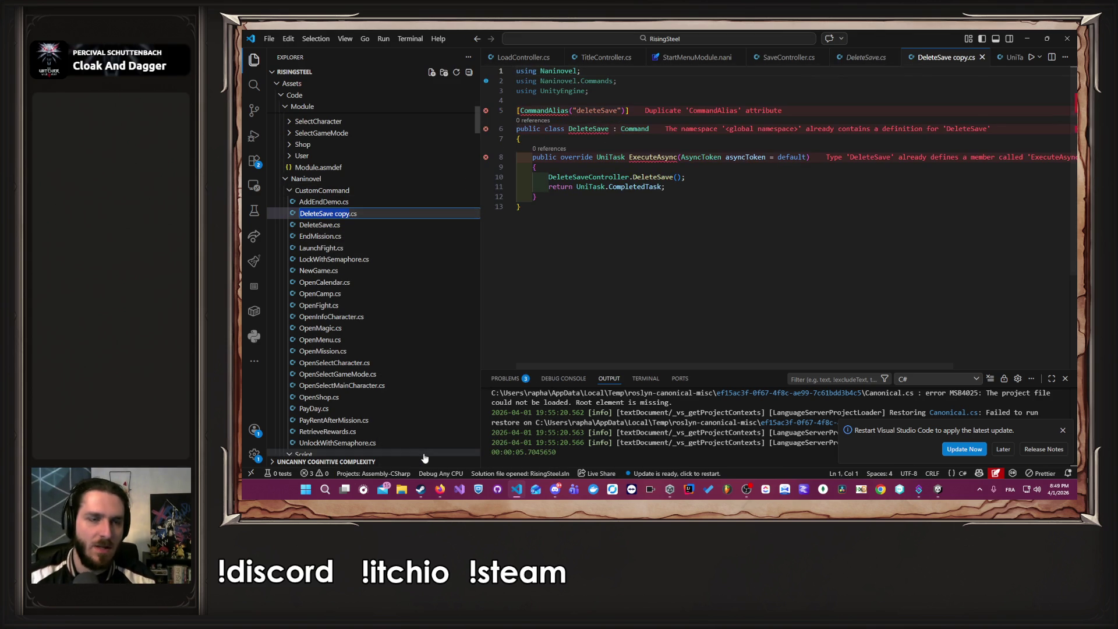
{"action": "key", "text": "BackSpace"}
{"action": "key", "text": "BackSpace"}
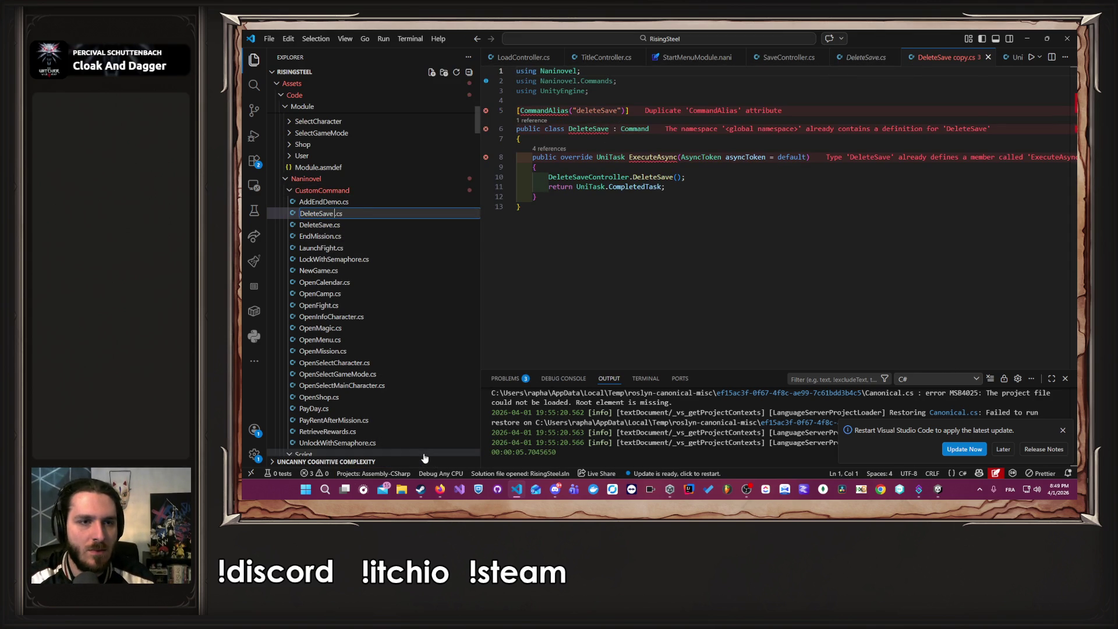
{"action": "key", "text": "BackSpace"}
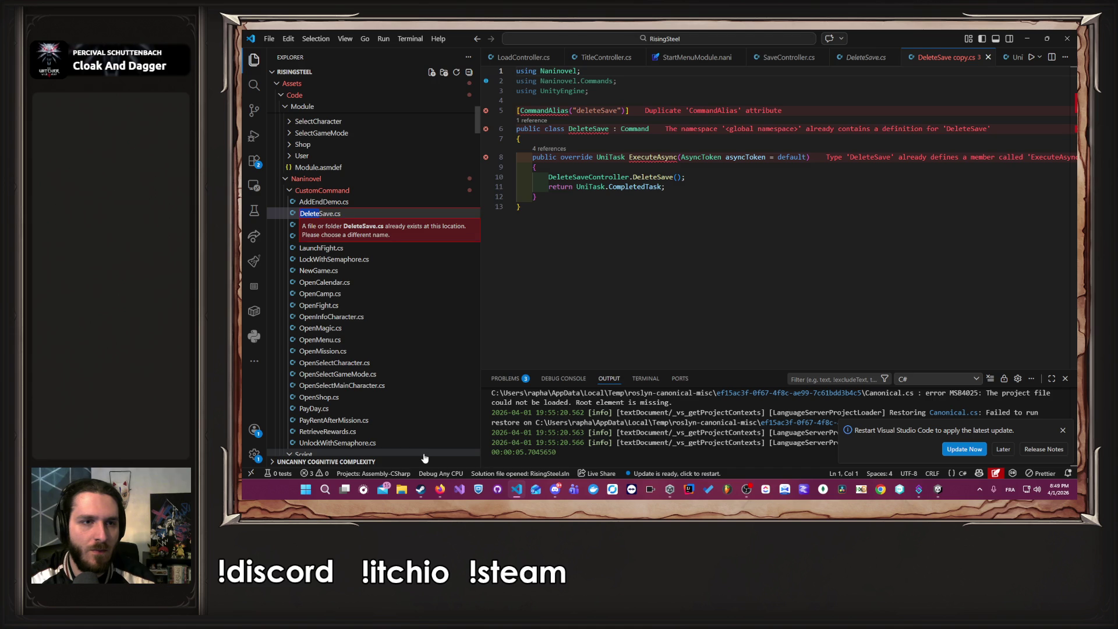
{"action": "key", "text": "BackSpace"}
{"action": "key", "text": "Return"}
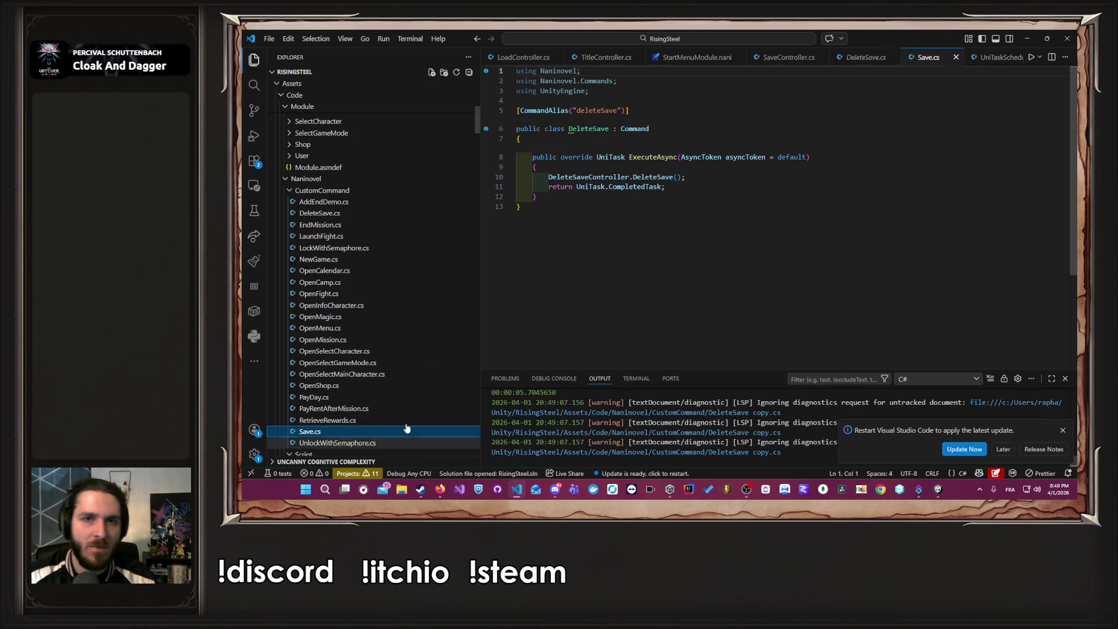
- Change the command alias to Save and rename the class to Save
{"action": "left_click_drag", "start_coordinate": [601, 111], "coordinate": [580, 111]}
{"action": "key", "text": "BackSpace"}
{"action": "key", "text": "BackSpace"}
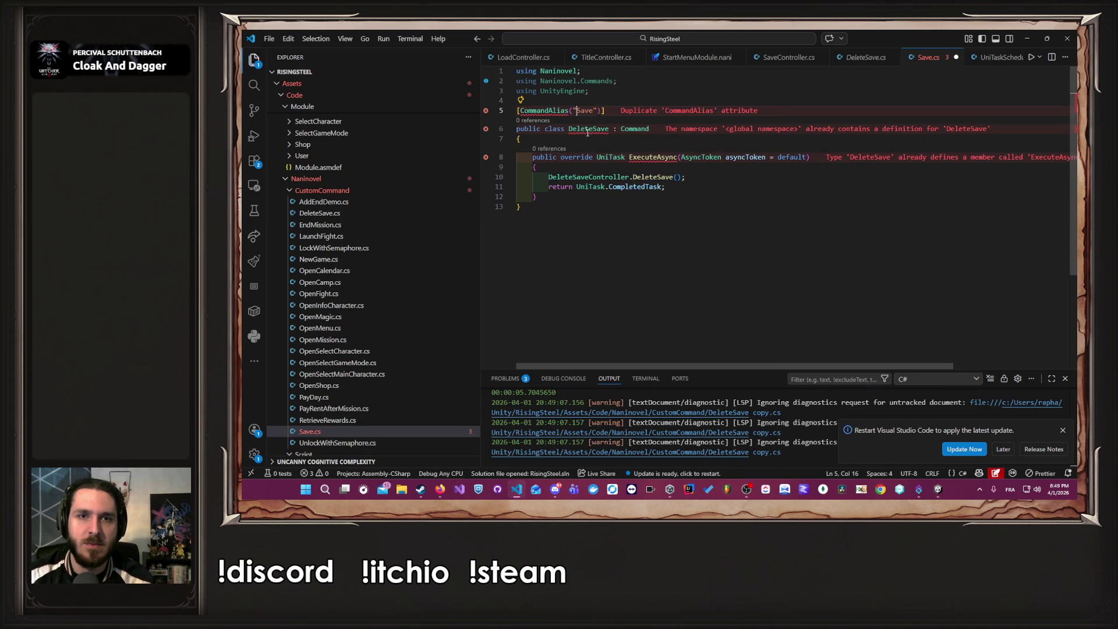
{"action": "key", "text": "ctrl+s"}
{"action": "left_click", "coordinate": [611, 140]}
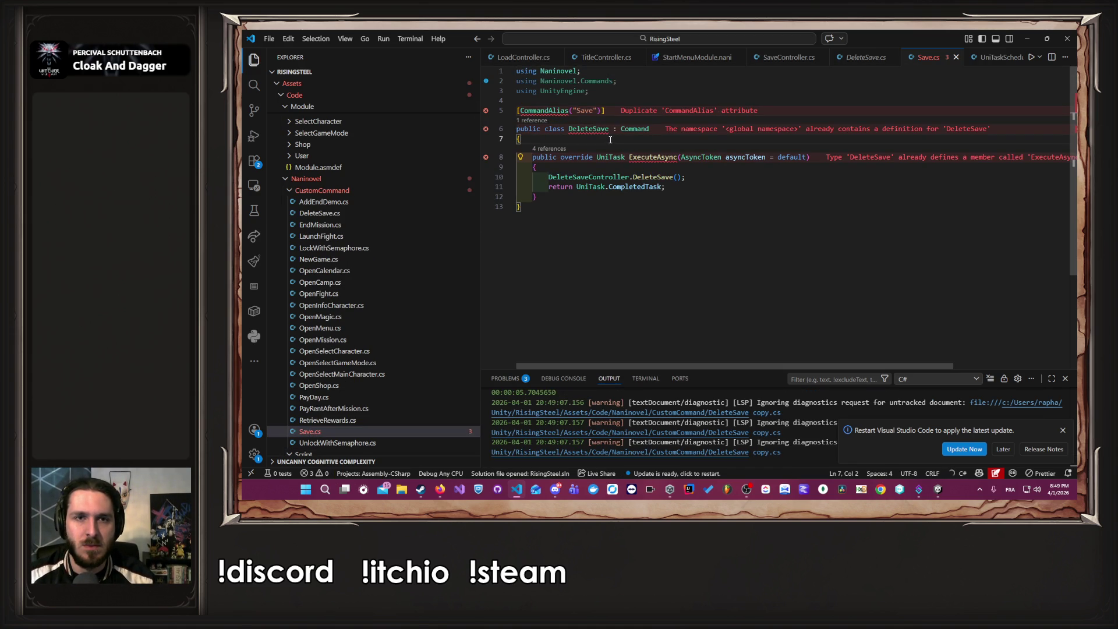
{"action": "double_click", "coordinate": [600, 129]}
{"action": "type", "text": "Save"}
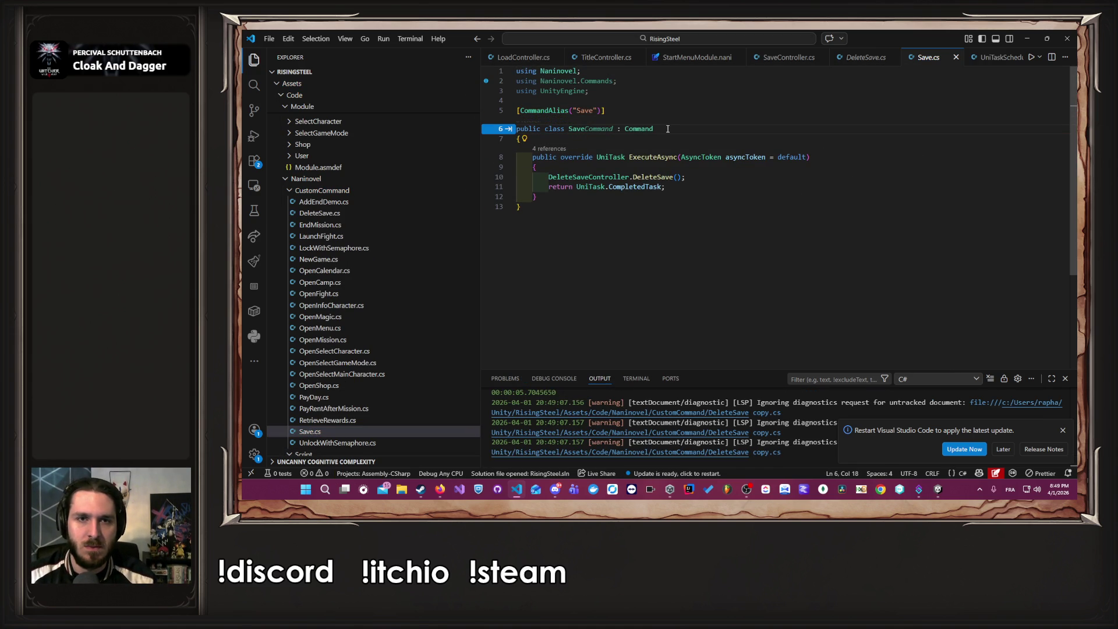
{"action": "left_click", "coordinate": [676, 127]}
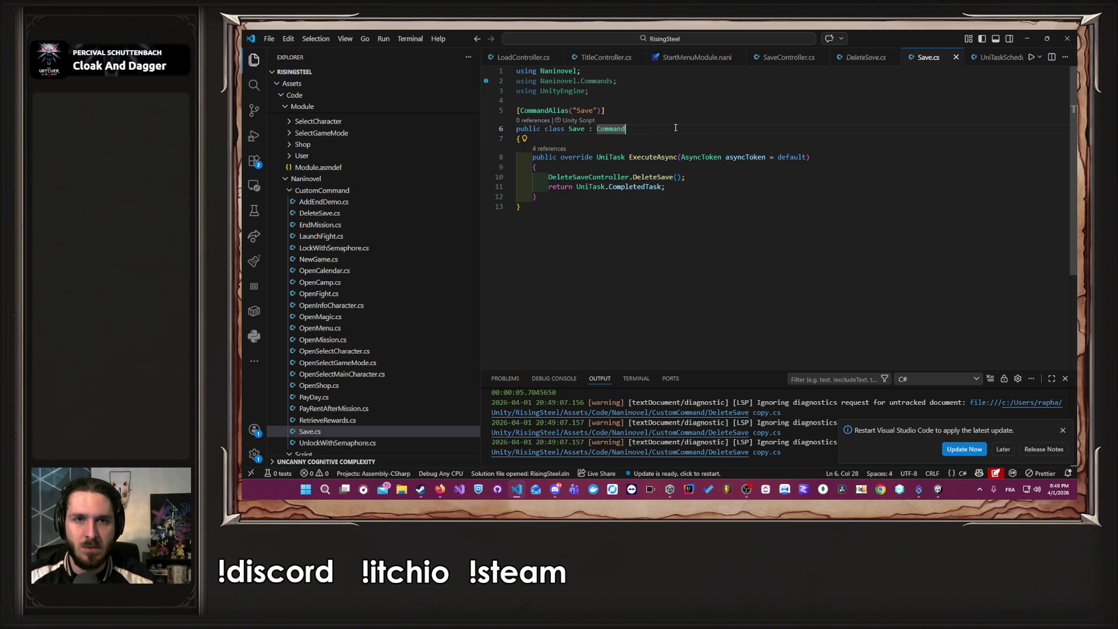
{"action": "left_click", "coordinate": [660, 138]}
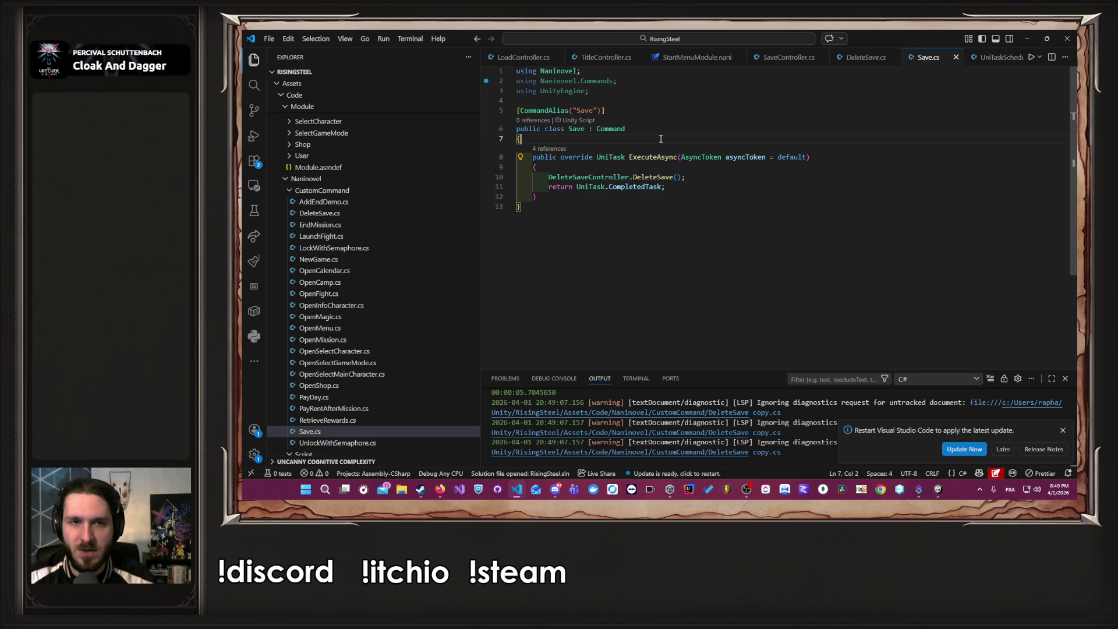
- Make the command call SaveController.Save() and jump to the SaveController definition
{"action": "double_click", "coordinate": [587, 177]}
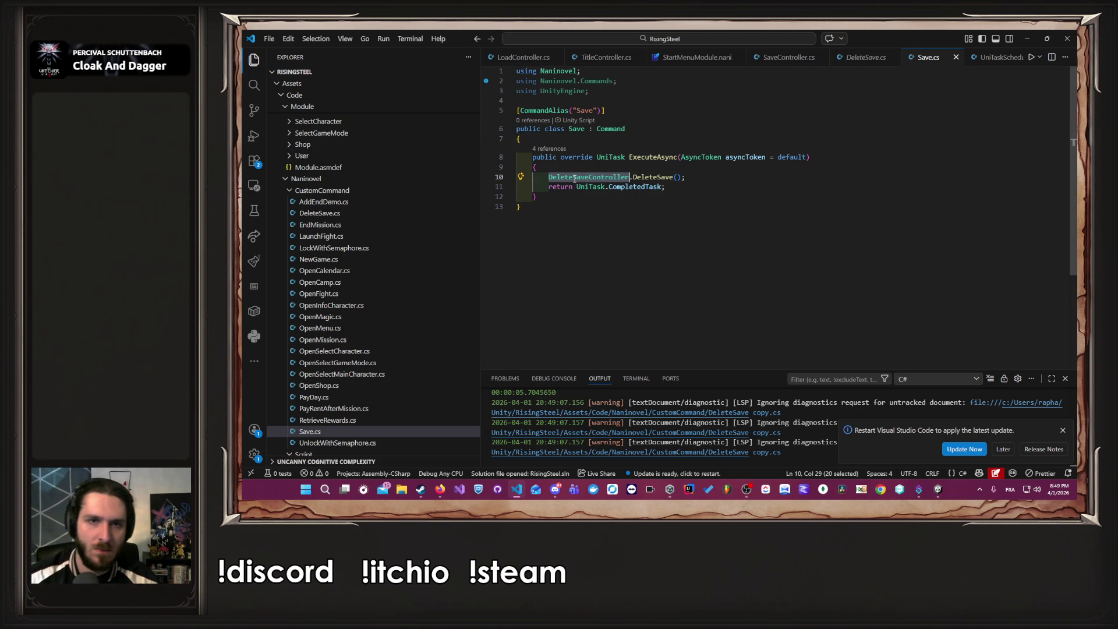
{"action": "left_click", "coordinate": [574, 178]}
{"action": "key", "text": "ctrl+BackSpace"}
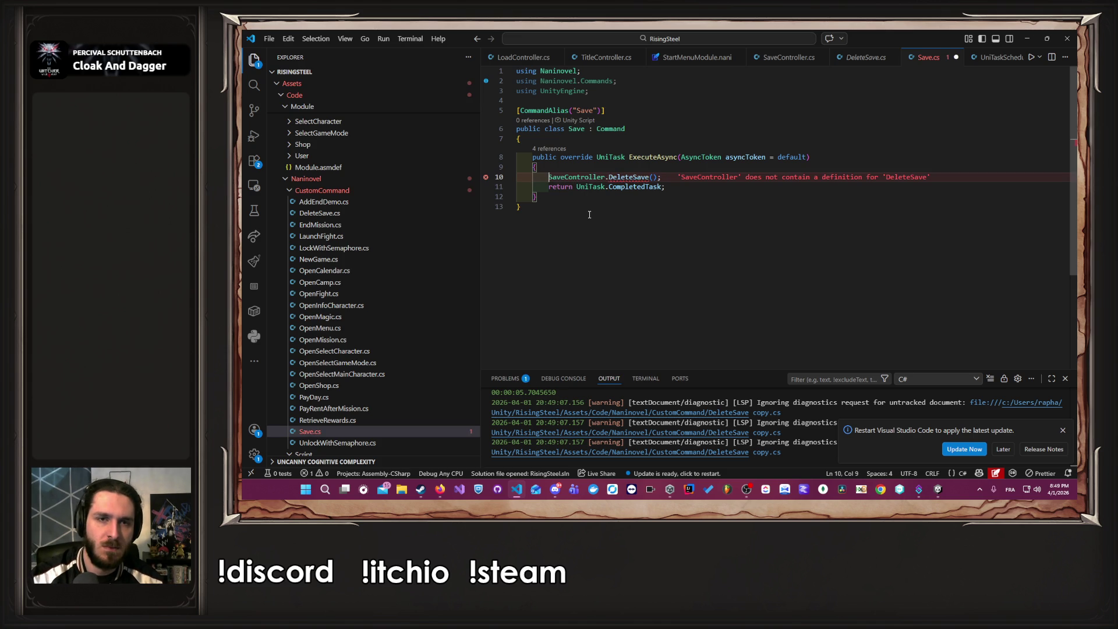
{"action": "key", "text": "ctrl+Right"}
{"action": "key", "text": "ctrl+Right"}
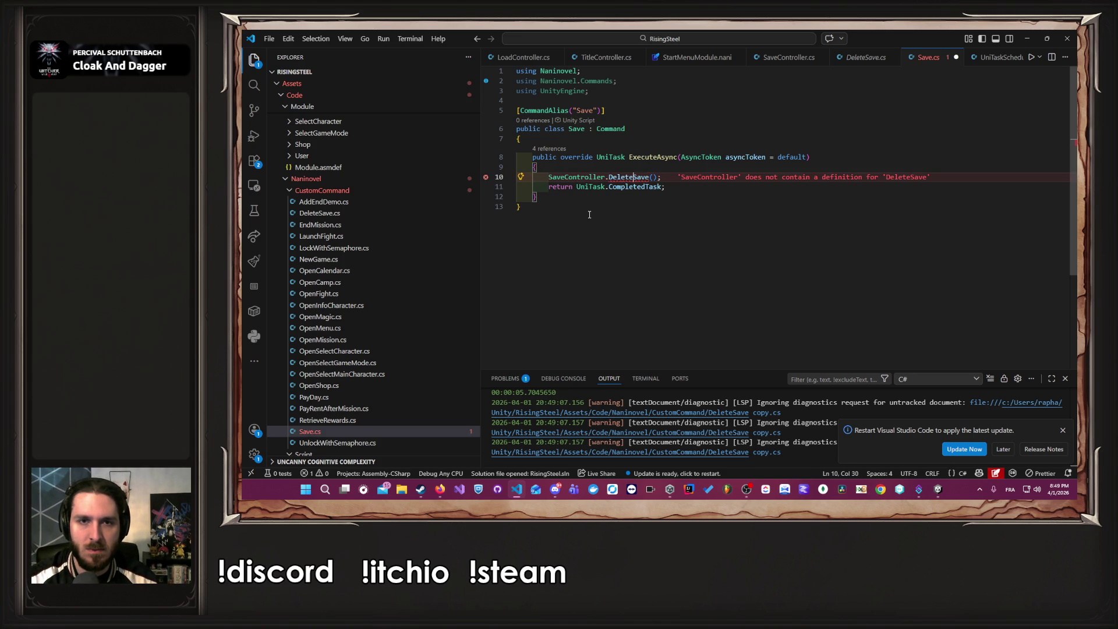
{"action": "key", "text": "ctrl+BackSpace"}
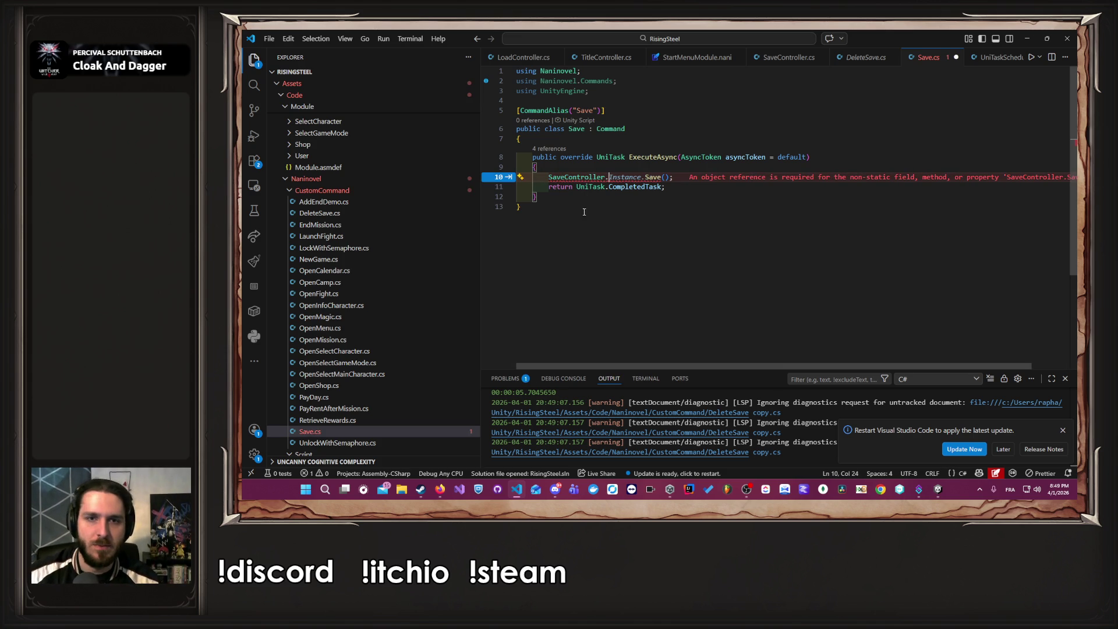
{"action": "left_click", "coordinate": [577, 177], "text": "ctrl"}
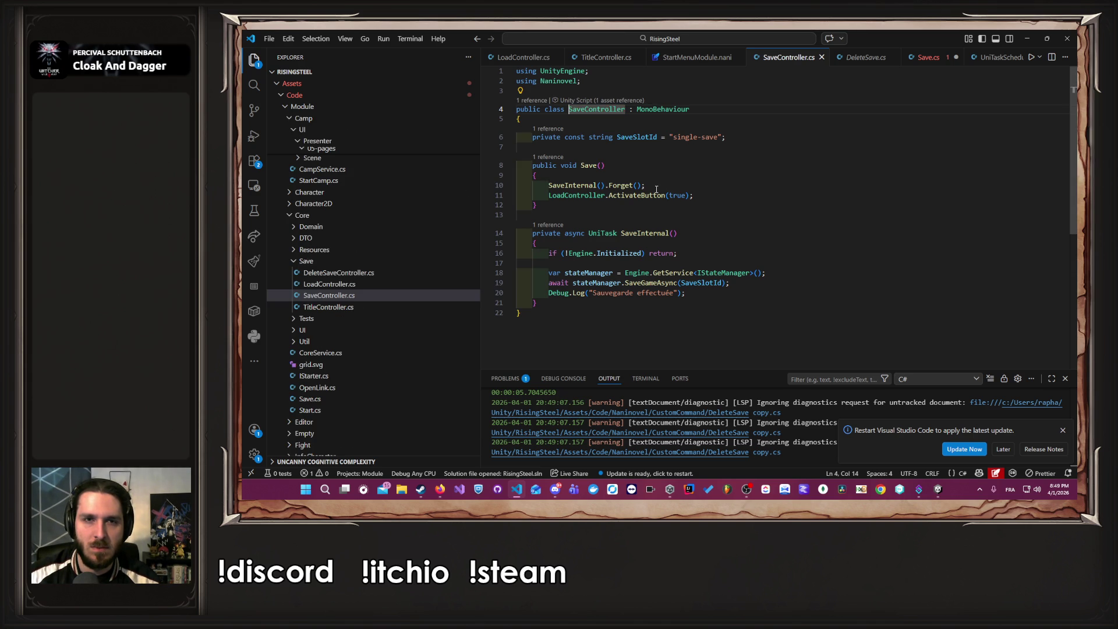
- Add 'public static SaveController Instance = new SaveController();' to SaveController and save it
{"action": "left_click", "coordinate": [556, 168]}
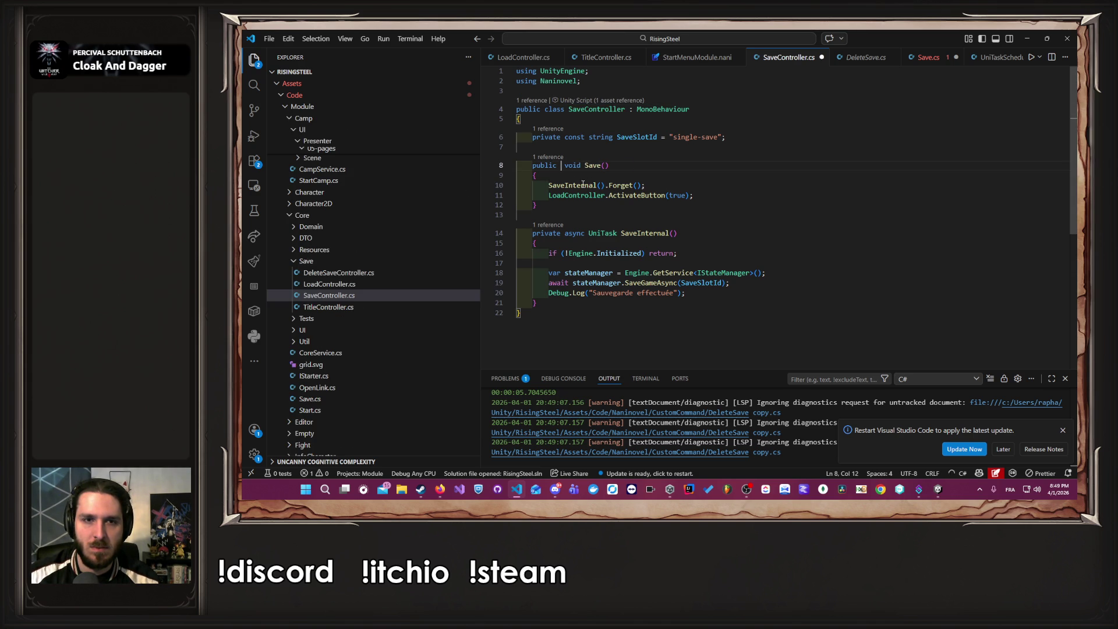
{"action": "key", "text": "Tab"}
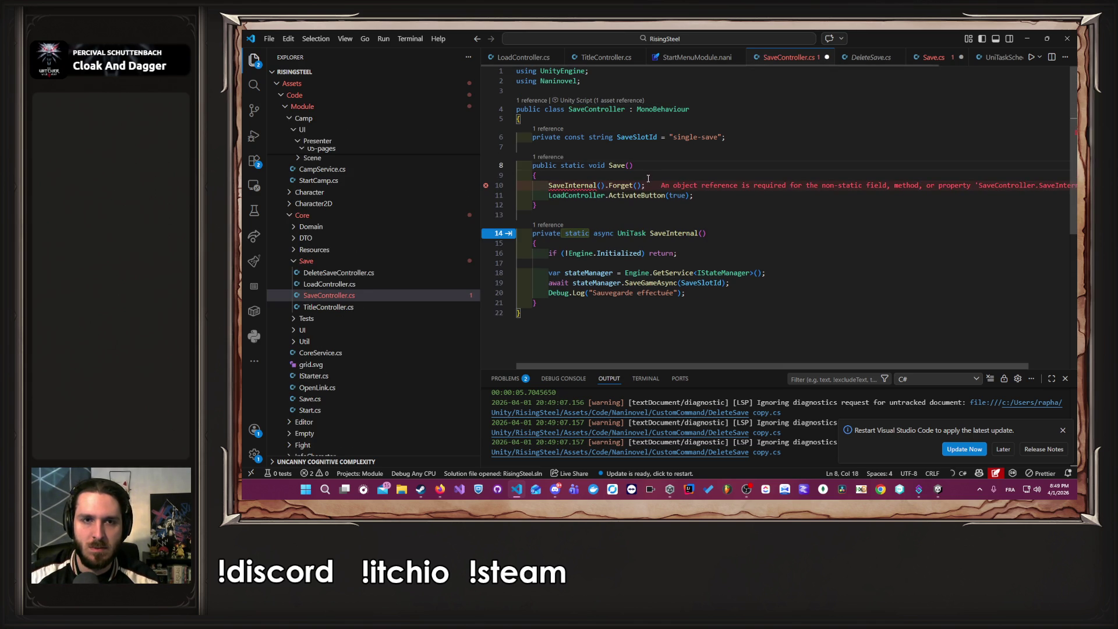
{"action": "key", "text": "ctrl+z"}
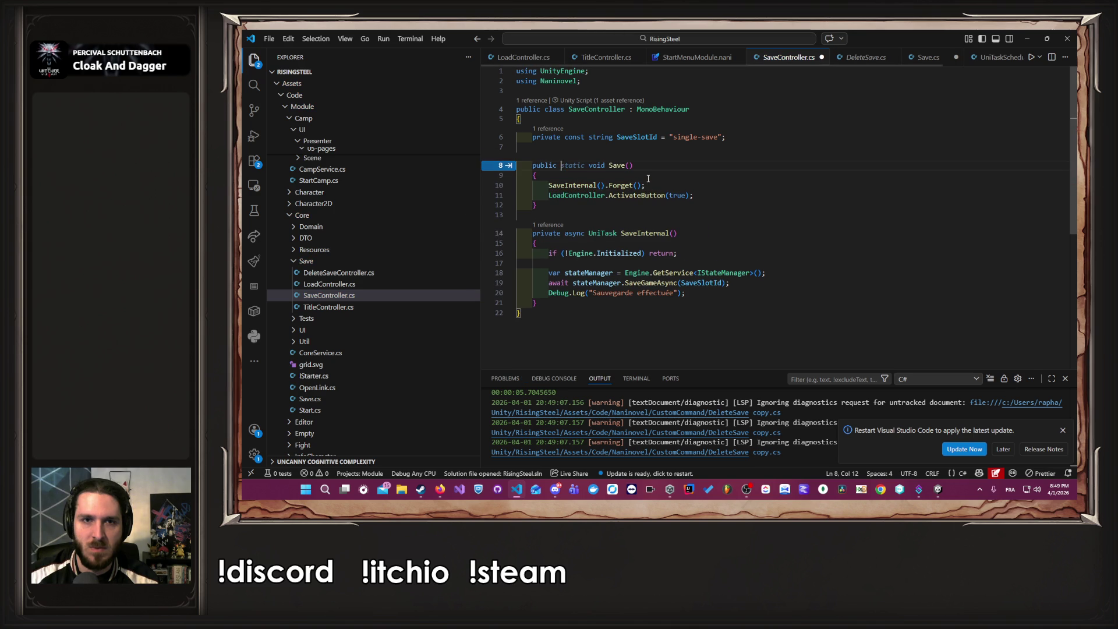
{"action": "left_click", "coordinate": [650, 123]}
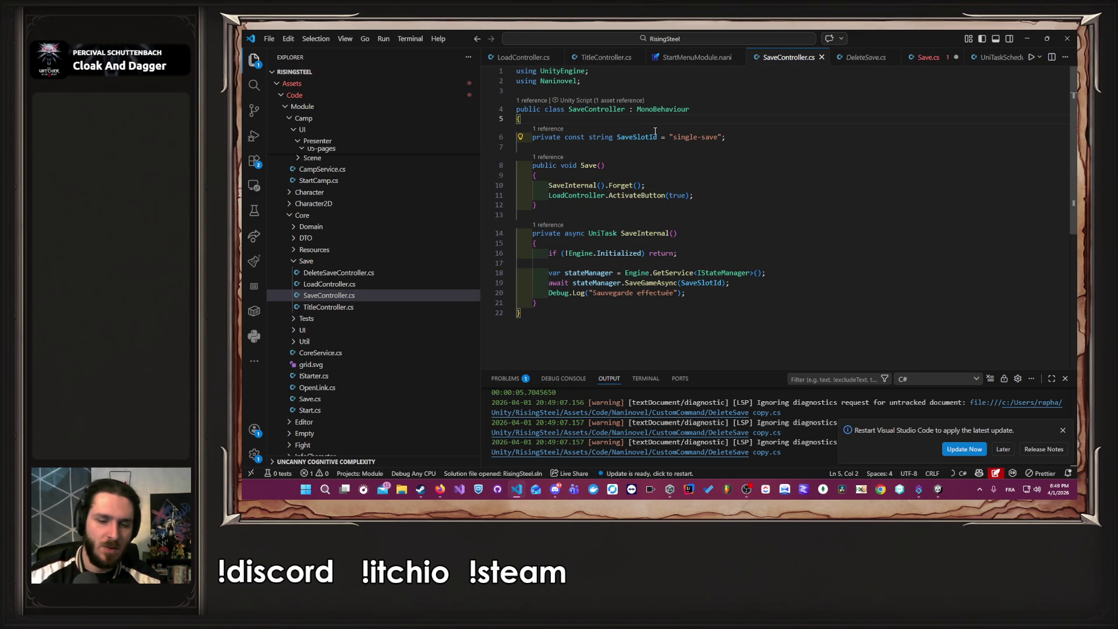
{"action": "key", "text": "Return"}
{"action": "type", "text": "public static SaveController Instance;"}
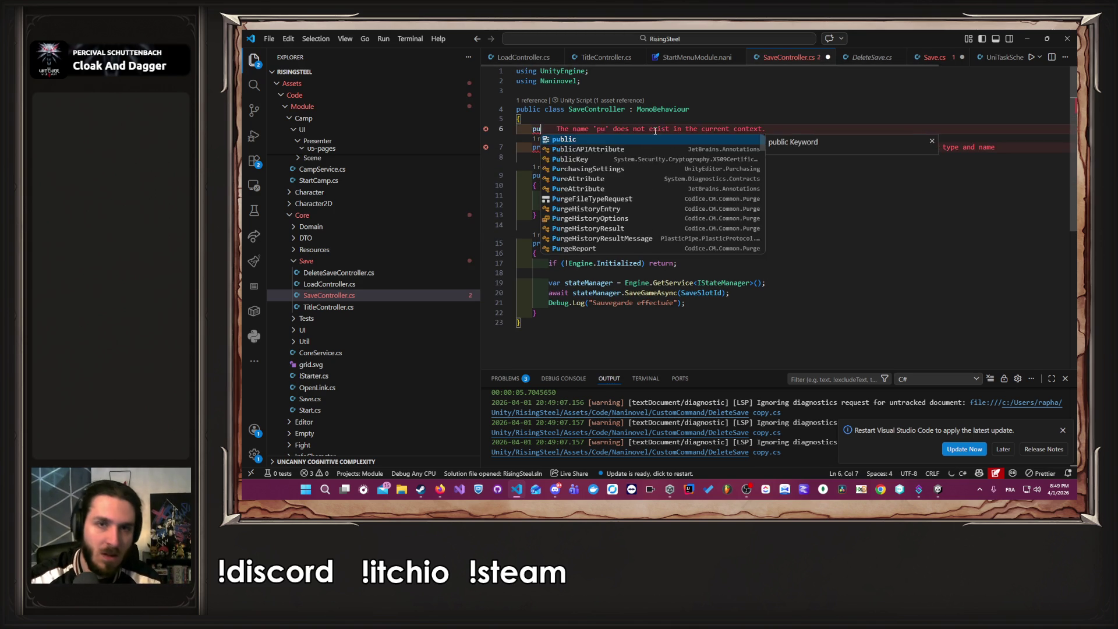
{"action": "key", "text": "ctrl+s"}
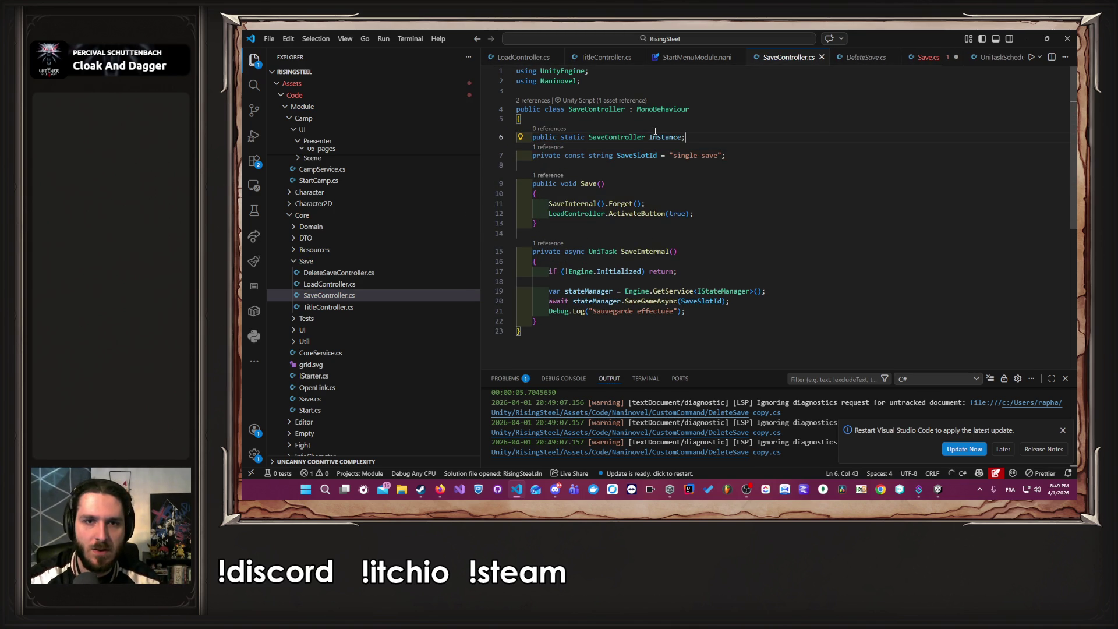
{"action": "key", "text": "Left"}
{"action": "type", "text": "= "}
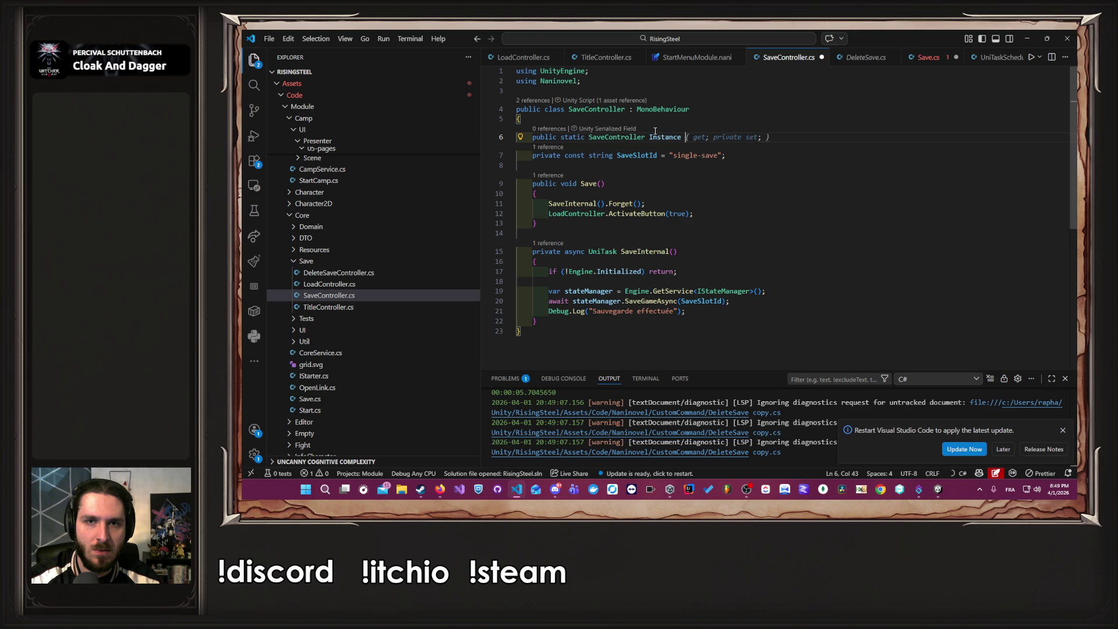
{"action": "type", "text": "new SaveController();"}
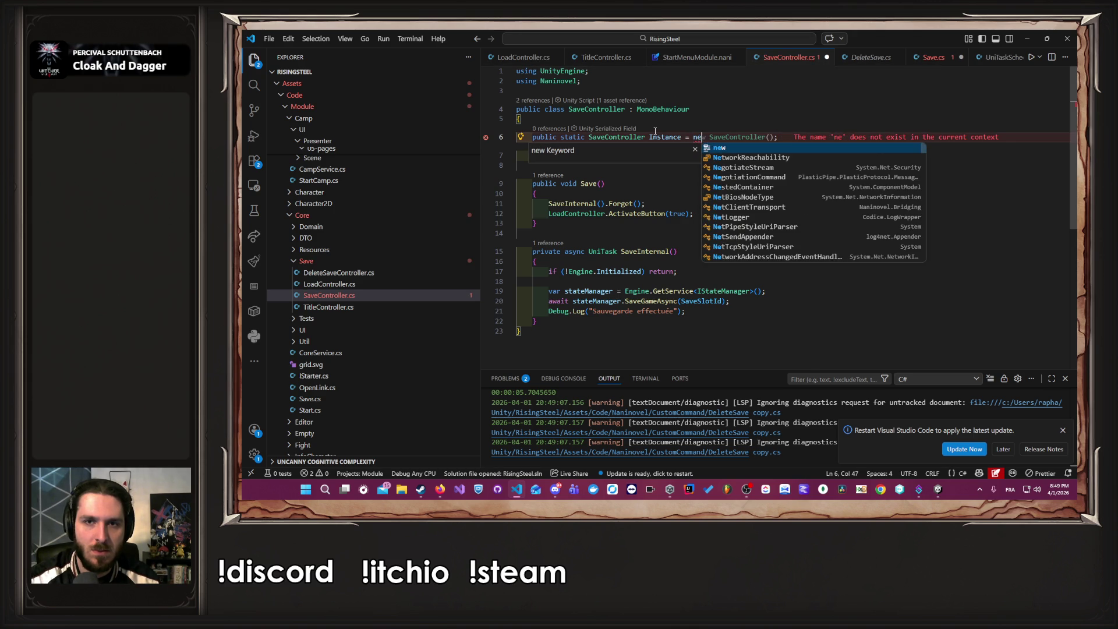
{"action": "key", "text": "ctrl+s"}
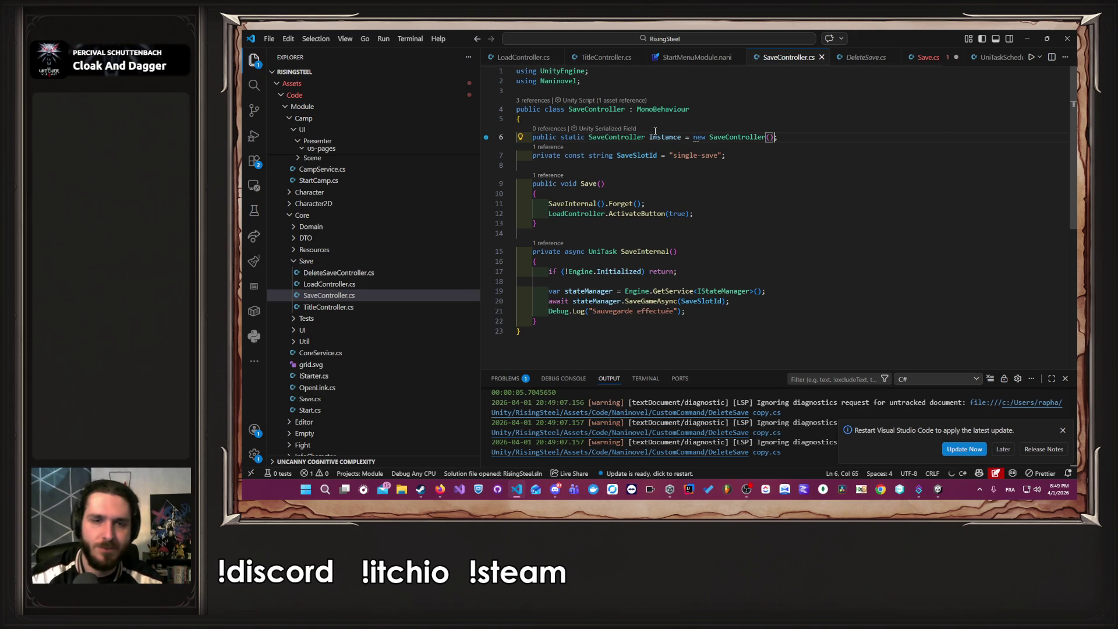
- Make Save.cs call SaveController.Instance.Save(), then return to Unity to recompile
{"action": "left_click", "coordinate": [623, 109]}
{"action": "key", "text": "ctrl+Tab"}
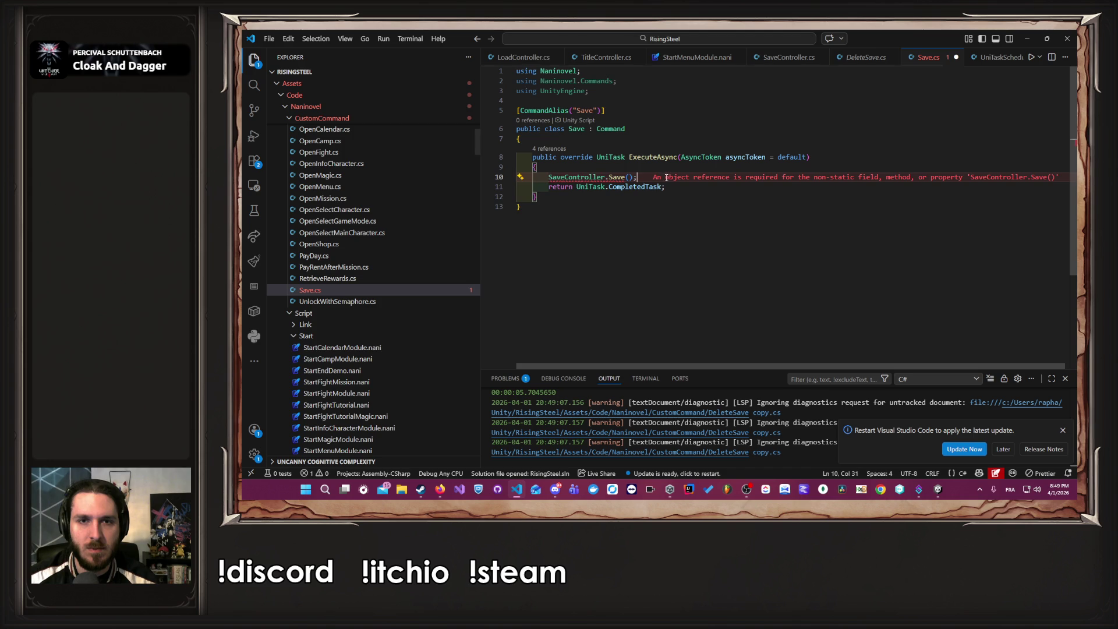
{"action": "left_click", "coordinate": [606, 177]}
{"action": "type", "text": ".I"}
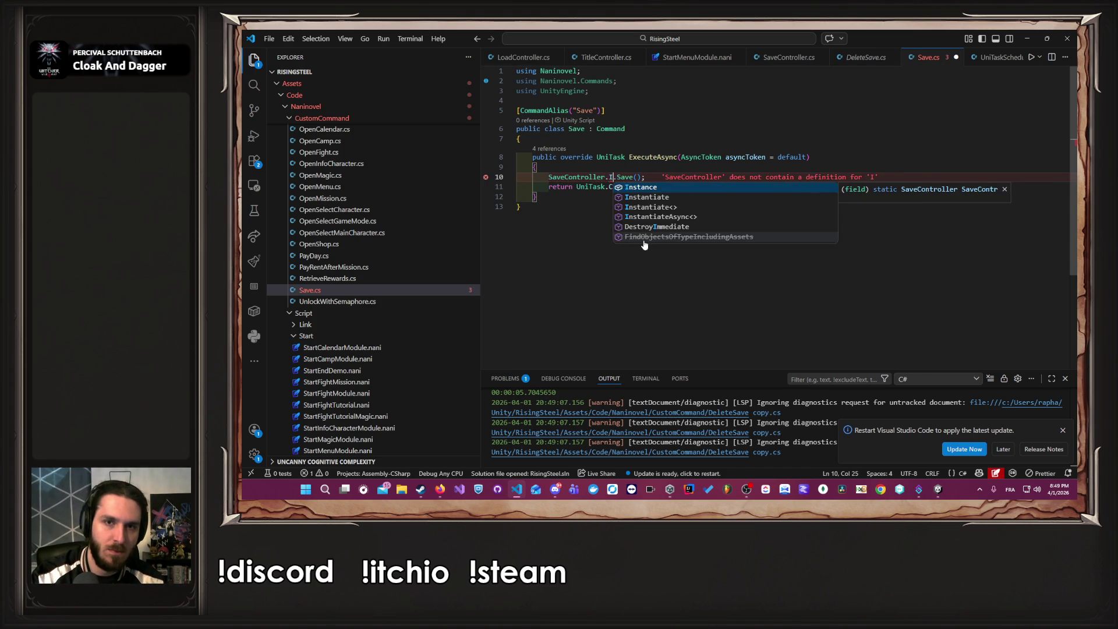
{"action": "key", "text": "Tab"}
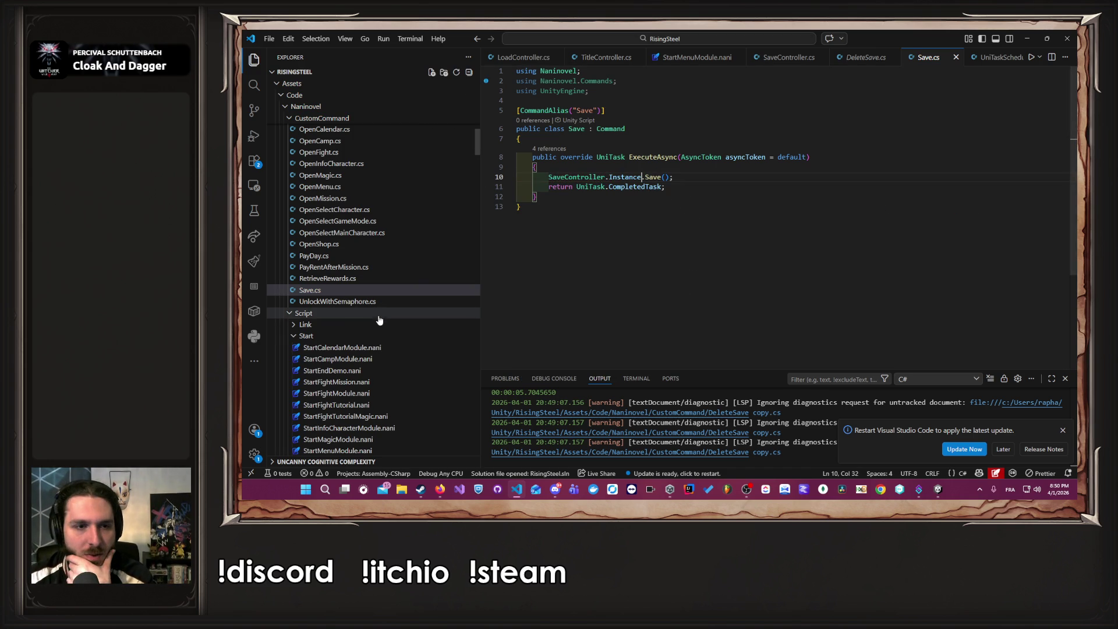
{"action": "scroll", "coordinate": [390, 315], "scroll_direction": "down", "scroll_amount": 5}
{"action": "scroll", "coordinate": [390, 314], "scroll_direction": "up", "scroll_amount": 6}
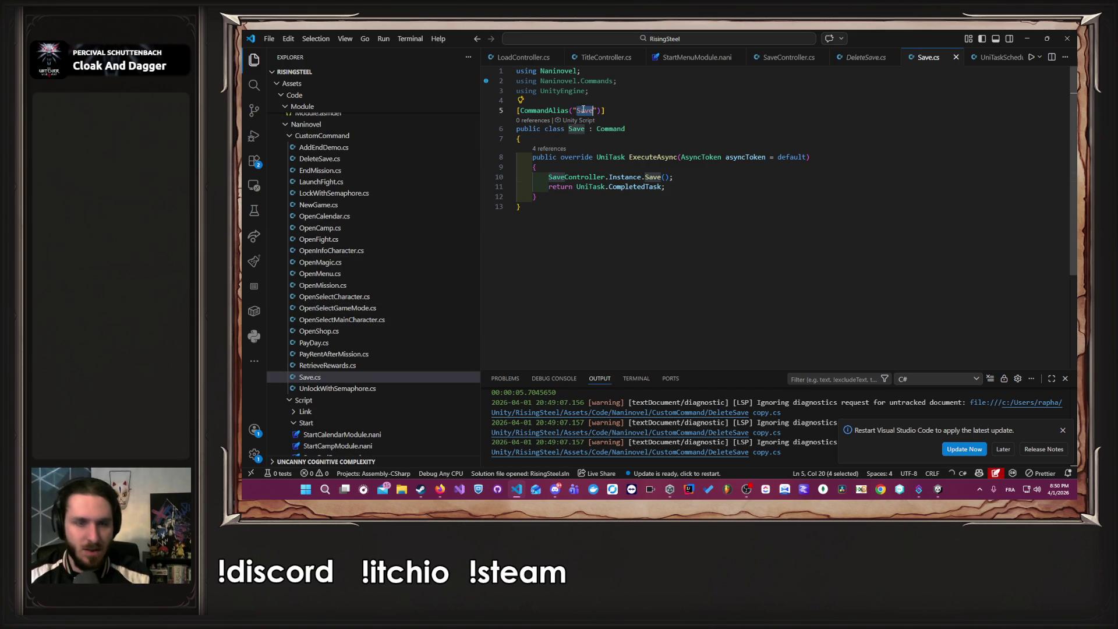
{"action": "left_click", "coordinate": [1027, 39]}
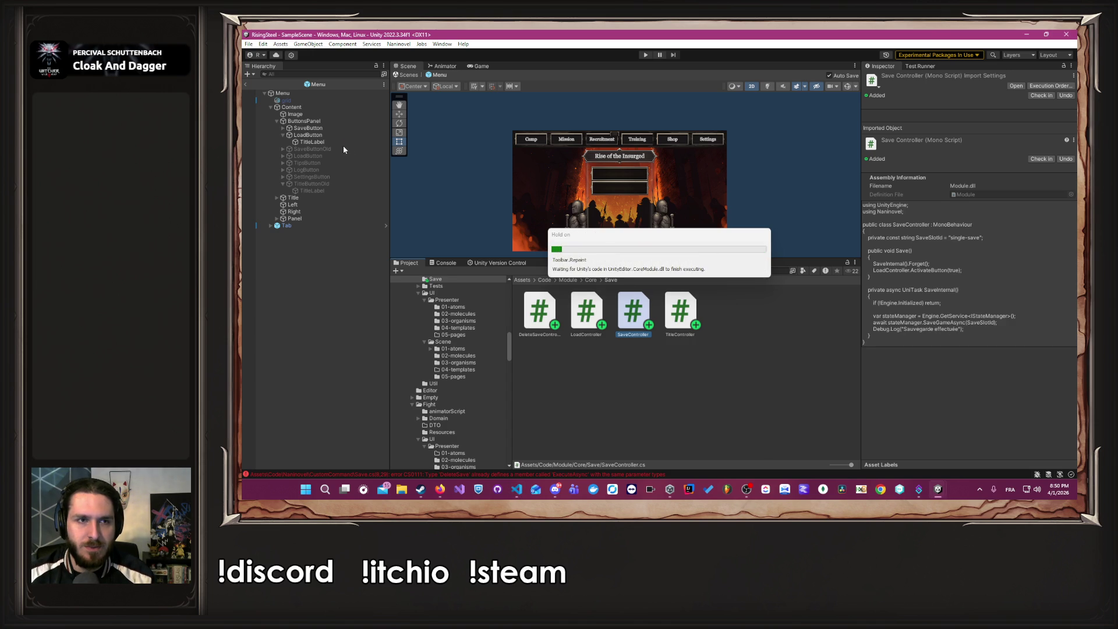
{"action": "left_click", "coordinate": [322, 135]}
{"action": "scroll", "coordinate": [901, 348], "scroll_direction": "down", "scroll_amount": 5}
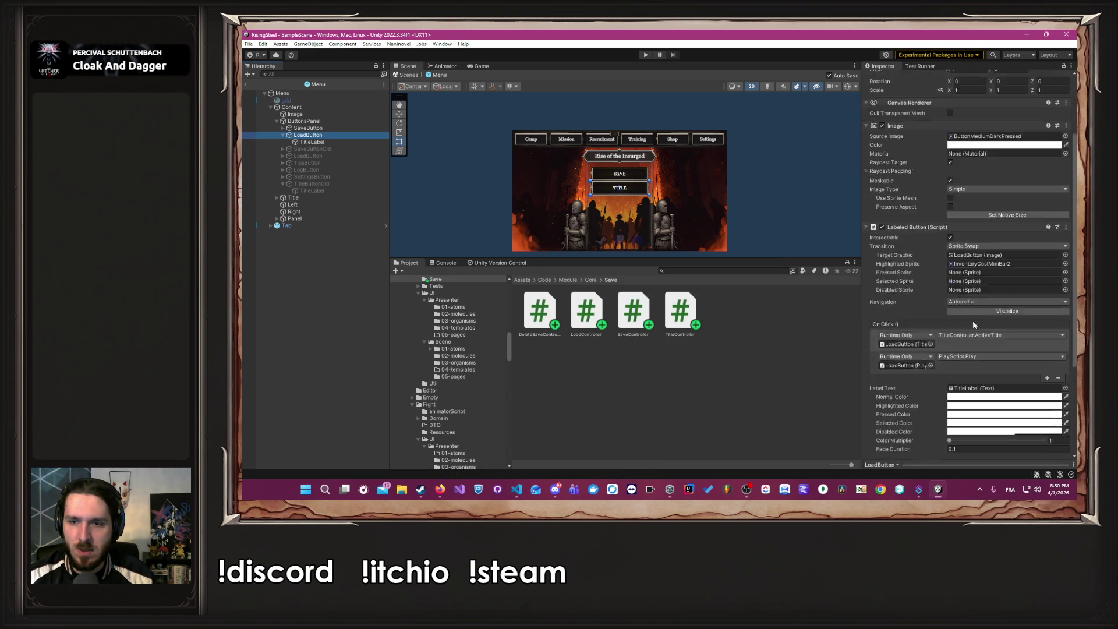
{"action": "left_click", "coordinate": [906, 347]}
{"action": "key", "text": "ctrl+Home"}
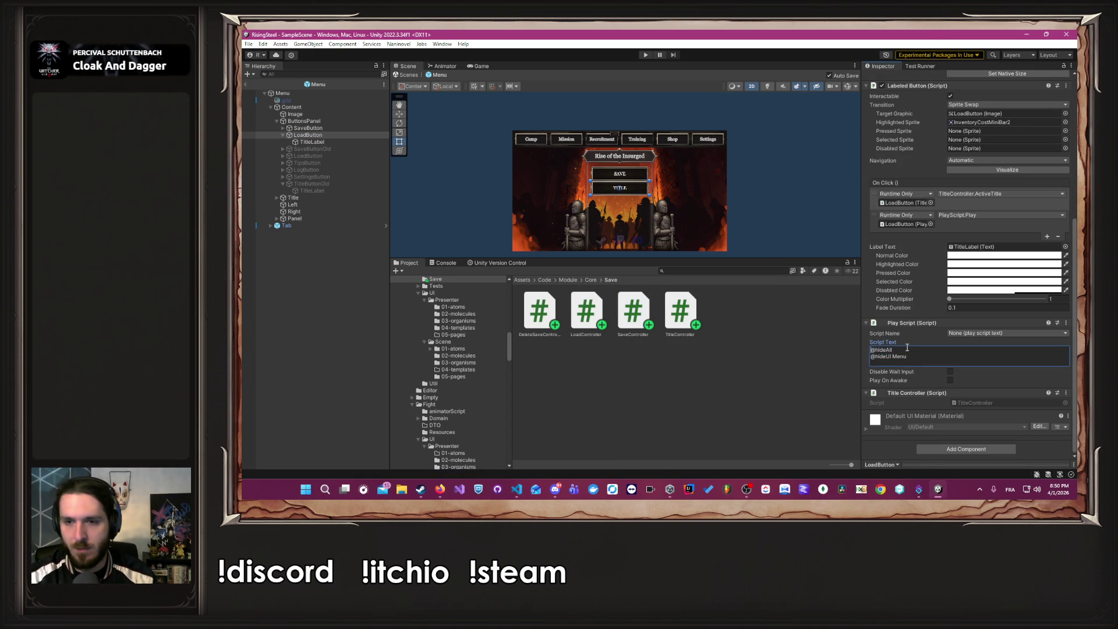
{"action": "key", "text": "Return"}
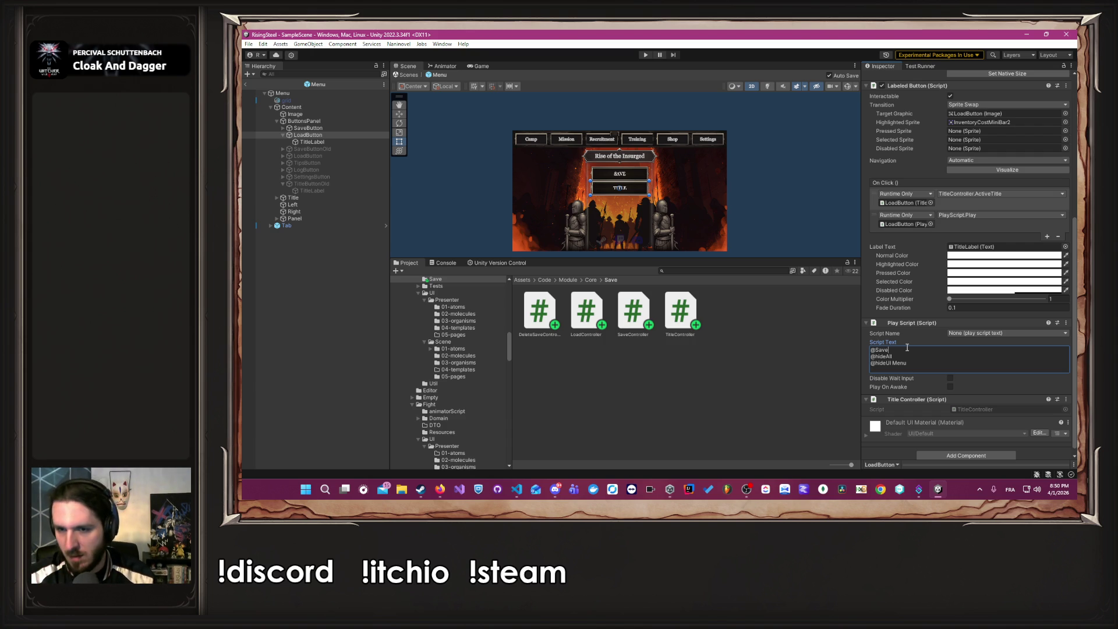
{"action": "type", "text": "s"}
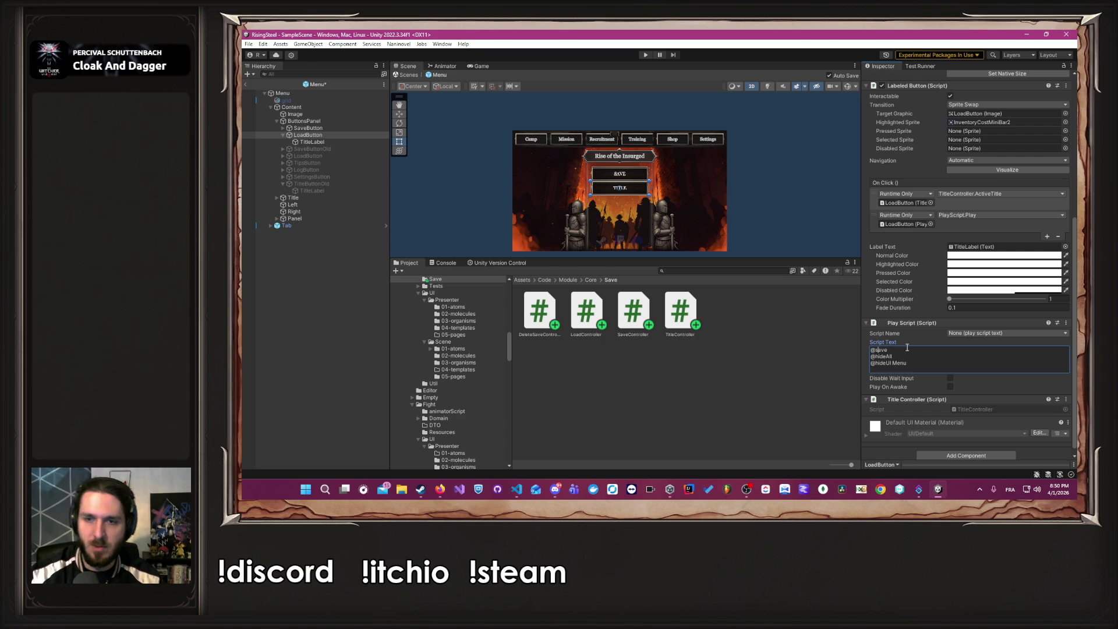
{"action": "left_click", "coordinate": [517, 489]}
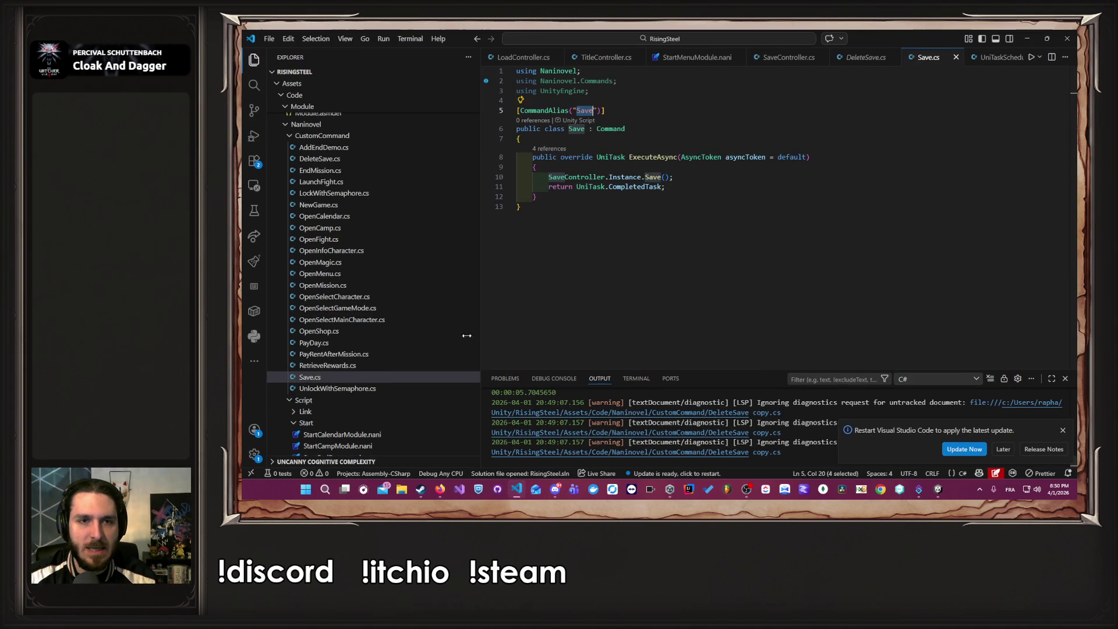
{"action": "key", "text": "Delete"}
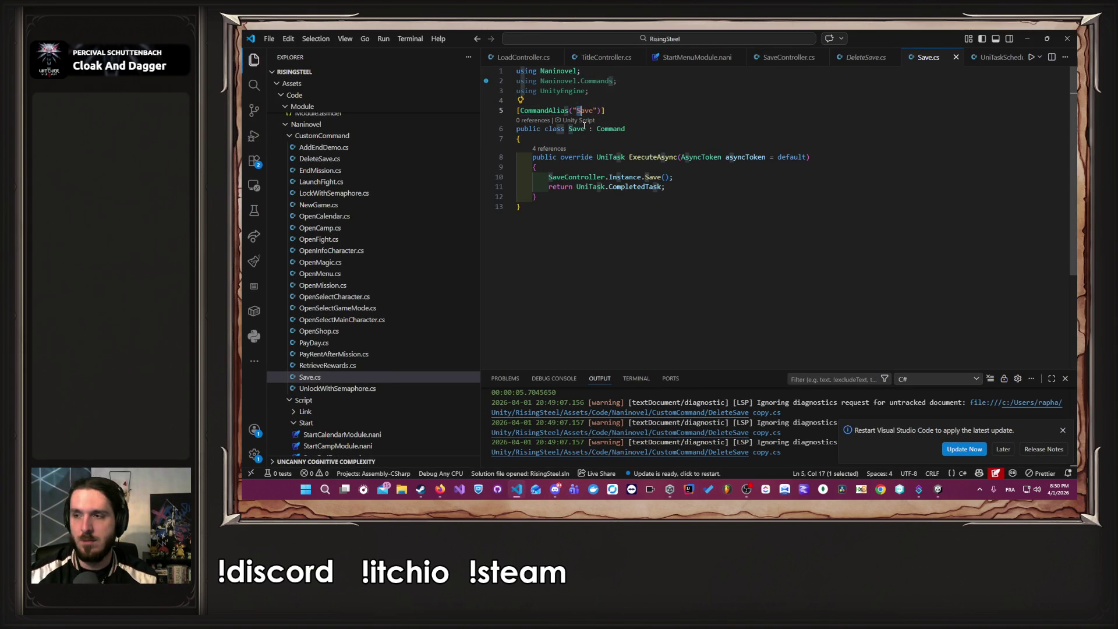
- Leave the code editor for Unity so the edited scripts reload and recompile
{"action": "type", "text": "s"}
{"action": "left_click", "coordinate": [1067, 38]}
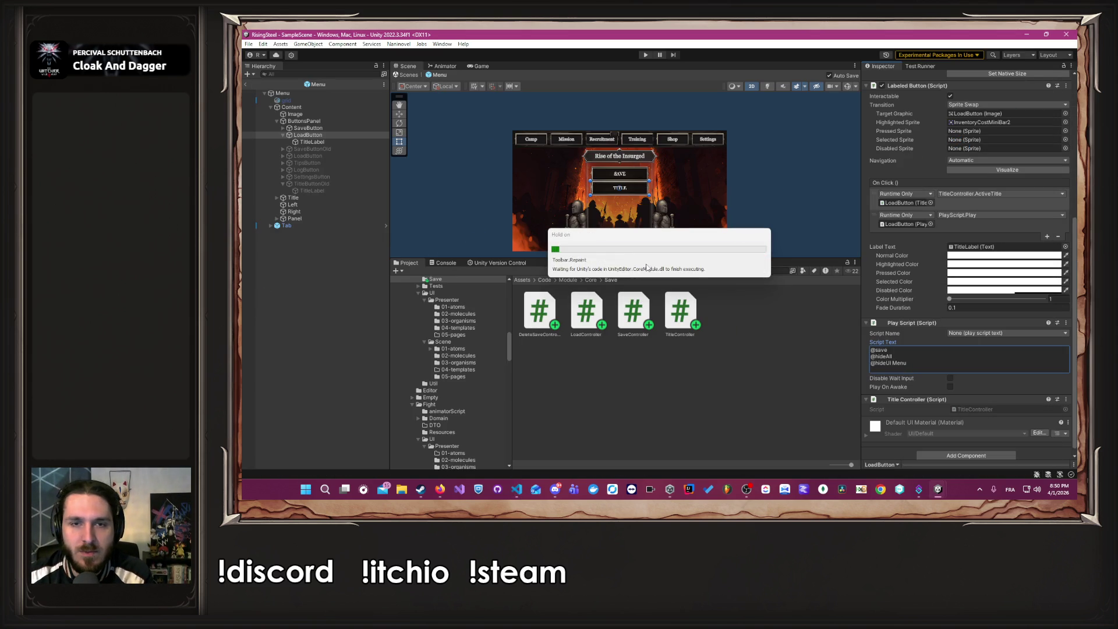
- Enter play mode, continue the saved game and open the Training screen
{"action": "left_click_drag", "start_coordinate": [653, 261], "coordinate": [649, 318]}
{"action": "scroll", "coordinate": [634, 258], "scroll_direction": "up", "scroll_amount": 2}
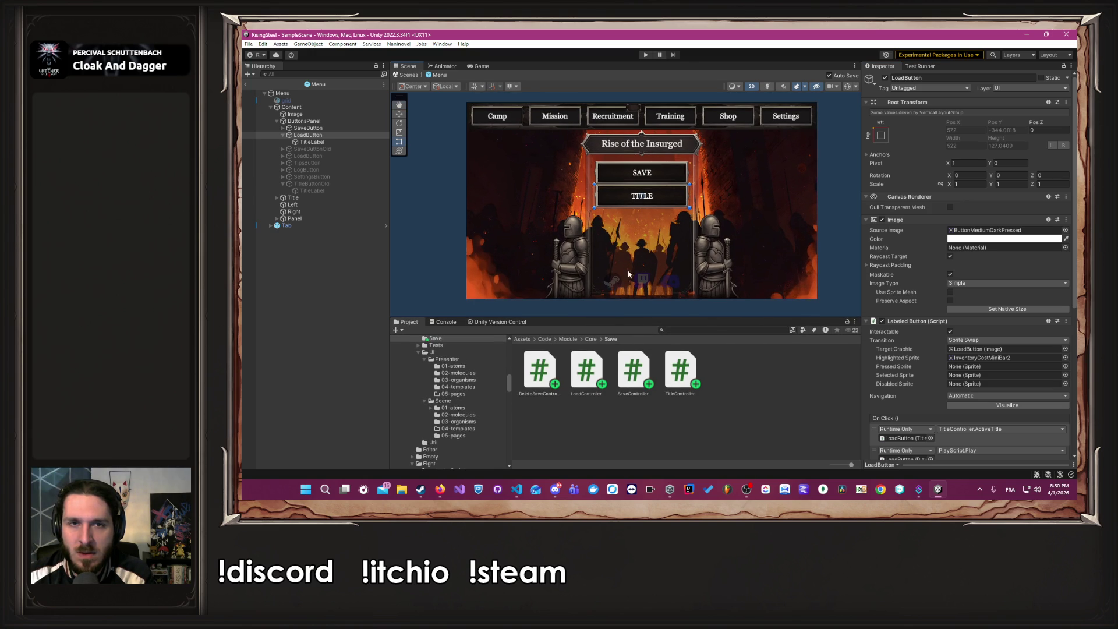
{"action": "left_click", "coordinate": [647, 54]}
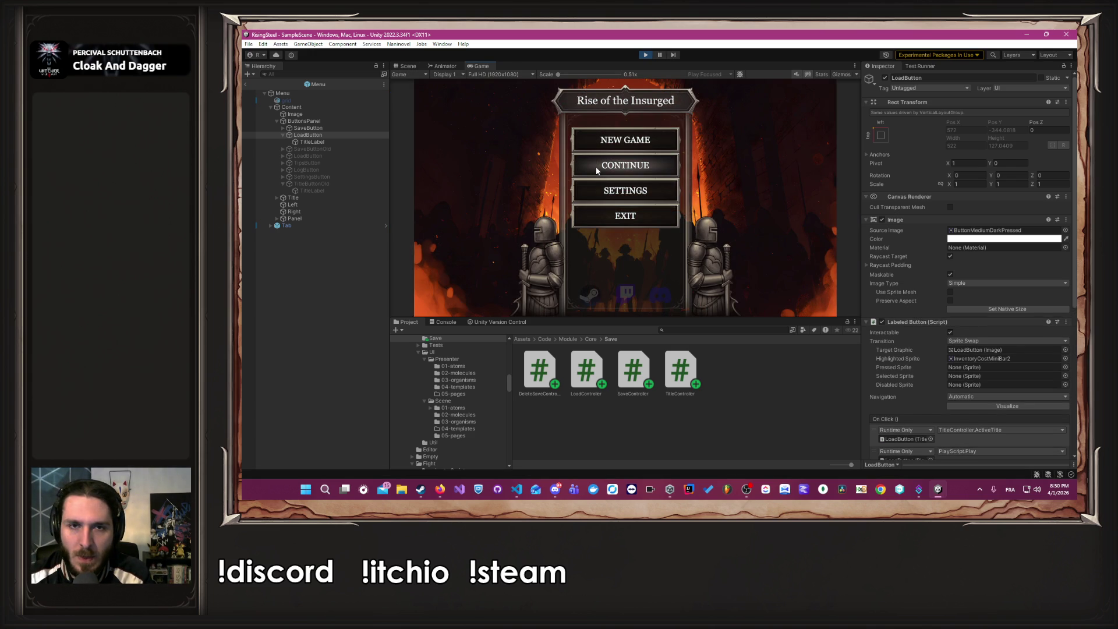
{"action": "left_click", "coordinate": [596, 167]}
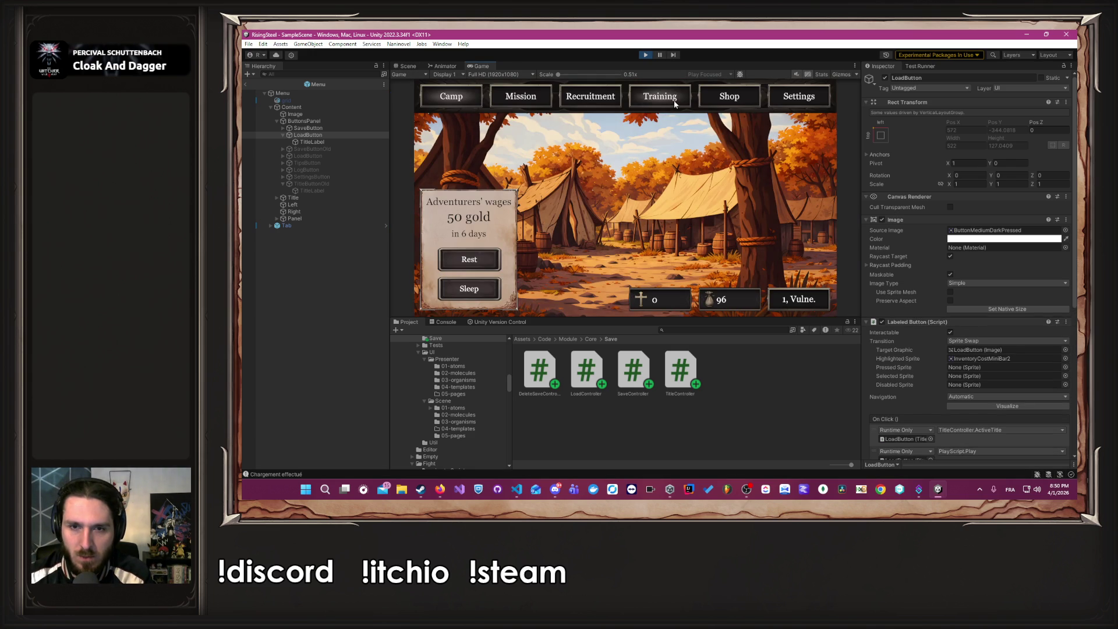
{"action": "left_click", "coordinate": [674, 104]}
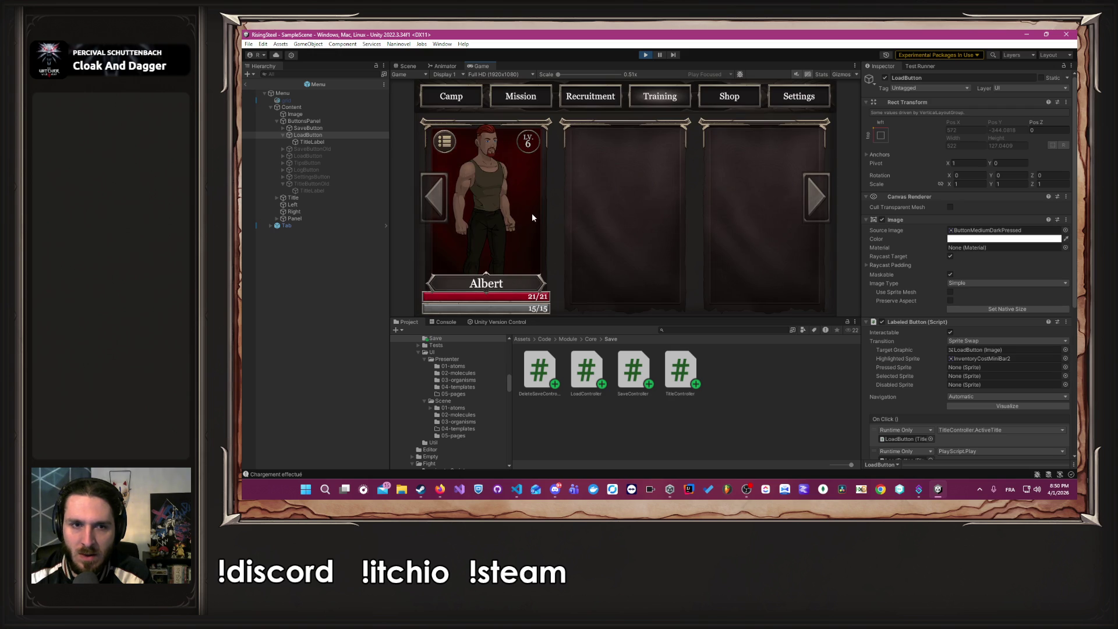
- Confirm Albert's new stat points, save back to the title, then continue and reopen Training
{"action": "left_click", "coordinate": [533, 216]}
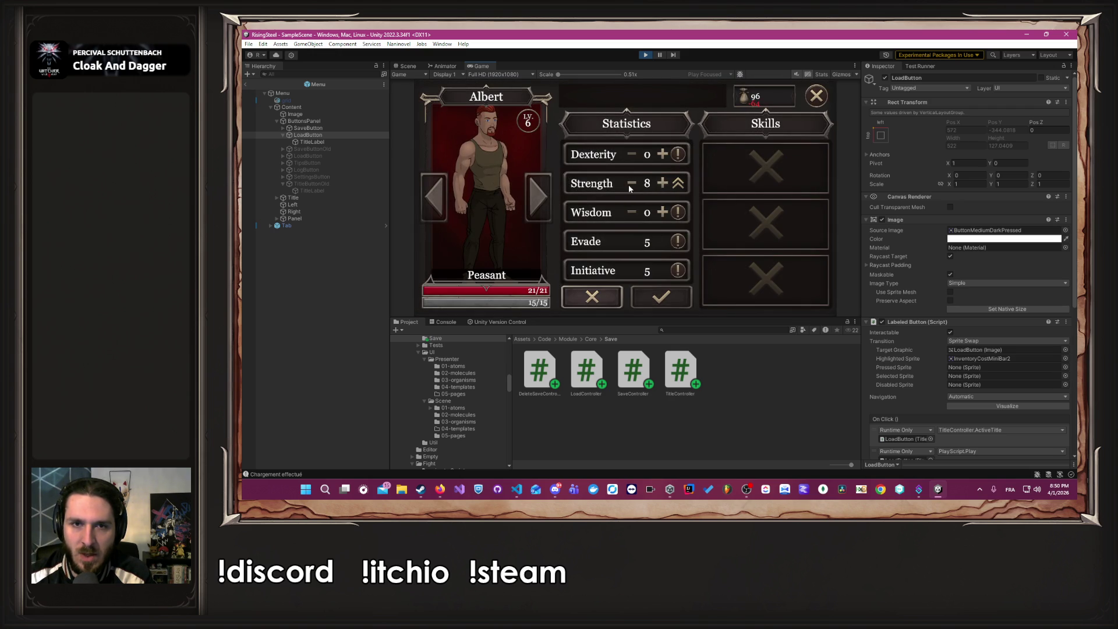
{"action": "left_click", "coordinate": [683, 295]}
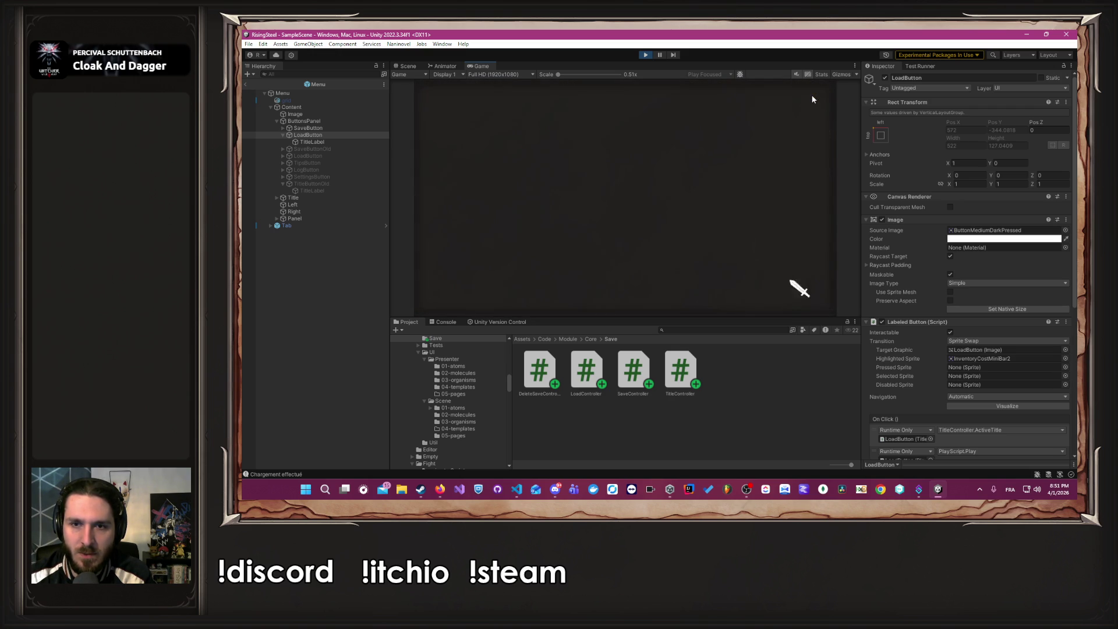
{"action": "left_click", "coordinate": [814, 99]}
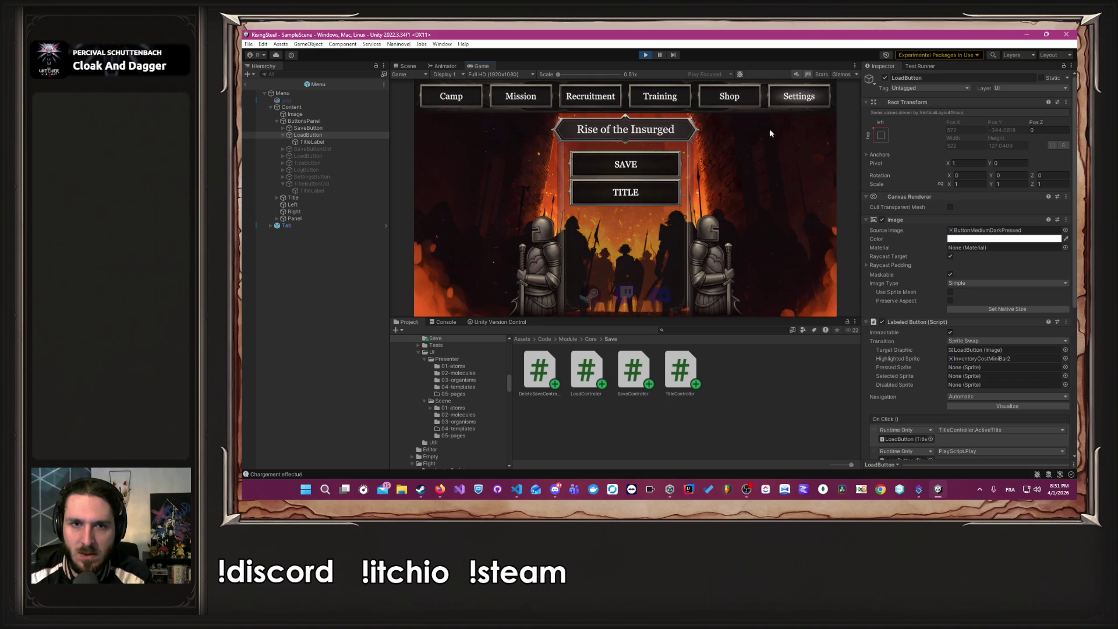
{"action": "left_click", "coordinate": [618, 197]}
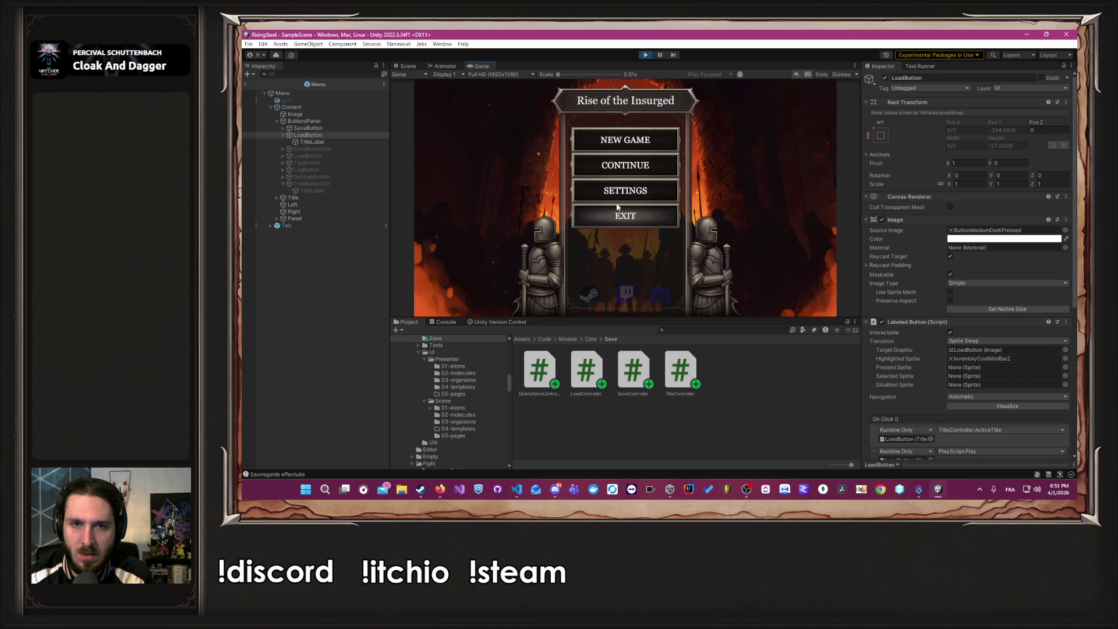
{"action": "left_click", "coordinate": [615, 165]}
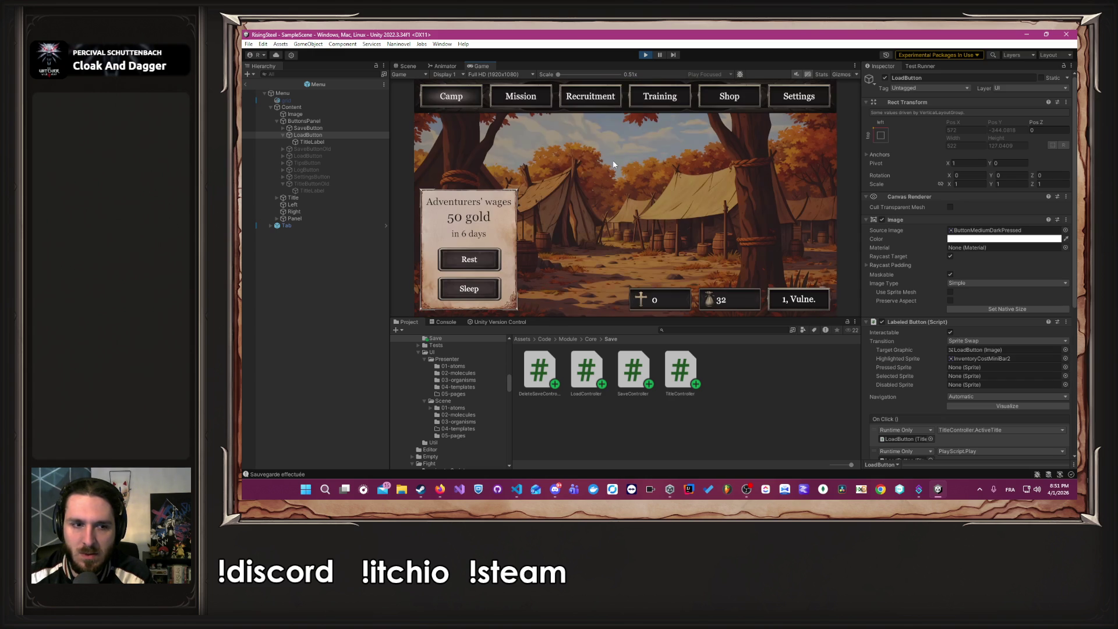
{"action": "left_click", "coordinate": [664, 98]}
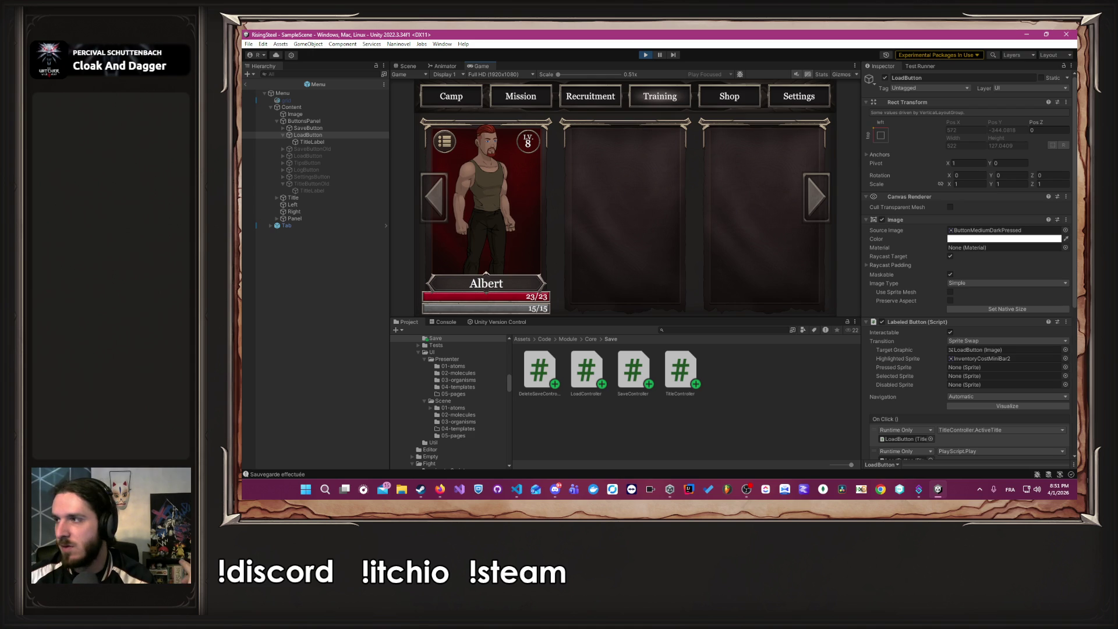
- Send the game back to its title menu via Settings > Title, then exit play mode
{"action": "key", "text": "alt+Tab"}
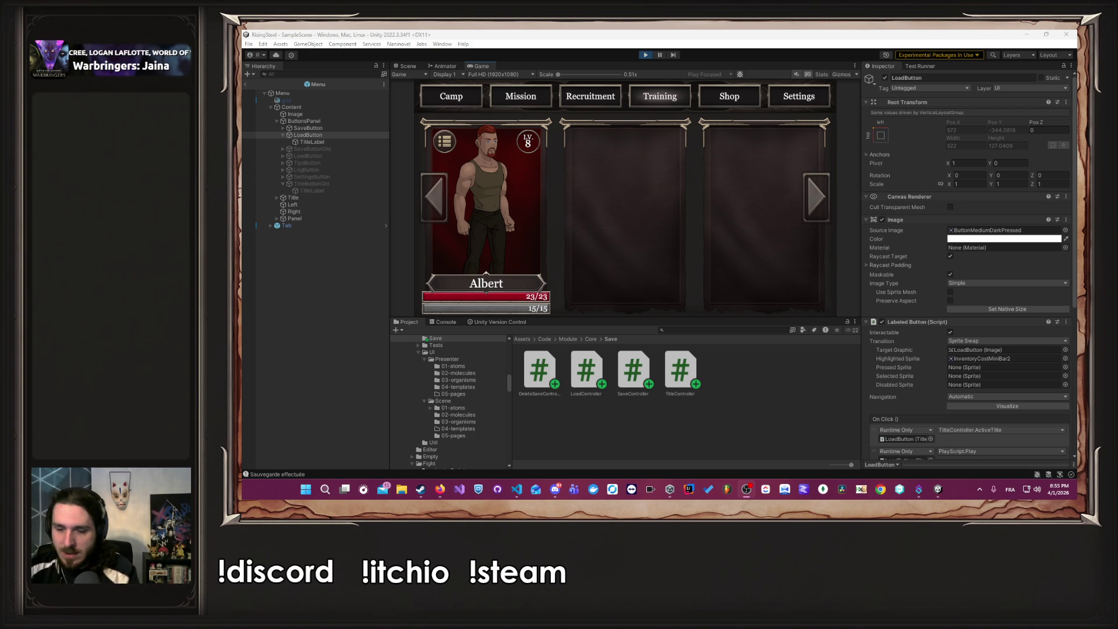
{"action": "left_click", "coordinate": [792, 95]}
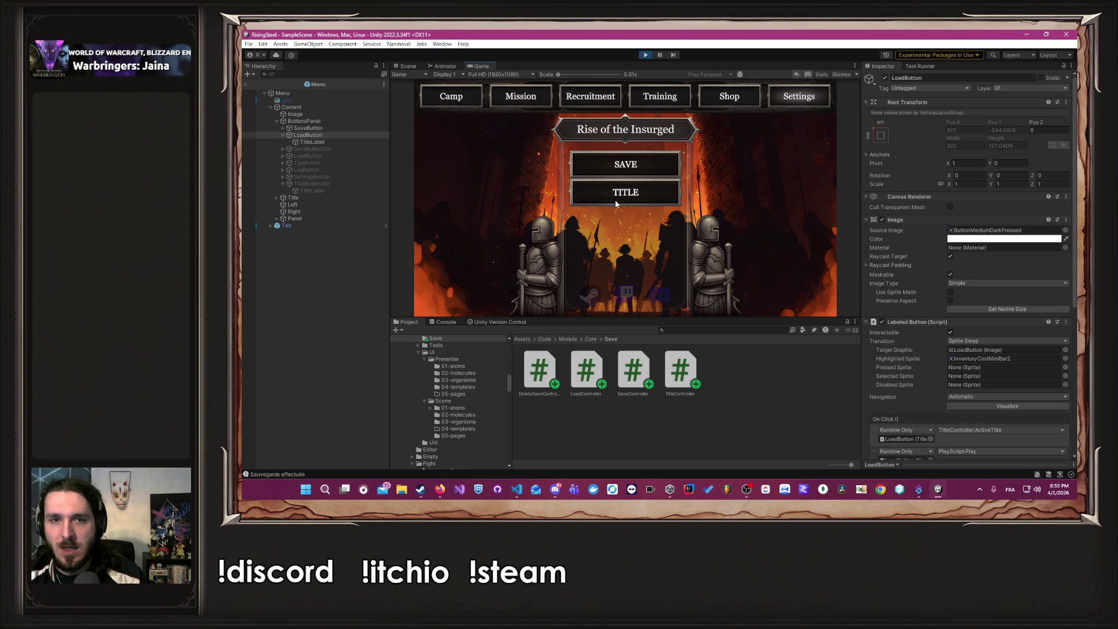
{"action": "left_click", "coordinate": [623, 192]}
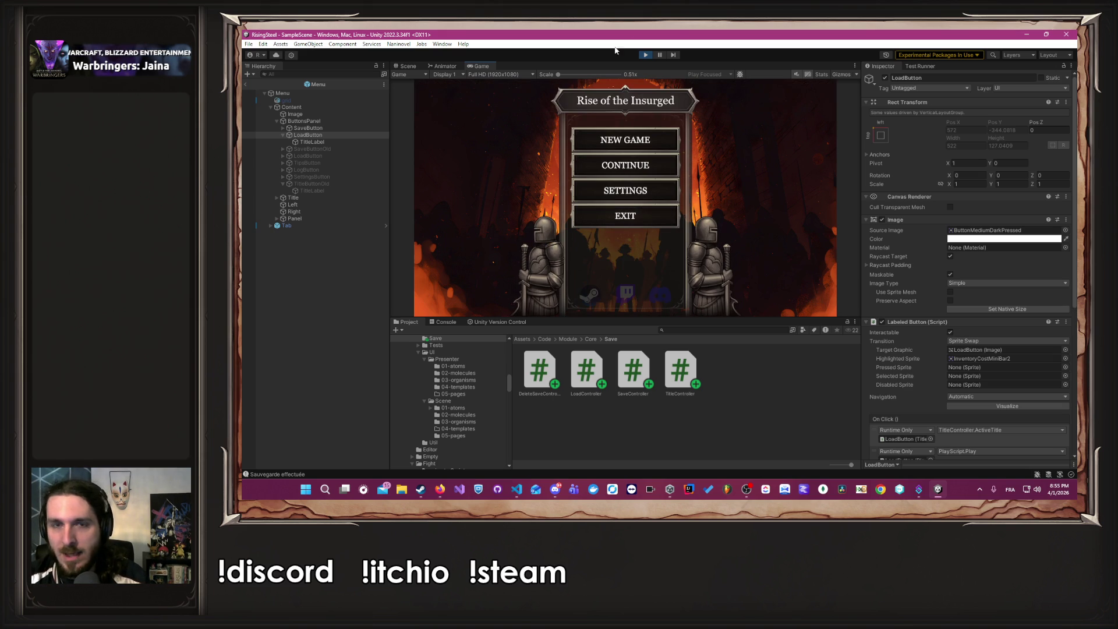
{"action": "left_click", "coordinate": [645, 55]}
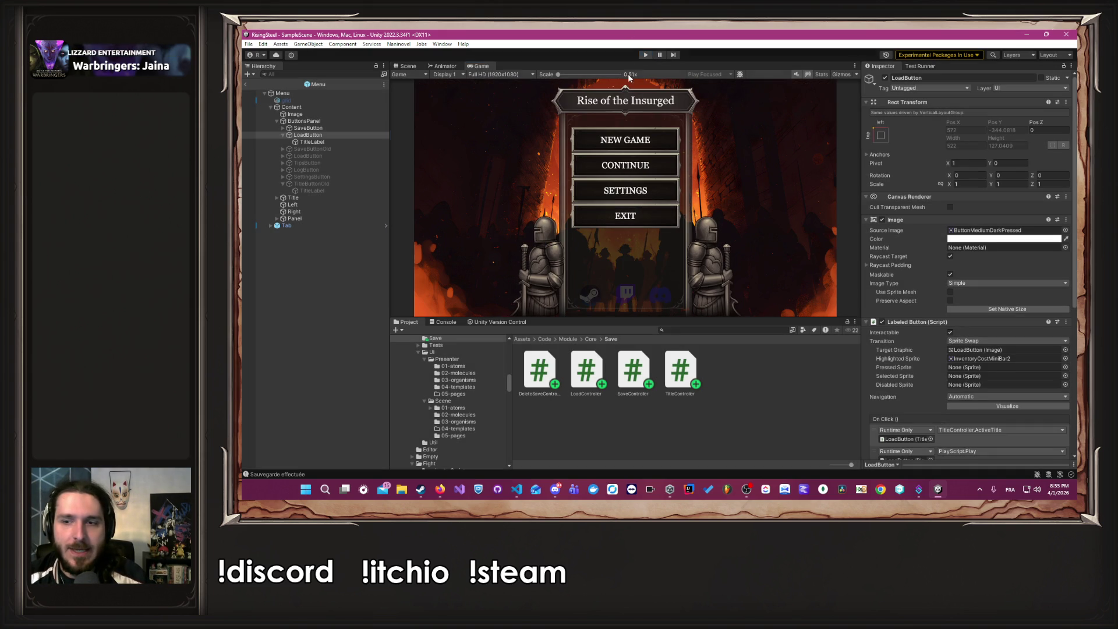
{"action": "scroll", "coordinate": [901, 241], "scroll_direction": "down", "scroll_amount": 5}
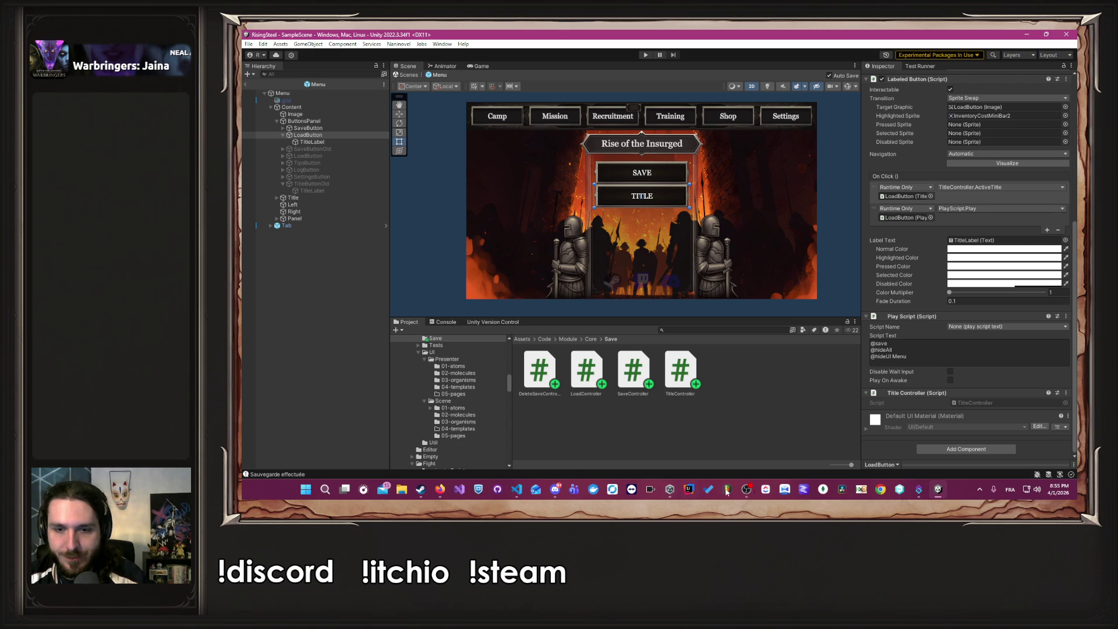
- Bring up Save.cs in VS Code, then switch to the Firefox window with YouTube results
{"action": "left_click", "coordinate": [516, 489]}
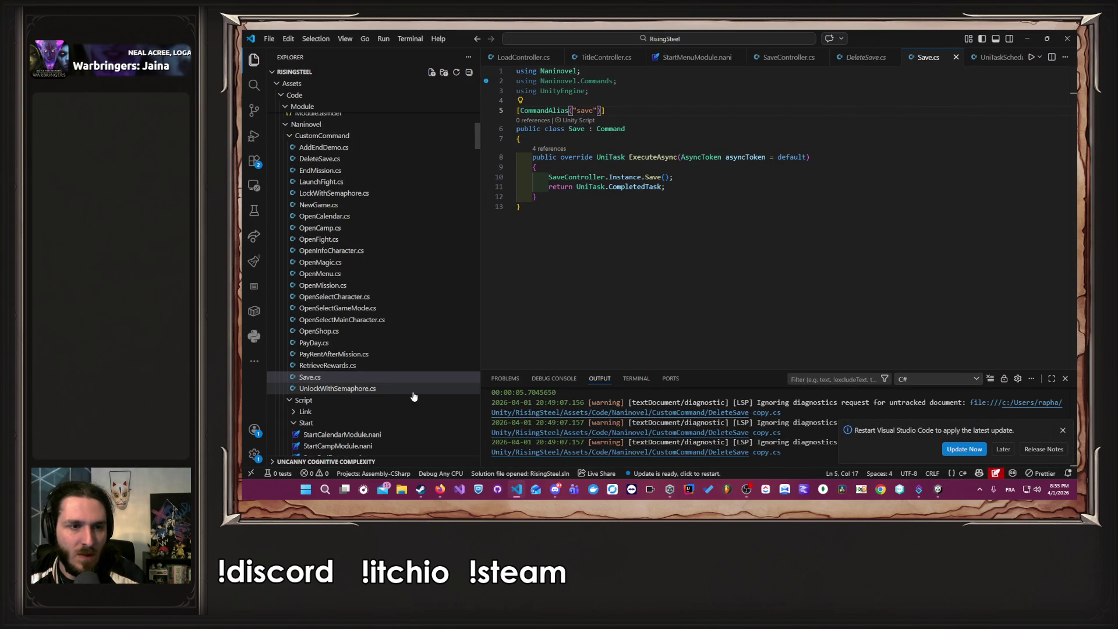
{"action": "scroll", "coordinate": [412, 373], "scroll_direction": "up", "scroll_amount": 3}
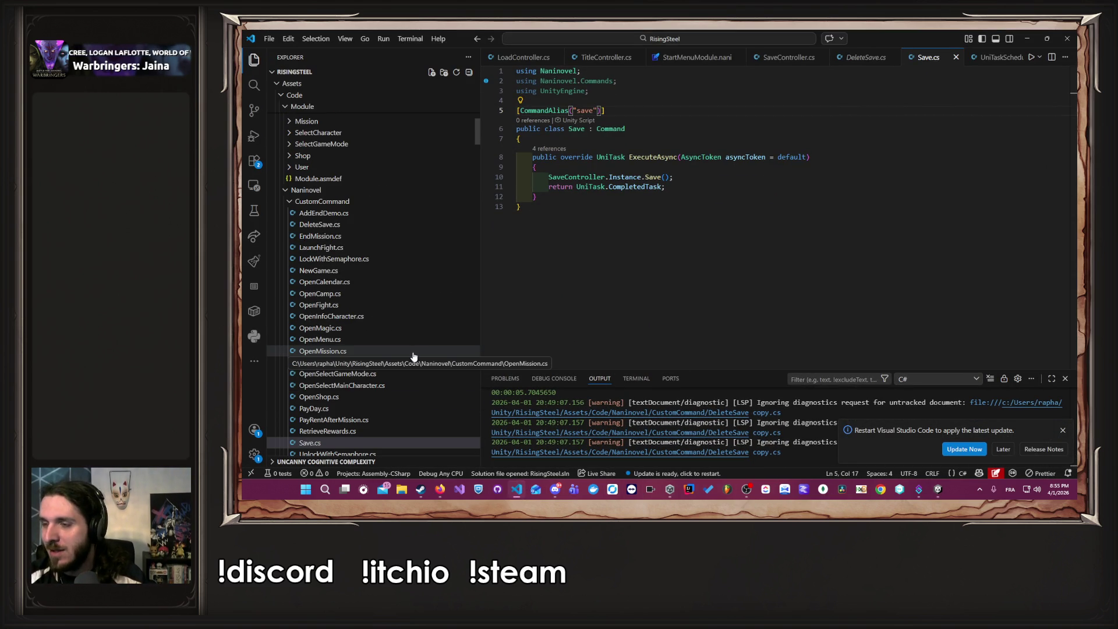
{"action": "left_click", "coordinate": [438, 490]}
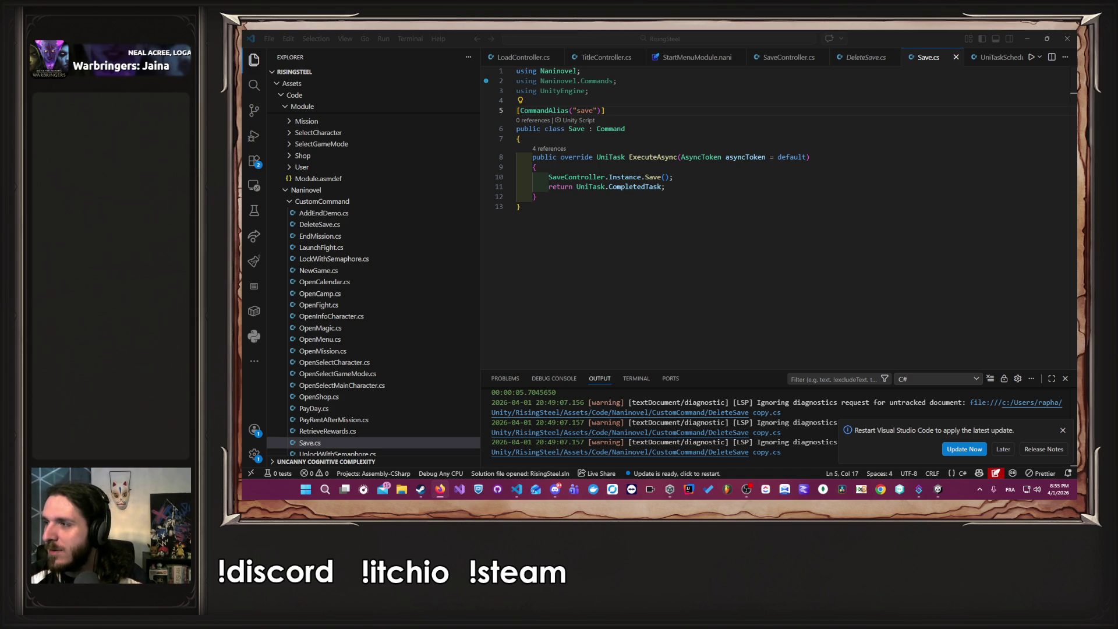
{"action": "key", "text": "alt+Tab"}
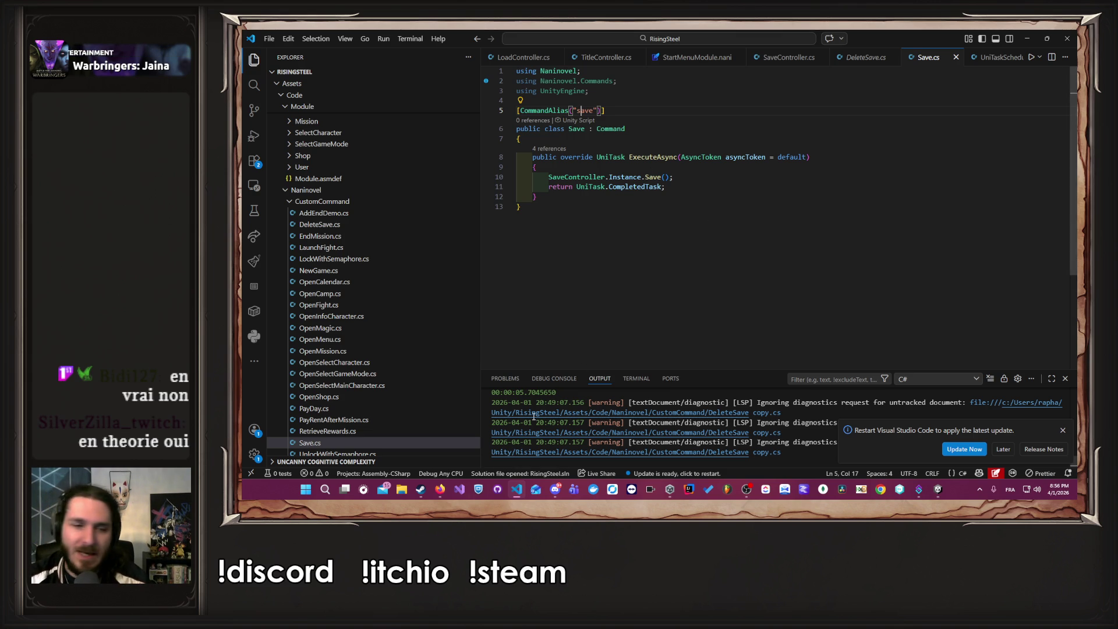
{"action": "key", "text": "alt+Tab"}
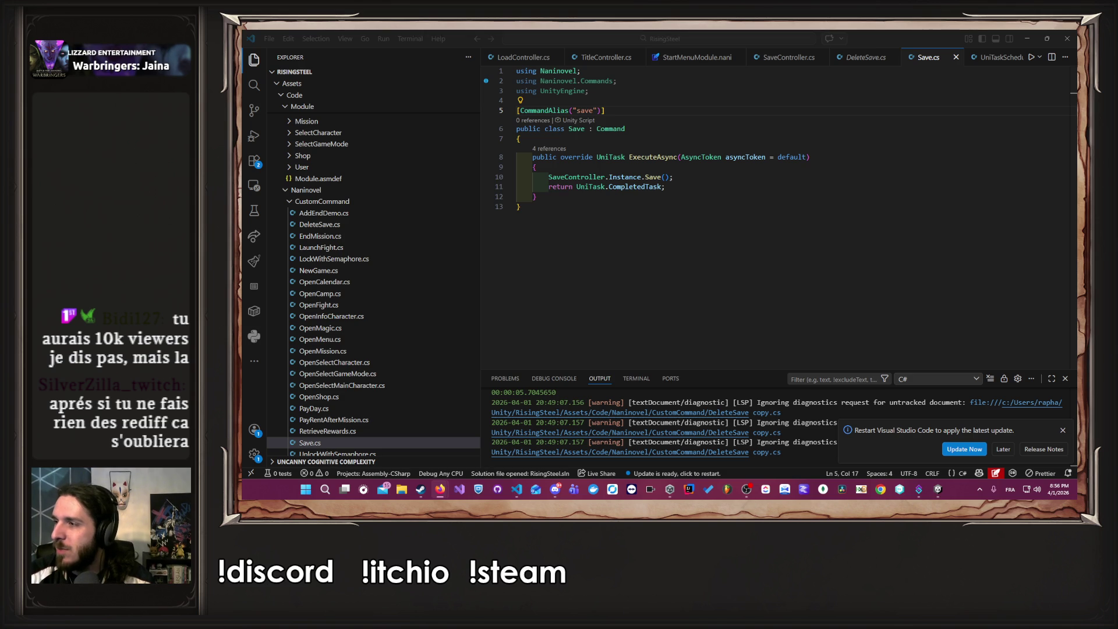
{"action": "key", "text": "alt+Tab"}
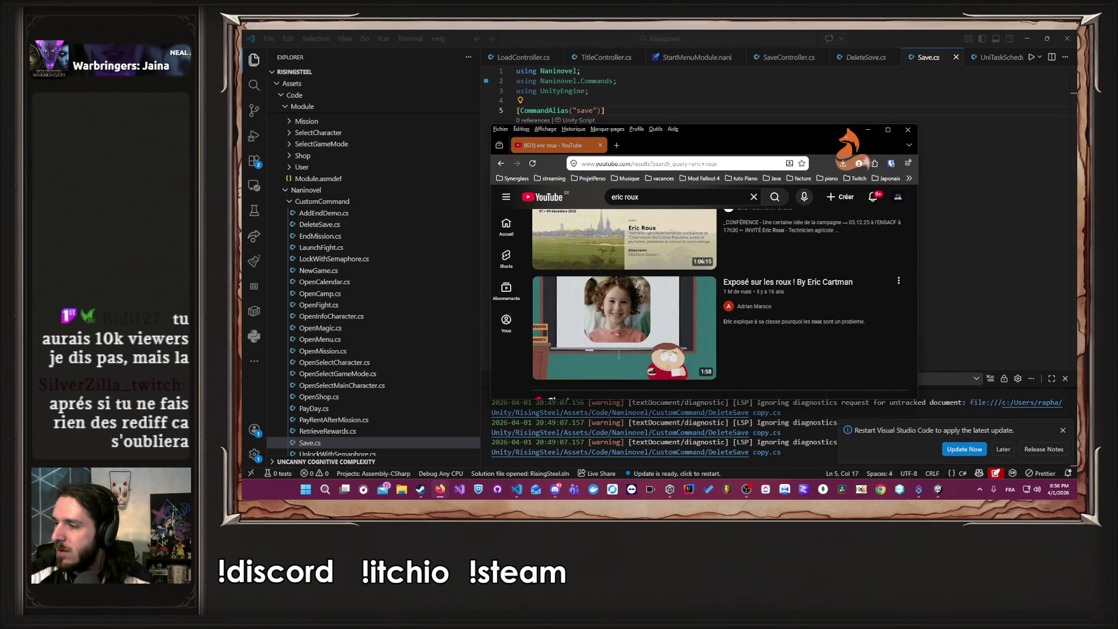
- Maximize Firefox and play 'Exposé sur les roux ! By Eric Cartman'
{"action": "left_click", "coordinate": [887, 131]}
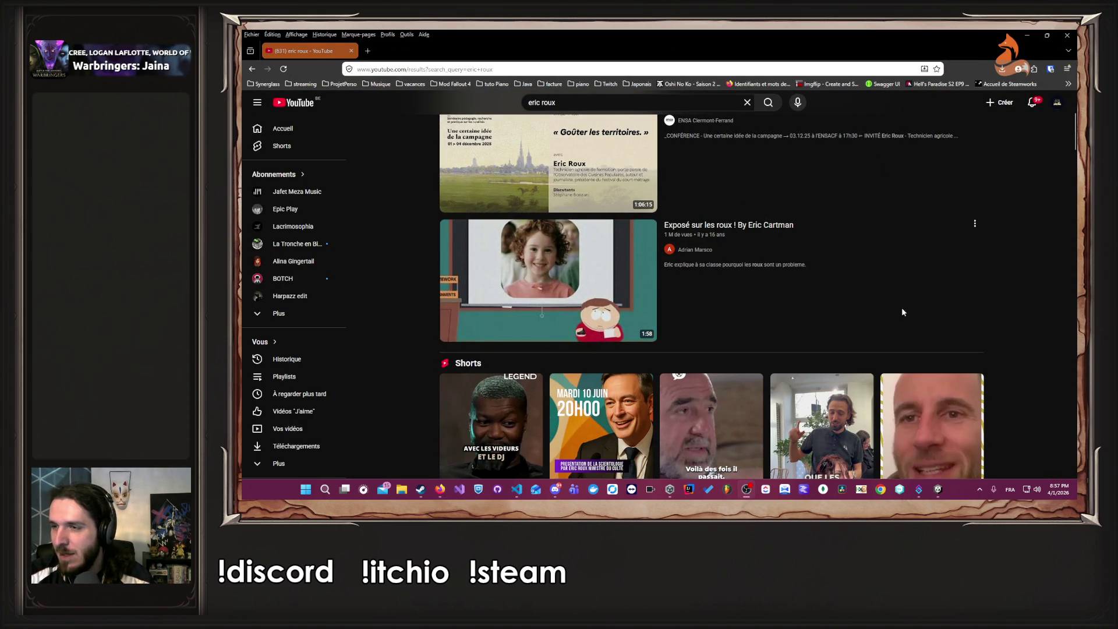
{"action": "left_click", "coordinate": [541, 265]}
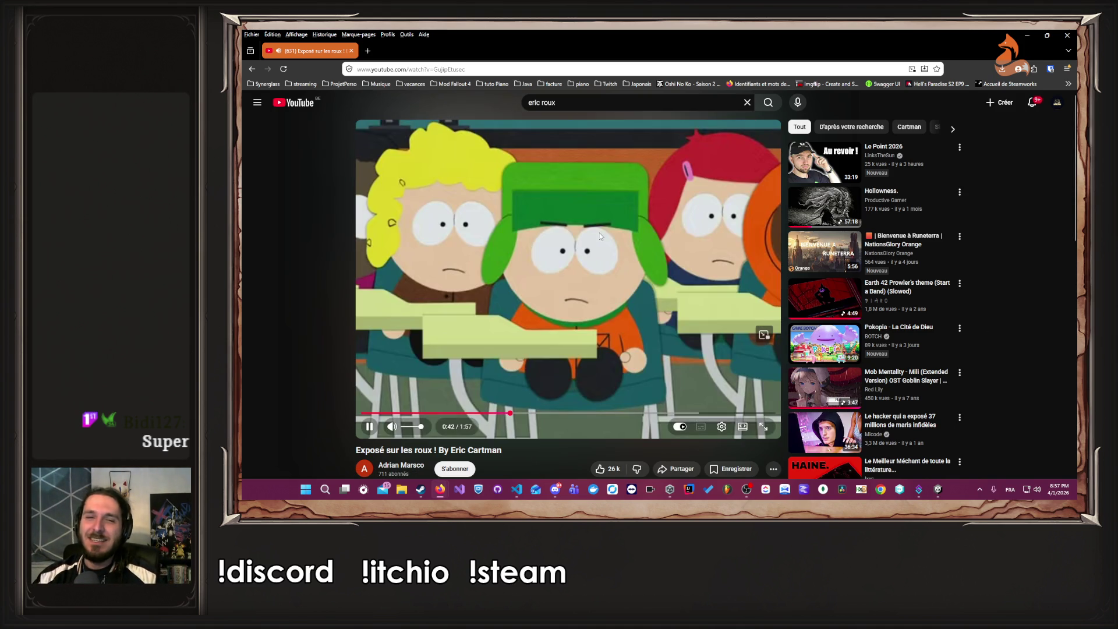
- Pause the Cartman video and close Firefox so Save.cs shows in VS Code
{"action": "left_click", "coordinate": [600, 234]}
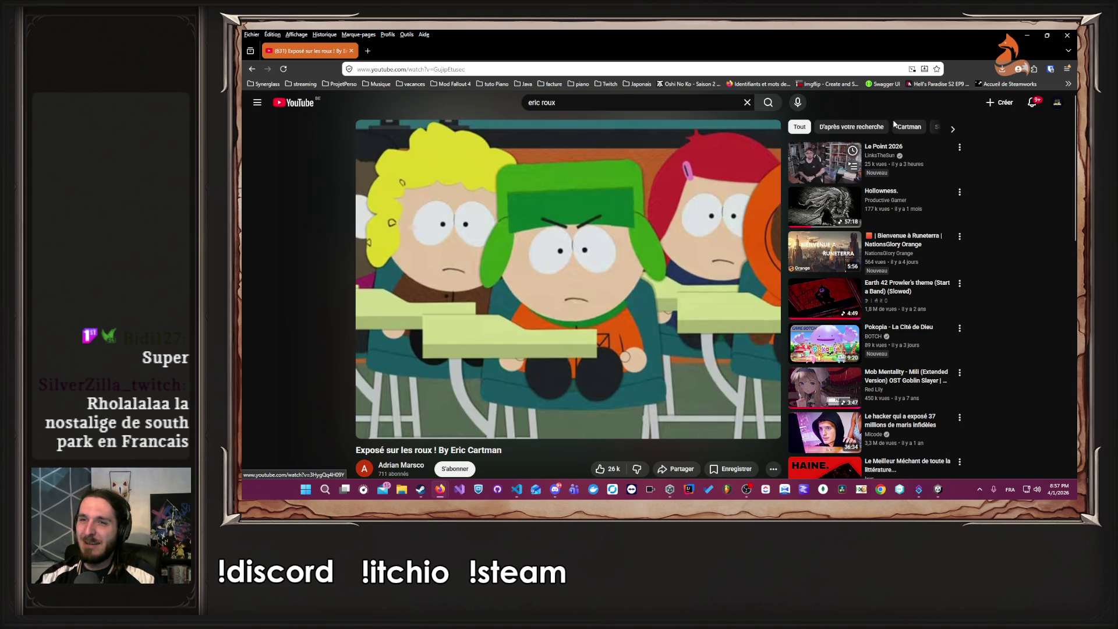
{"action": "left_click", "coordinate": [1067, 36]}
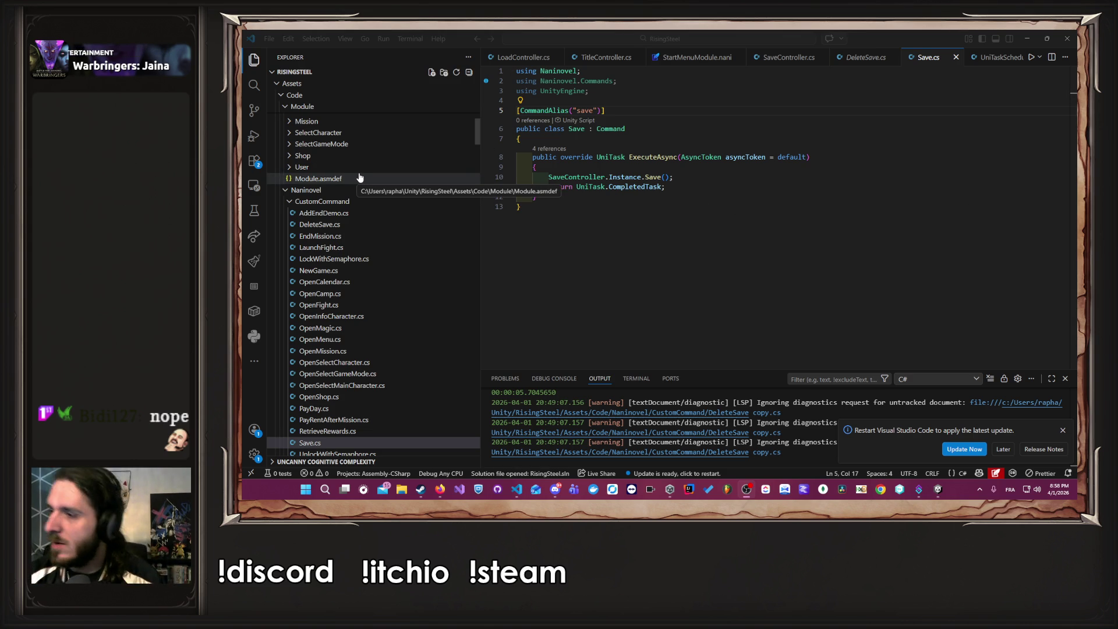
- Open StartEndDemo.nani and then StartFightMission.nani from the Explorer
{"action": "scroll", "coordinate": [378, 210], "scroll_direction": "down", "scroll_amount": 8}
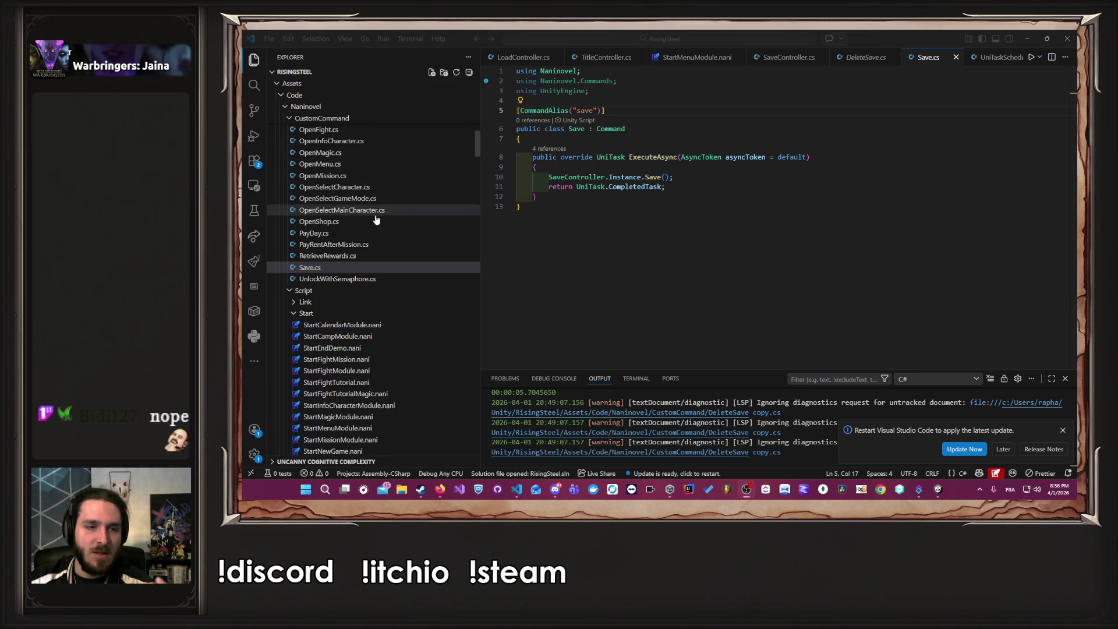
{"action": "scroll", "coordinate": [402, 245], "scroll_direction": "down", "scroll_amount": 1}
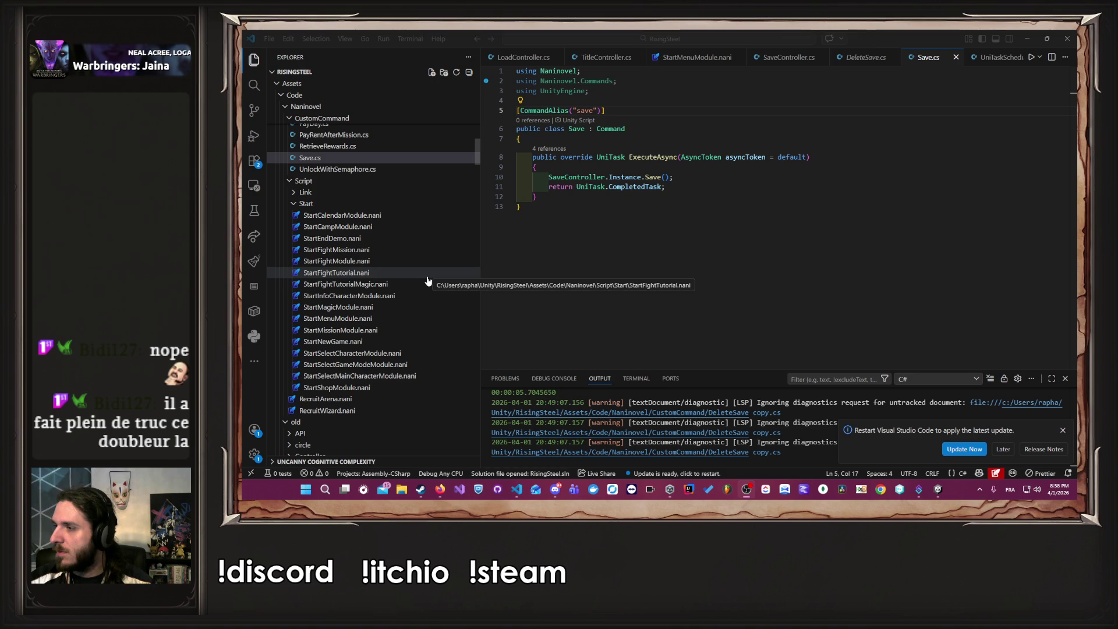
{"action": "left_click", "coordinate": [395, 239]}
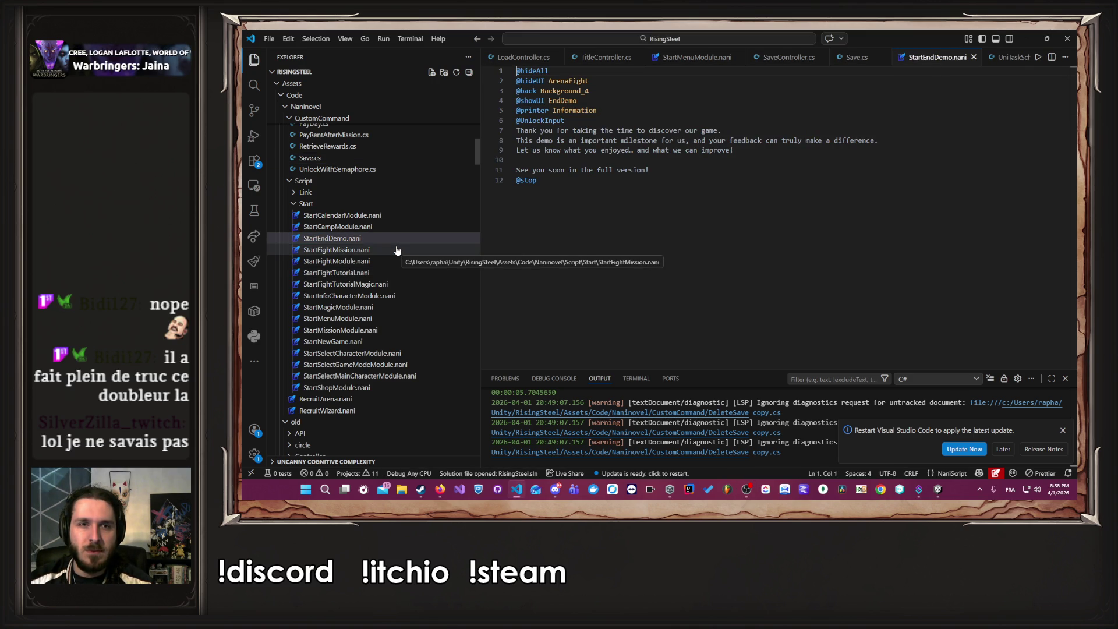
{"action": "left_click", "coordinate": [396, 251]}
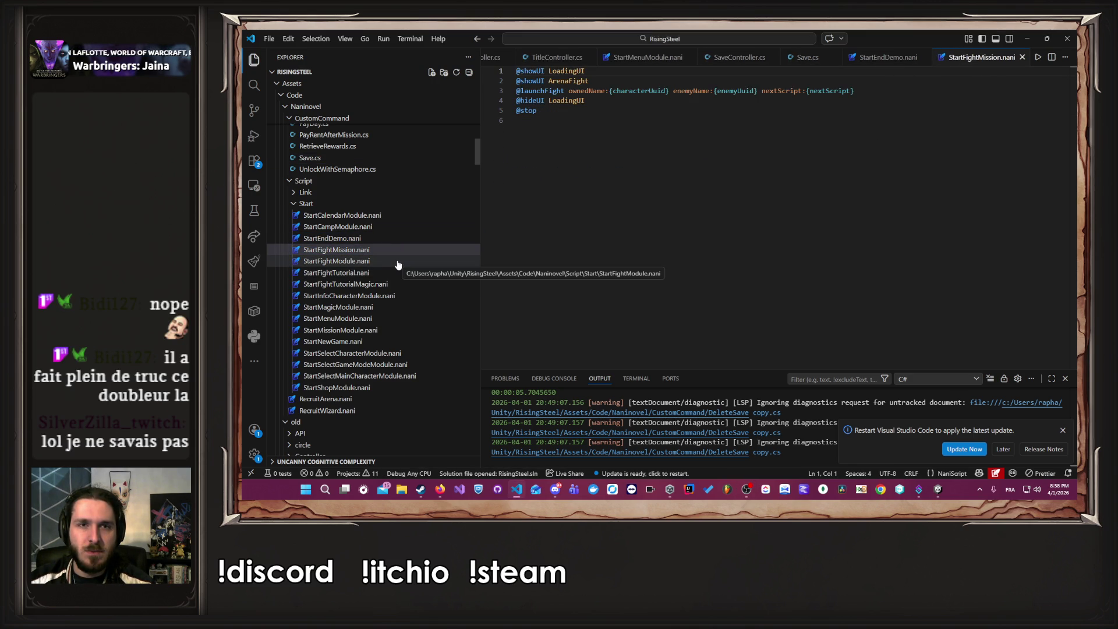
{"action": "left_click", "coordinate": [585, 70]}
{"action": "key", "text": "shift+Home"}
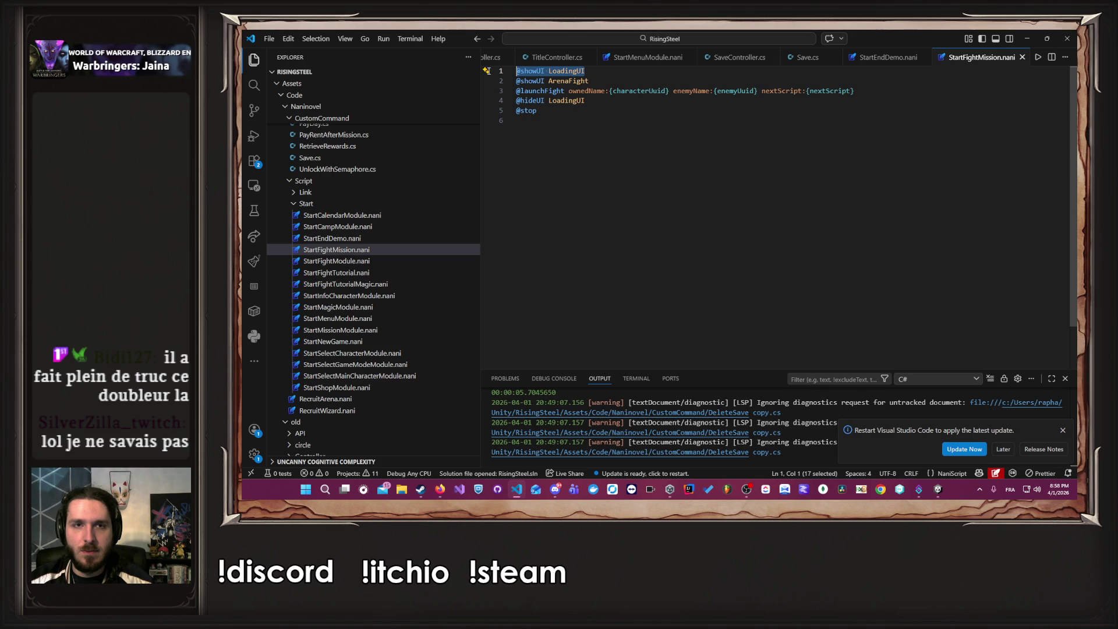
{"action": "key", "text": "ctrl+c"}
{"action": "left_click", "coordinate": [856, 91]}
{"action": "key", "text": "Return"}
{"action": "key", "text": "ctrl+v"}
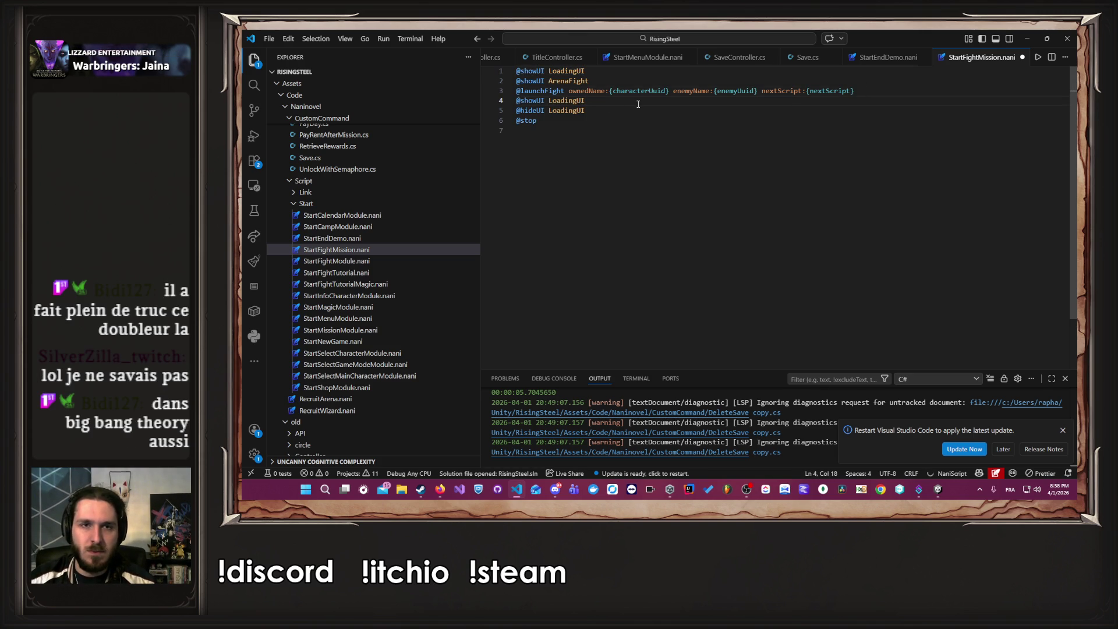
{"action": "left_click", "coordinate": [523, 91], "text": "shift"}
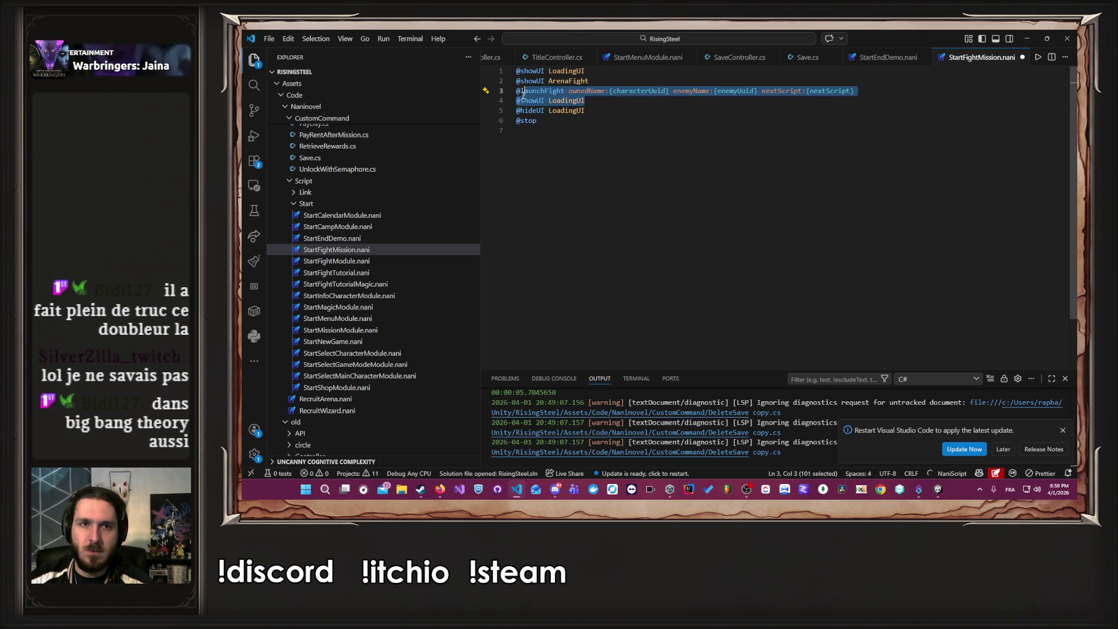
{"action": "key", "text": "ctrl+z"}
{"action": "key", "text": "ctrl+z"}
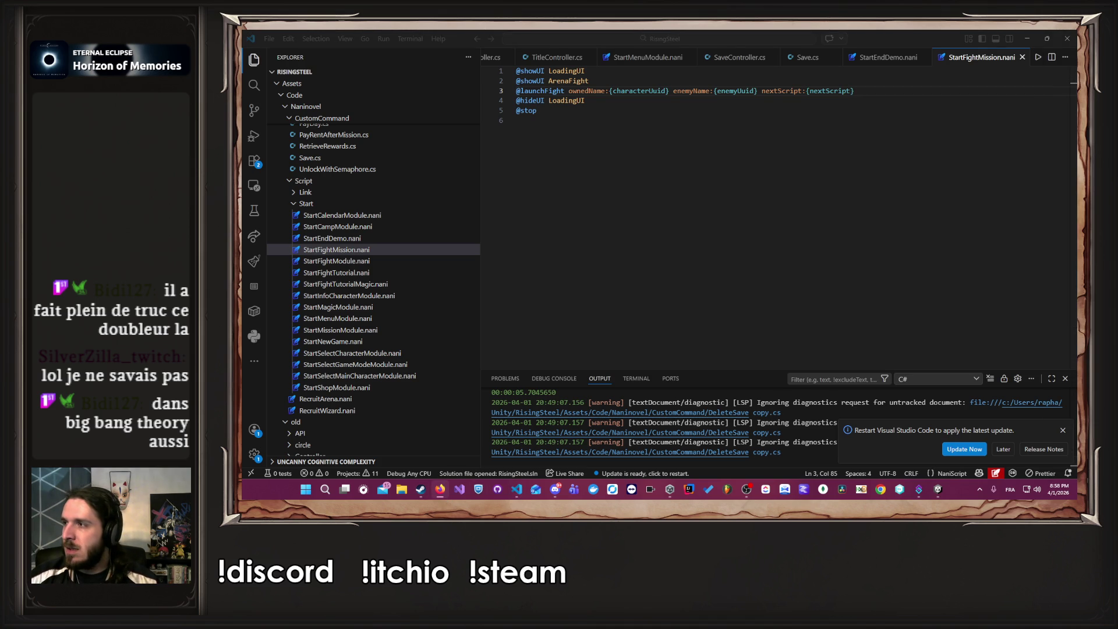
{"action": "key", "text": "alt+Tab"}
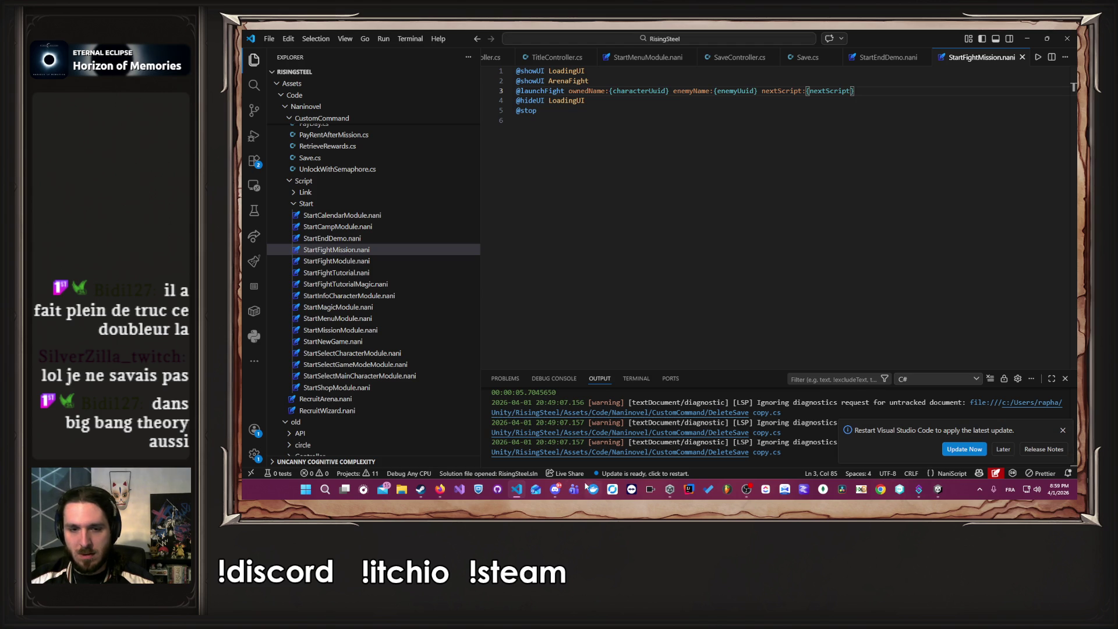
{"action": "left_click", "coordinate": [936, 490]}
{"action": "left_click", "coordinate": [929, 349]}
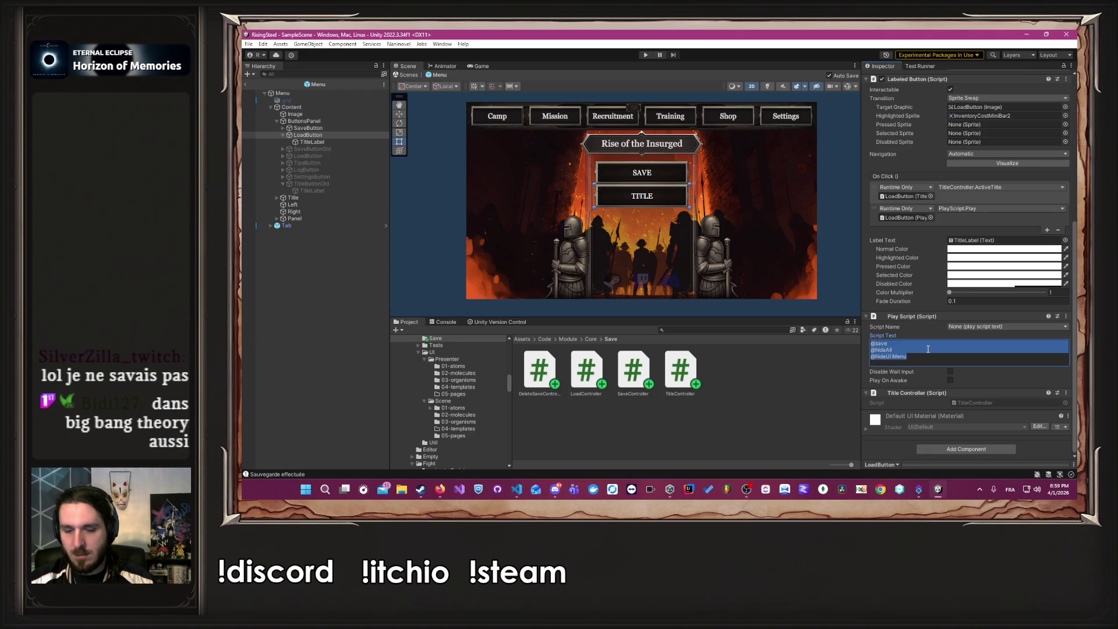
{"action": "key", "text": "ctrl+Home"}
{"action": "key", "text": "ctrl+v"}
{"action": "double_click", "coordinate": [928, 349]}
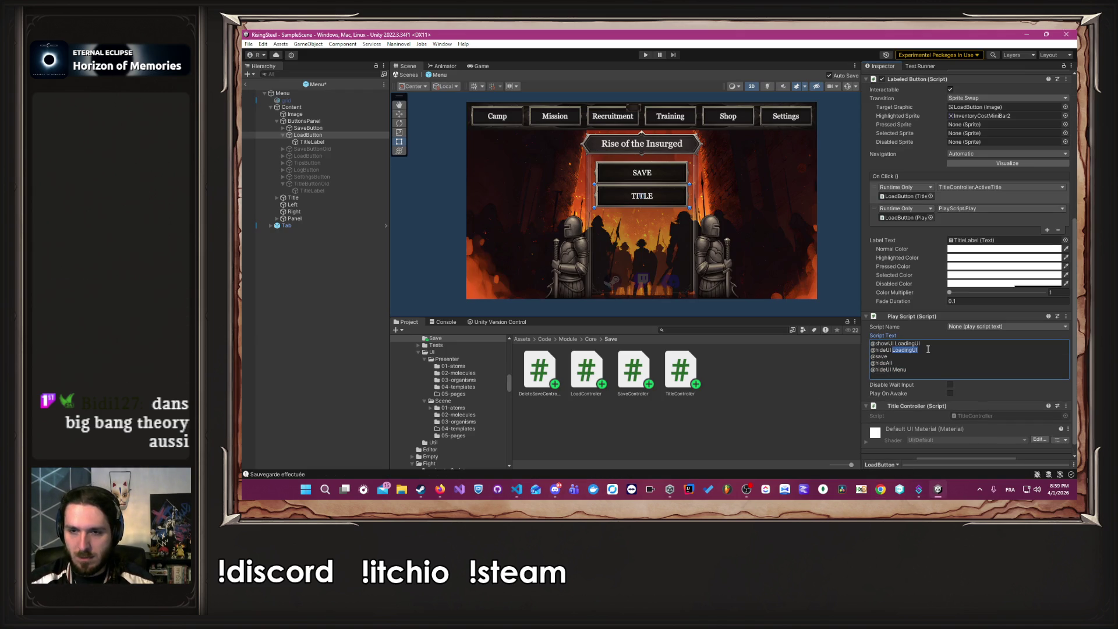
{"action": "triple_click", "coordinate": [928, 349]}
{"action": "key", "text": "BackSpace"}
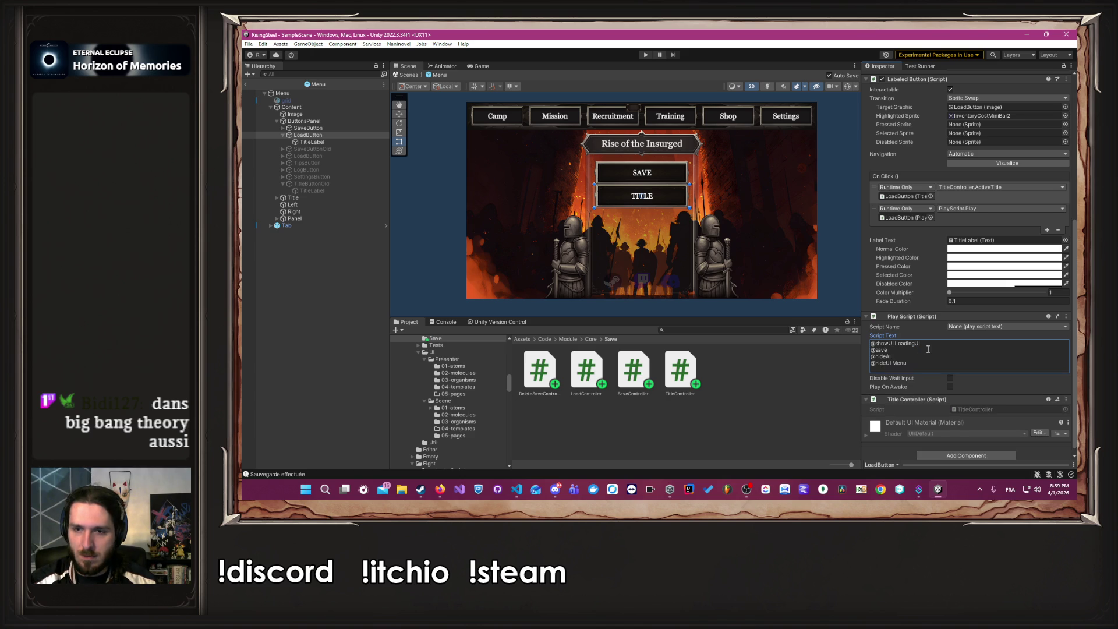
{"action": "key", "text": "Return"}
{"action": "key", "text": "ctrl+v"}
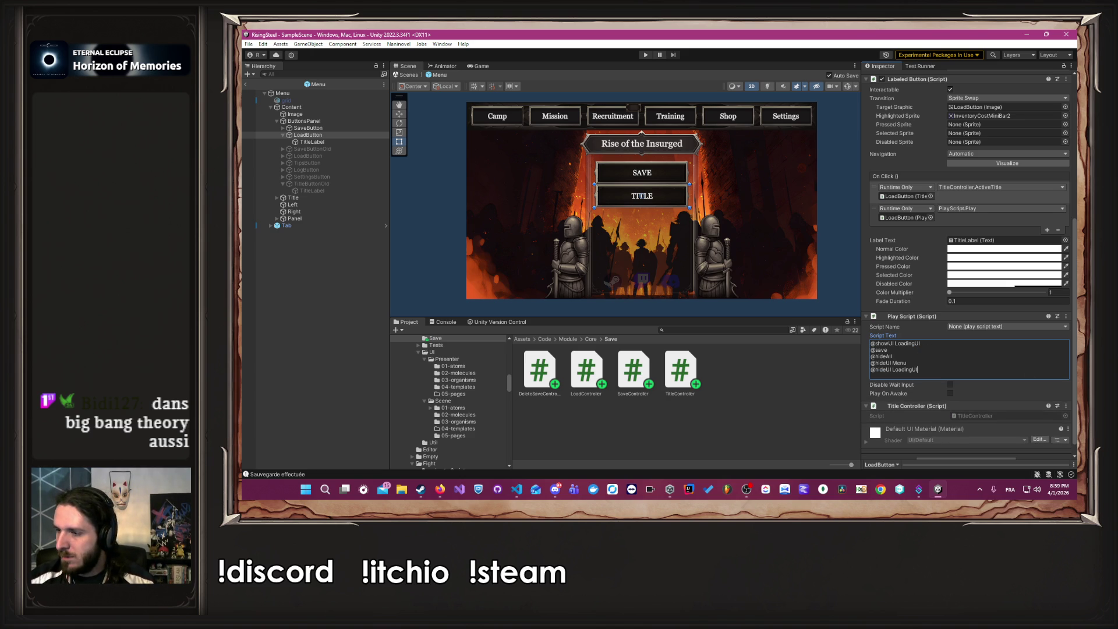
{"action": "key", "text": "alt+Tab"}
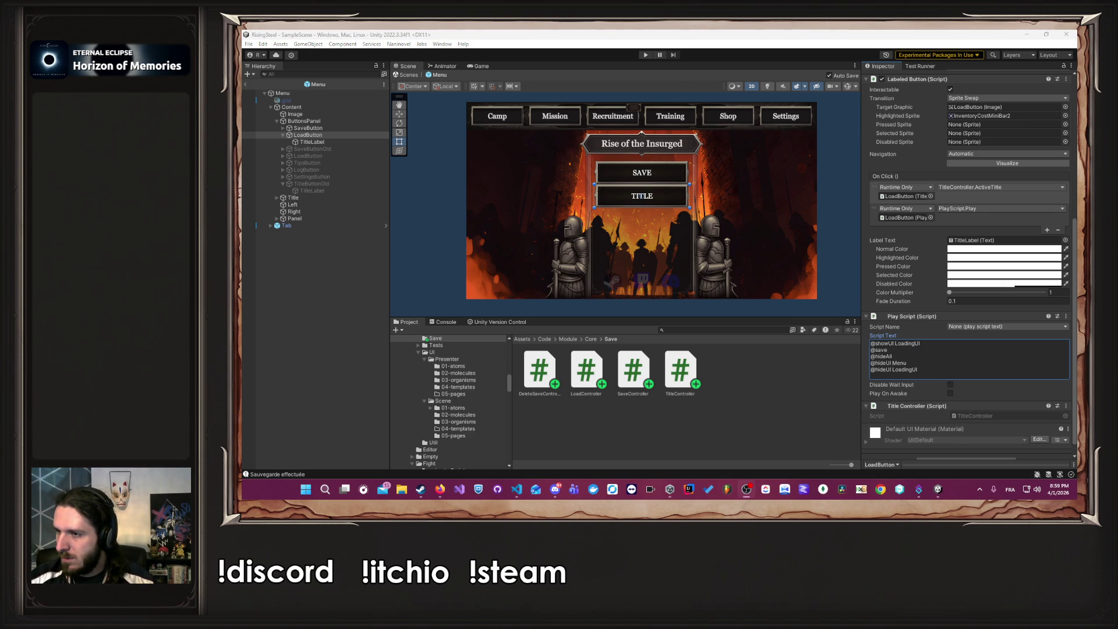
{"action": "left_click", "coordinate": [648, 55]}
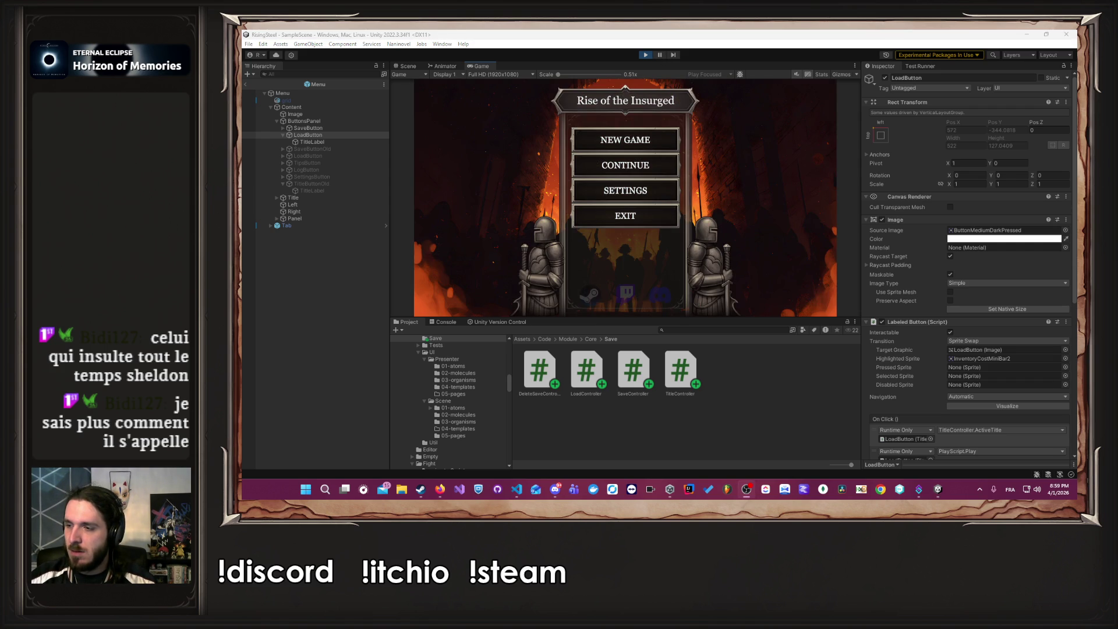
- Continue the saved game, return to the title via Settings > Title, then exit play with Ctrl+P
{"action": "left_click", "coordinate": [648, 157]}
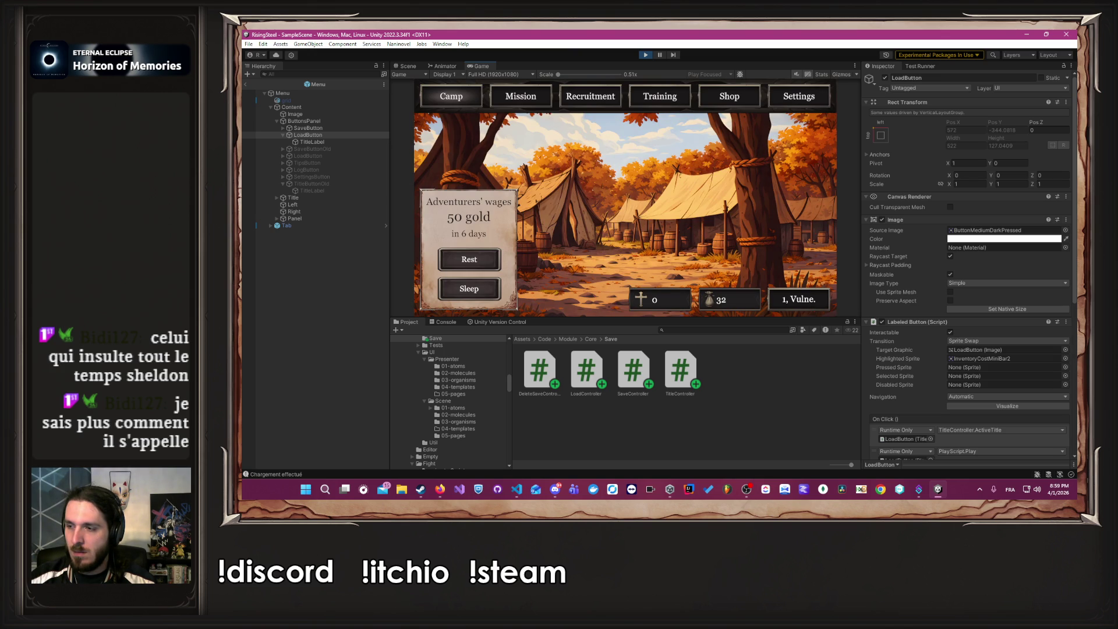
{"action": "key", "text": "alt+Tab"}
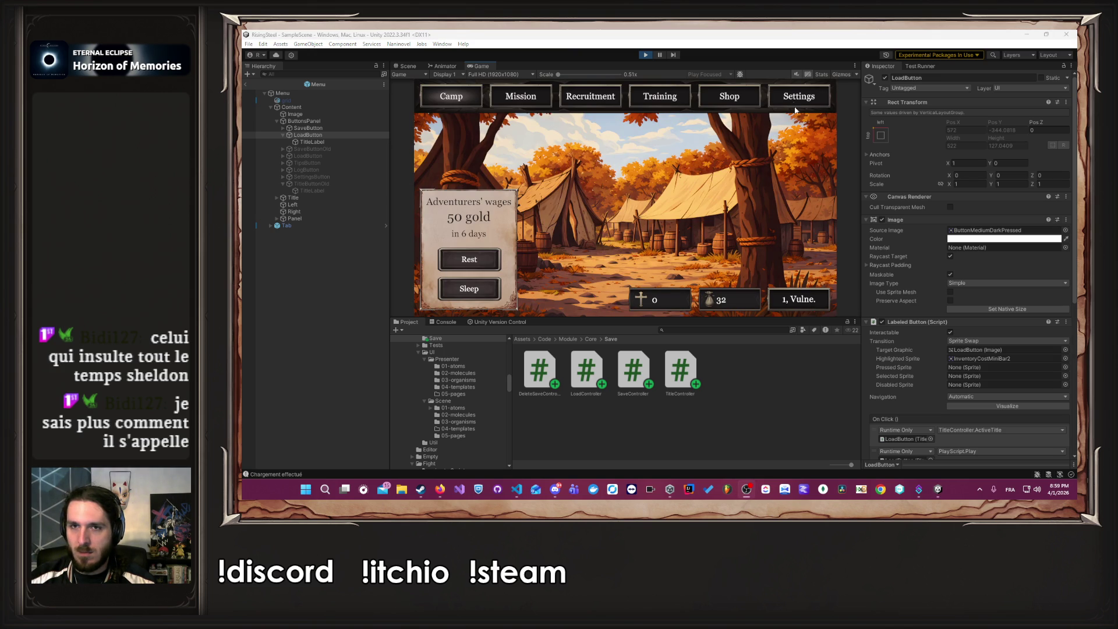
{"action": "left_click", "coordinate": [792, 96]}
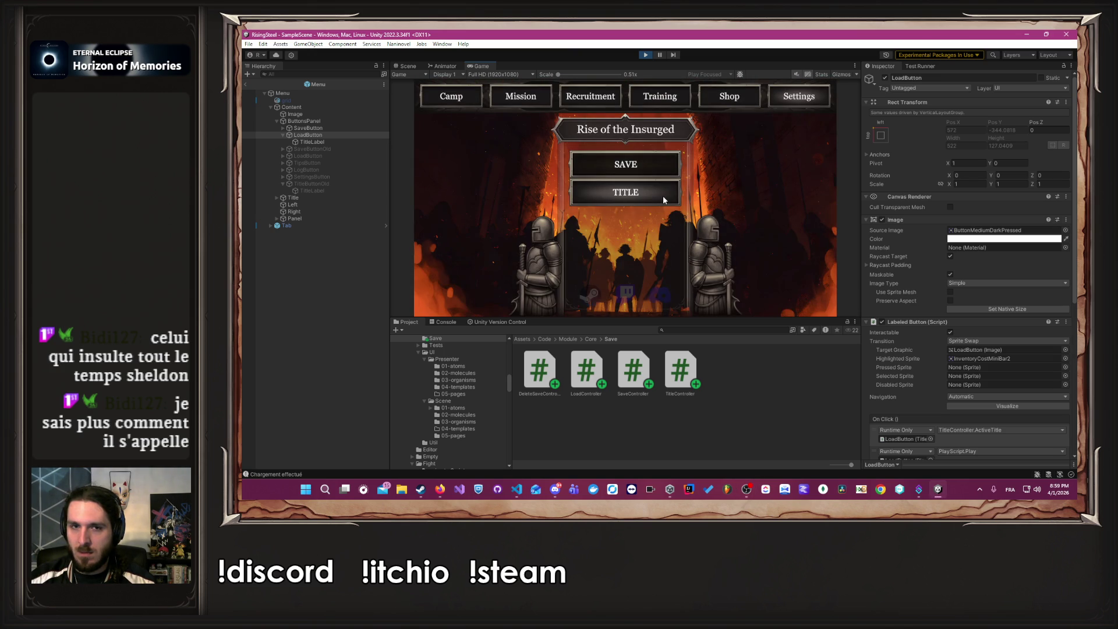
{"action": "left_click", "coordinate": [664, 200]}
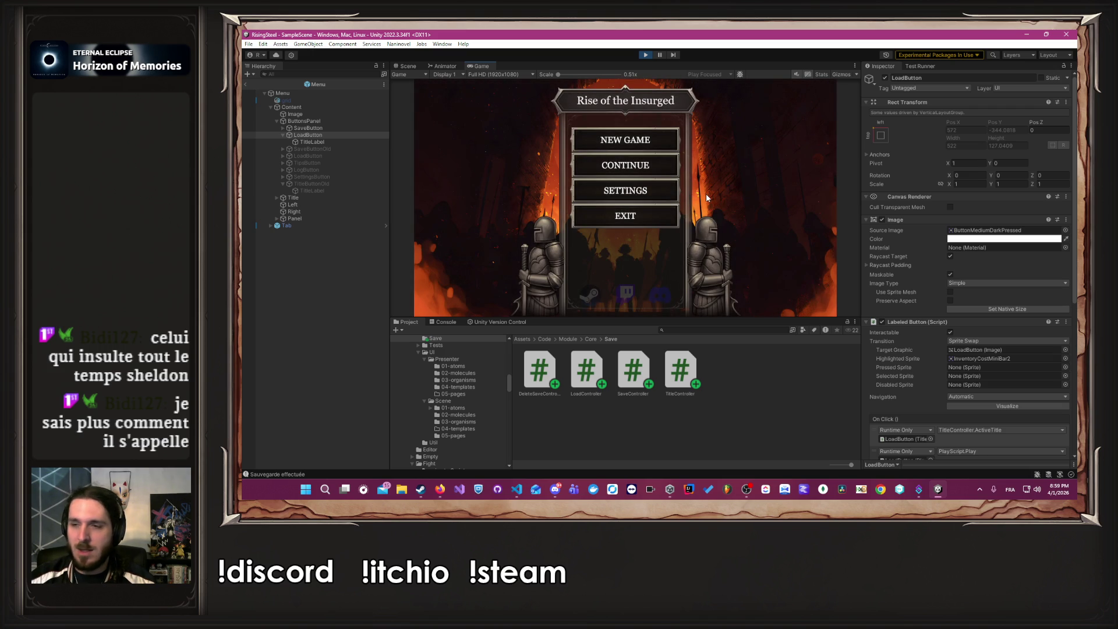
{"action": "key", "text": "alt+Tab"}
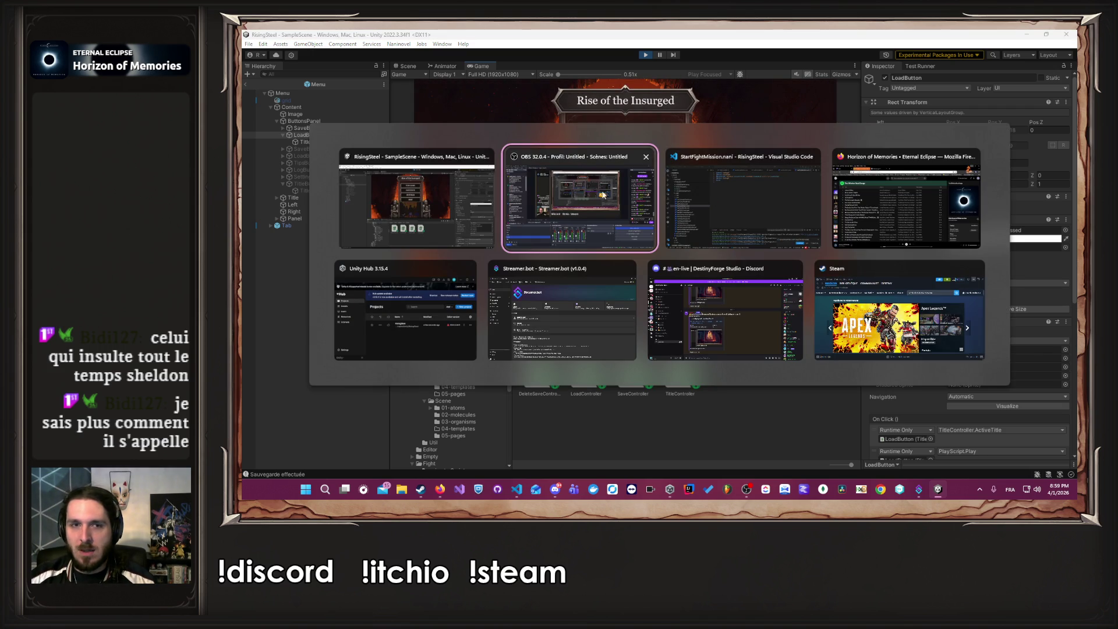
{"action": "left_click", "coordinate": [415, 208]}
{"action": "scroll", "coordinate": [1000, 297], "scroll_direction": "down", "scroll_amount": 10}
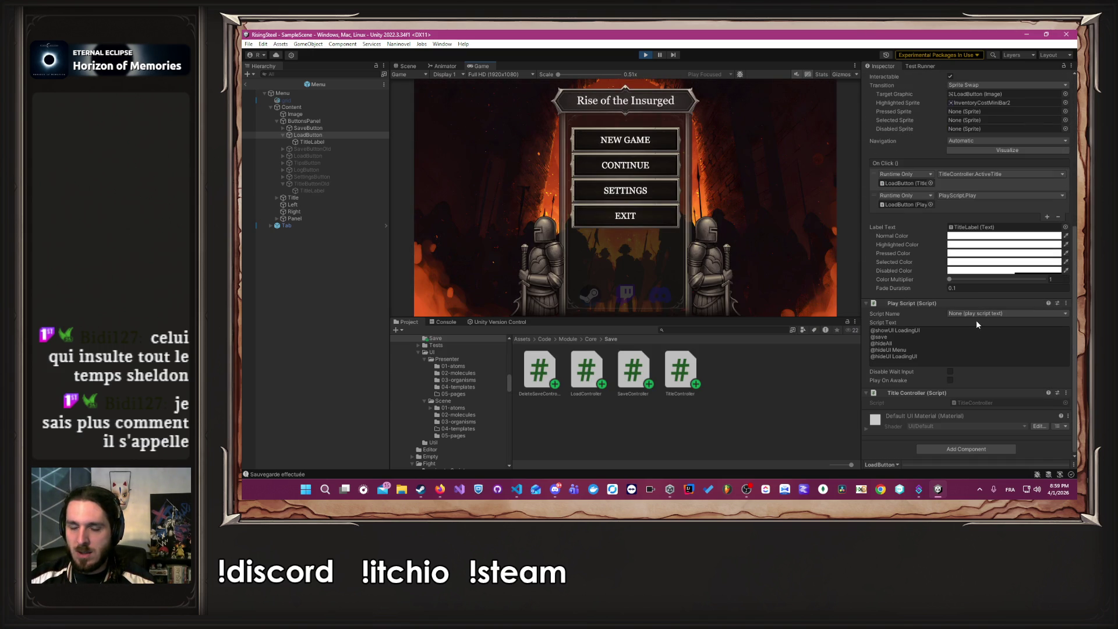
{"action": "left_click", "coordinate": [973, 331]}
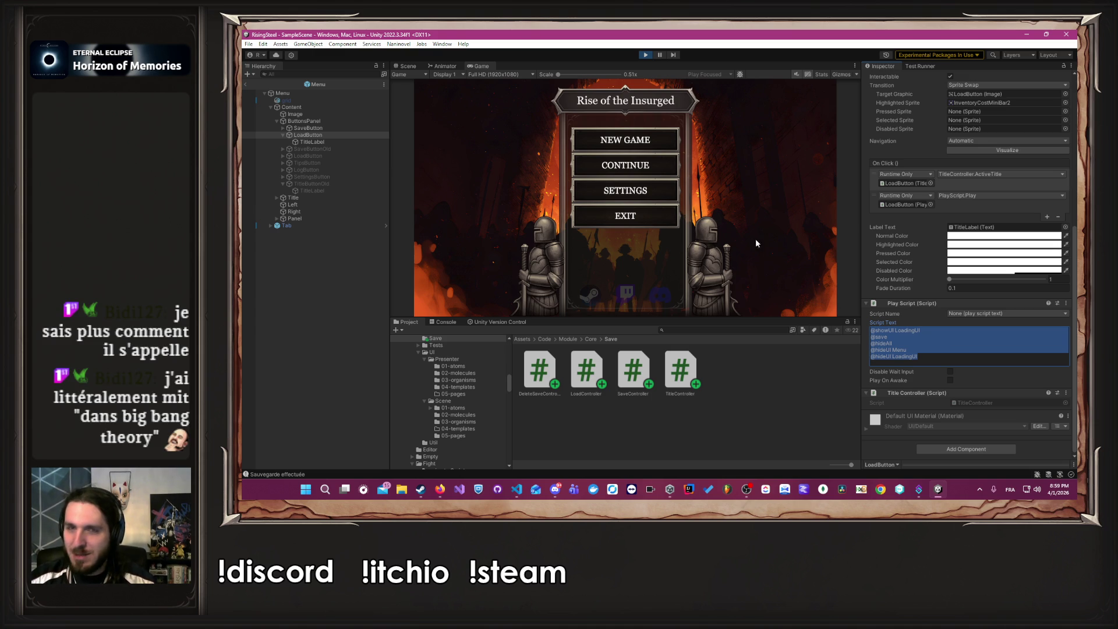
{"action": "key", "text": "ctrl+p"}
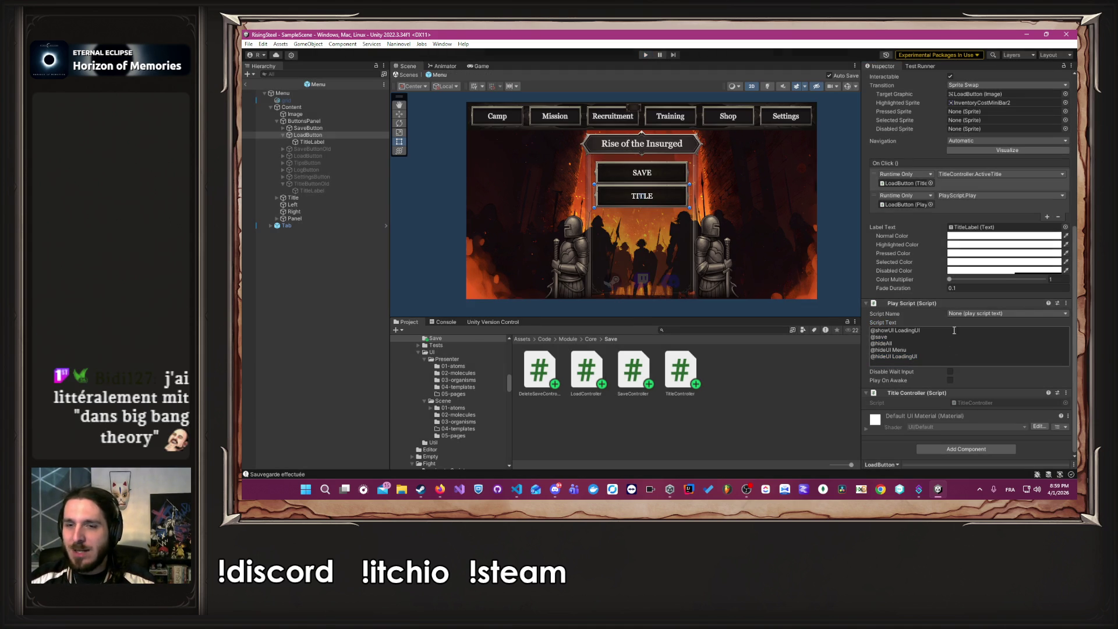
{"action": "key", "text": "shift+Home"}
{"action": "key", "text": "BackSpace"}
{"action": "key", "text": "Delete"}
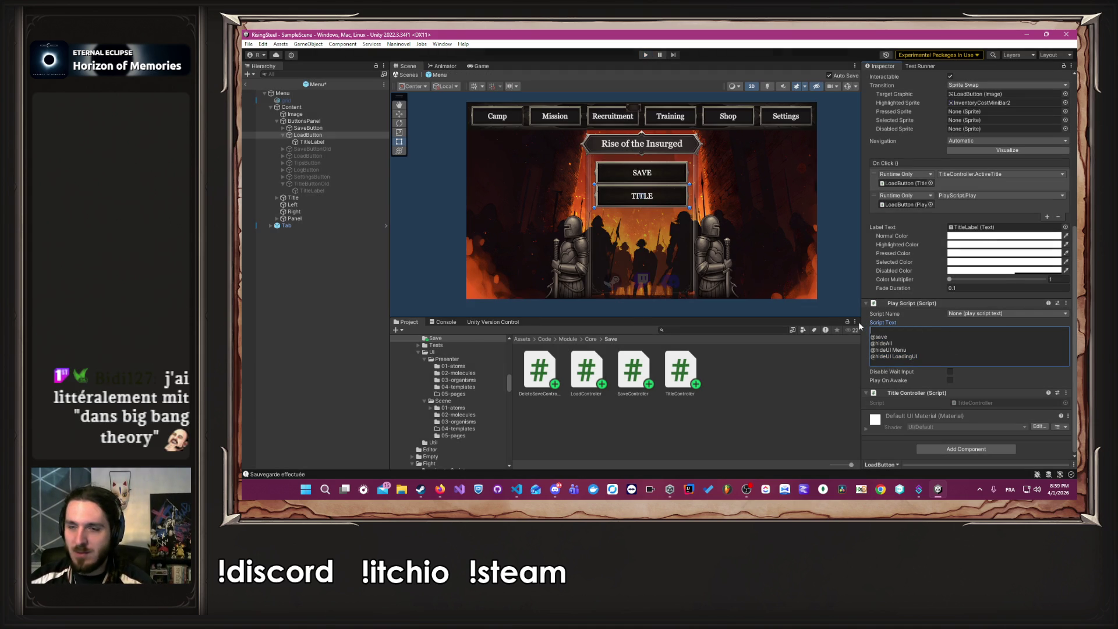
{"action": "left_click_drag", "start_coordinate": [934, 355], "coordinate": [872, 360]}
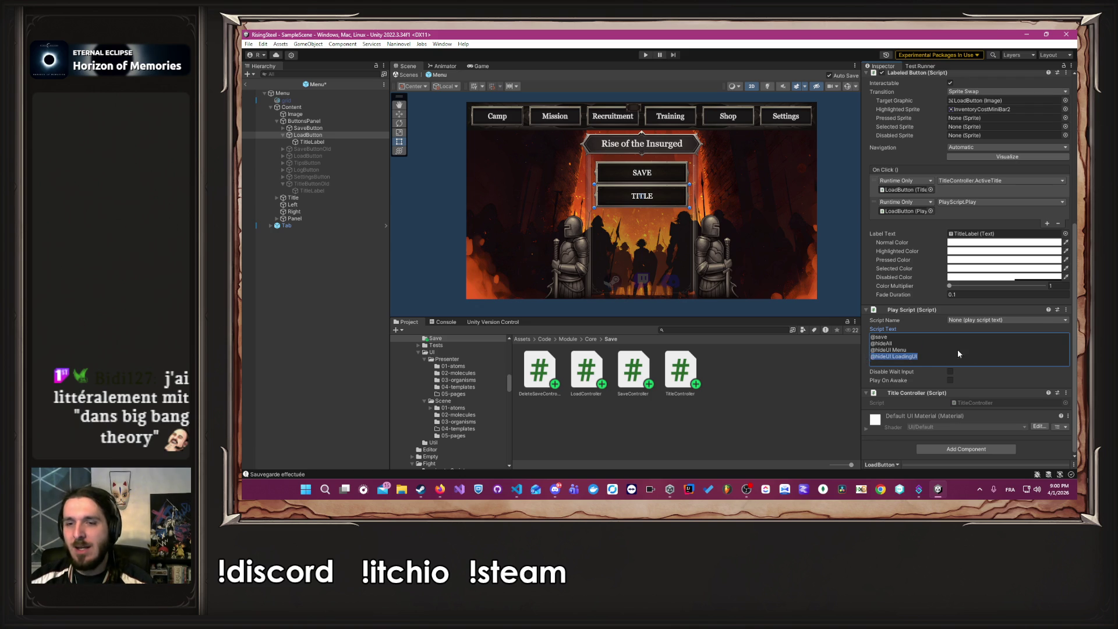
{"action": "key", "text": "BackSpace"}
{"action": "key", "text": "BackSpace"}
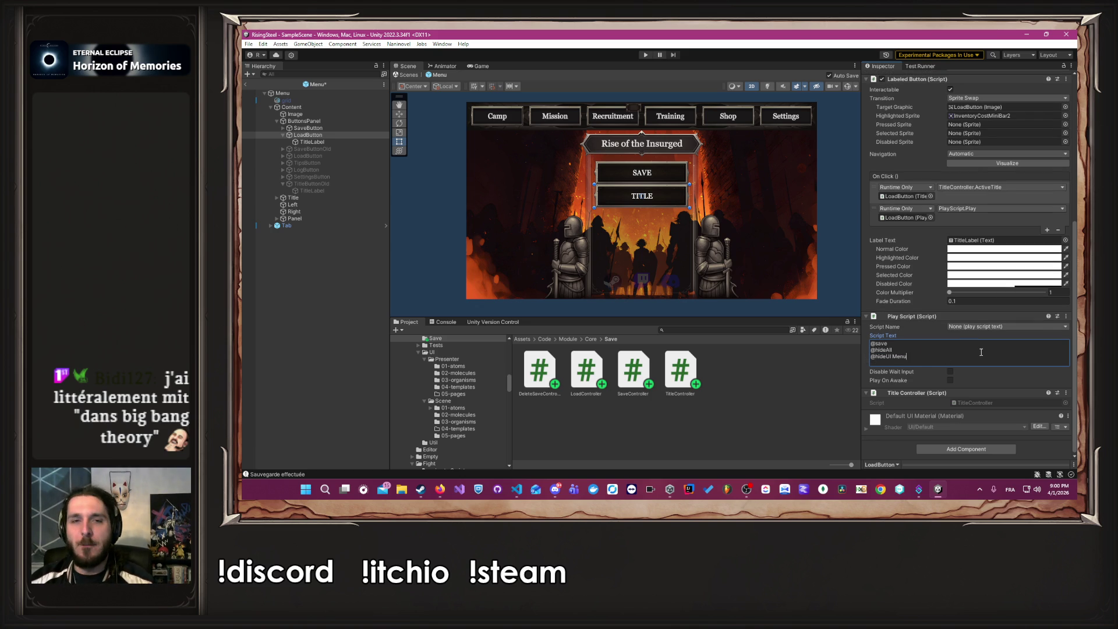
- Restore both LoadingUI lines, then move PlayScript.Play above TitleController.ActiveTitle in On Click
{"action": "key", "text": "ctrl+z"}
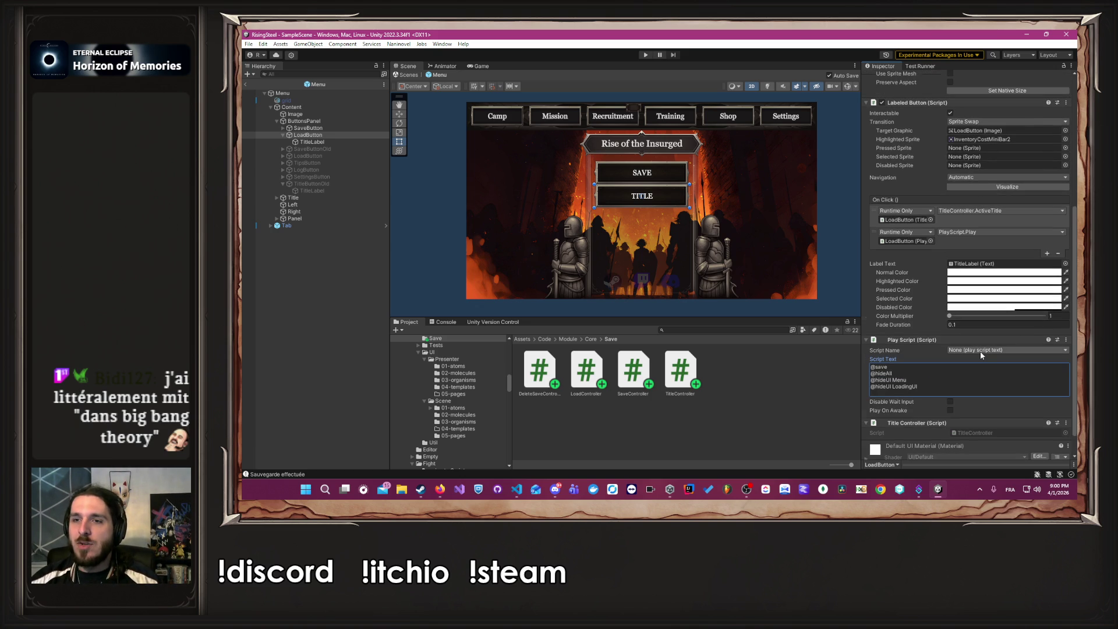
{"action": "key", "text": "ctrl+y"}
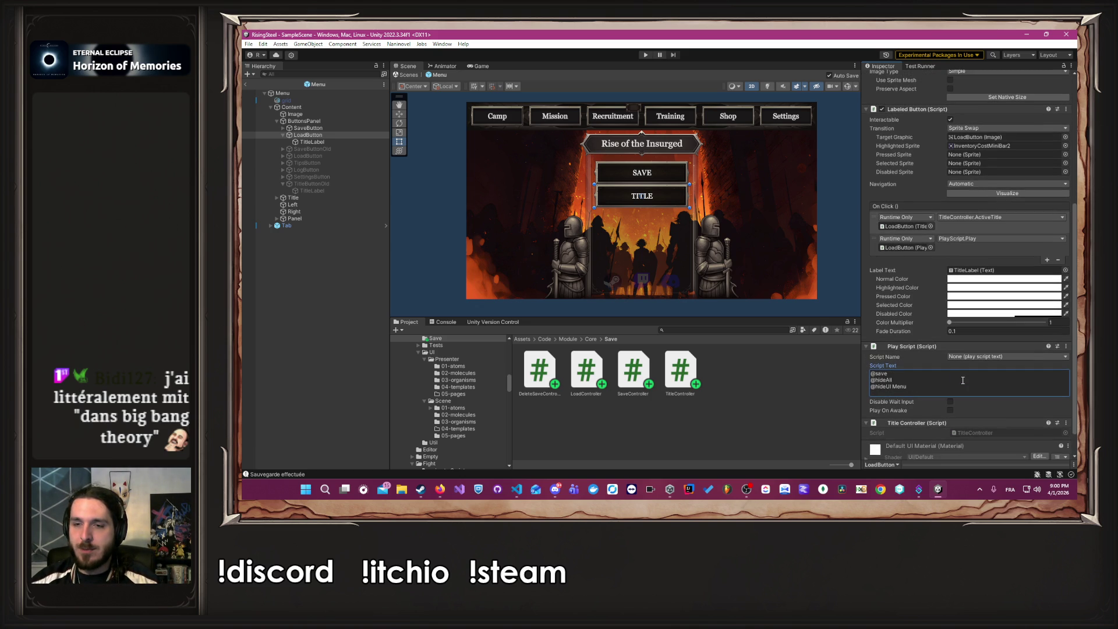
{"action": "key", "text": "ctrl+z"}
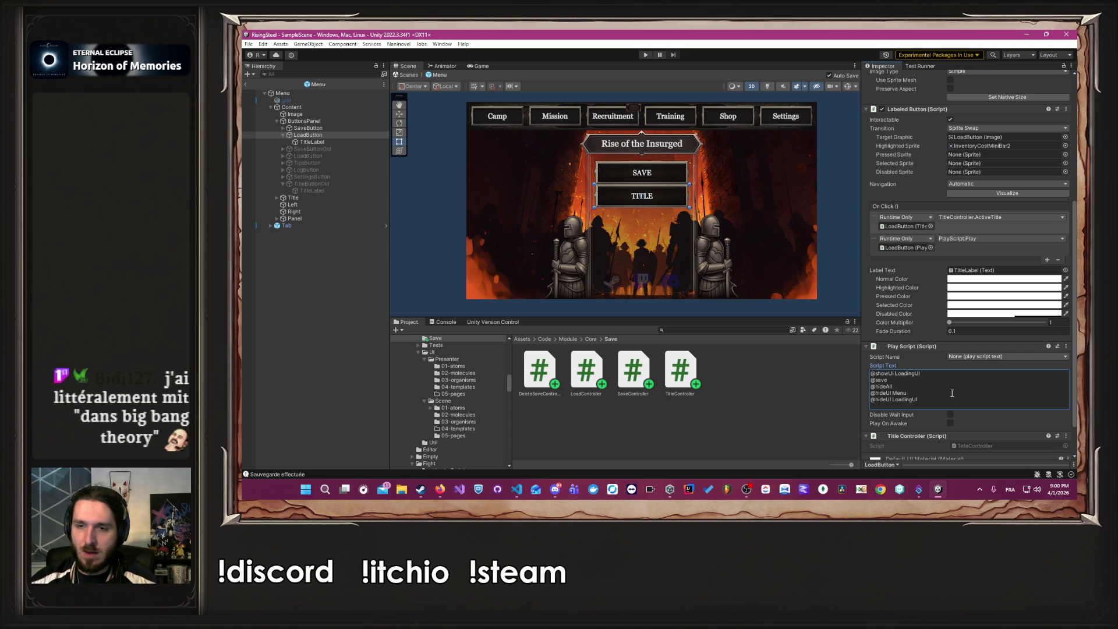
{"action": "left_click", "coordinate": [952, 394]}
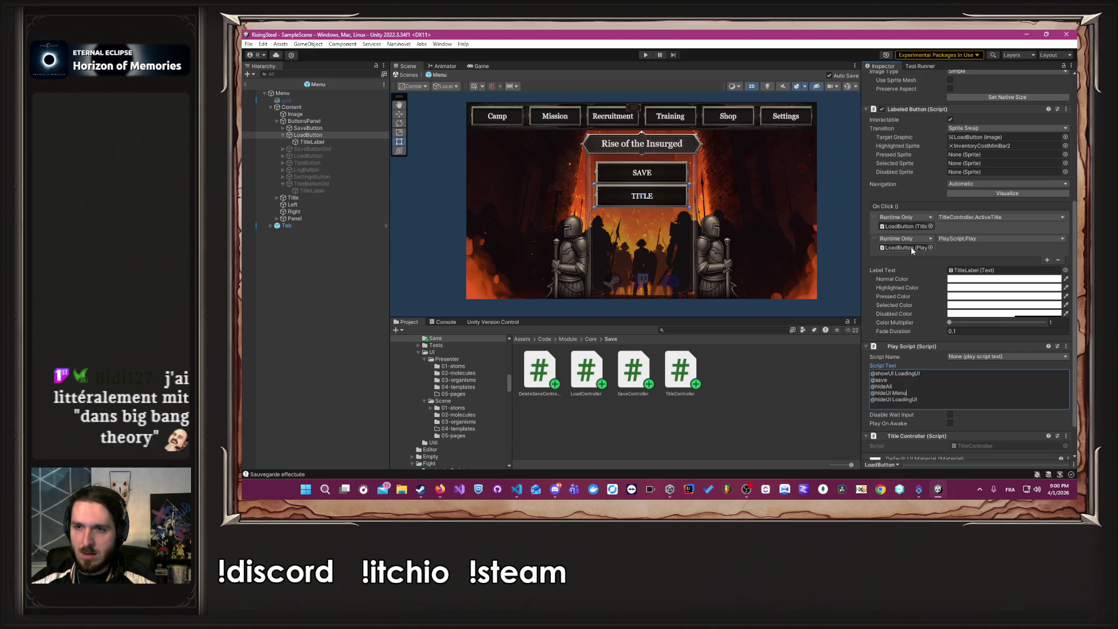
{"action": "left_click_drag", "start_coordinate": [874, 238], "coordinate": [874, 216]}
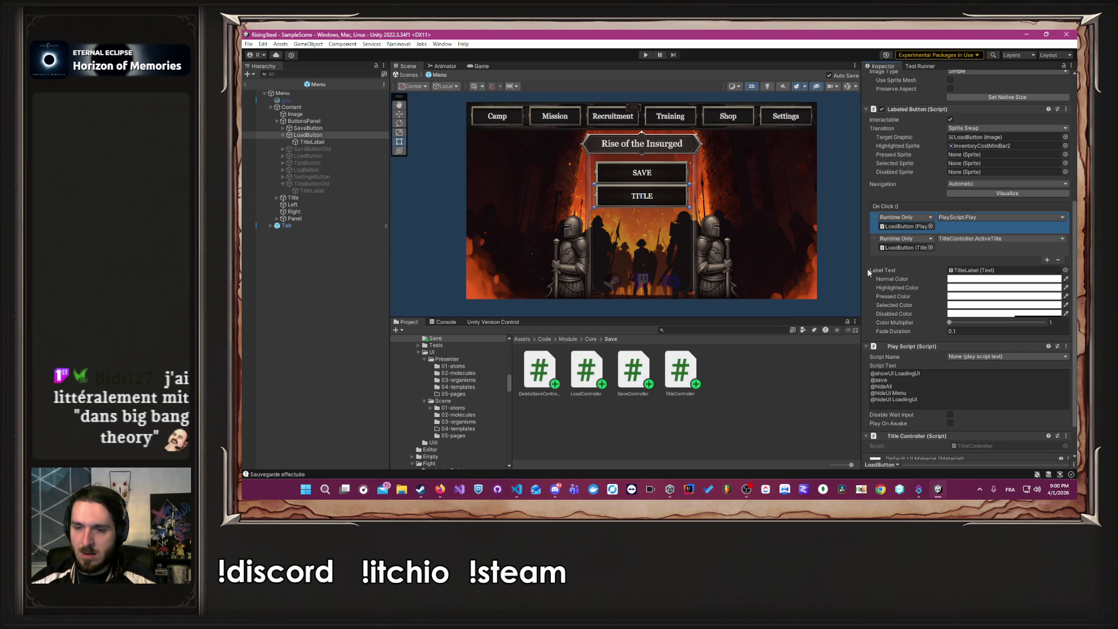
{"action": "left_click", "coordinate": [644, 55]}
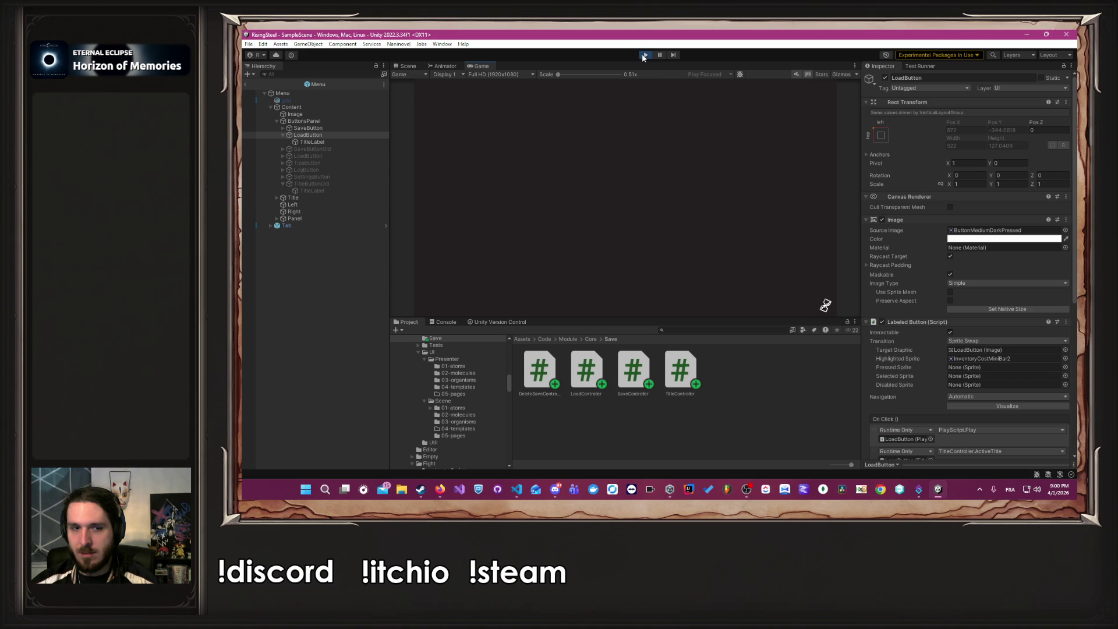
{"action": "left_click", "coordinate": [658, 165]}
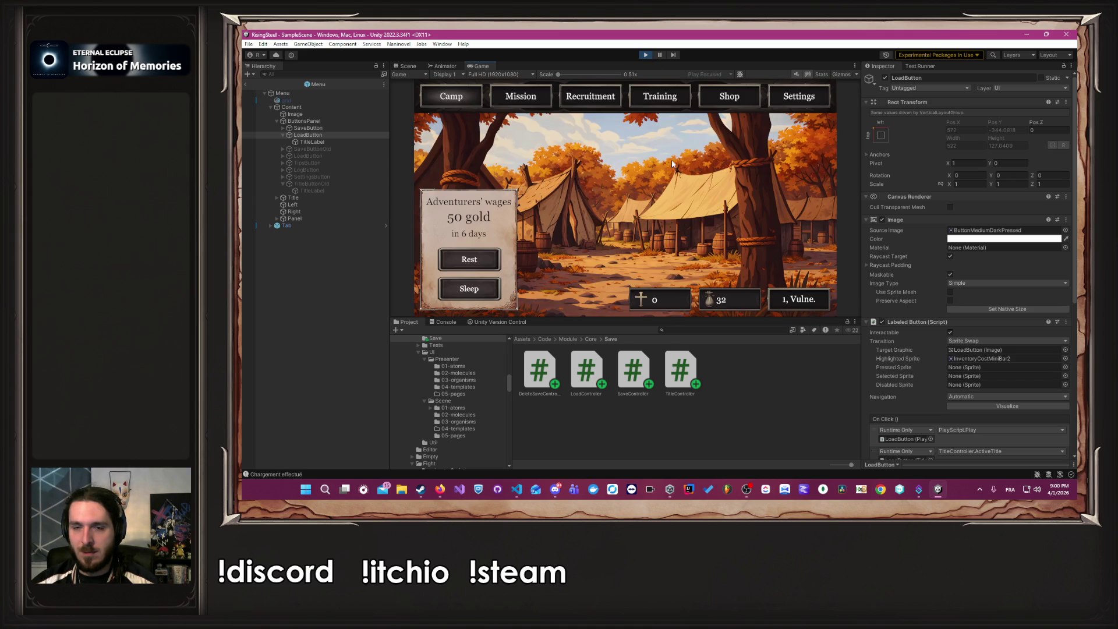
{"action": "left_click", "coordinate": [798, 96]}
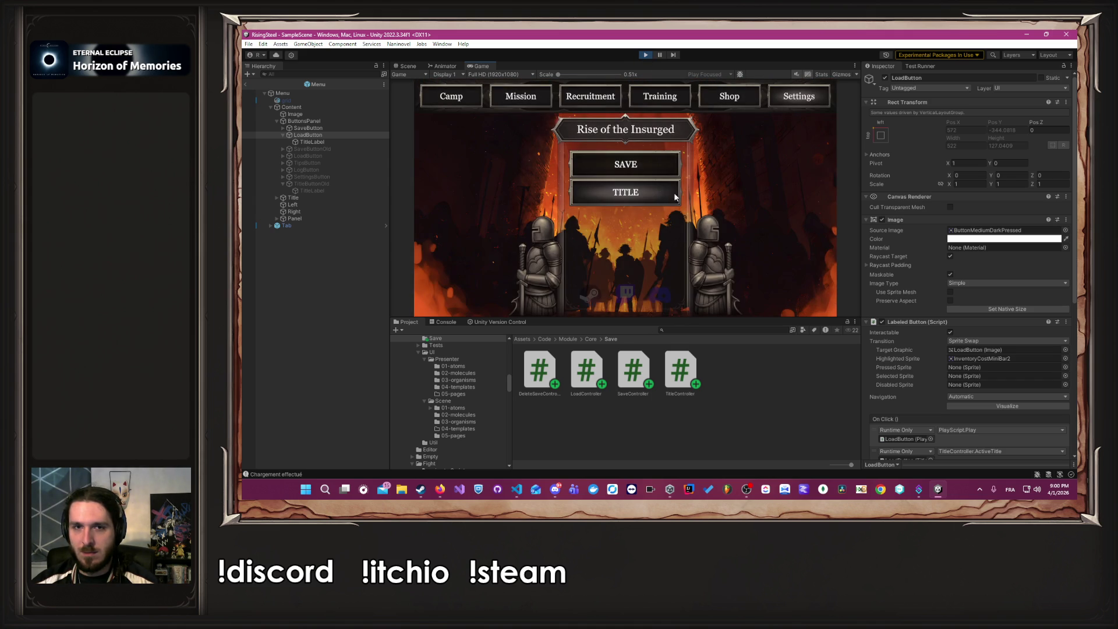
{"action": "left_click", "coordinate": [658, 190]}
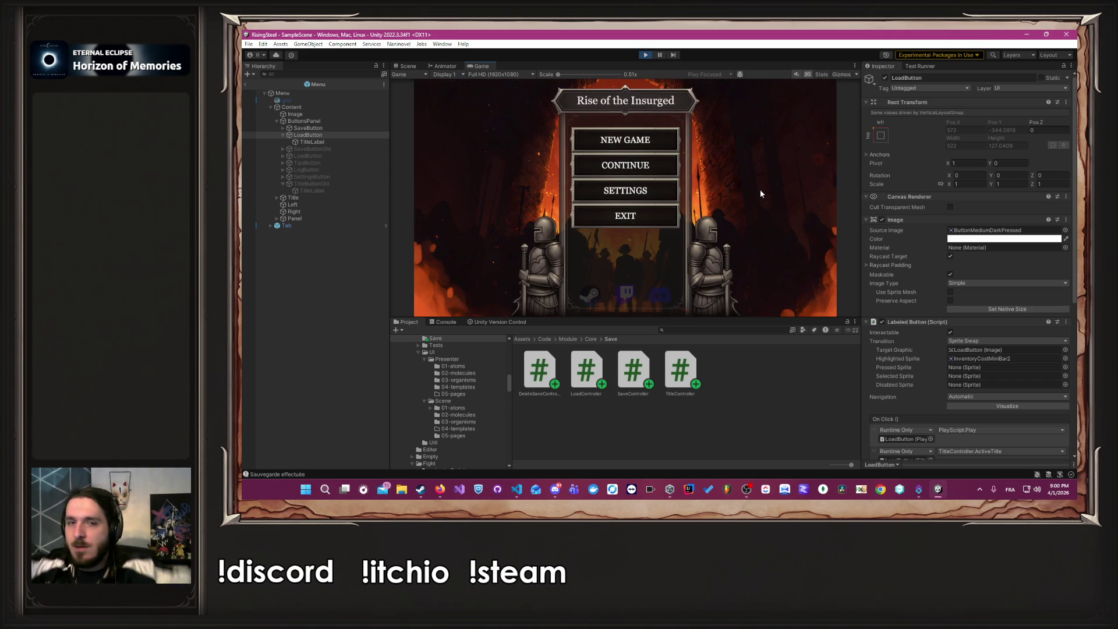
{"action": "scroll", "coordinate": [966, 262], "scroll_direction": "down", "scroll_amount": 5}
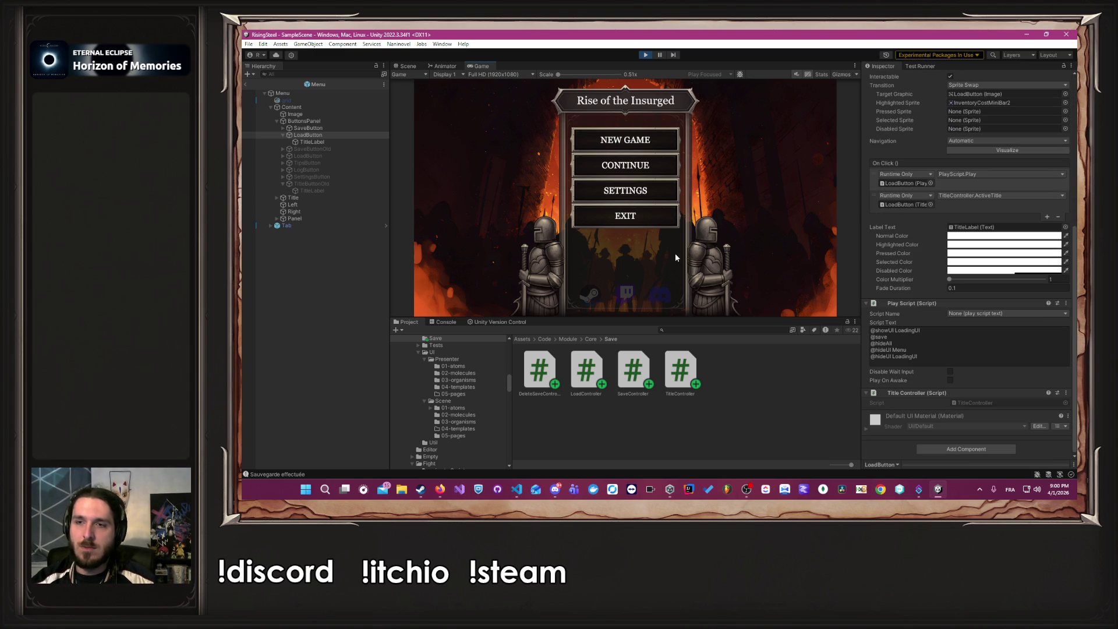
{"action": "left_click", "coordinate": [623, 165]}
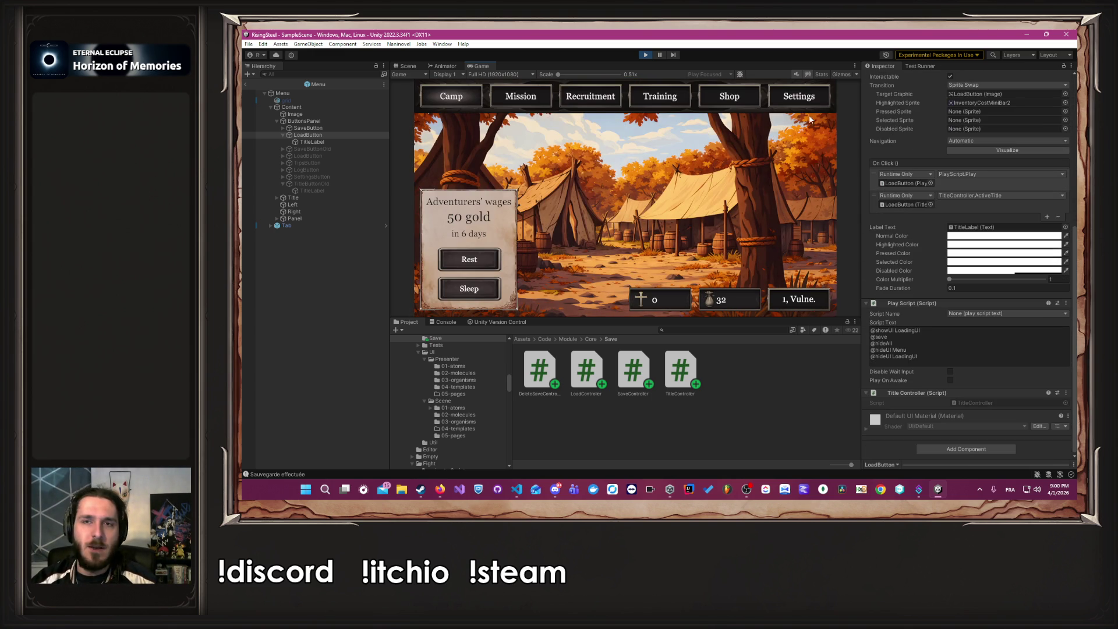
{"action": "left_click", "coordinate": [799, 98]}
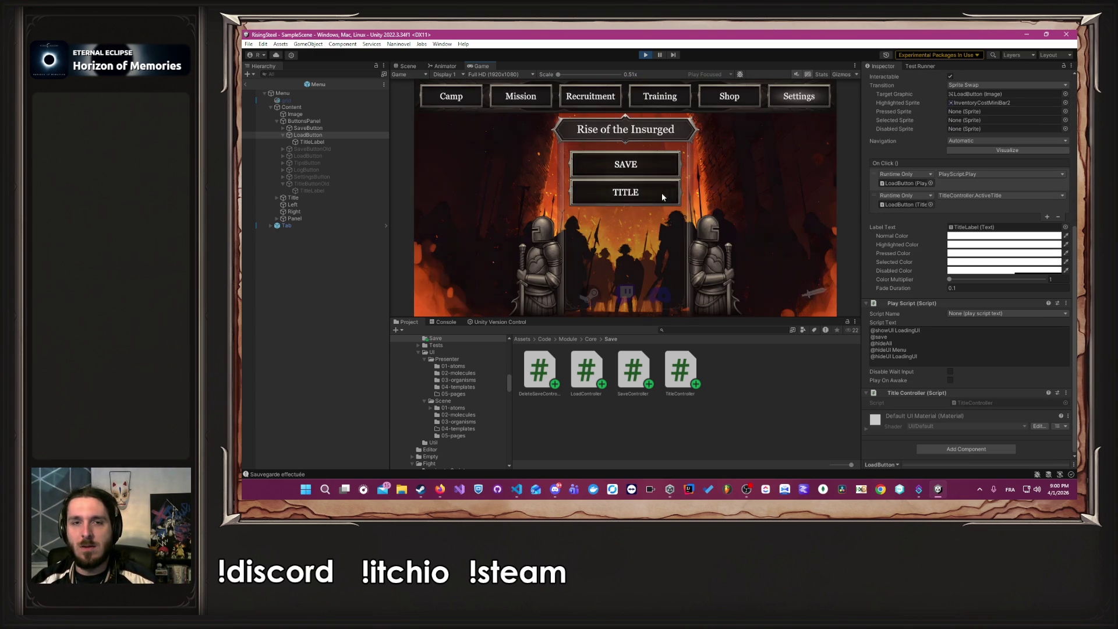
{"action": "left_click", "coordinate": [662, 197]}
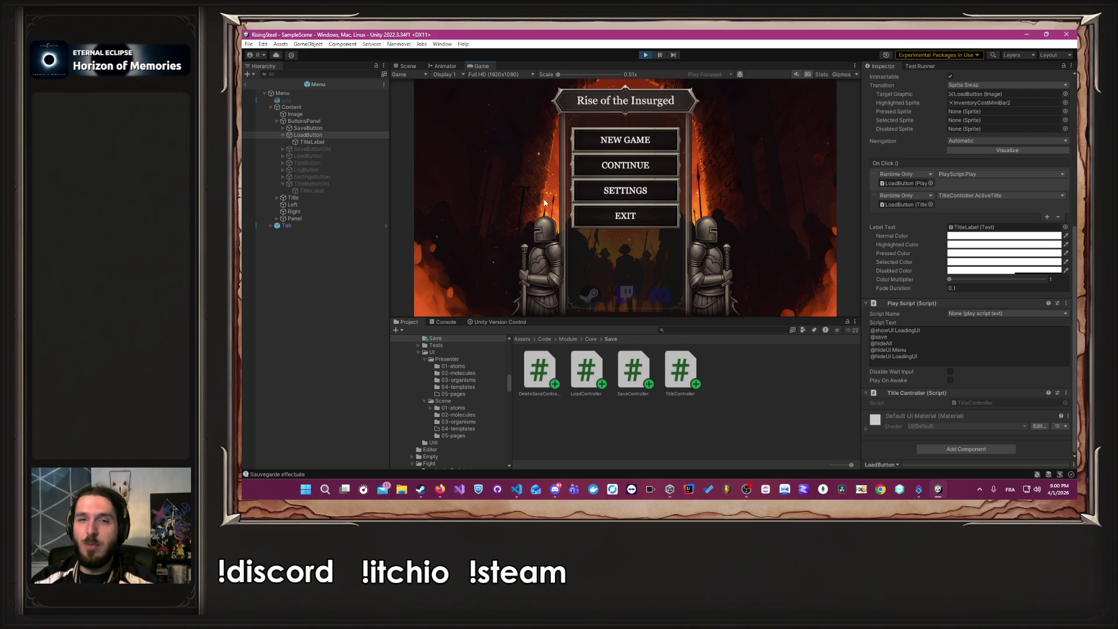
{"action": "left_click", "coordinate": [658, 168]}
{"action": "left_click", "coordinate": [801, 101]}
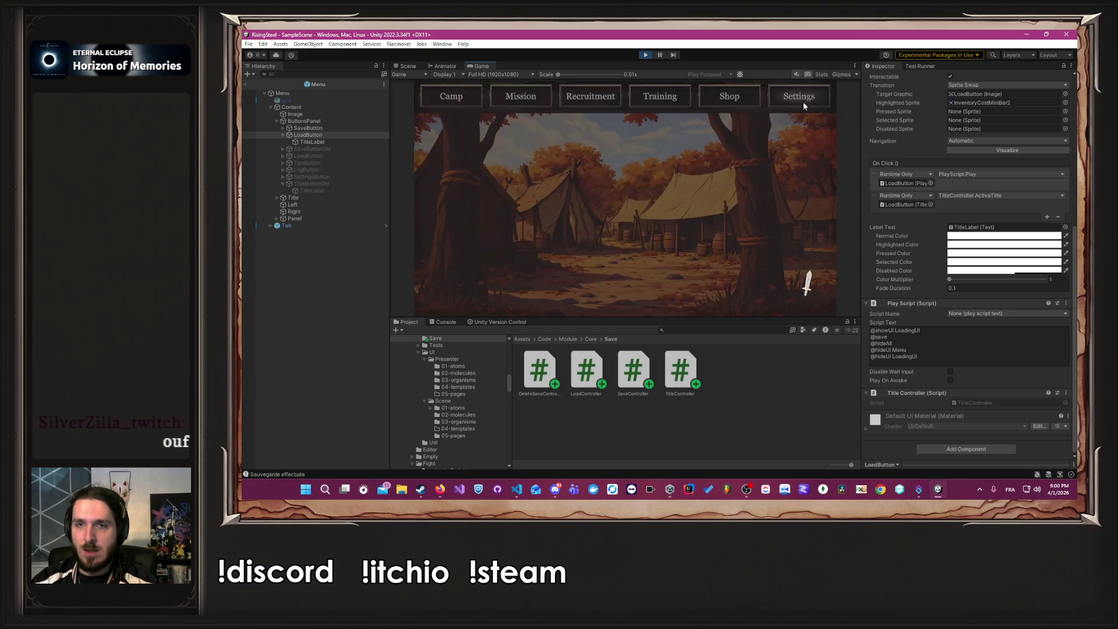
{"action": "left_click", "coordinate": [623, 200]}
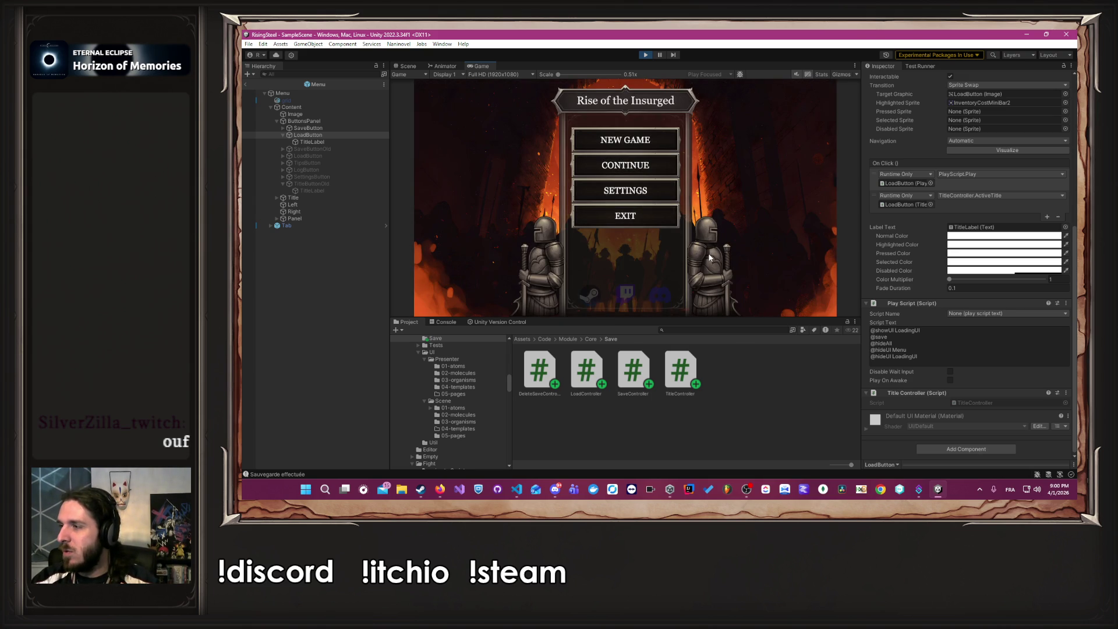
{"action": "left_click", "coordinate": [652, 170]}
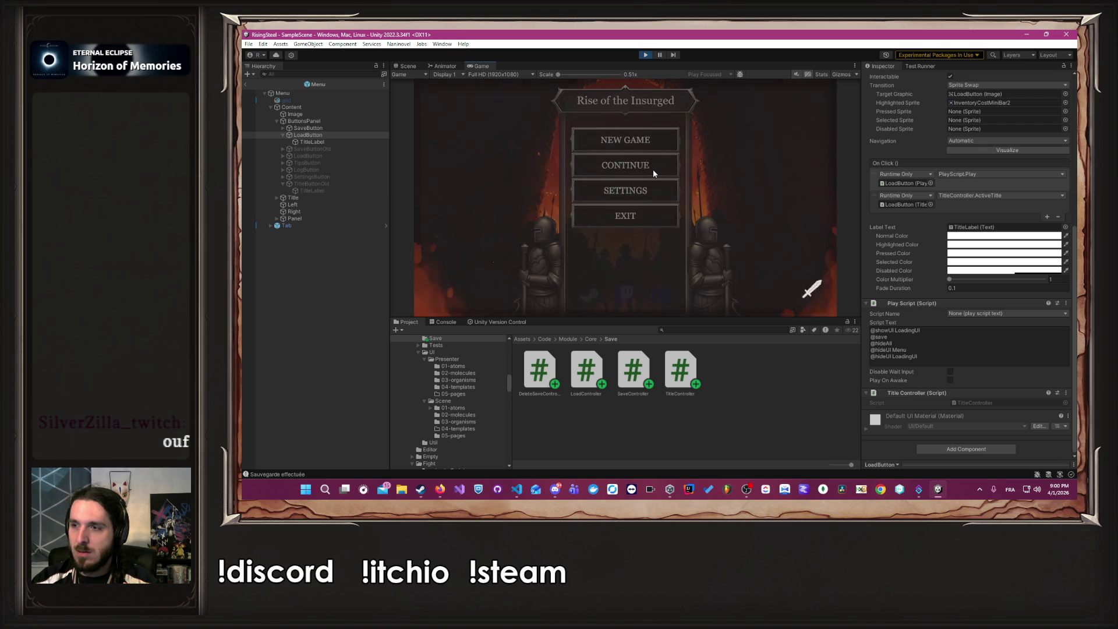
{"action": "left_click", "coordinate": [823, 95]}
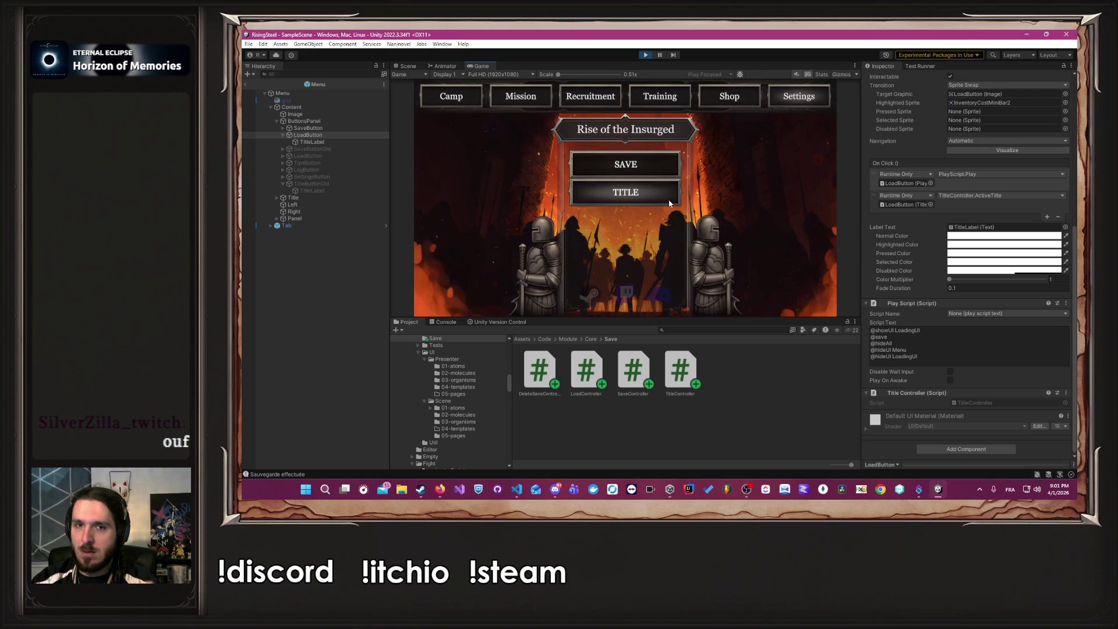
{"action": "left_click", "coordinate": [656, 196]}
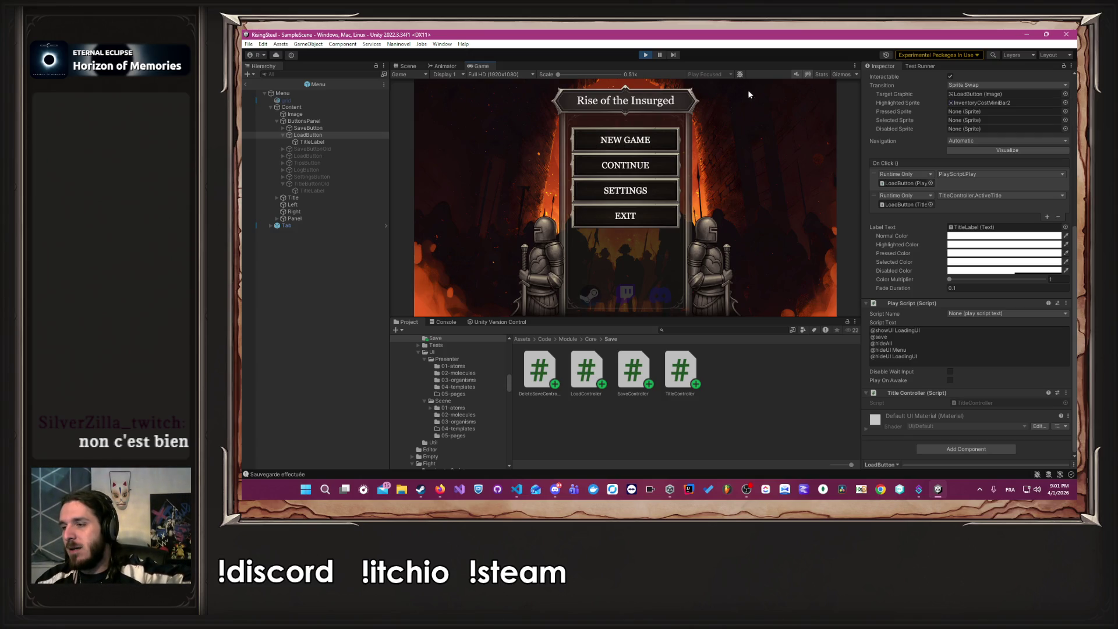
{"action": "key", "text": "alt+Tab"}
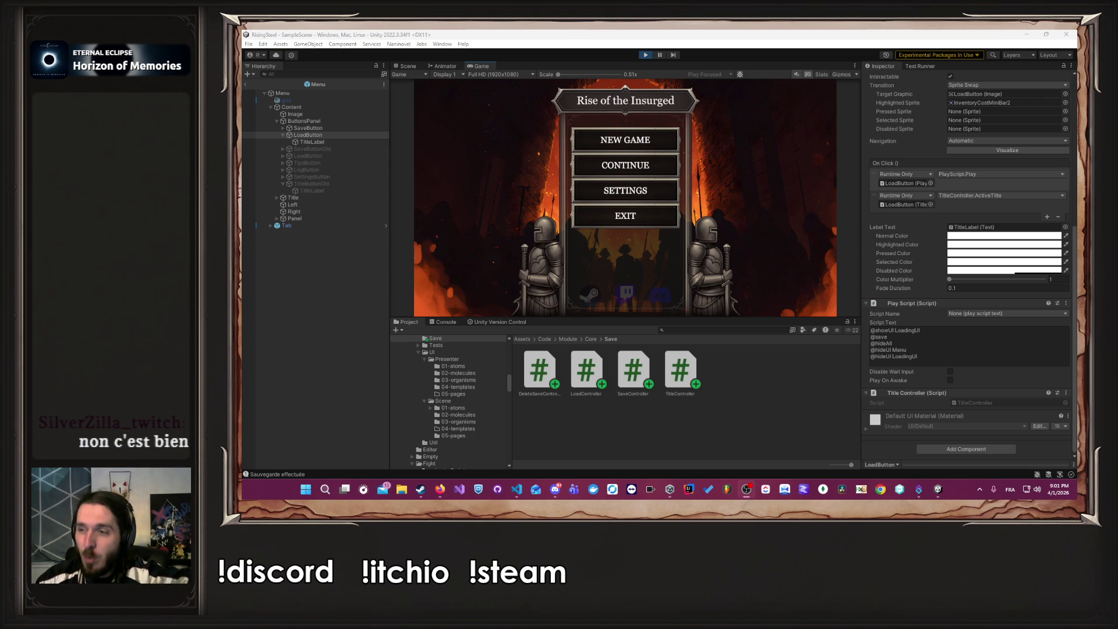
- Play-test from CONTINUE to the Defense of the Black Bark Village mission details, then return to VS Code
{"action": "left_click", "coordinate": [618, 173]}
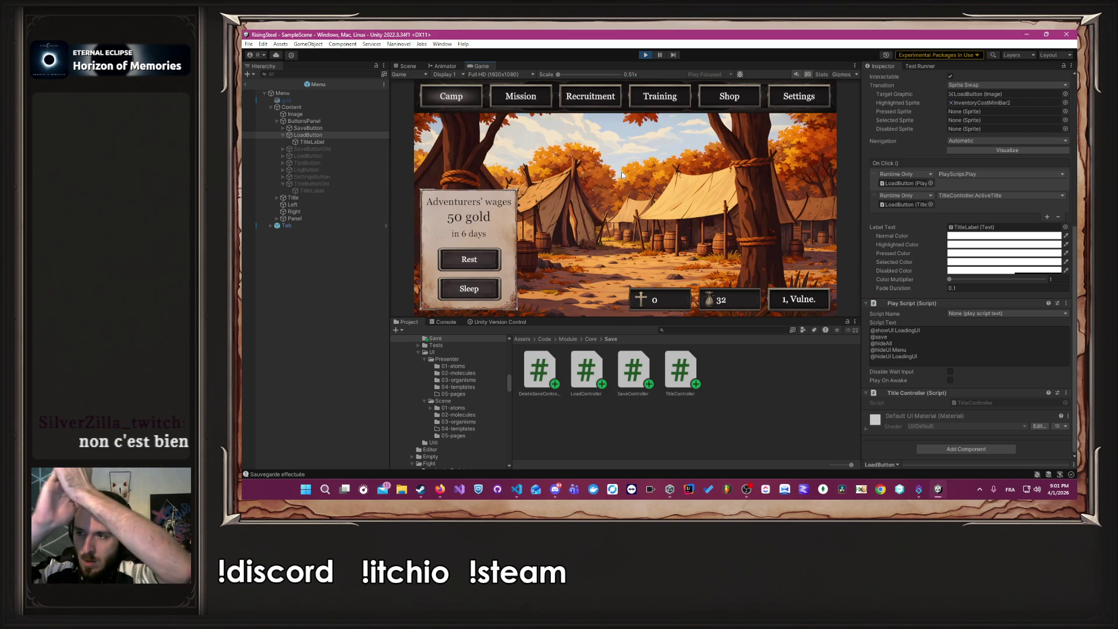
{"action": "left_click", "coordinate": [531, 100]}
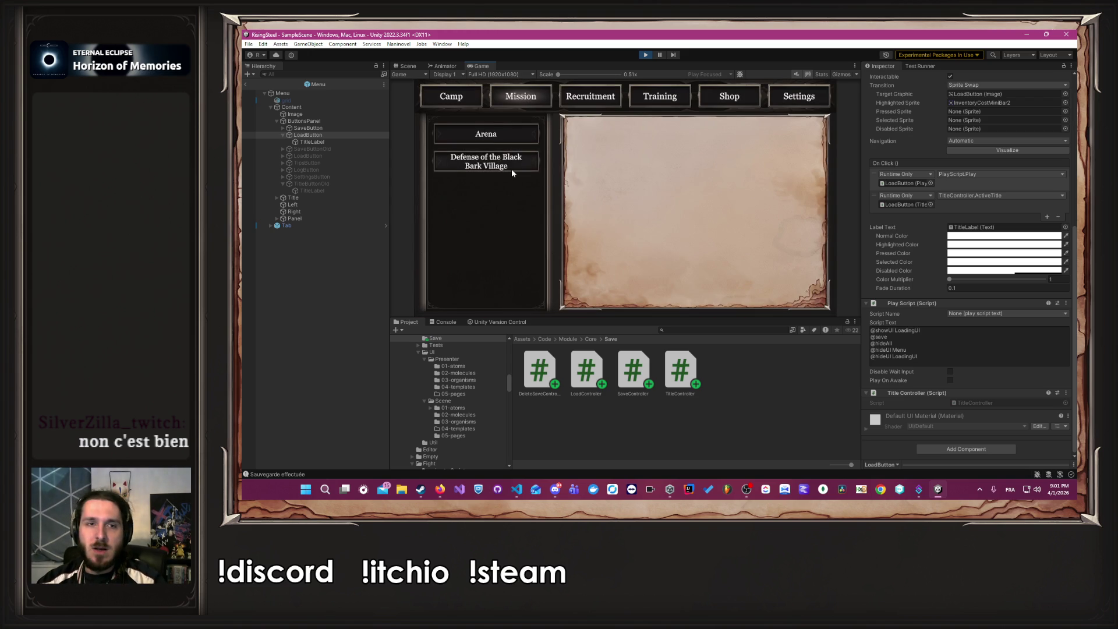
{"action": "left_click", "coordinate": [512, 170]}
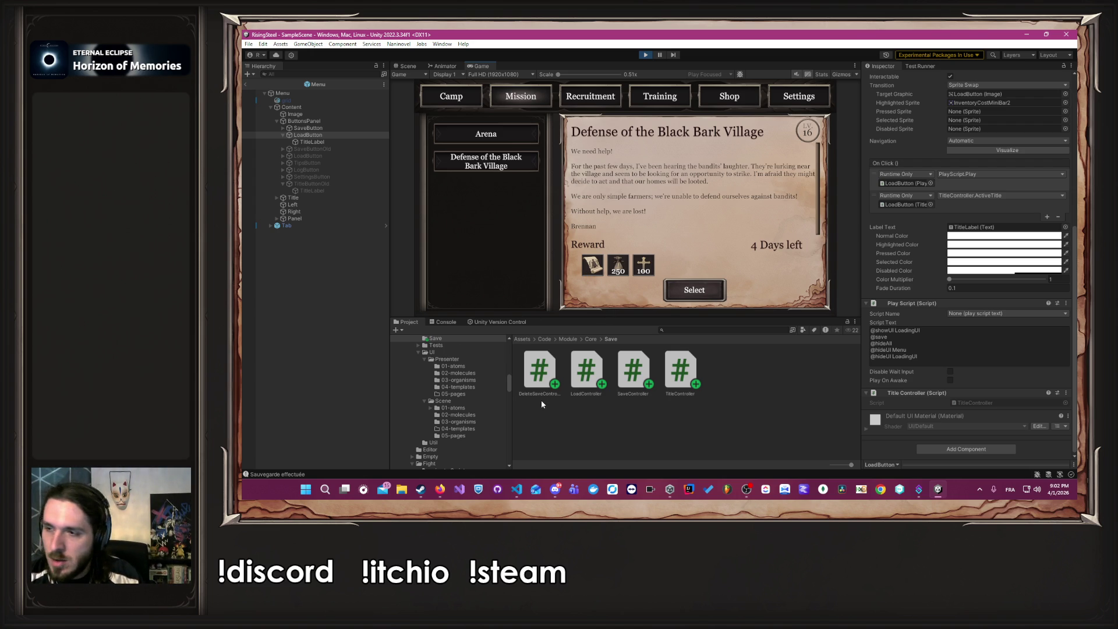
{"action": "left_click", "coordinate": [518, 491]}
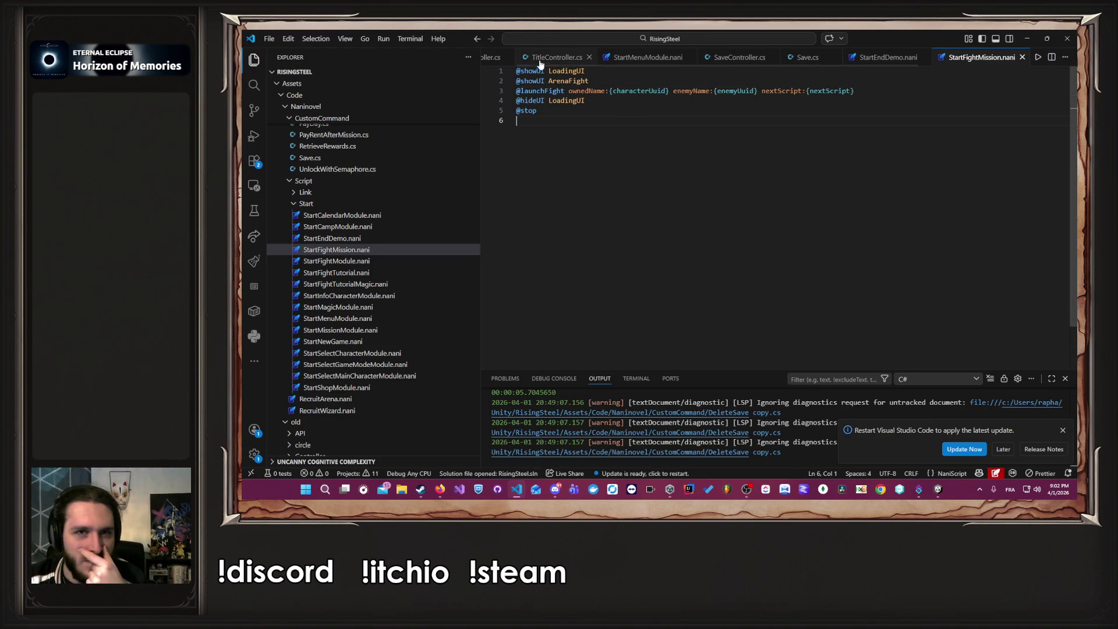
- Close every open editor tab and open RetrieveRewards.cs from the CustomCommand folder
{"action": "scroll", "coordinate": [542, 58], "scroll_direction": "down", "scroll_amount": 3}
{"action": "key", "text": "ctrl+w"}
{"action": "key", "text": "ctrl+w"}
{"action": "key", "text": "ctrl+w"}
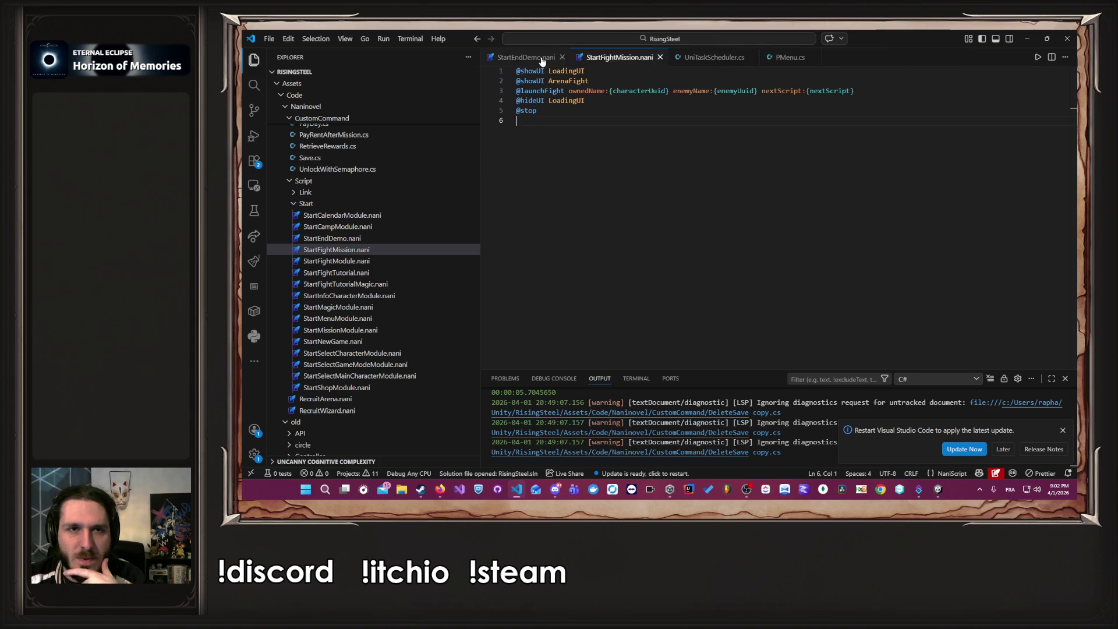
{"action": "scroll", "coordinate": [357, 266], "scroll_direction": "up", "scroll_amount": 4}
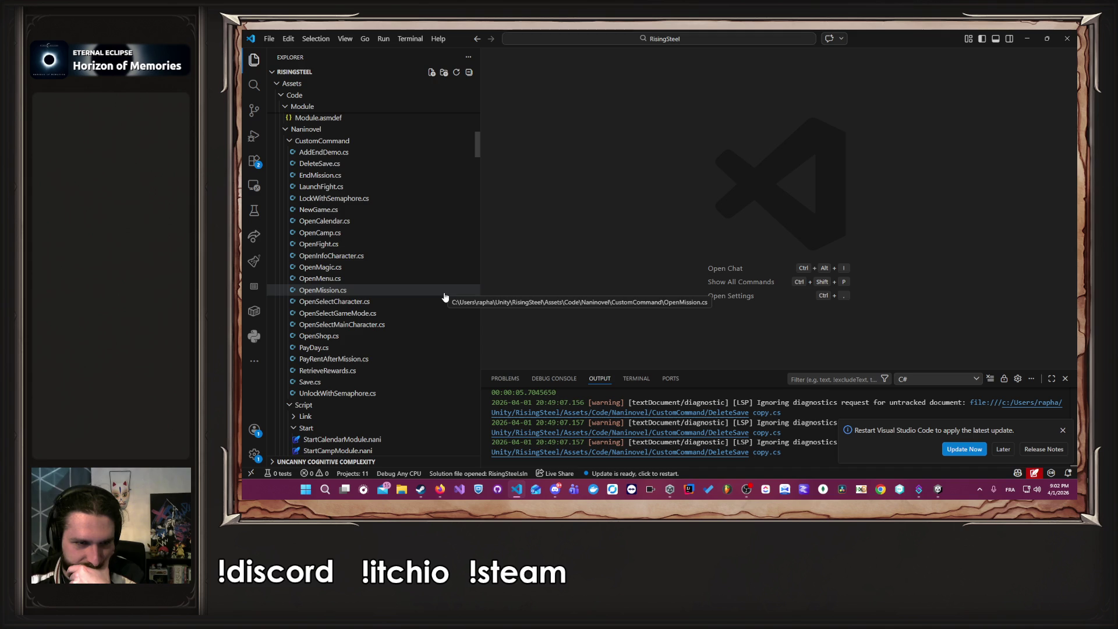
{"action": "left_click", "coordinate": [391, 376]}
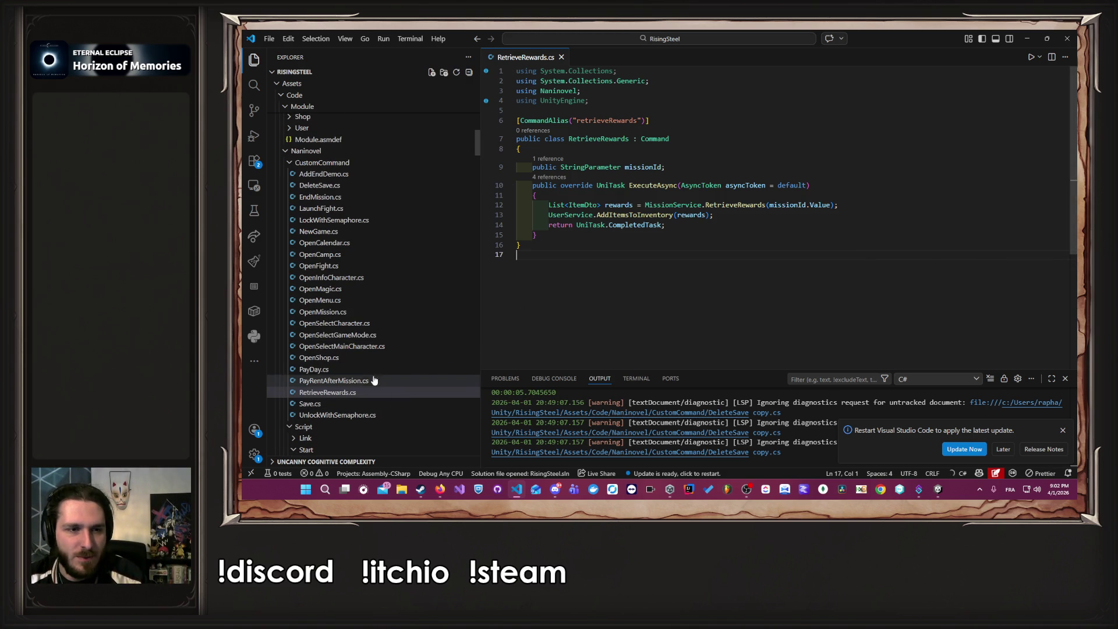
- Duplicate RetrieveRewards.cs and rename the copy to UnlockCharacter.cs
{"action": "left_click", "coordinate": [356, 393]}
{"action": "key", "text": "ctrl+c"}
{"action": "key", "text": "ctrl+v"}
{"action": "right_click", "coordinate": [394, 396]}
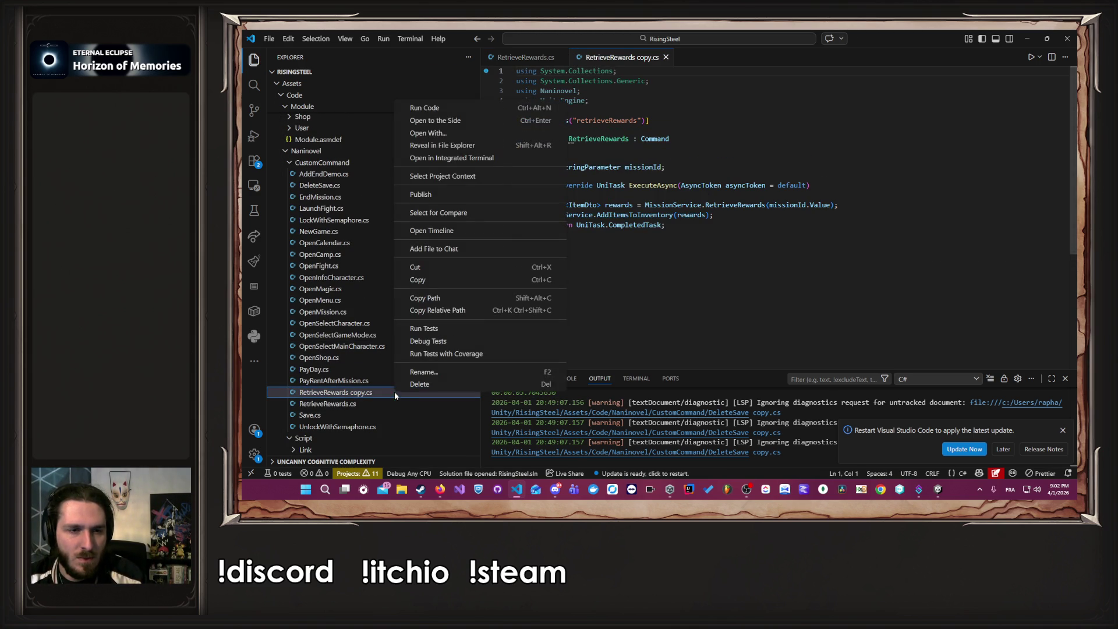
{"action": "left_click", "coordinate": [546, 371]}
{"action": "type", "text": "UnlockC"}
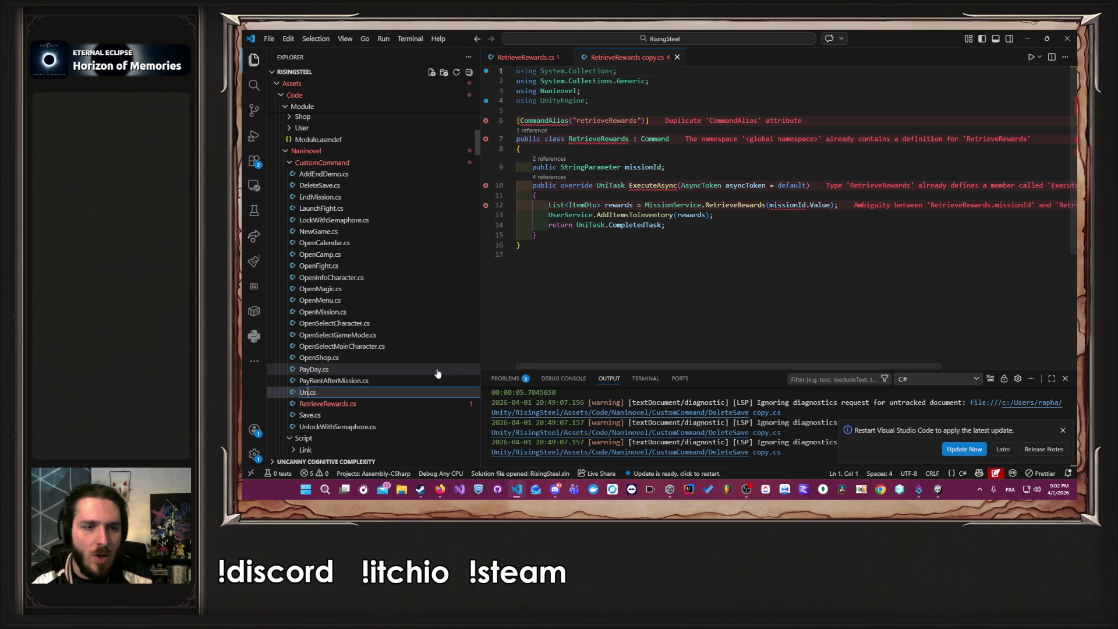
{"action": "type", "text": "haracter"}
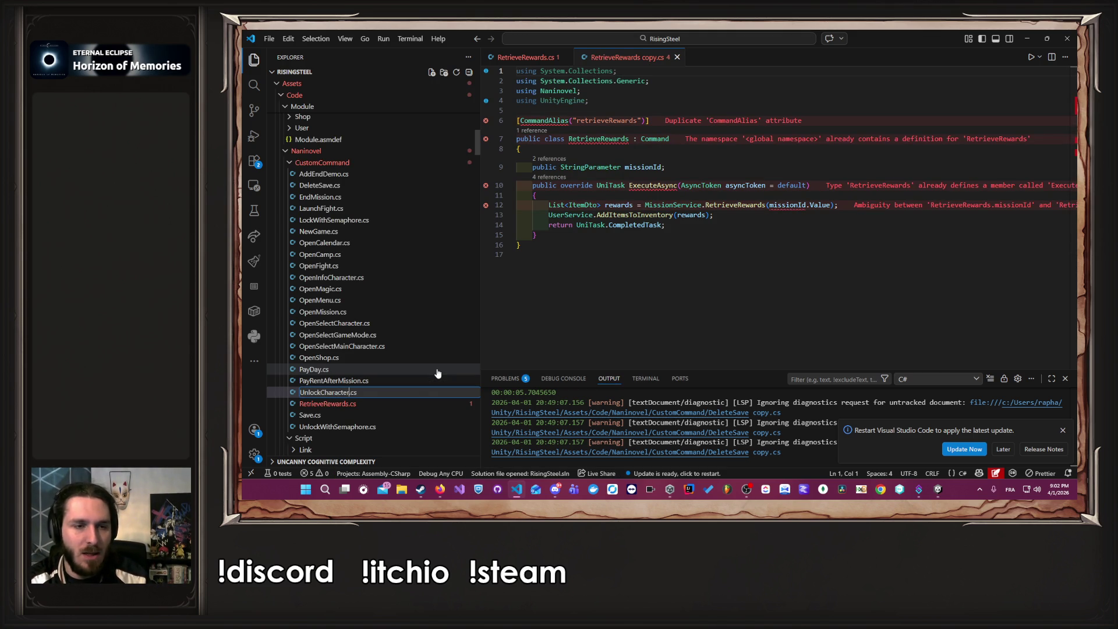
{"action": "key", "text": "Return"}
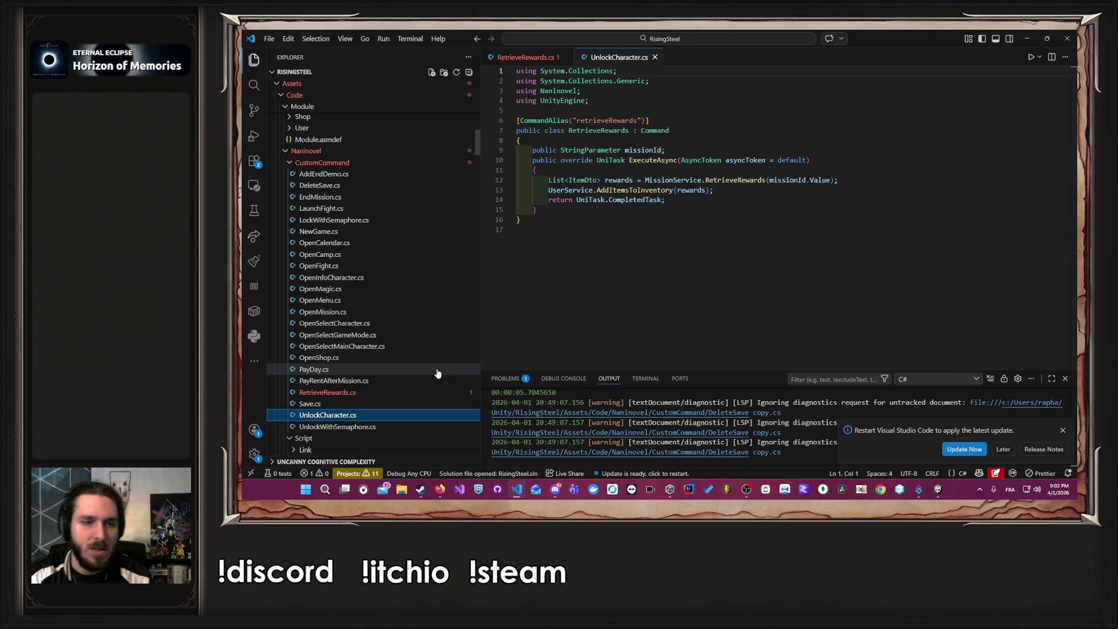
- Change the command alias to unlockCharacter, accepting the UnlockCharacter and characterId renames, and save
{"action": "double_click", "coordinate": [607, 121]}
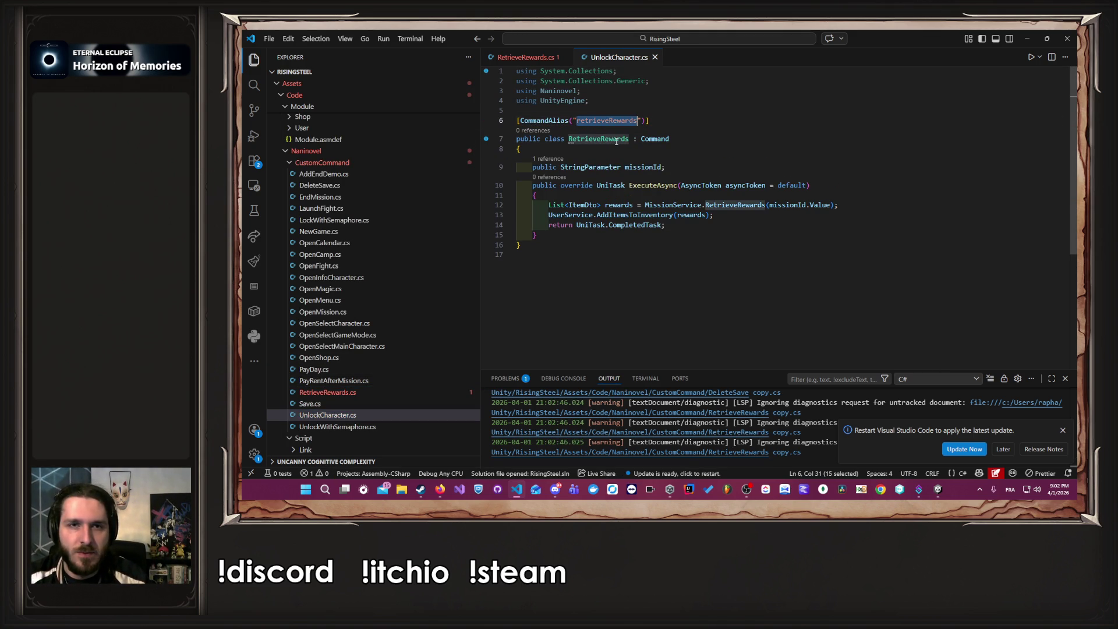
{"action": "type", "text": "unlockCharacter"}
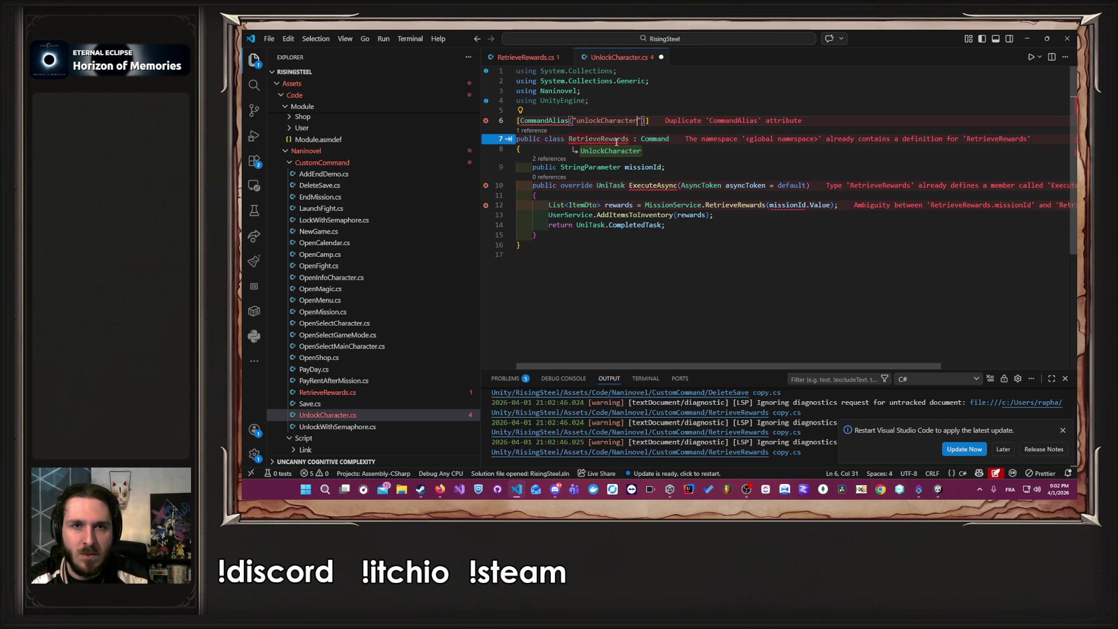
{"action": "key", "text": "Tab"}
{"action": "key", "text": "Tab"}
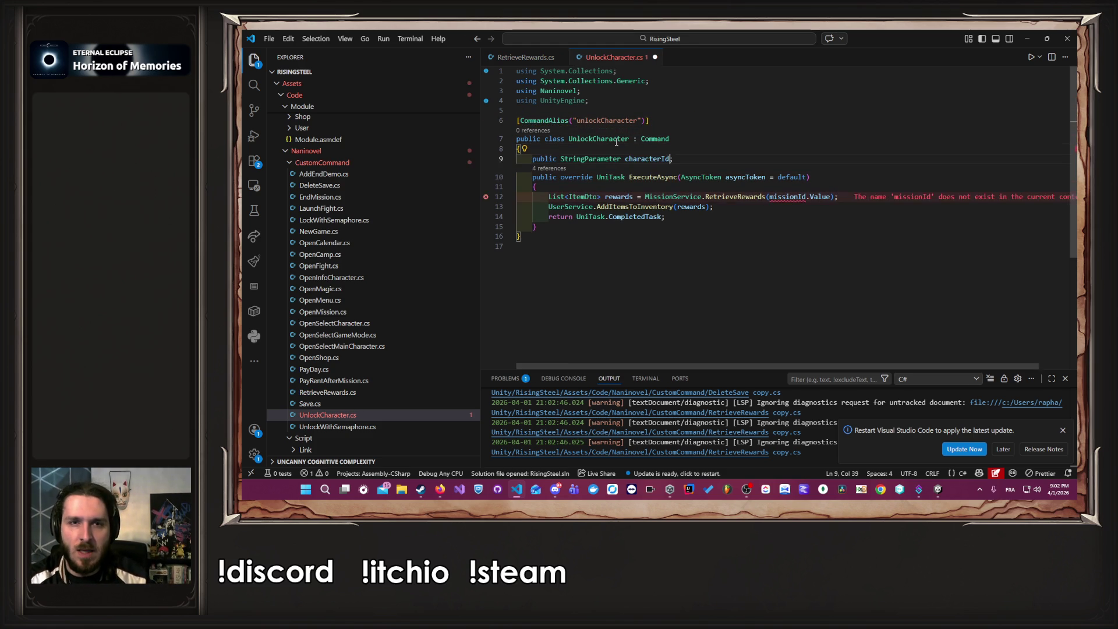
{"action": "key", "text": "ctrl+s"}
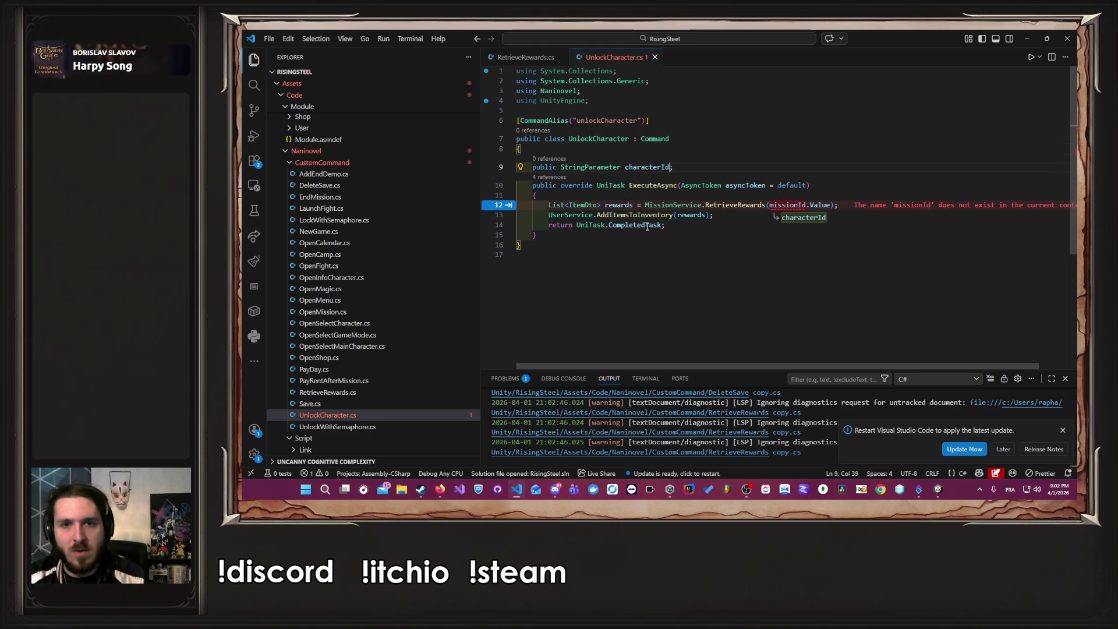
- Delete the reward retrieval and inventory lines on line 12 and save
{"action": "left_click_drag", "start_coordinate": [746, 205], "coordinate": [549, 205]}
{"action": "key", "text": "BackSpace"}
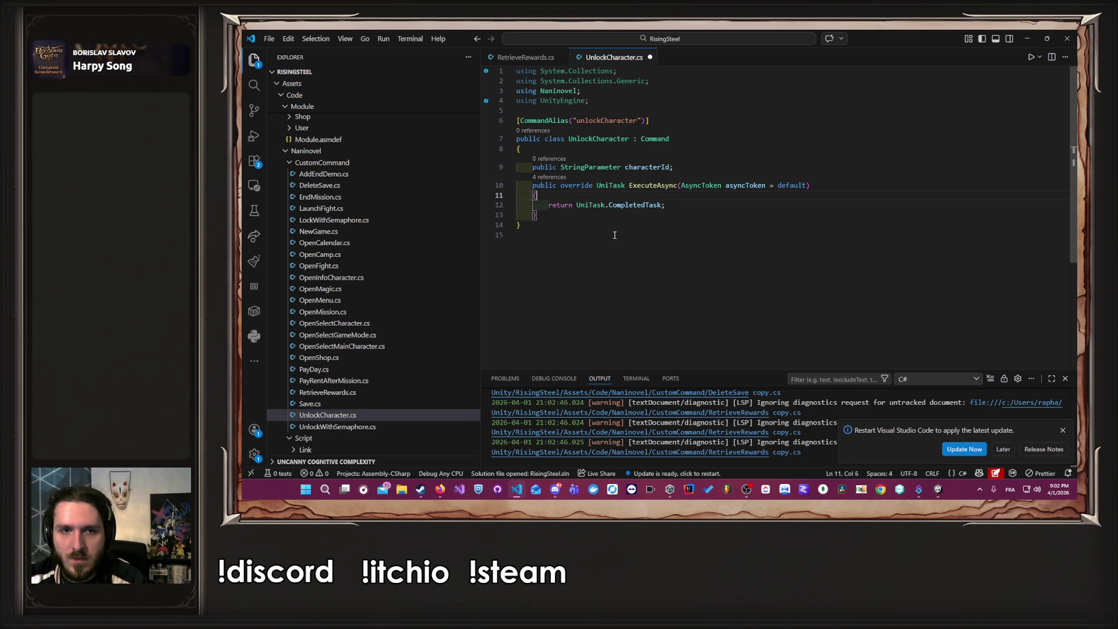
{"action": "key", "text": "ctrl+s"}
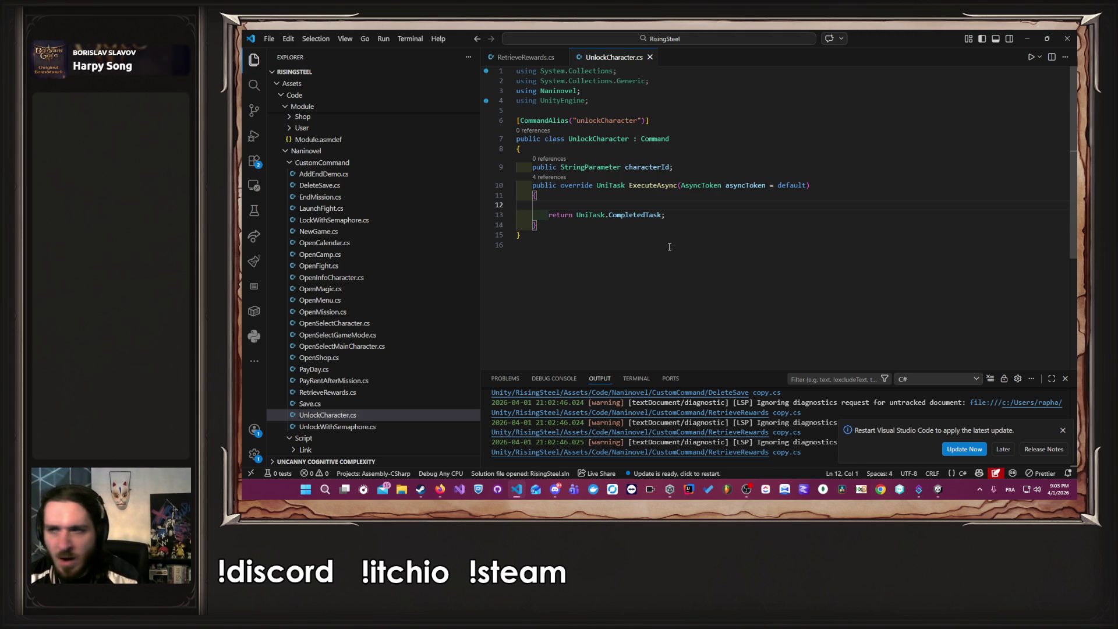
- Collapse the Camp, Core and Menu folders, expand Module/User and open UserService.cs
{"action": "scroll", "coordinate": [400, 175], "scroll_direction": "down", "scroll_amount": 15}
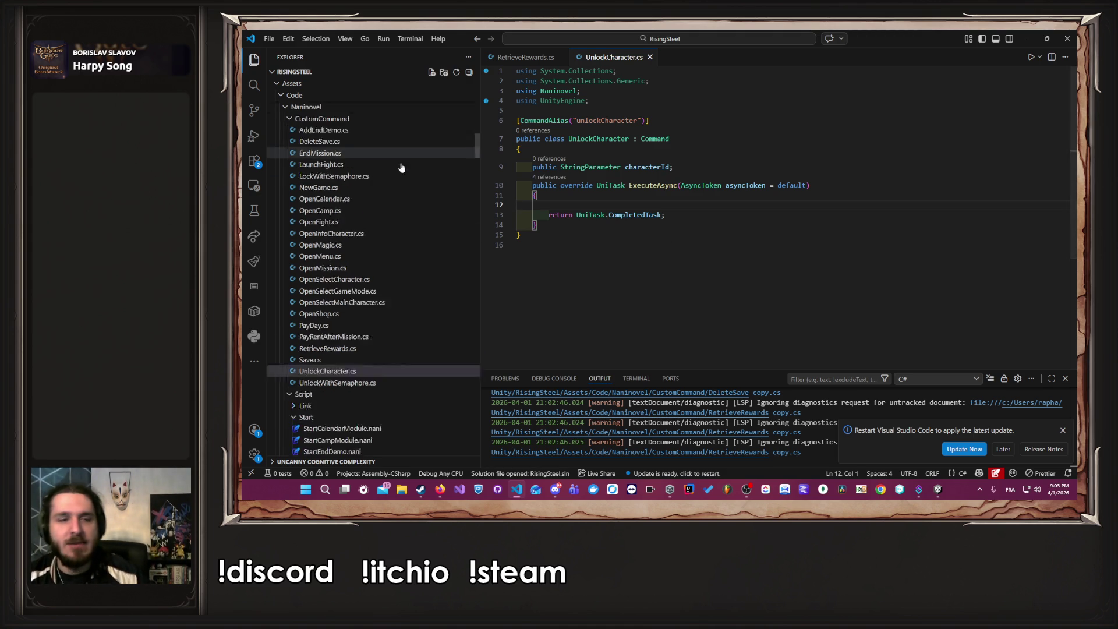
{"action": "scroll", "coordinate": [410, 201], "scroll_direction": "up", "scroll_amount": 5}
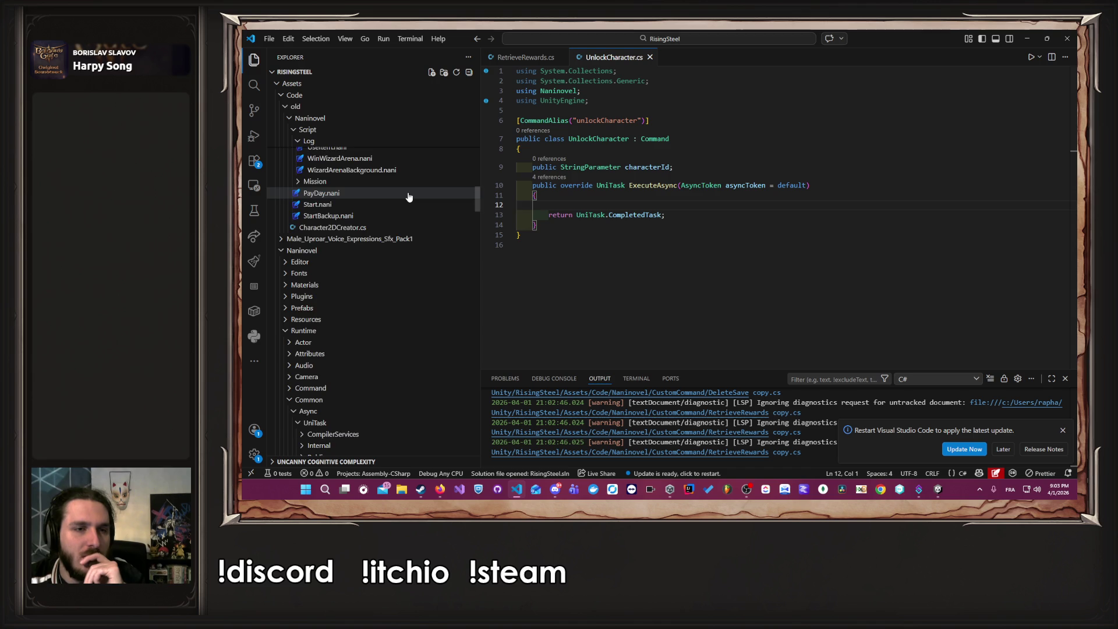
{"action": "scroll", "coordinate": [424, 213], "scroll_direction": "up", "scroll_amount": 10}
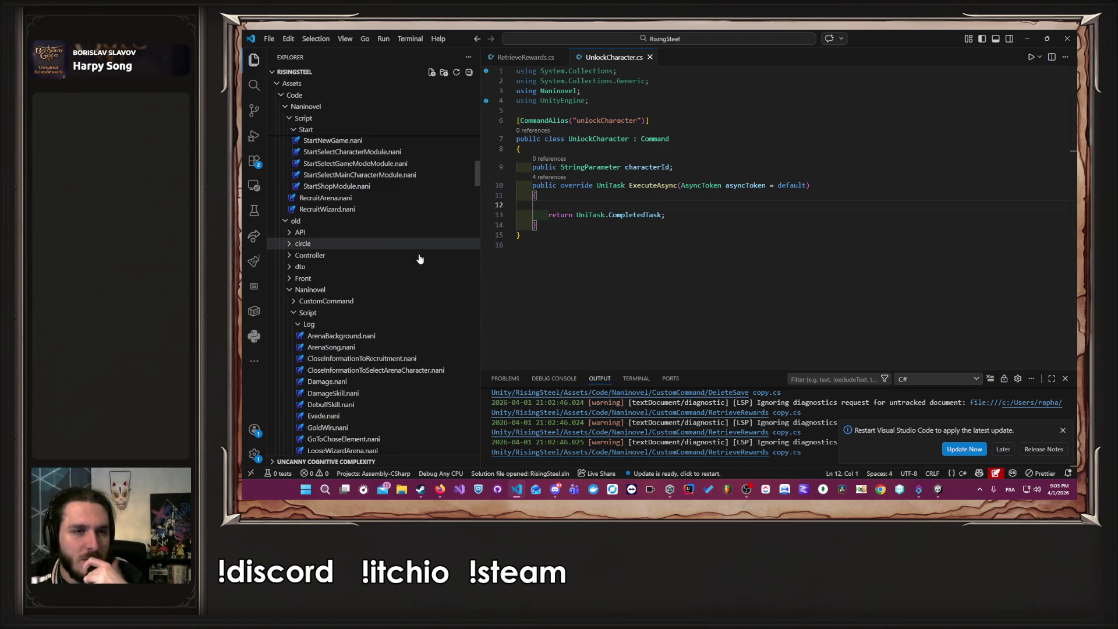
{"action": "scroll", "coordinate": [373, 285], "scroll_direction": "up", "scroll_amount": 10}
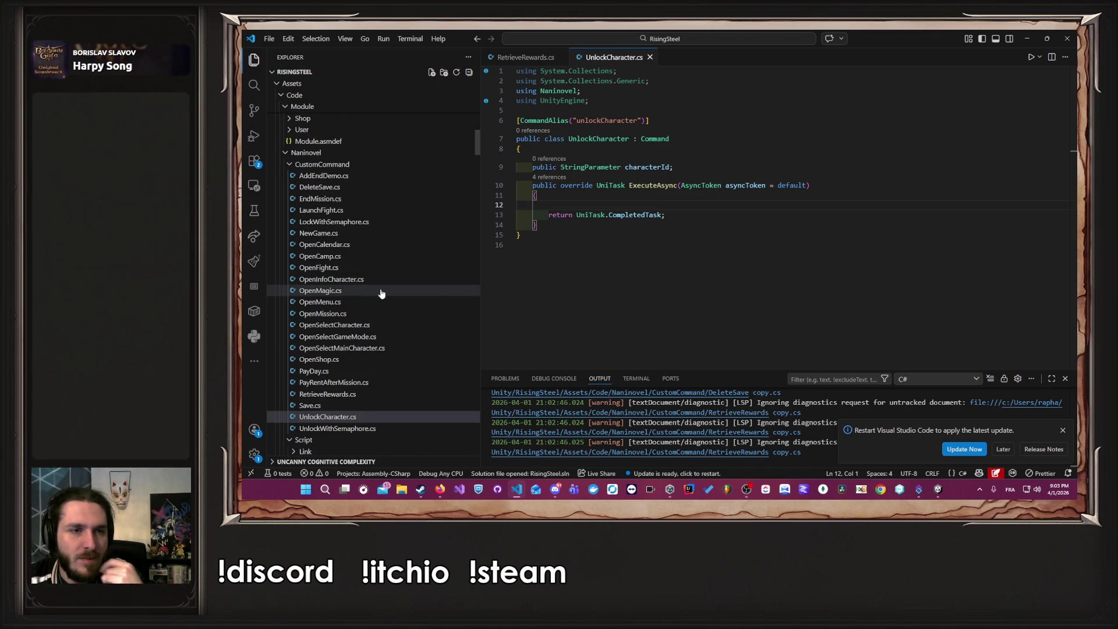
{"action": "scroll", "coordinate": [364, 282], "scroll_direction": "up", "scroll_amount": 10}
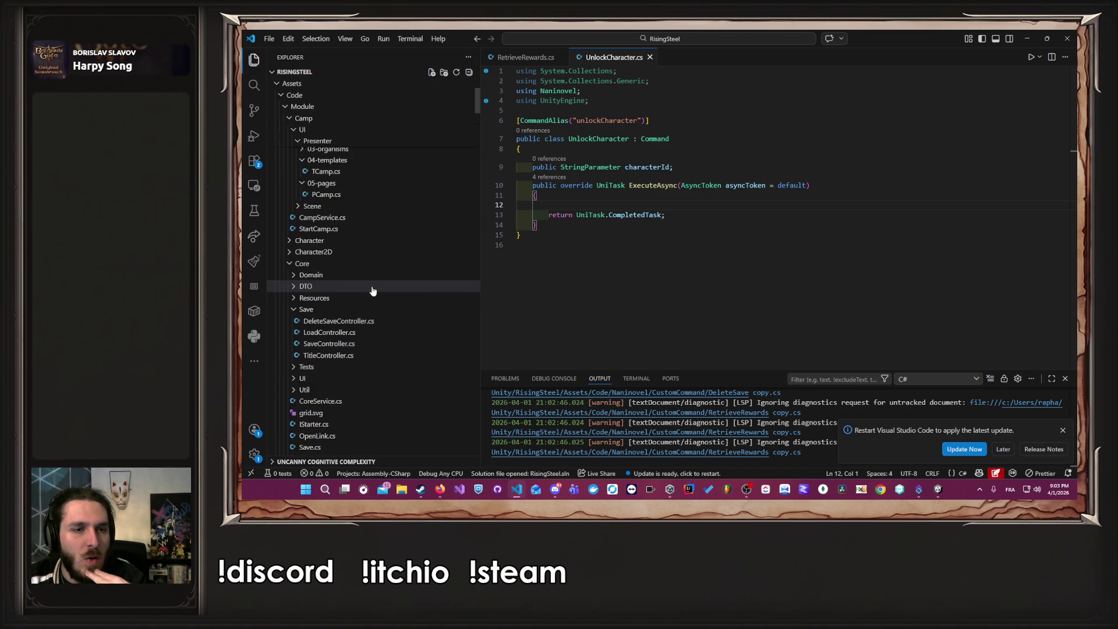
{"action": "scroll", "coordinate": [370, 289], "scroll_direction": "up", "scroll_amount": 3}
{"action": "left_click", "coordinate": [316, 209]}
{"action": "left_click", "coordinate": [337, 244]}
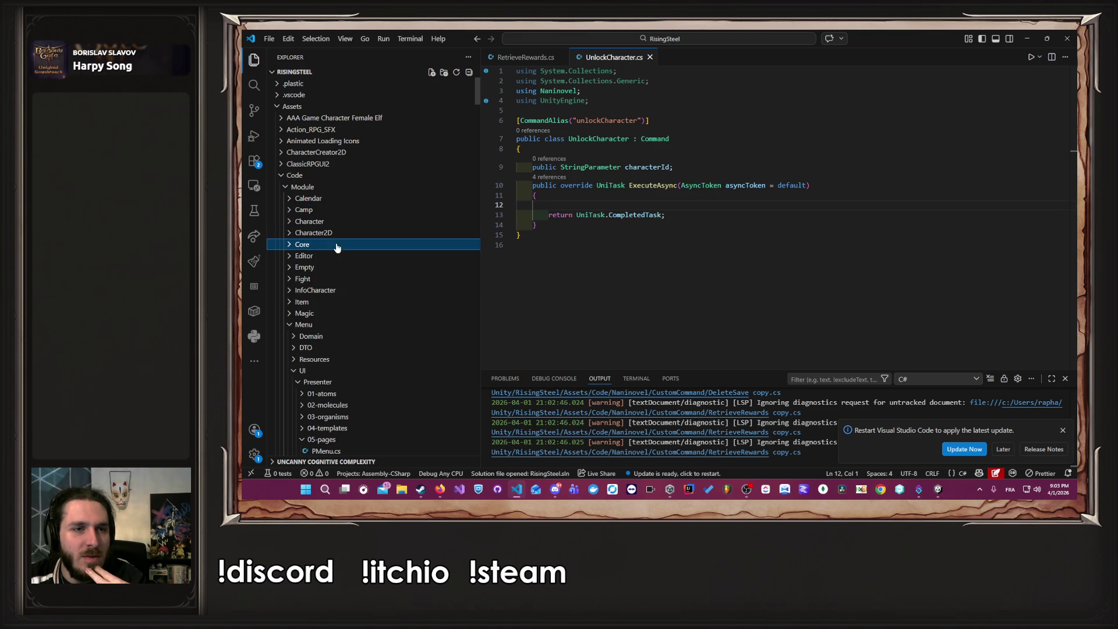
{"action": "left_click", "coordinate": [335, 328]}
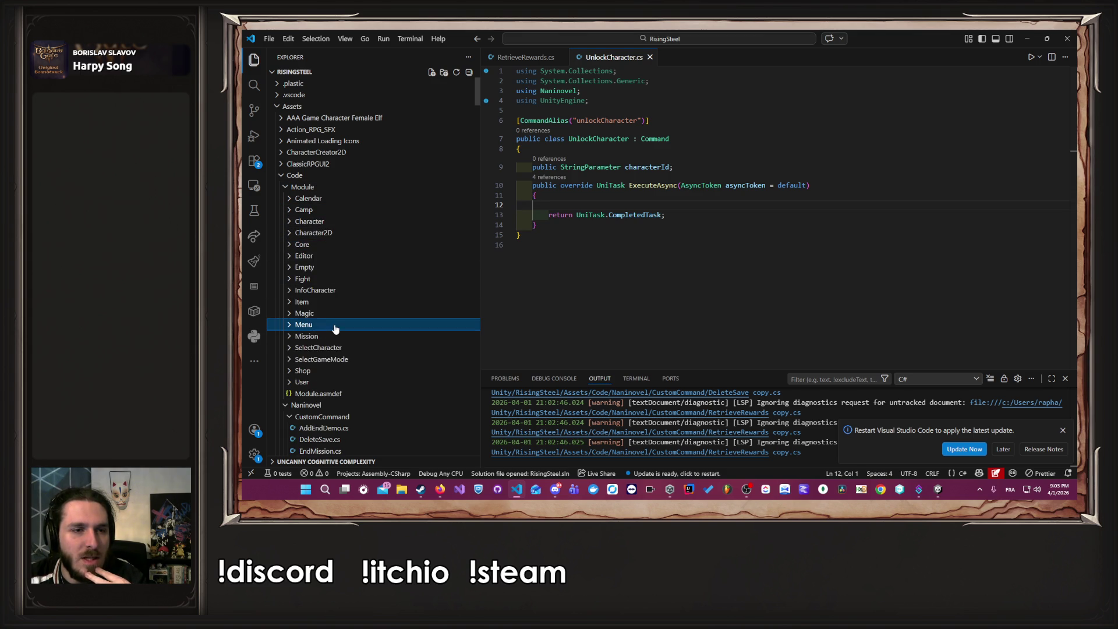
{"action": "left_click", "coordinate": [335, 382]}
{"action": "scroll", "coordinate": [349, 362], "scroll_direction": "down", "scroll_amount": 3}
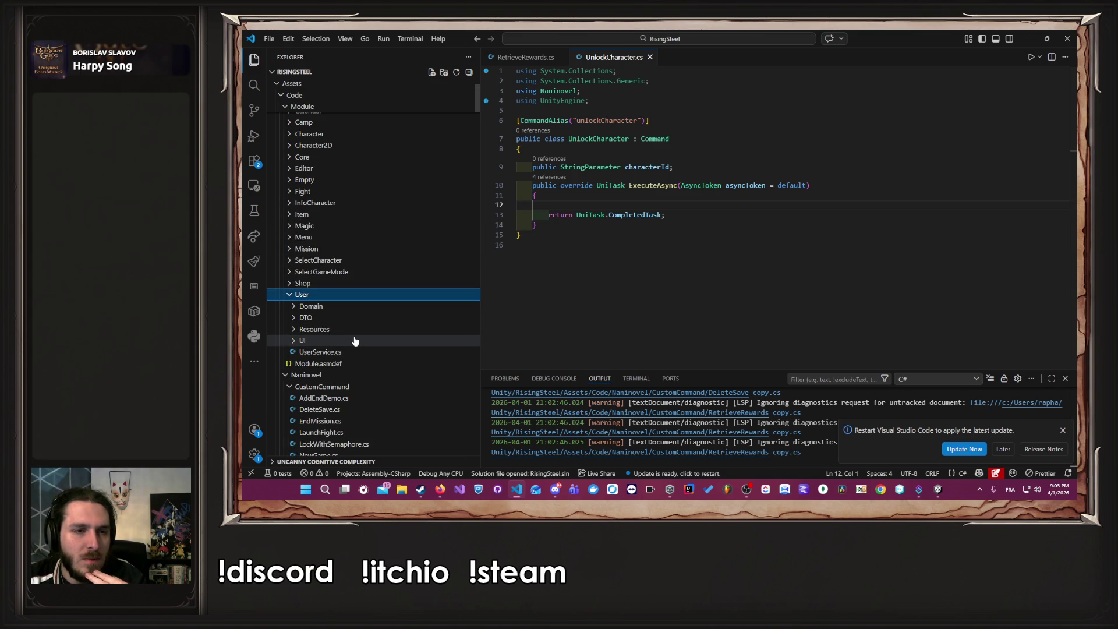
{"action": "left_click", "coordinate": [360, 352]}
{"action": "scroll", "coordinate": [763, 306], "scroll_direction": "down", "scroll_amount": 2}
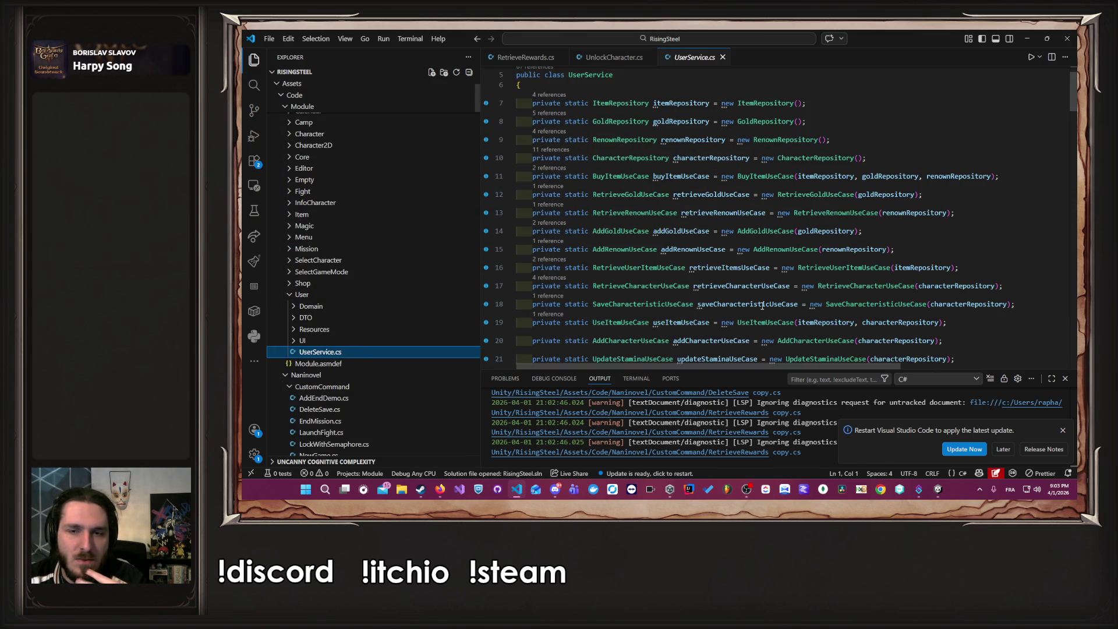
- Hide the output panel, scroll UserService.cs to line 97 and select the UnlockRecruitableCharacter method name
{"action": "left_click", "coordinate": [1065, 379]}
{"action": "scroll", "coordinate": [835, 287], "scroll_direction": "down", "scroll_amount": 5}
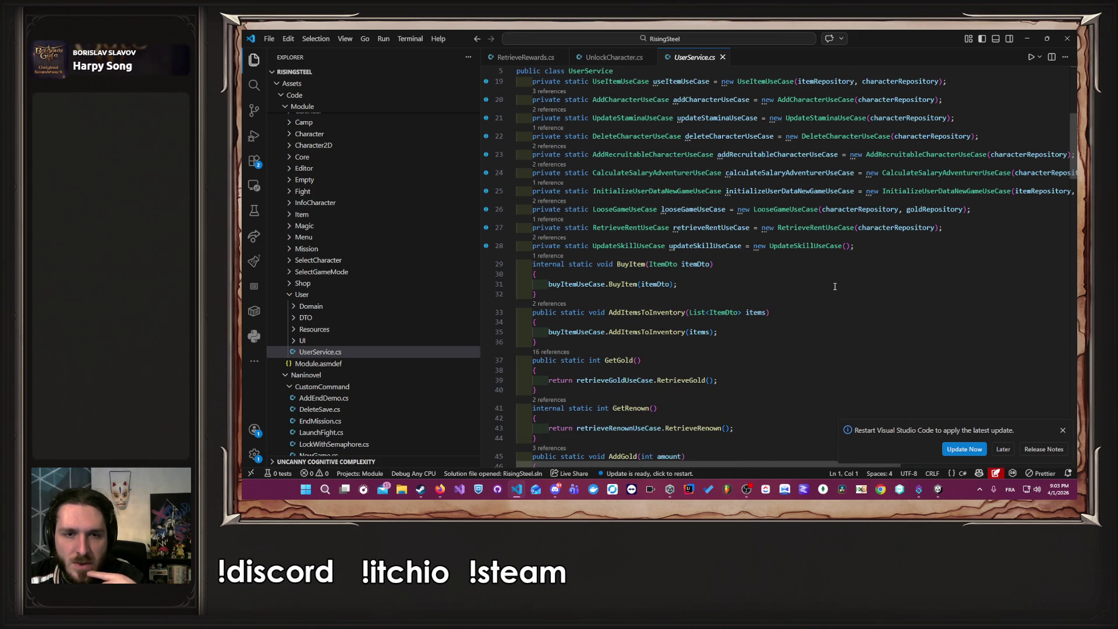
{"action": "scroll", "coordinate": [835, 286], "scroll_direction": "down", "scroll_amount": 3}
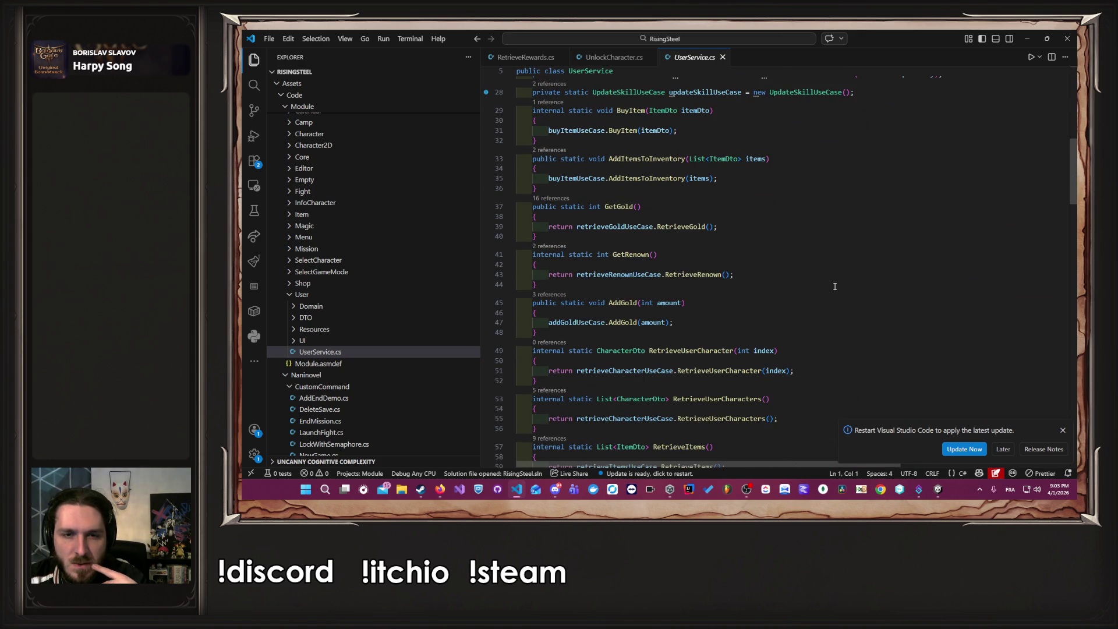
{"action": "scroll", "coordinate": [835, 287], "scroll_direction": "down", "scroll_amount": 4}
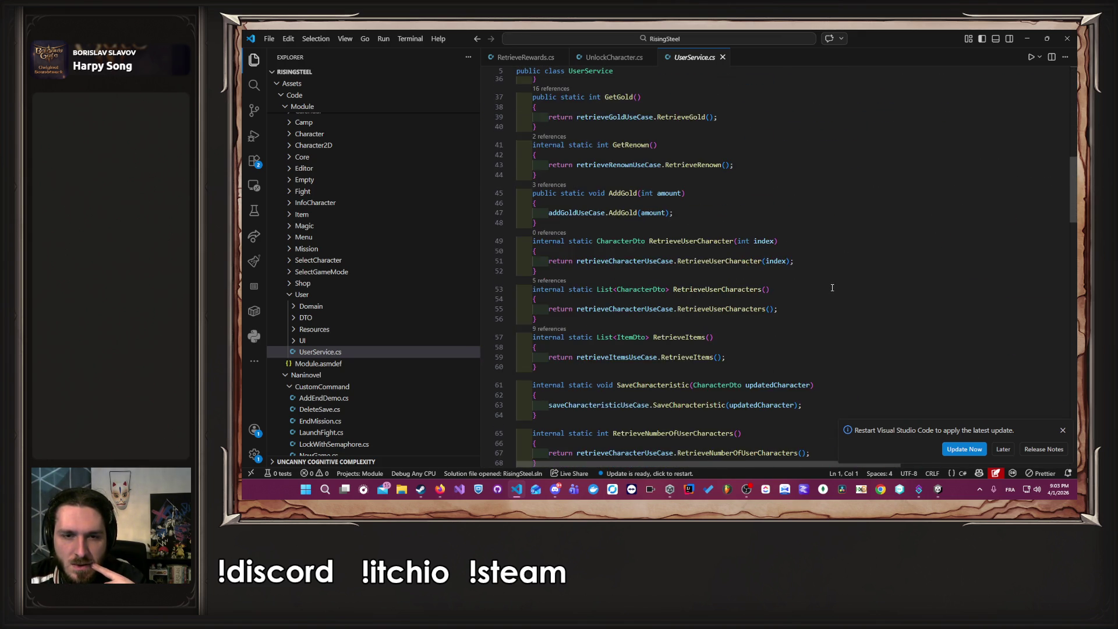
{"action": "scroll", "coordinate": [832, 290], "scroll_direction": "down", "scroll_amount": 2}
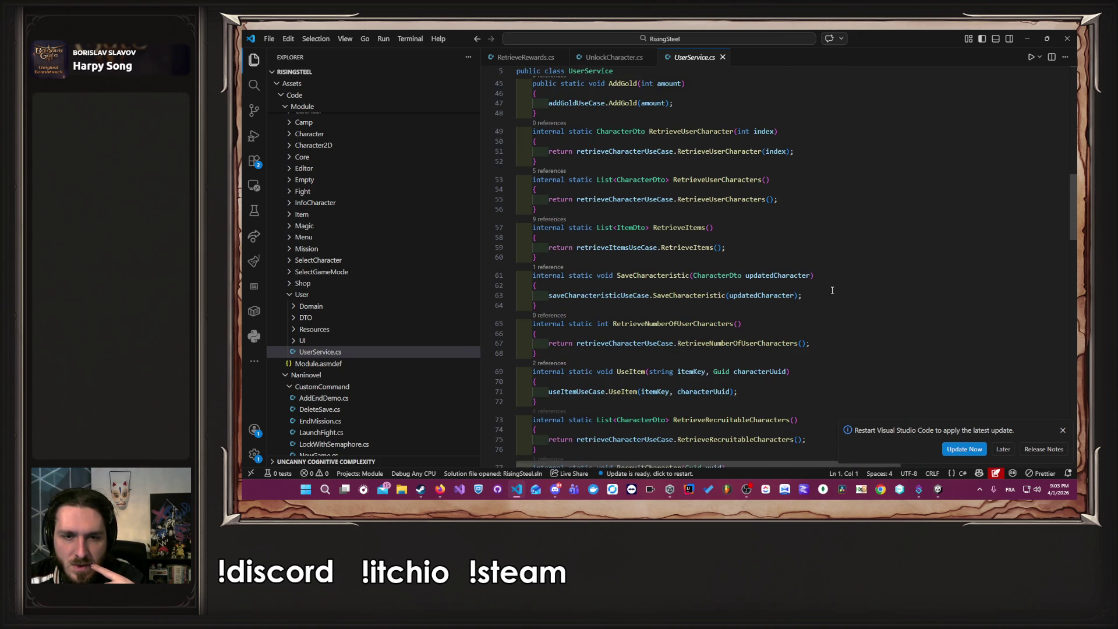
{"action": "scroll", "coordinate": [833, 290], "scroll_direction": "down", "scroll_amount": 1}
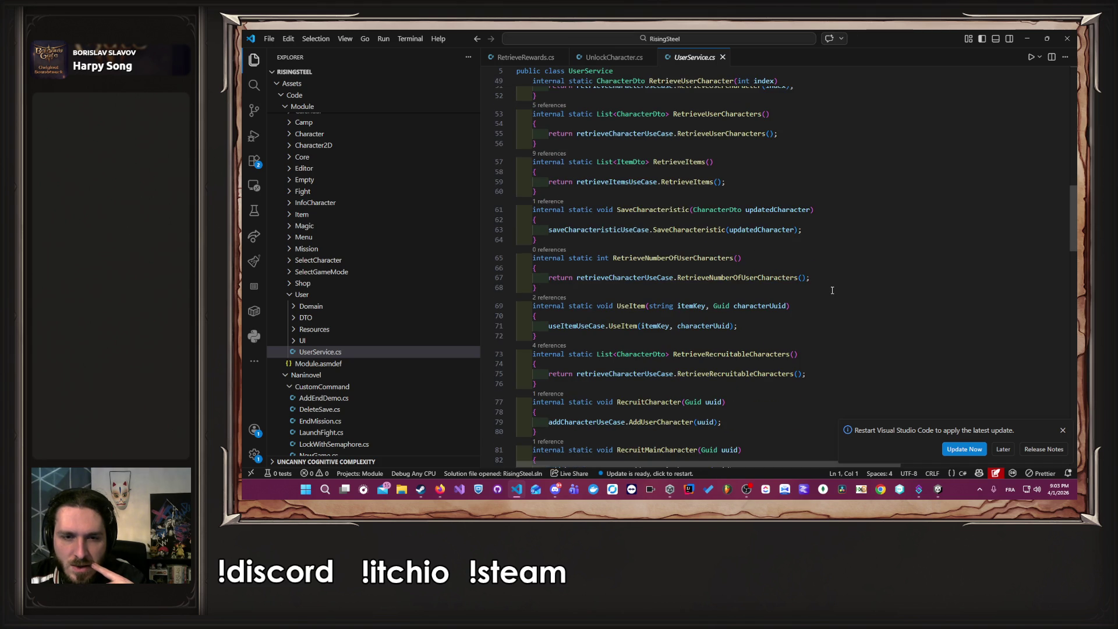
{"action": "scroll", "coordinate": [832, 290], "scroll_direction": "down", "scroll_amount": 1}
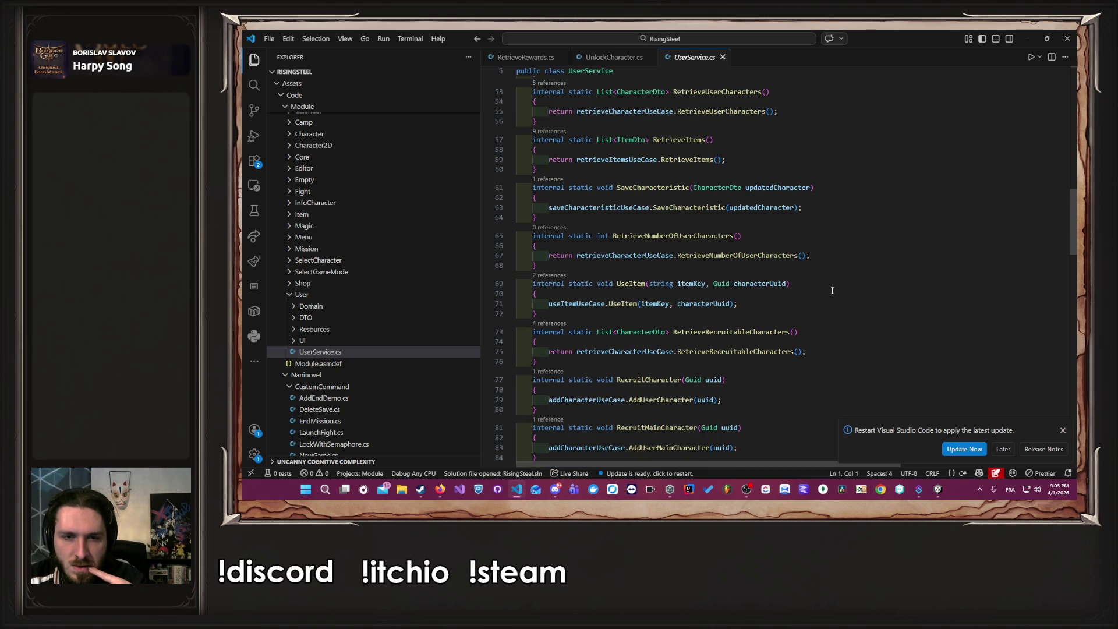
{"action": "scroll", "coordinate": [832, 290], "scroll_direction": "down", "scroll_amount": 3}
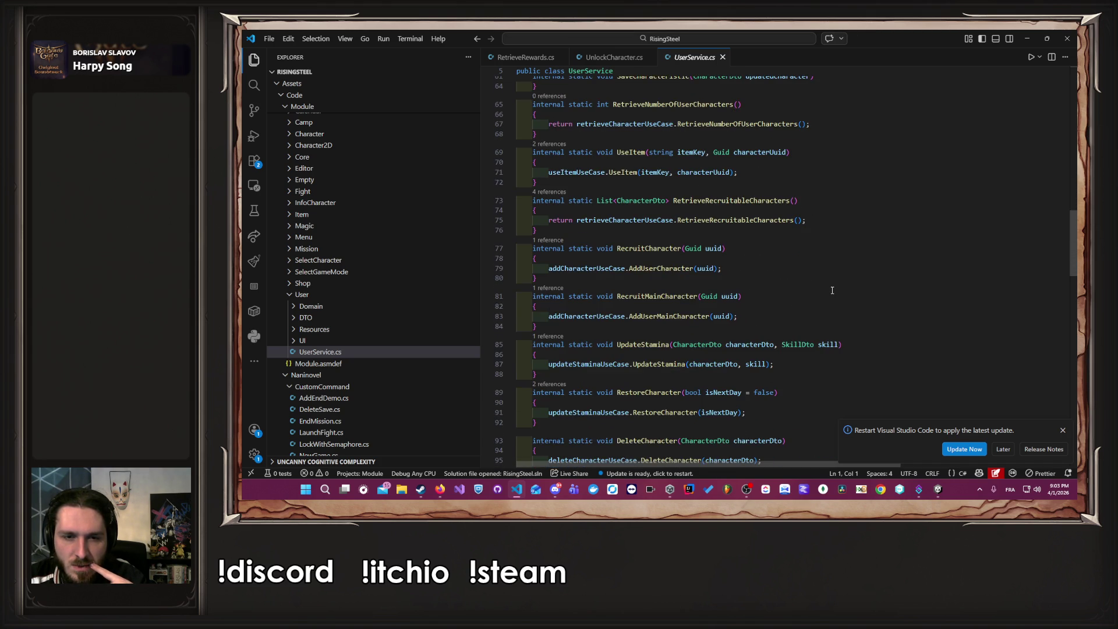
{"action": "scroll", "coordinate": [832, 290], "scroll_direction": "down", "scroll_amount": 2}
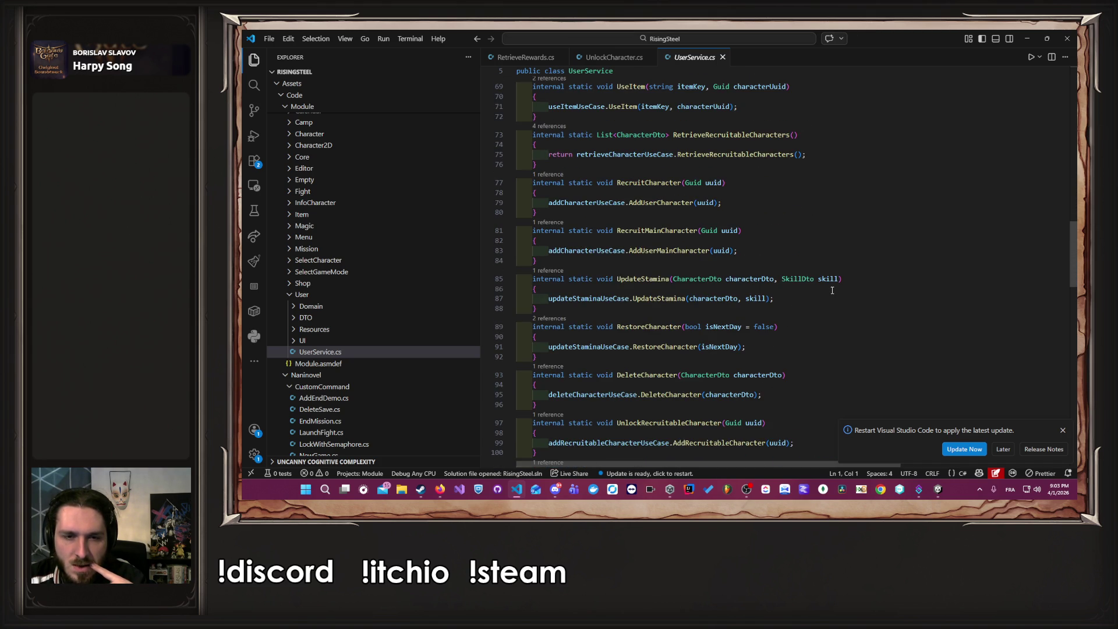
{"action": "scroll", "coordinate": [833, 290], "scroll_direction": "down", "scroll_amount": 2}
{"action": "double_click", "coordinate": [674, 358]}
{"action": "key", "text": "ctrl+c"}
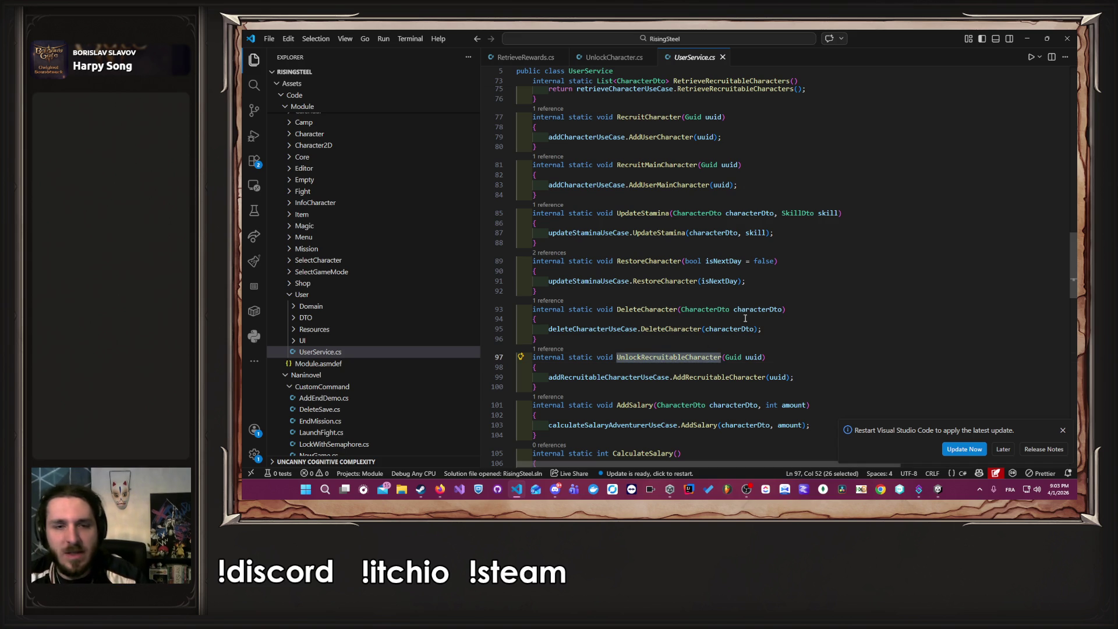
- Write the UserService.UnlockRecruitableCharacter call on line 12 of UnlockCharacter.cs and save
{"action": "left_click", "coordinate": [591, 57]}
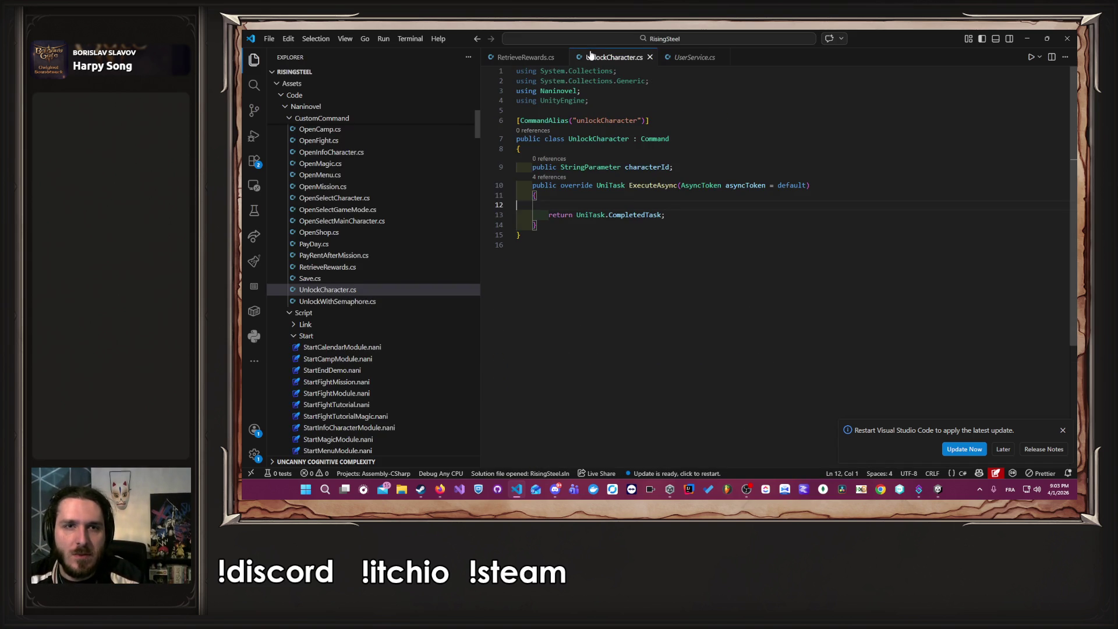
{"action": "double_click", "coordinate": [649, 204]}
{"action": "key", "text": "ctrl+v"}
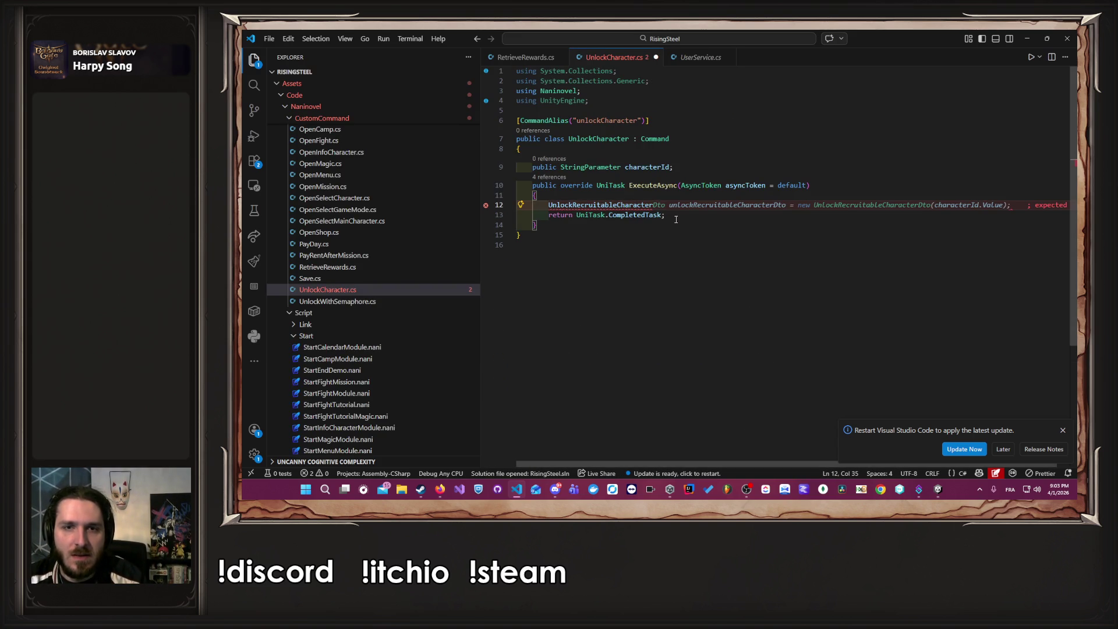
{"action": "left_click", "coordinate": [701, 57]}
{"action": "scroll", "coordinate": [714, 166], "scroll_direction": "up", "scroll_amount": 15}
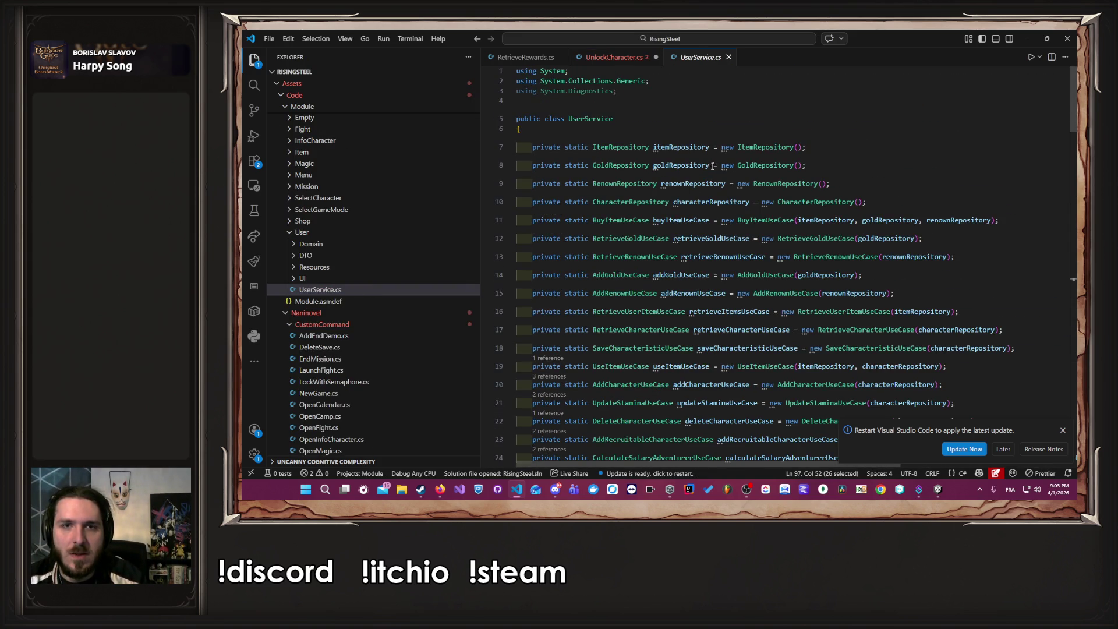
{"action": "double_click", "coordinate": [590, 119]}
{"action": "key", "text": "ctrl+c"}
{"action": "left_click", "coordinate": [614, 57]}
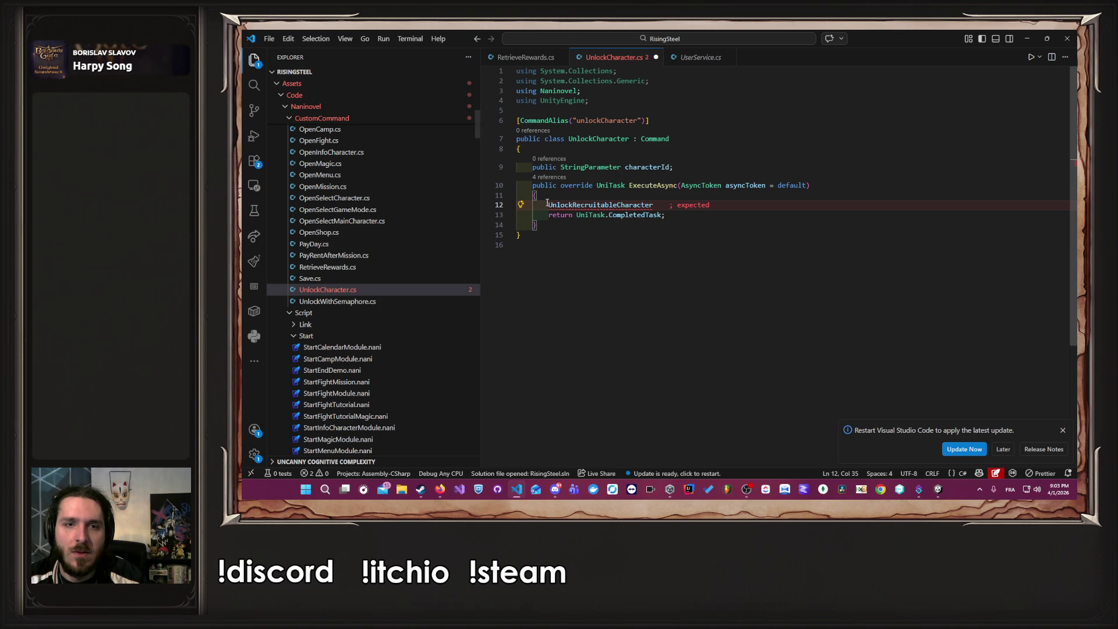
{"action": "key", "text": "ctrl+v"}
{"action": "type", "text": "."}
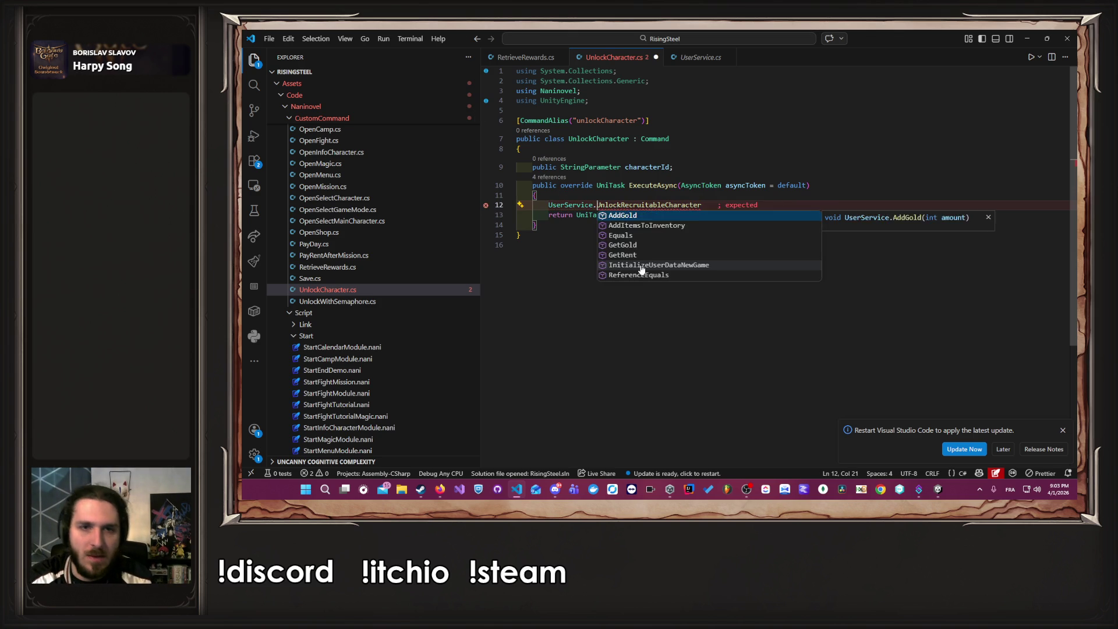
{"action": "key", "text": "Escape"}
{"action": "key", "text": "Tab"}
{"action": "key", "text": "ctrl+s"}
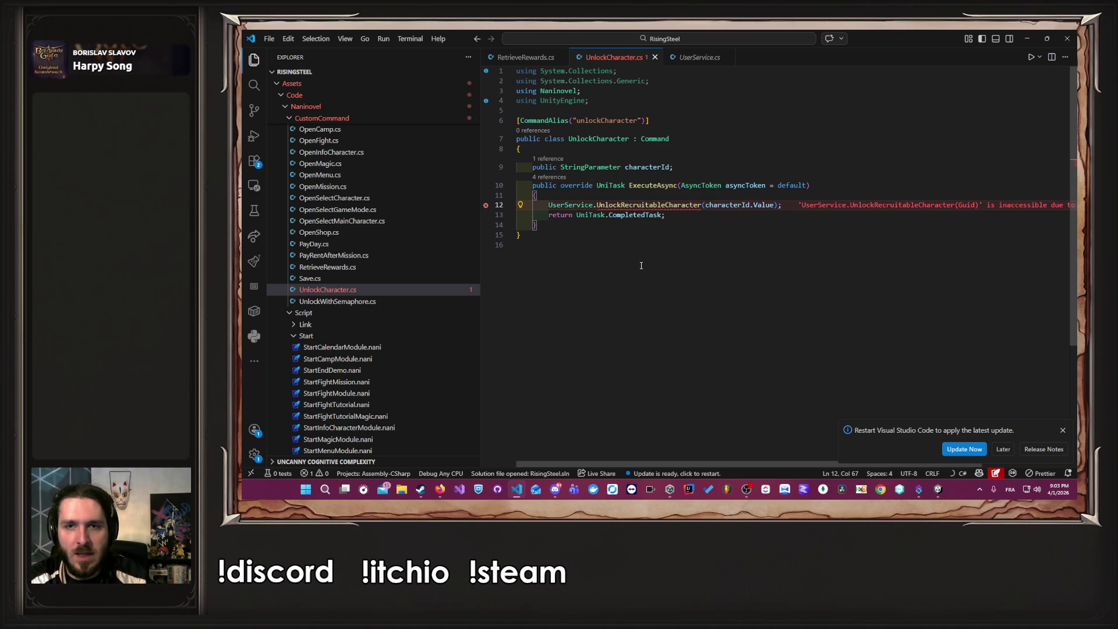
- Pass the argument as Guid.Parse(characterId.Value) and save
{"action": "left_click", "coordinate": [706, 205]}
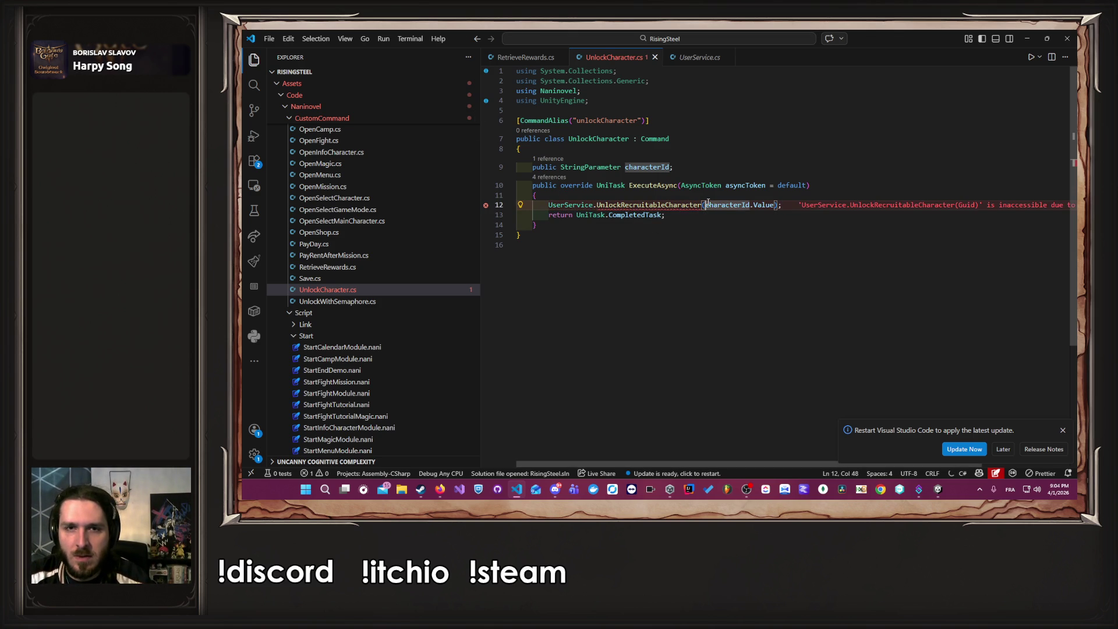
{"action": "left_click", "coordinate": [678, 205], "text": "ctrl"}
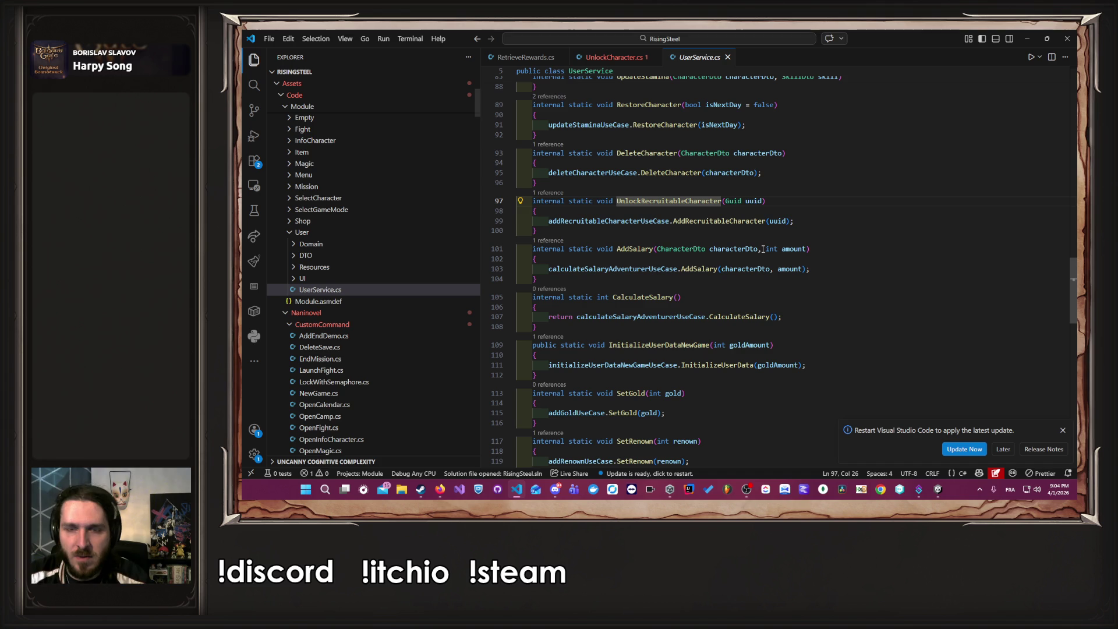
{"action": "key", "text": "ctrl+Right"}
{"action": "key", "text": "ctrl+shift+Right"}
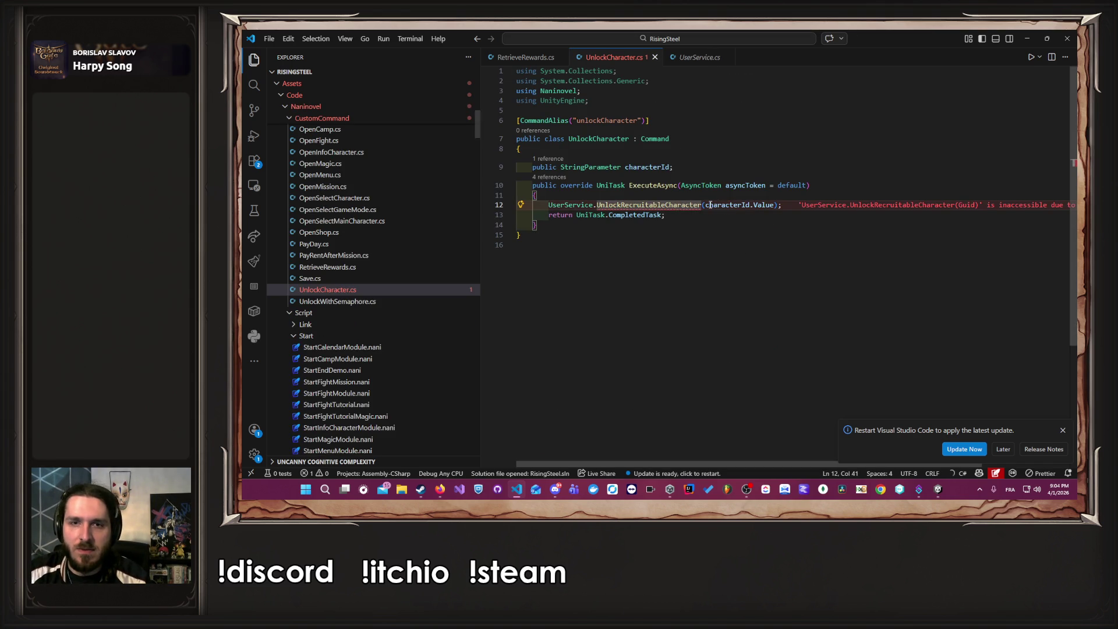
{"action": "left_click", "coordinate": [705, 205]}
{"action": "type", "text": "Guid.Parse("}
{"action": "key", "text": "Tab"}
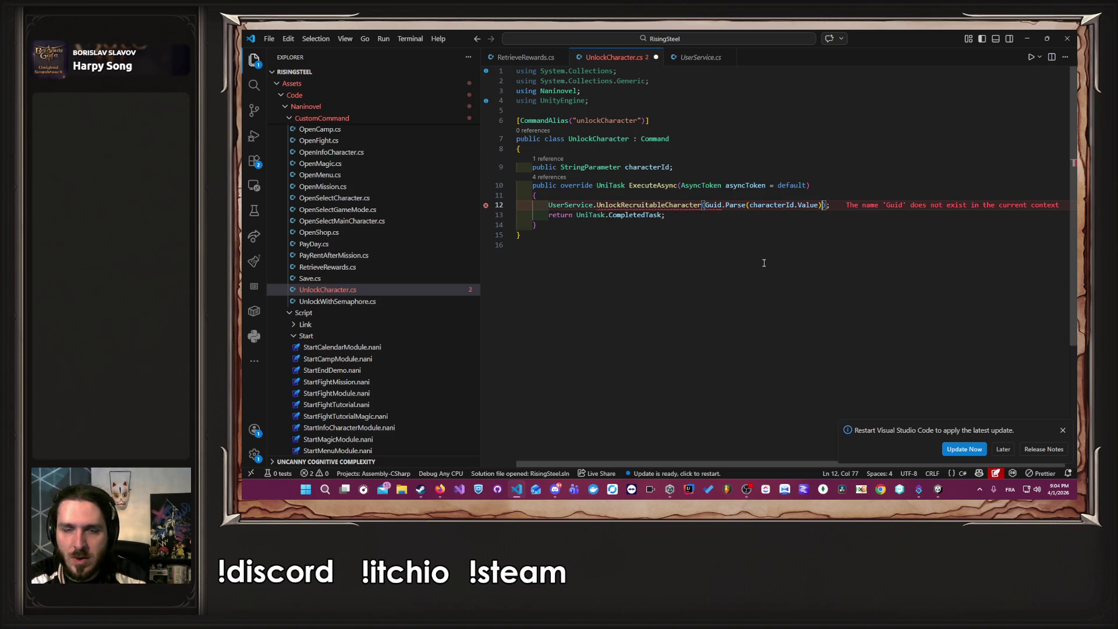
{"action": "key", "text": "ctrl+s"}
- Apply the Quick Fix adding 'using System;' for the Guid type and save
{"action": "mouse_move", "coordinate": [712, 206]}
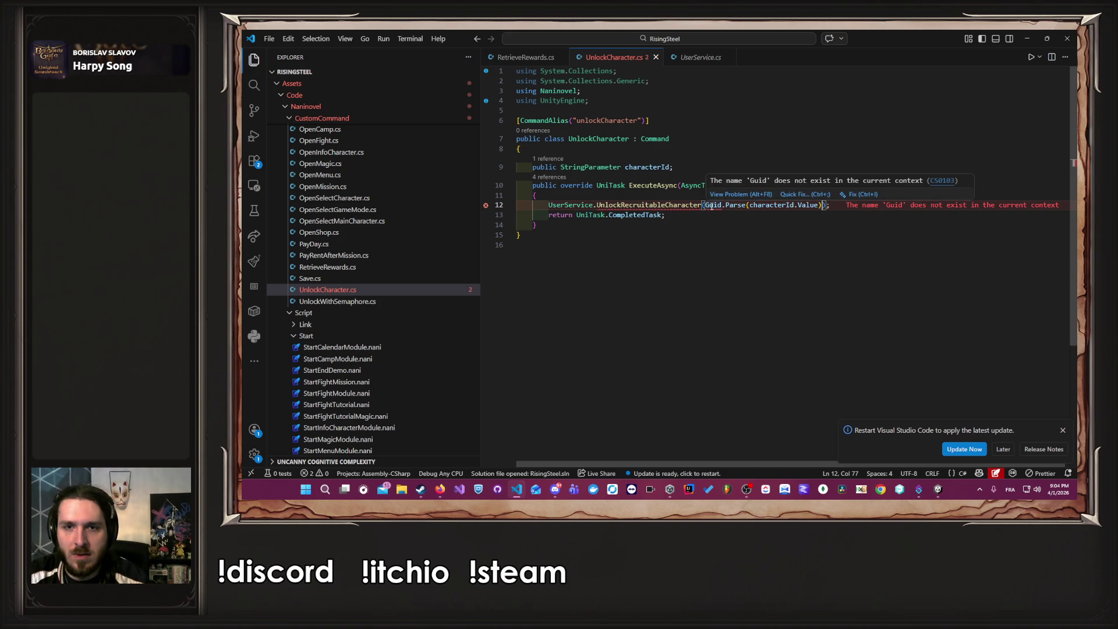
{"action": "left_click", "coordinate": [795, 195]}
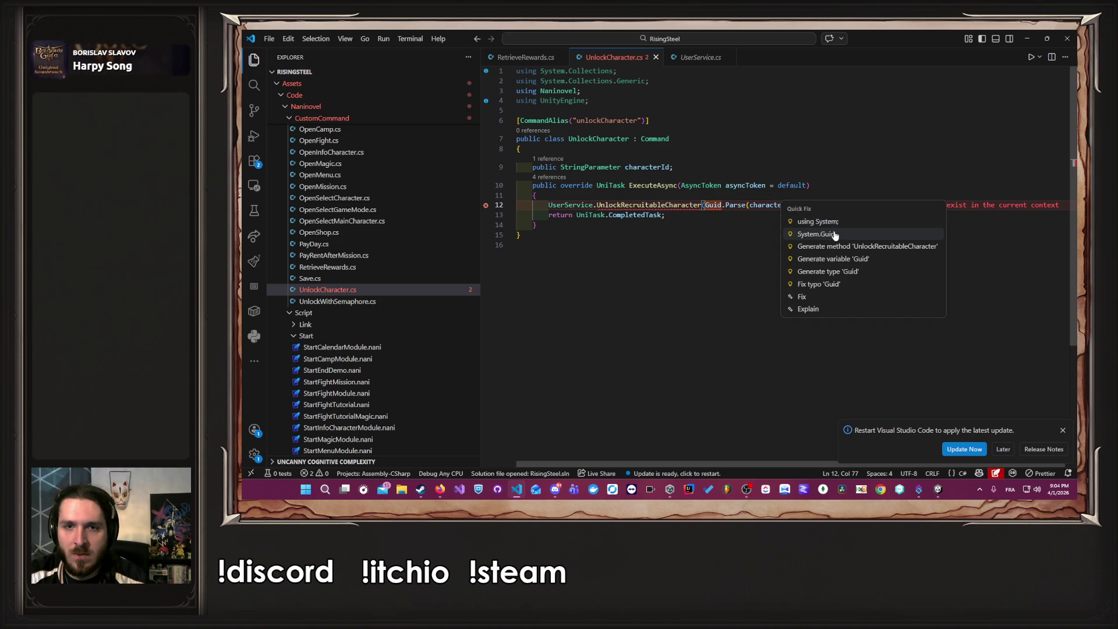
{"action": "left_click", "coordinate": [835, 235]}
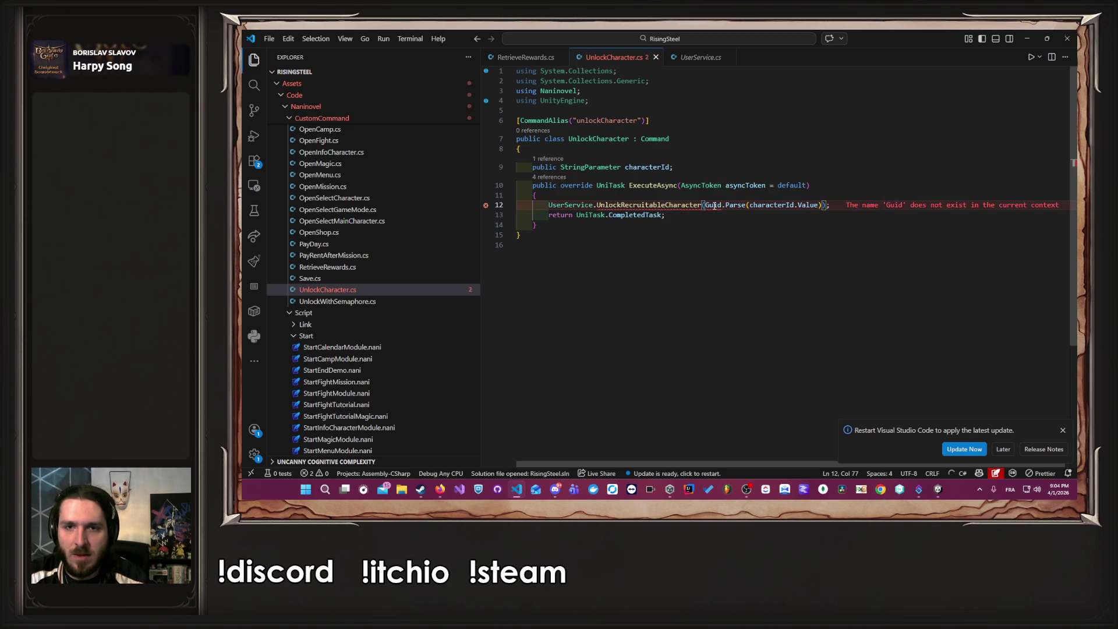
{"action": "mouse_move", "coordinate": [715, 207]}
{"action": "left_click", "coordinate": [795, 198]}
{"action": "left_click", "coordinate": [820, 222]}
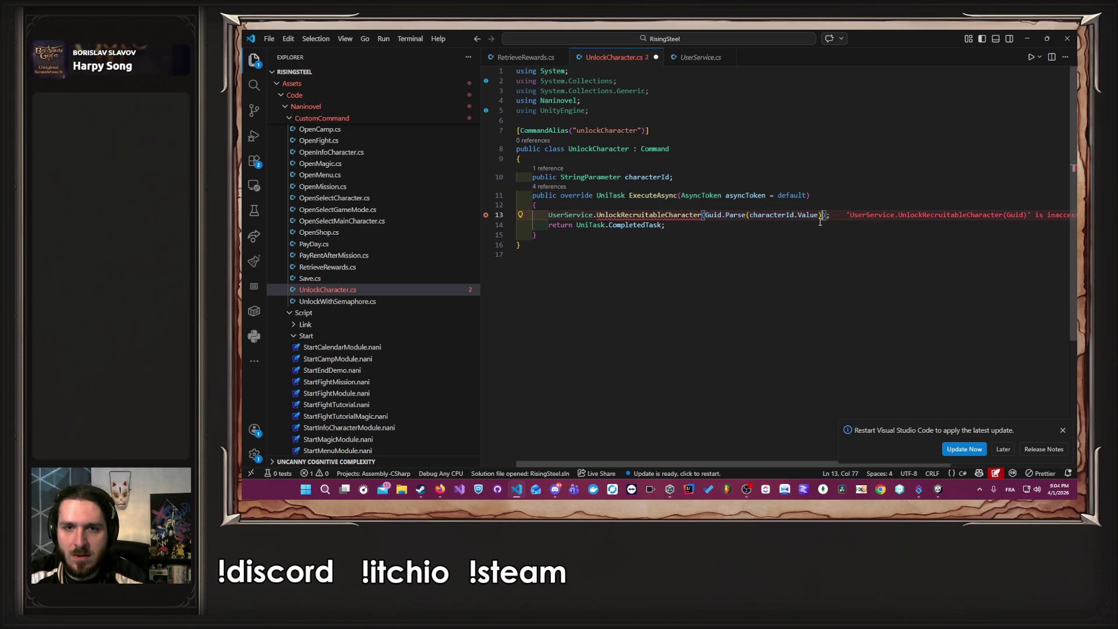
{"action": "key", "text": "ctrl+s"}
{"action": "mouse_move", "coordinate": [684, 218]}
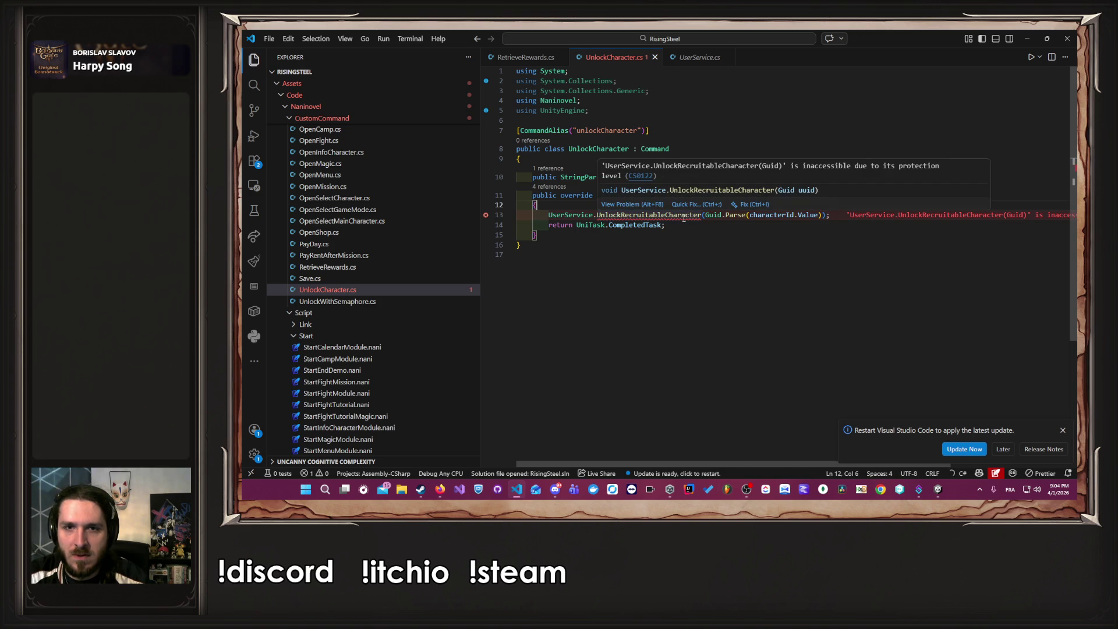
- Change UnlockRecruitableCharacter on line 97 from internal to public, save, and recheck the UnlockCharacter call
{"action": "left_click", "coordinate": [684, 217], "text": "ctrl"}
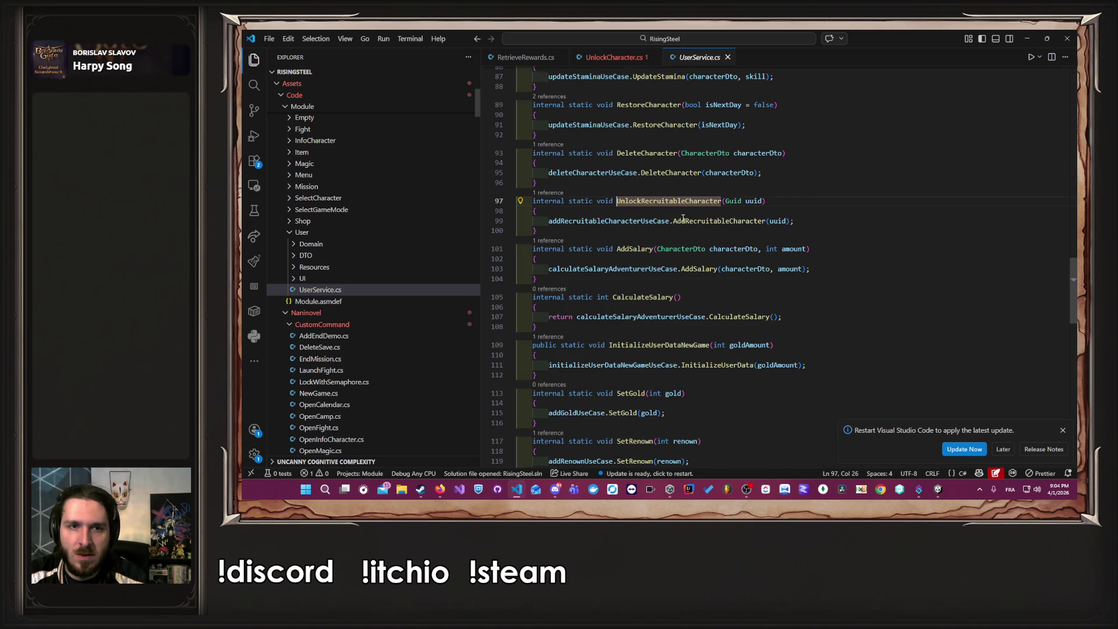
{"action": "double_click", "coordinate": [558, 201]}
{"action": "type", "text": "public"}
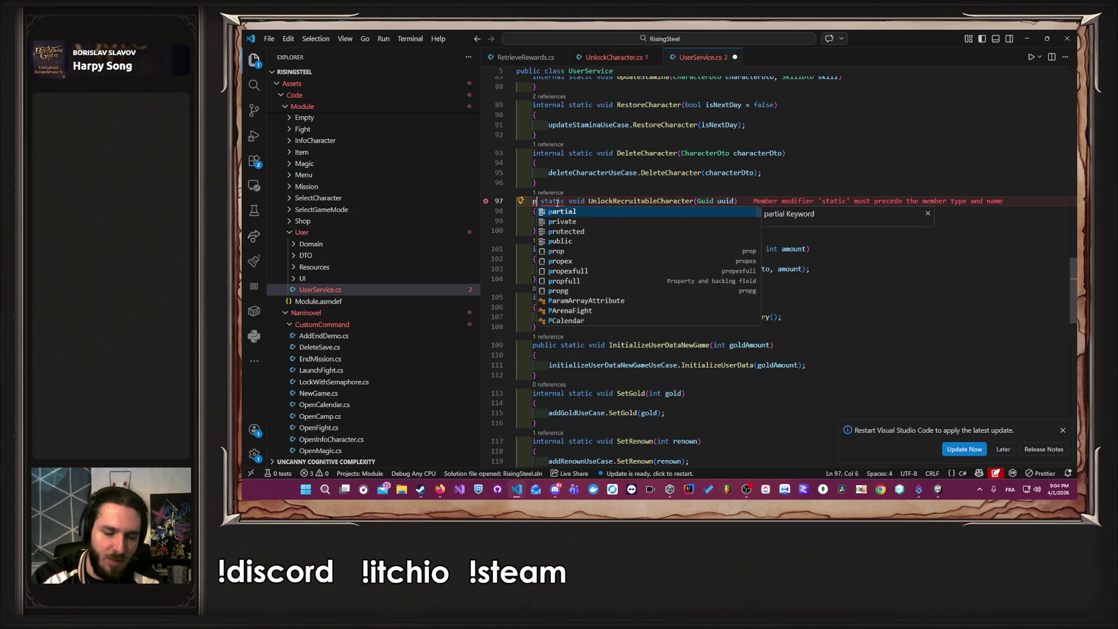
{"action": "key", "text": "ctrl+s"}
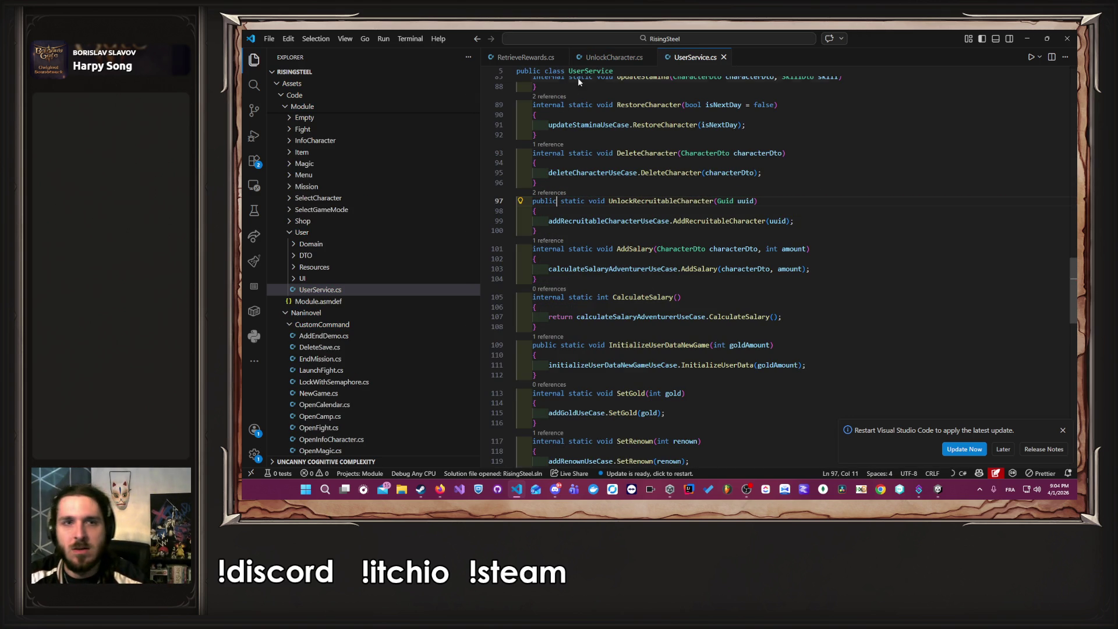
{"action": "left_click", "coordinate": [599, 56]}
{"action": "left_click", "coordinate": [867, 214]}
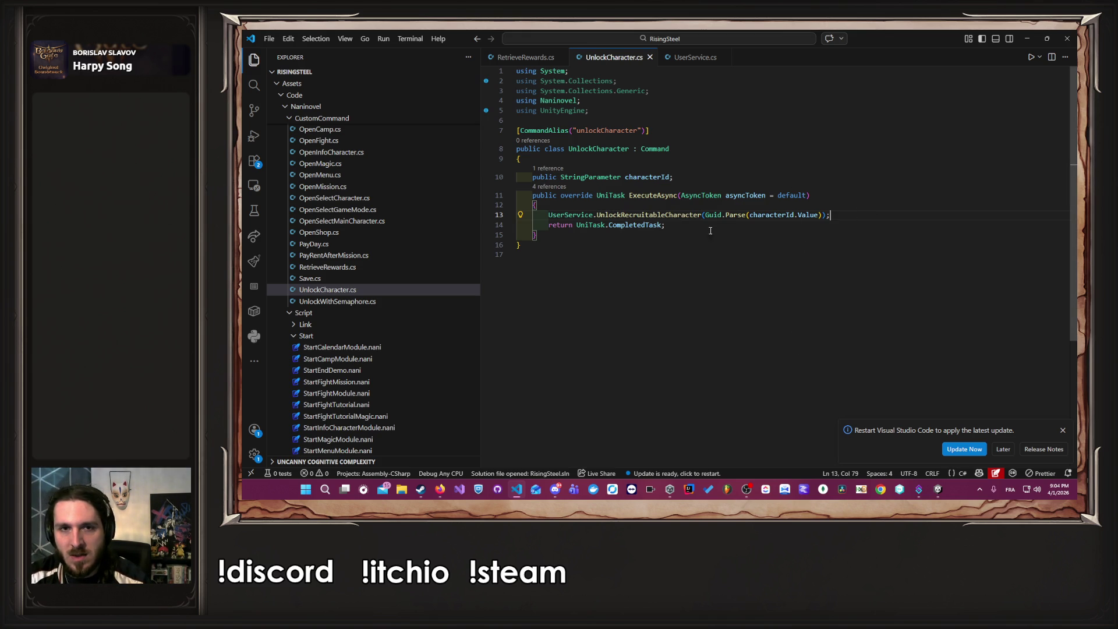
- Bring Unity Editor to the front so it recompiles with the new UnlockCharacter command
{"action": "left_click", "coordinate": [938, 491]}
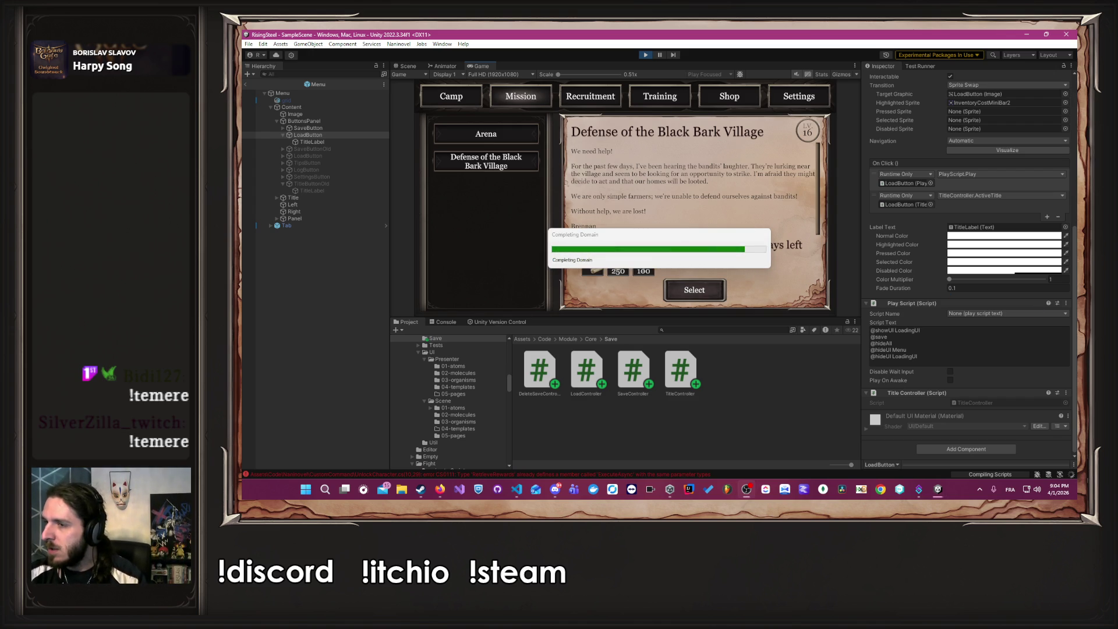
{"action": "left_click", "coordinate": [919, 490]}
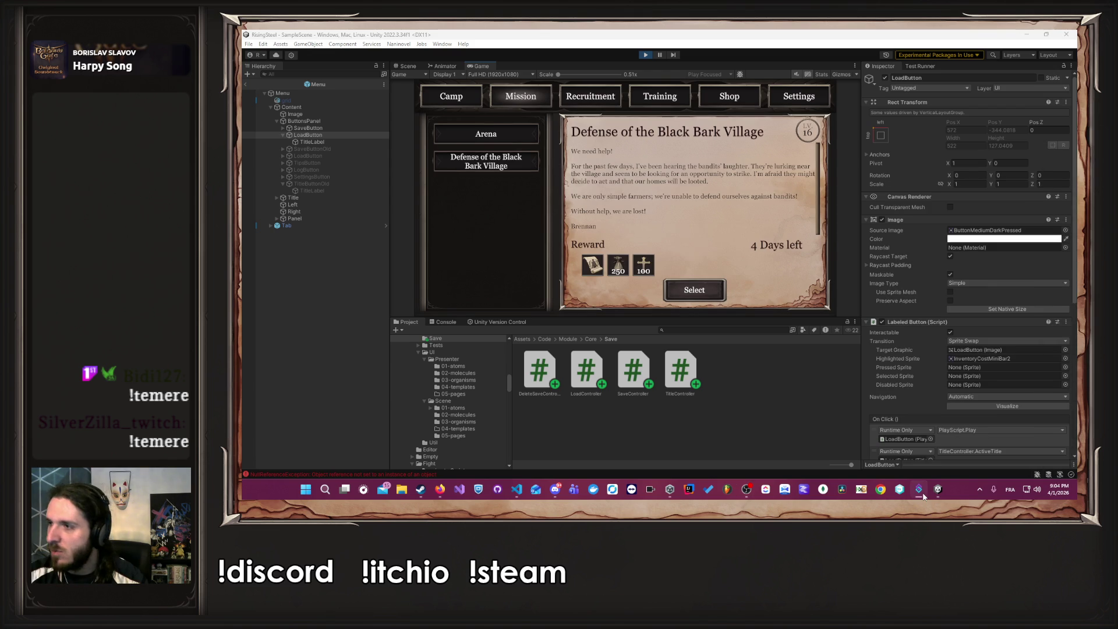
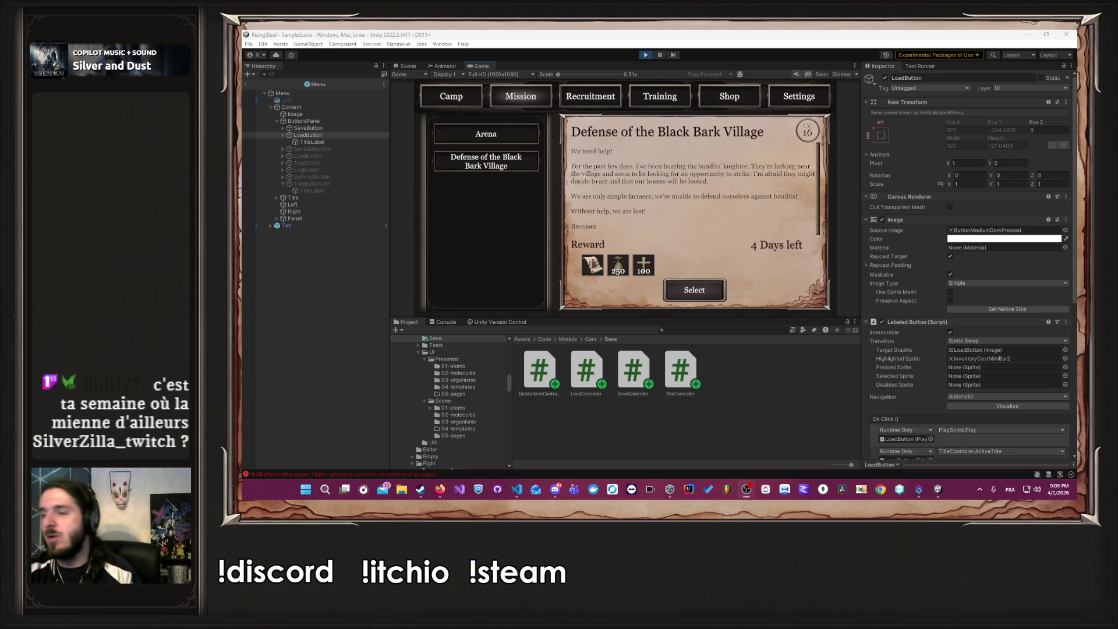
- Exit Play mode and clear all error entries from the Console
{"action": "left_click", "coordinate": [457, 322]}
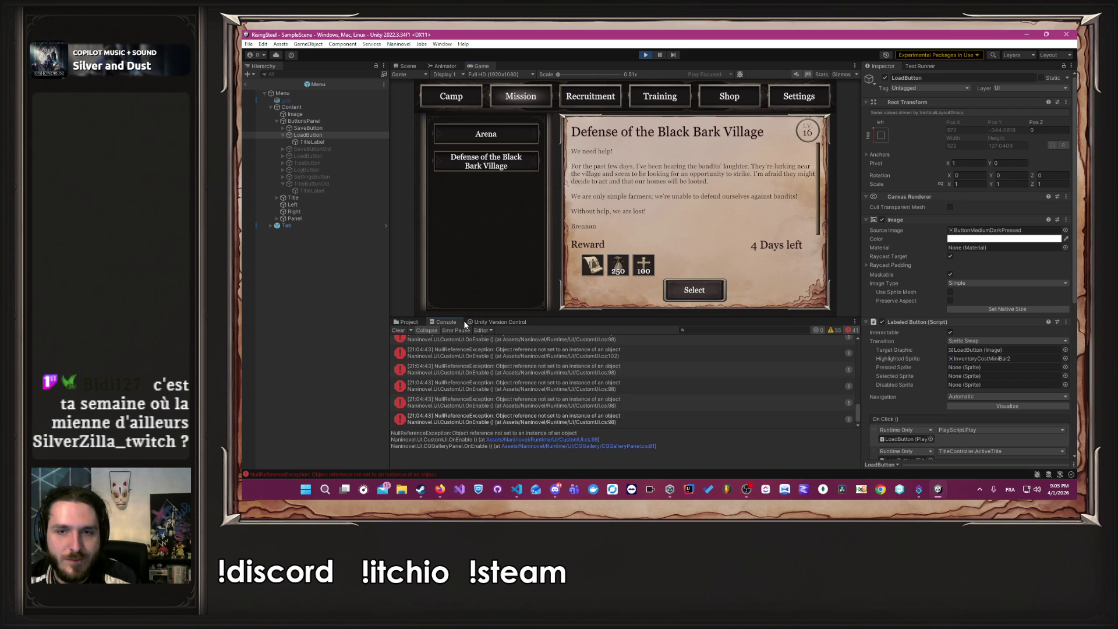
{"action": "left_click", "coordinate": [645, 55]}
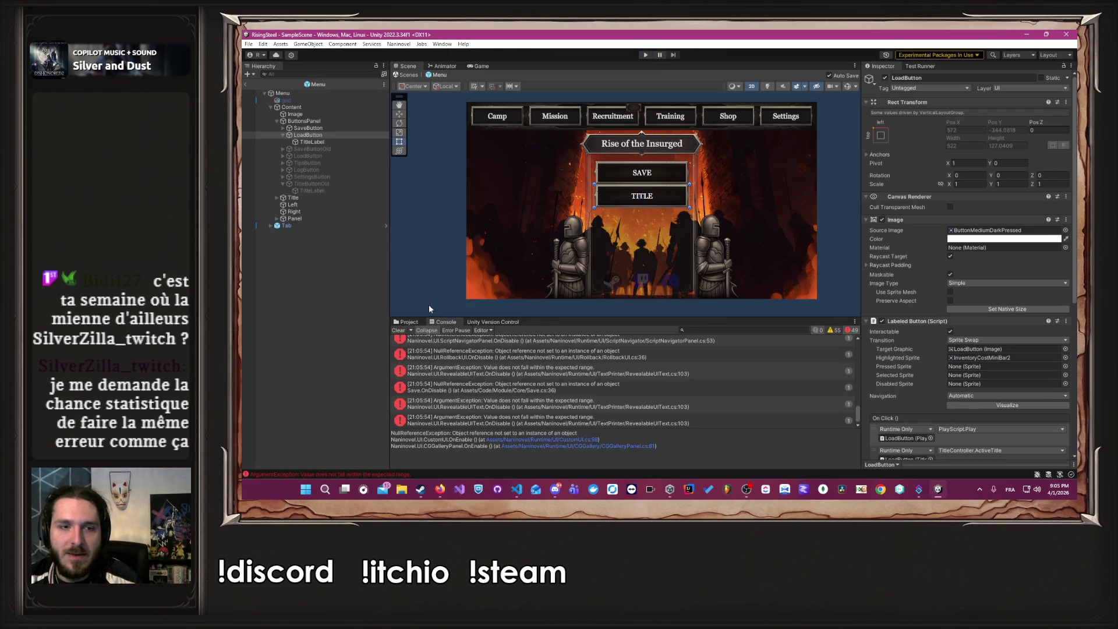
{"action": "left_click", "coordinate": [399, 331]}
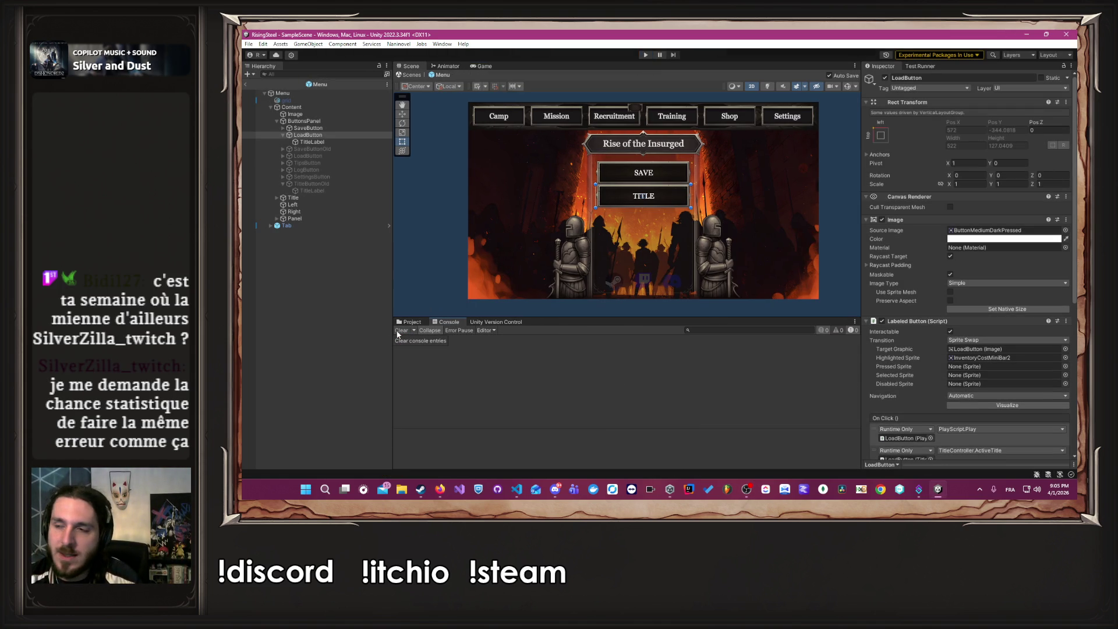
- Open the Custom Variables page in Naninovel's Project Settings
{"action": "left_click", "coordinate": [398, 44]}
{"action": "mouse_move", "coordinate": [417, 97]}
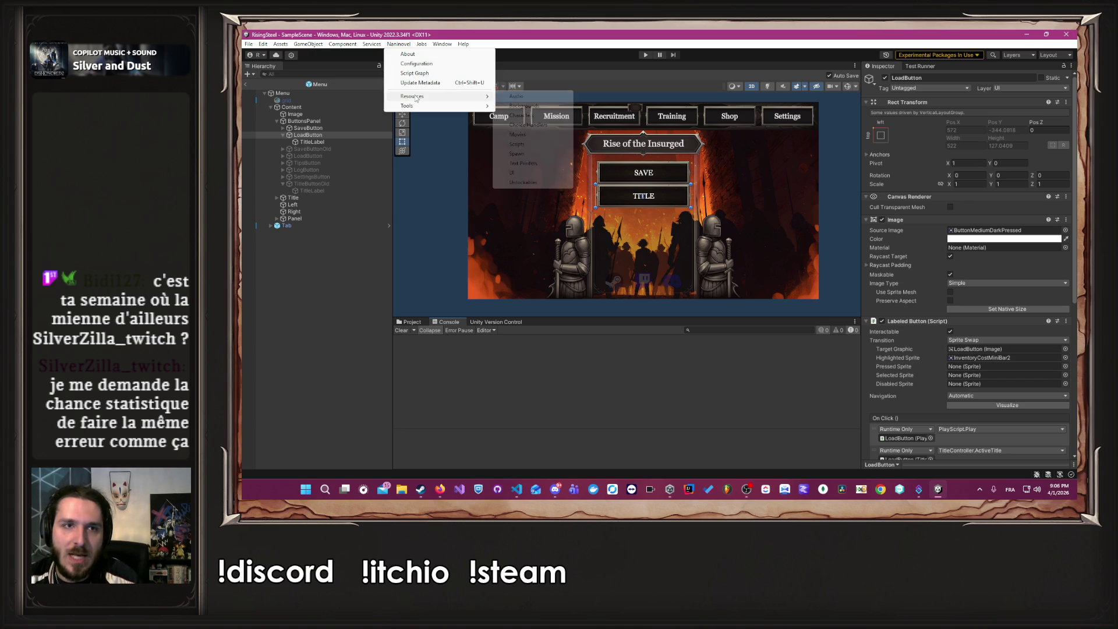
{"action": "left_click", "coordinate": [537, 163]}
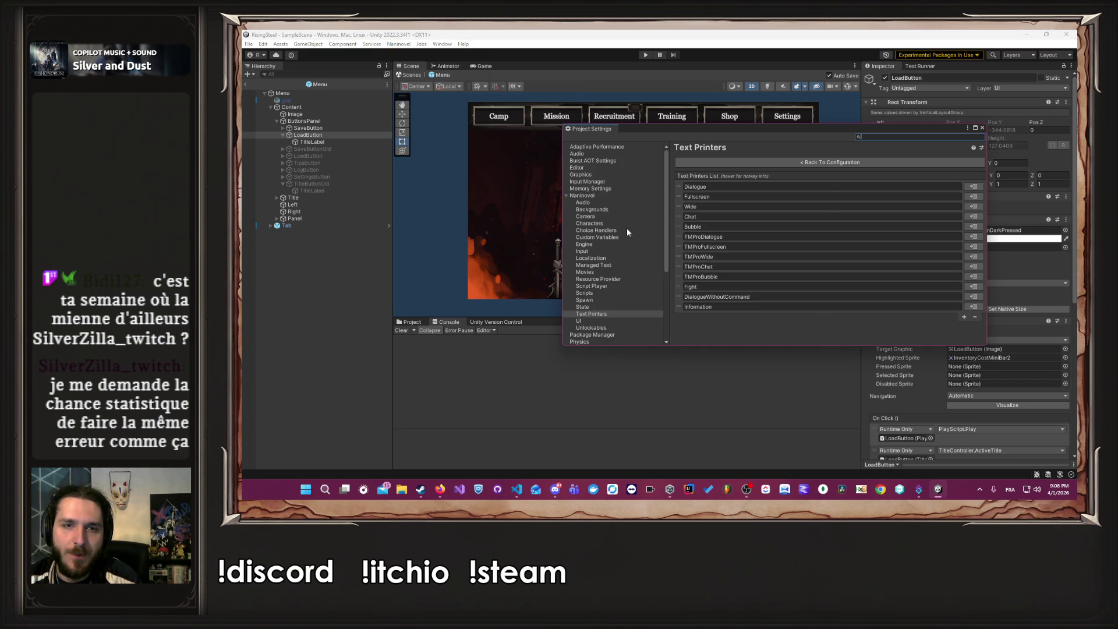
{"action": "left_click", "coordinate": [616, 237]}
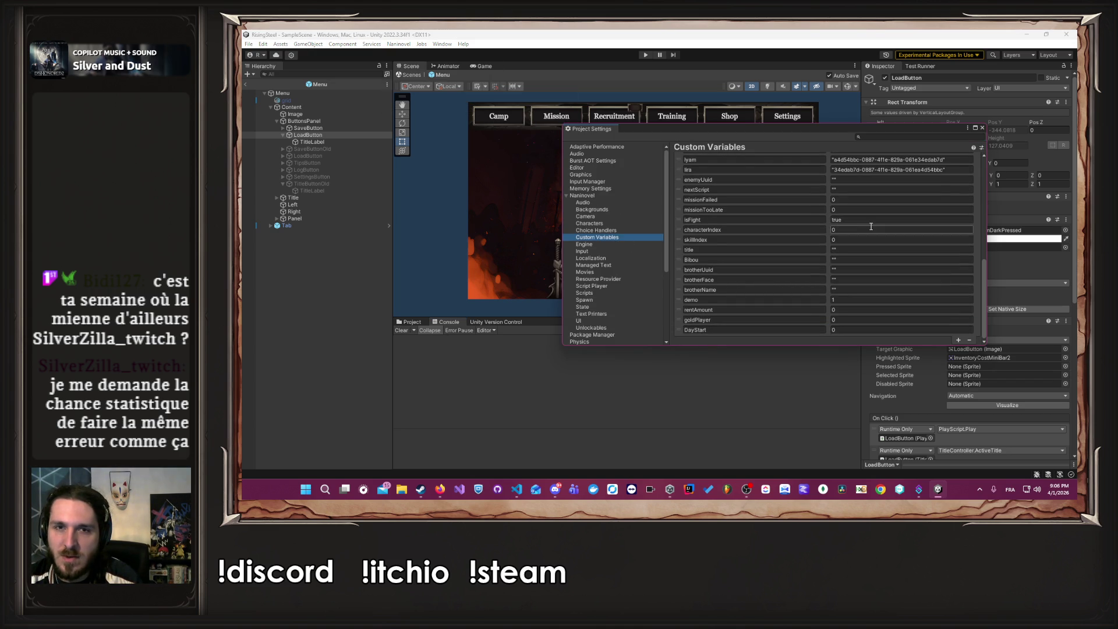
{"action": "scroll", "coordinate": [872, 226], "scroll_direction": "up", "scroll_amount": 3}
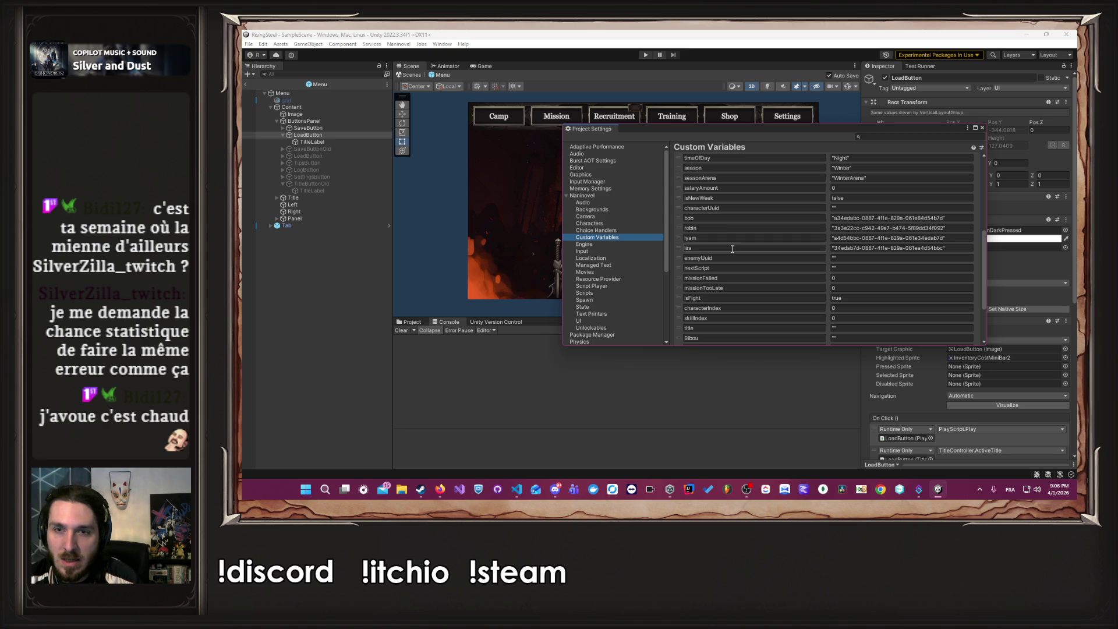
{"action": "scroll", "coordinate": [732, 250], "scroll_direction": "up", "scroll_amount": 1}
{"action": "scroll", "coordinate": [731, 247], "scroll_direction": "down", "scroll_amount": 4}
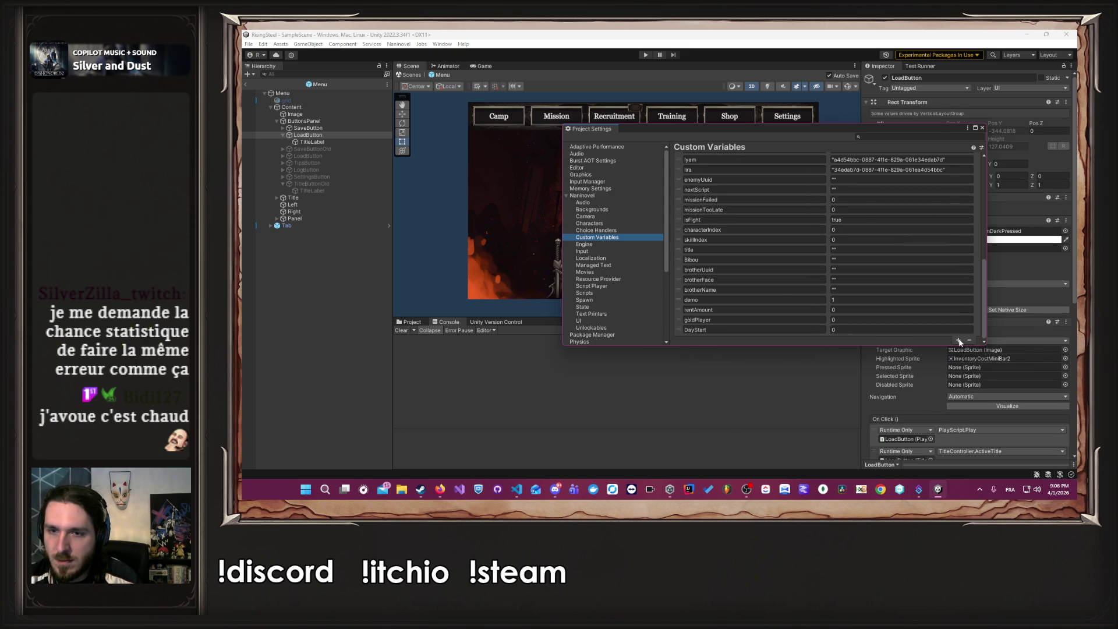
- Add a custom variable named brenan, placed directly after lira
{"action": "left_click", "coordinate": [959, 341]}
{"action": "left_click_drag", "start_coordinate": [679, 332], "coordinate": [706, 254]}
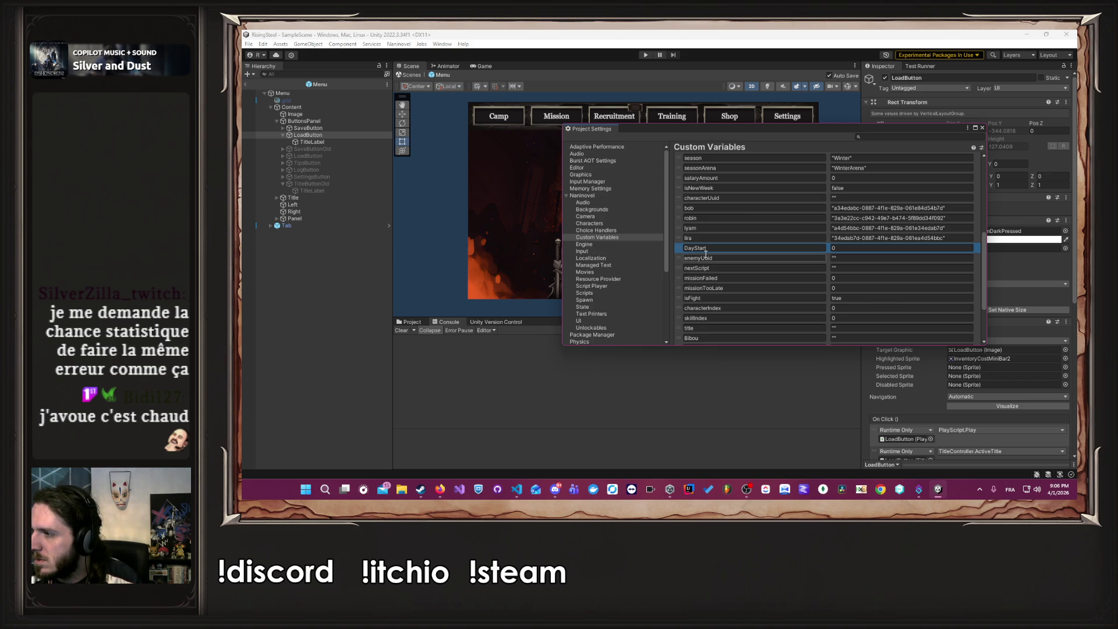
{"action": "left_click_drag", "start_coordinate": [706, 254], "coordinate": [707, 255]}
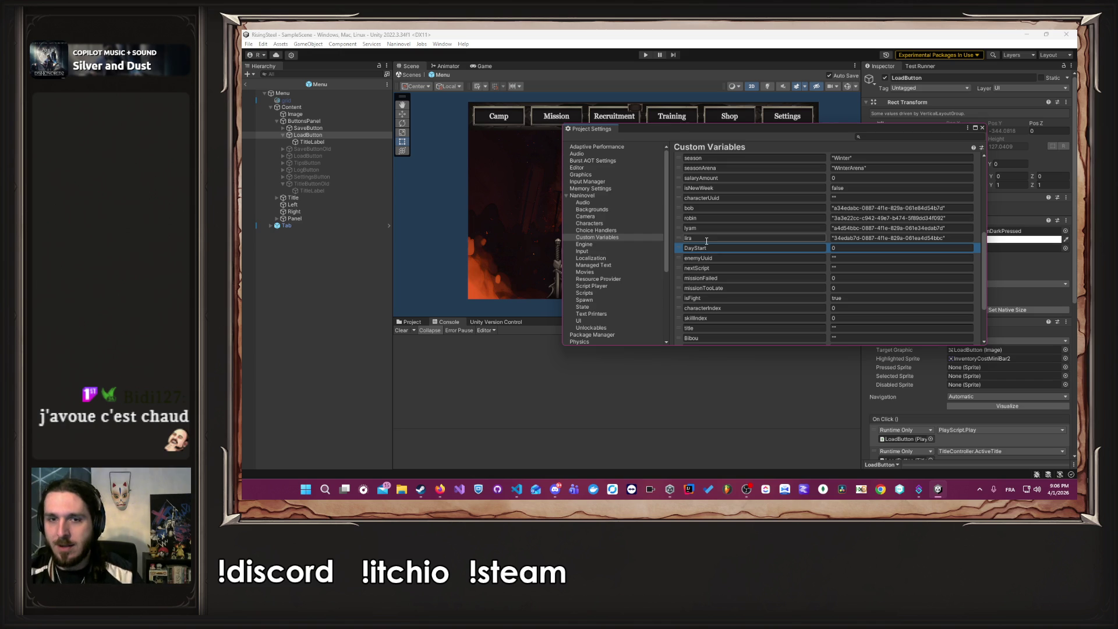
{"action": "left_click", "coordinate": [730, 245]}
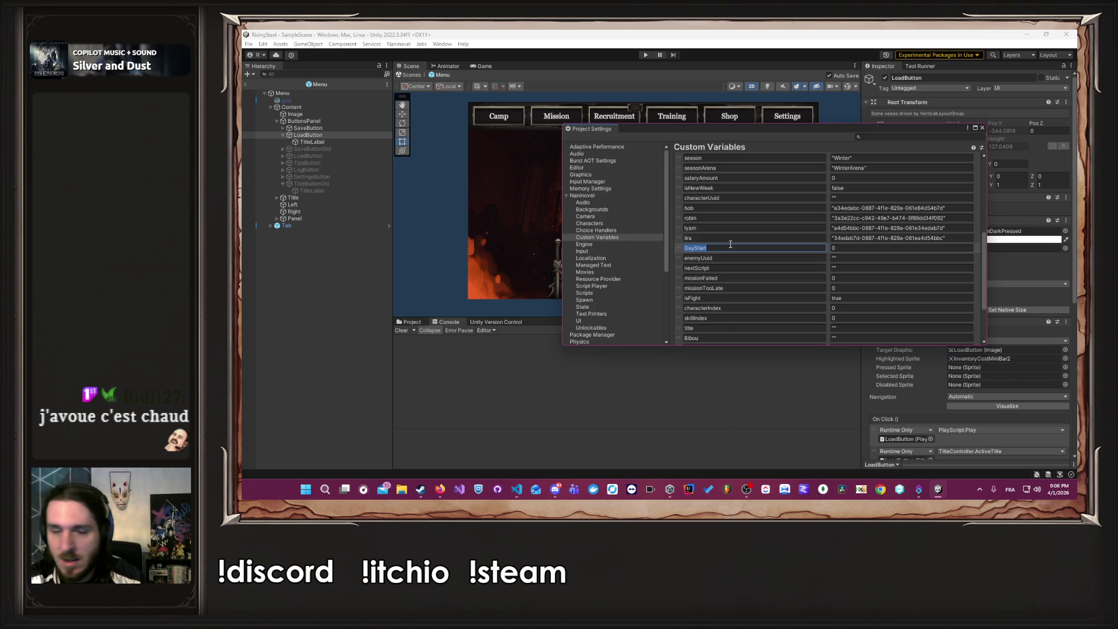
{"action": "type", "text": "bren"}
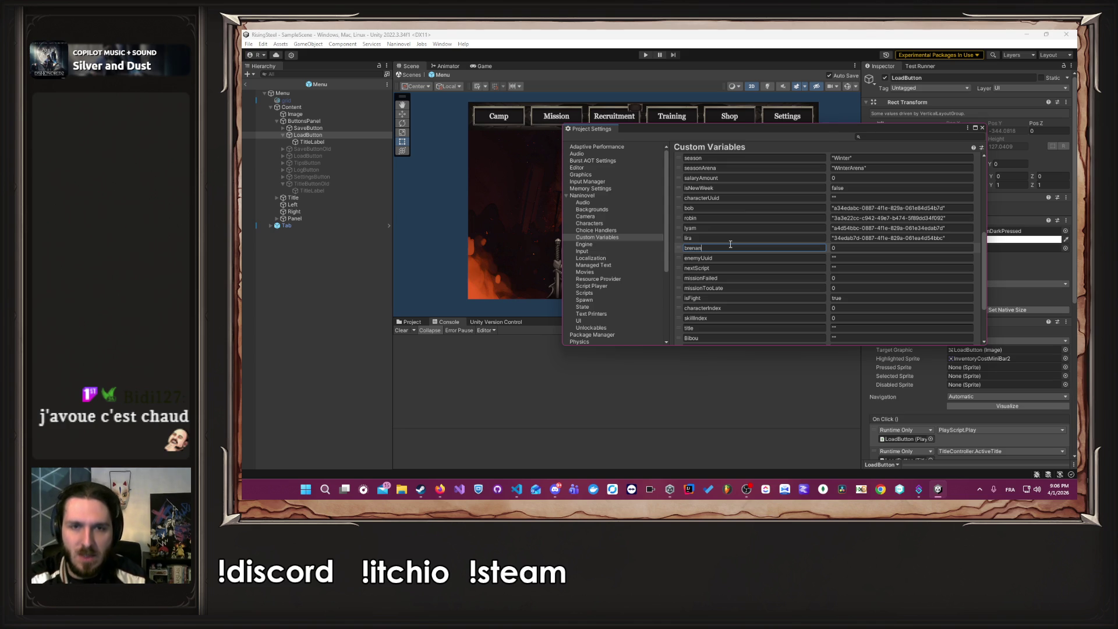
{"action": "type", "text": "an"}
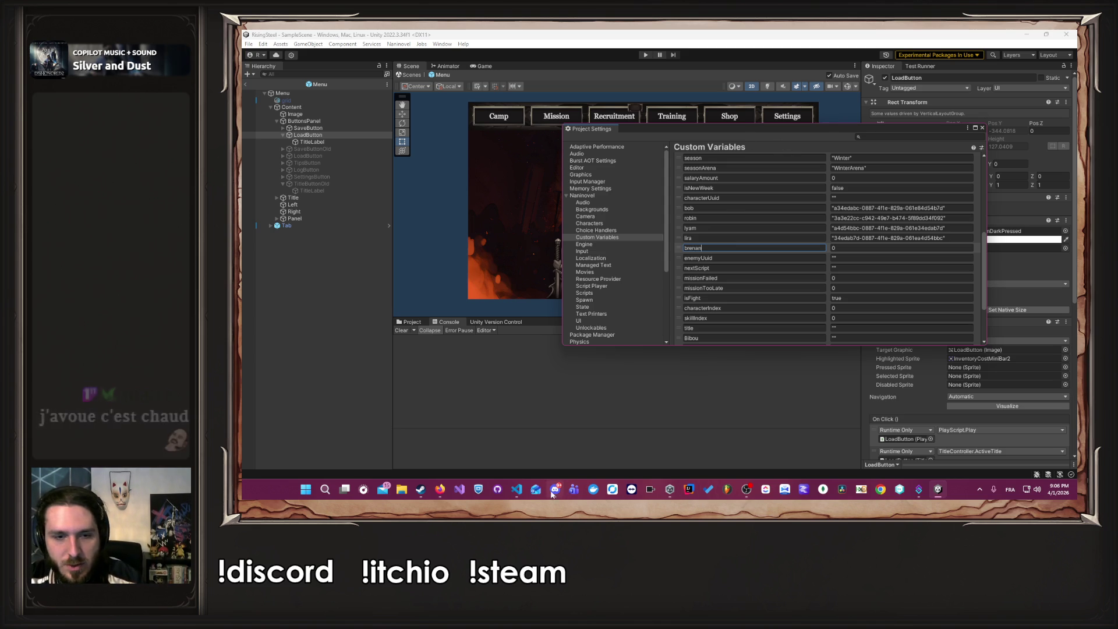
{"action": "left_click", "coordinate": [517, 490]}
- Open PnjData.cs from the Character Domain data folder and look through its character list
{"action": "scroll", "coordinate": [373, 324], "scroll_direction": "up", "scroll_amount": 10}
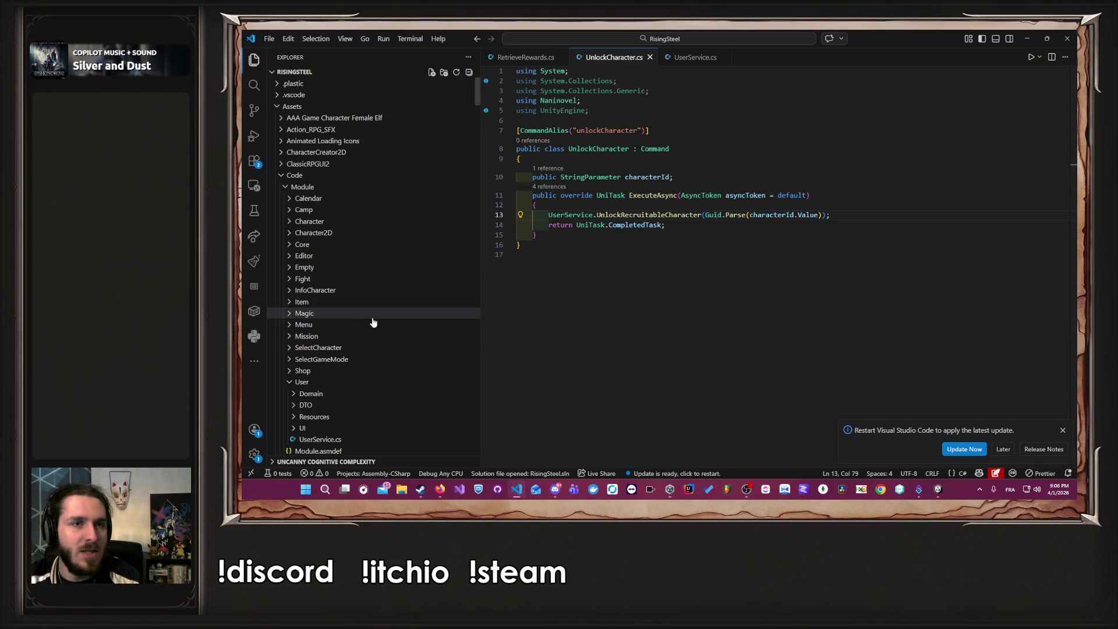
{"action": "left_click", "coordinate": [362, 222]}
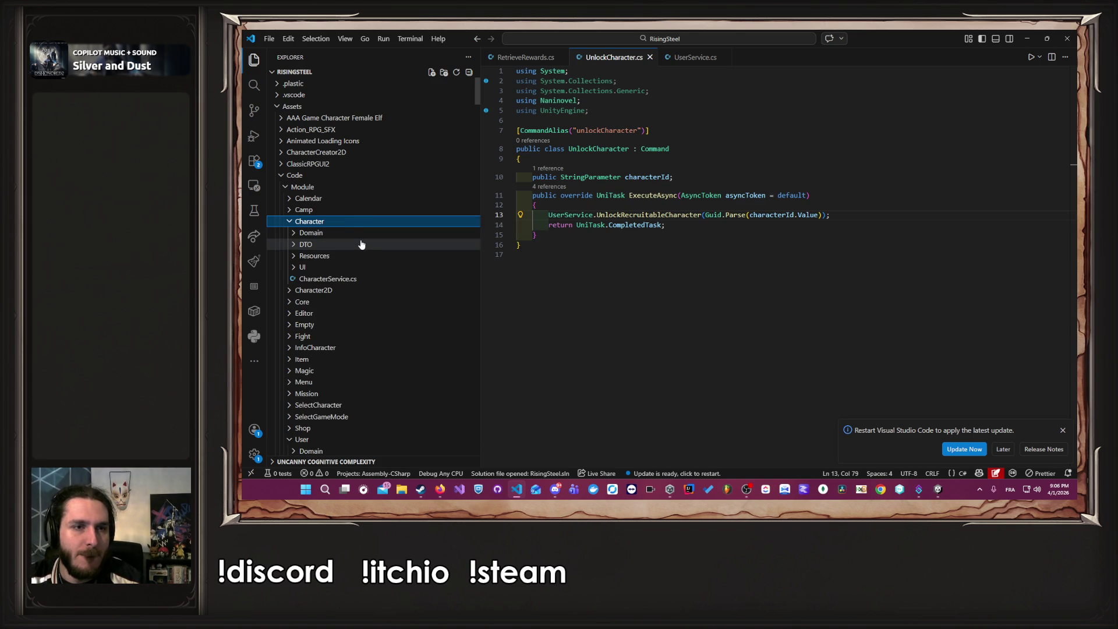
{"action": "left_click", "coordinate": [362, 244]}
{"action": "left_click", "coordinate": [352, 245]}
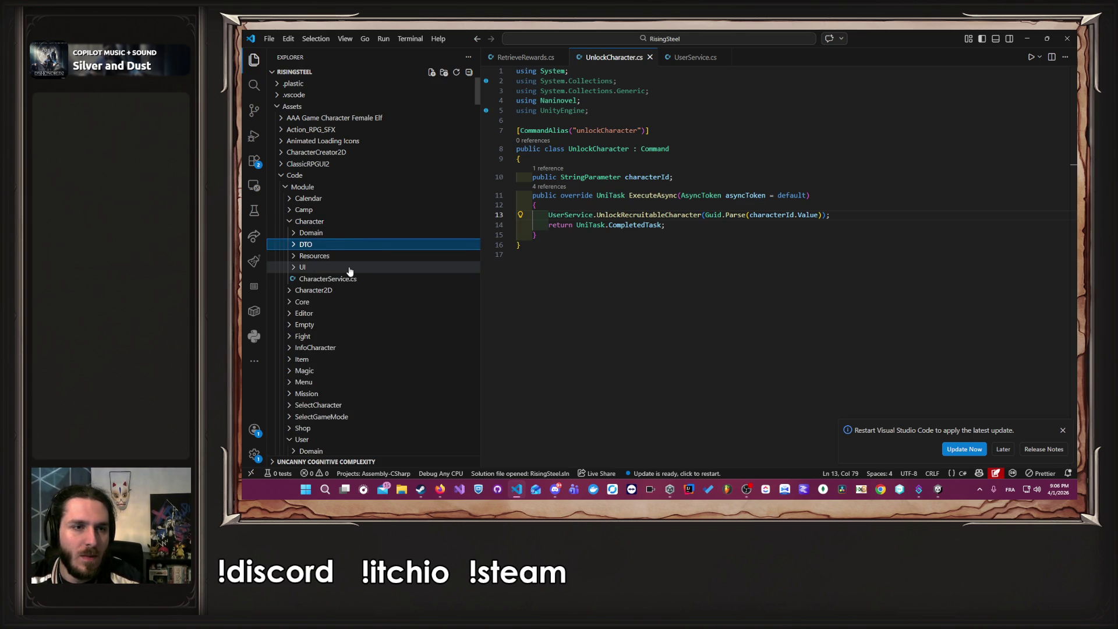
{"action": "left_click", "coordinate": [346, 233]}
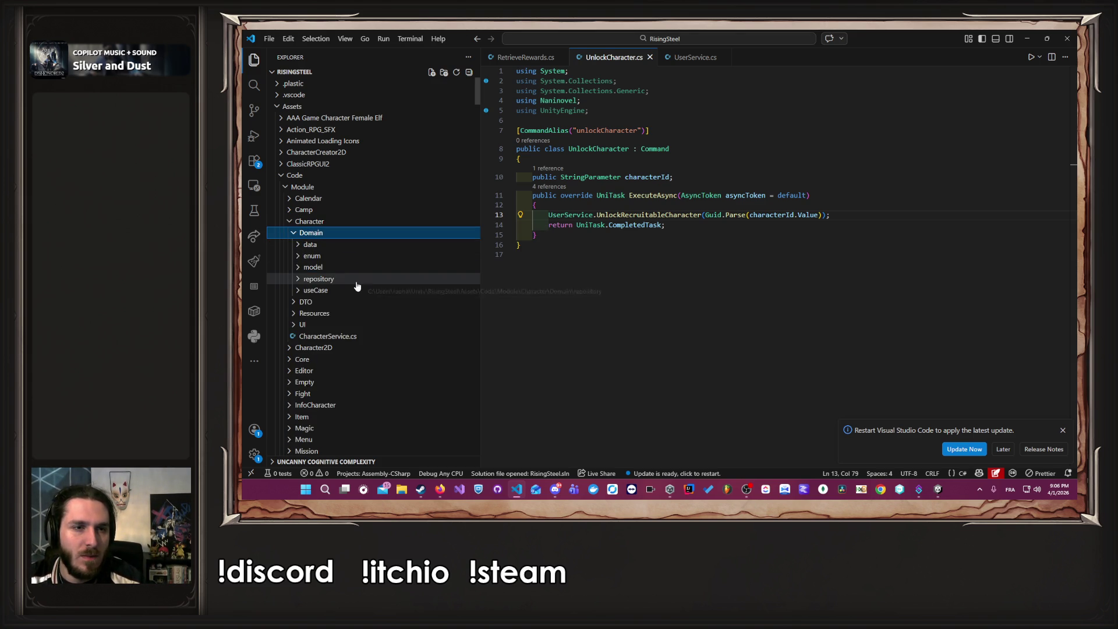
{"action": "left_click", "coordinate": [357, 281]}
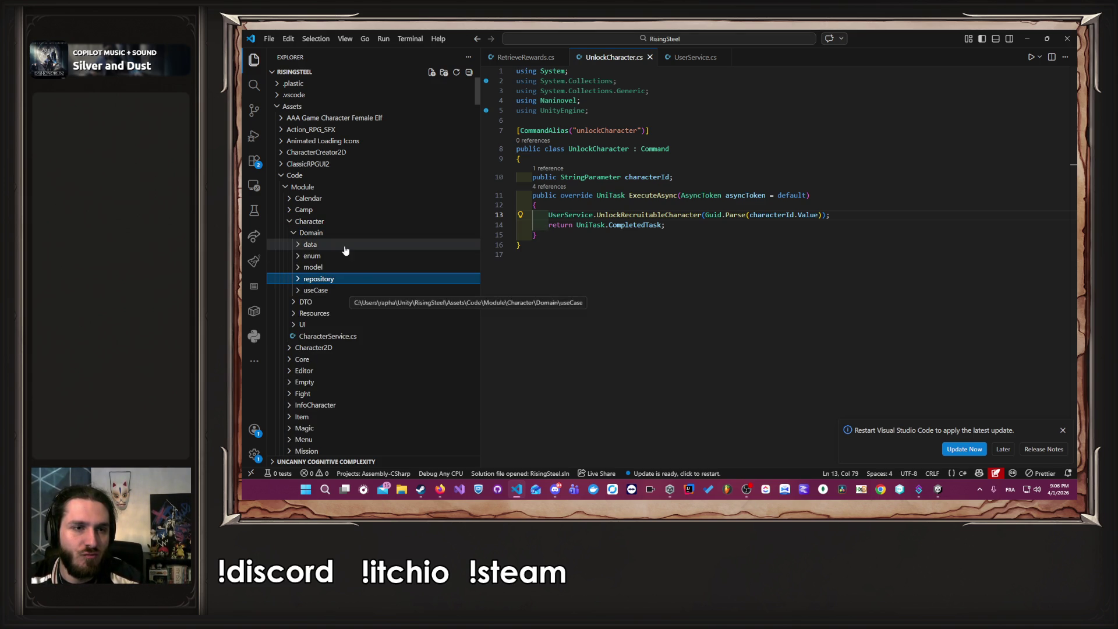
{"action": "left_click", "coordinate": [344, 245]}
{"action": "left_click", "coordinate": [382, 291]}
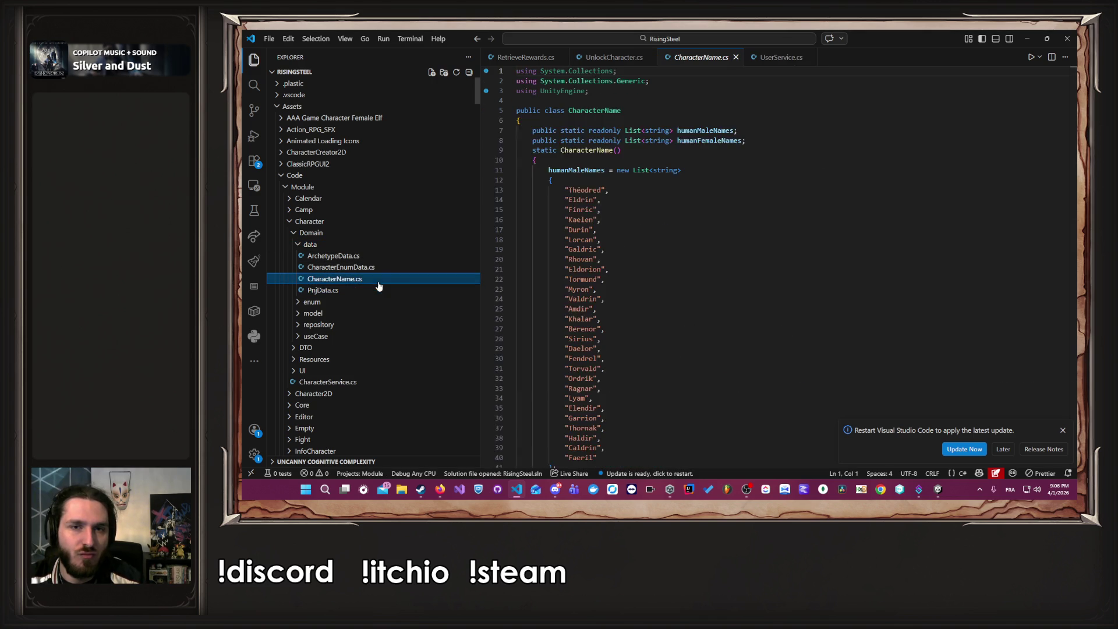
{"action": "scroll", "coordinate": [731, 282], "scroll_direction": "down", "scroll_amount": 15}
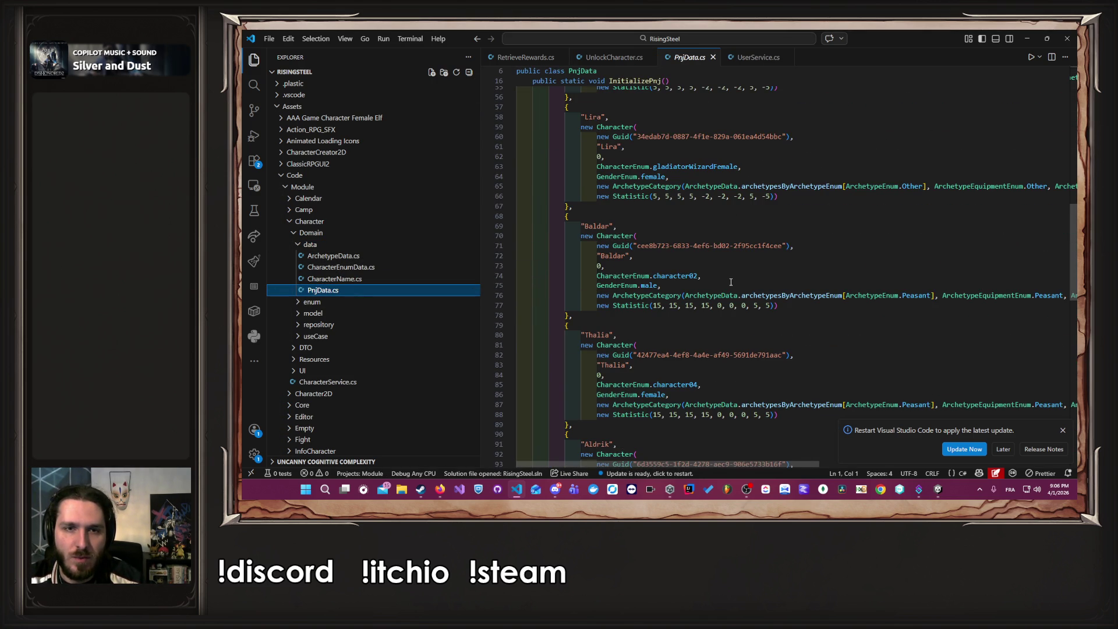
{"action": "scroll", "coordinate": [731, 282], "scroll_direction": "down", "scroll_amount": 12}
{"action": "scroll", "coordinate": [731, 282], "scroll_direction": "up", "scroll_amount": 10}
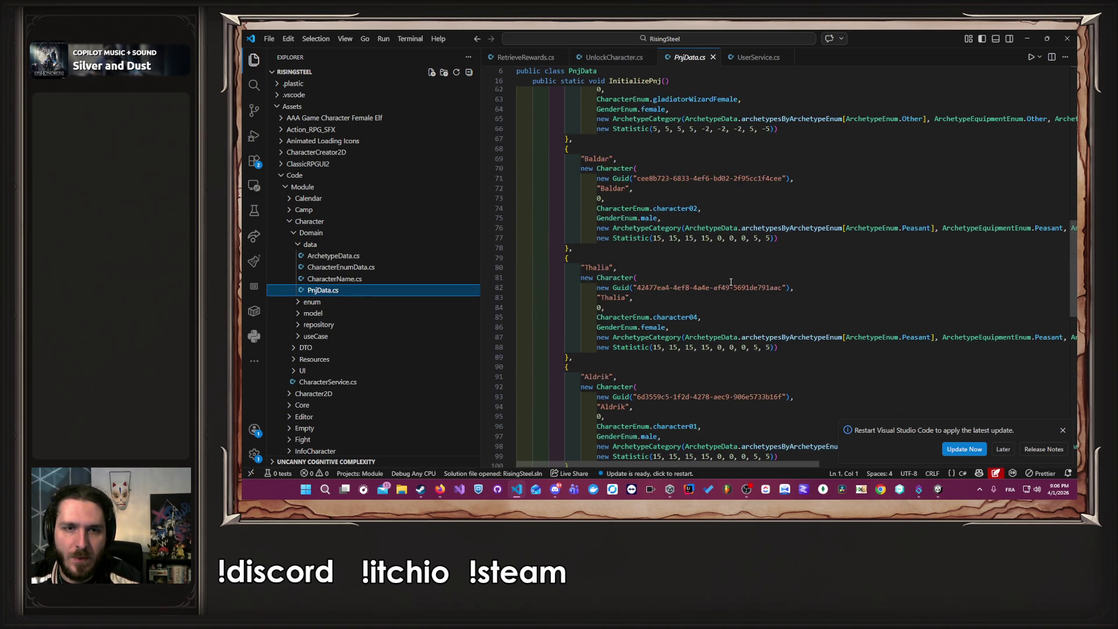
{"action": "scroll", "coordinate": [731, 282], "scroll_direction": "up", "scroll_amount": 15}
{"action": "scroll", "coordinate": [730, 282], "scroll_direction": "down", "scroll_amount": 5}
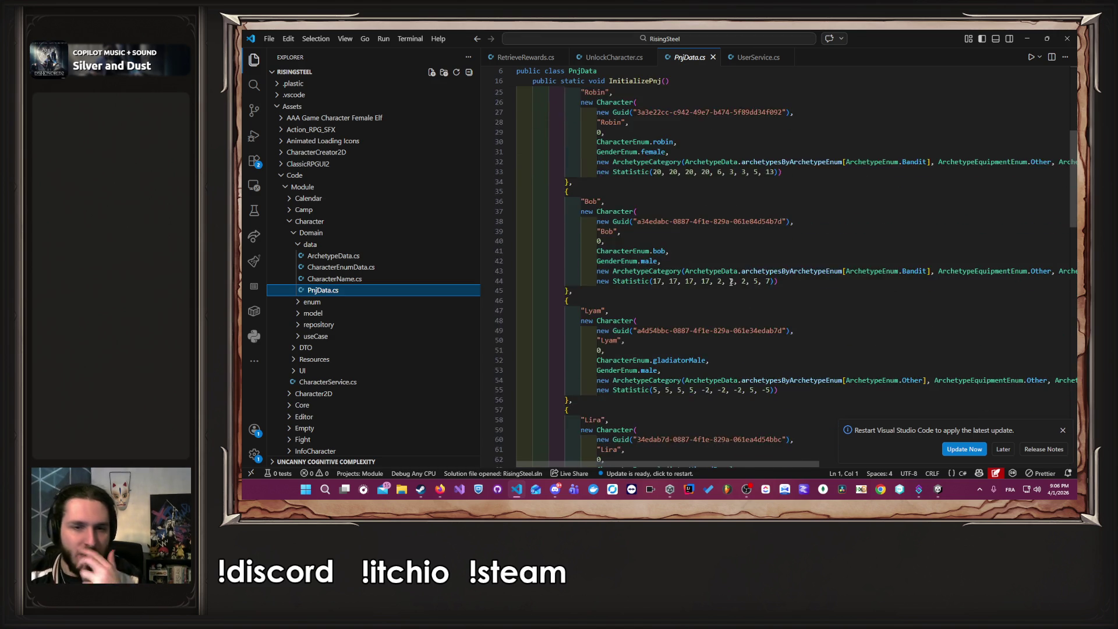
{"action": "scroll", "coordinate": [731, 282], "scroll_direction": "down", "scroll_amount": 10}
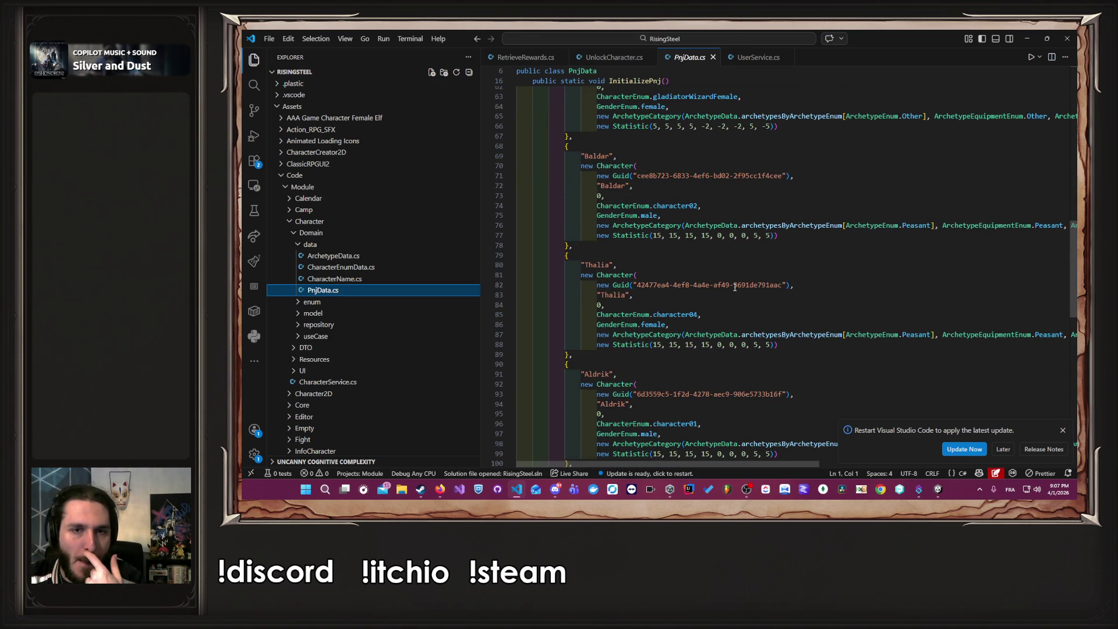
{"action": "scroll", "coordinate": [735, 286], "scroll_direction": "down", "scroll_amount": 6}
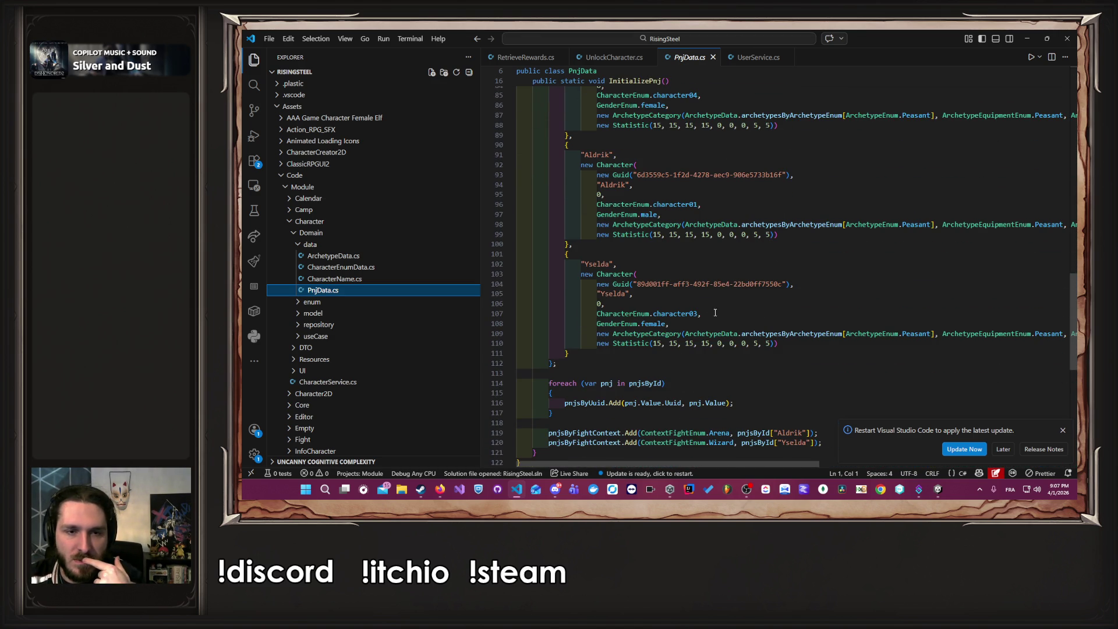
{"action": "scroll", "coordinate": [701, 330], "scroll_direction": "down", "scroll_amount": 4}
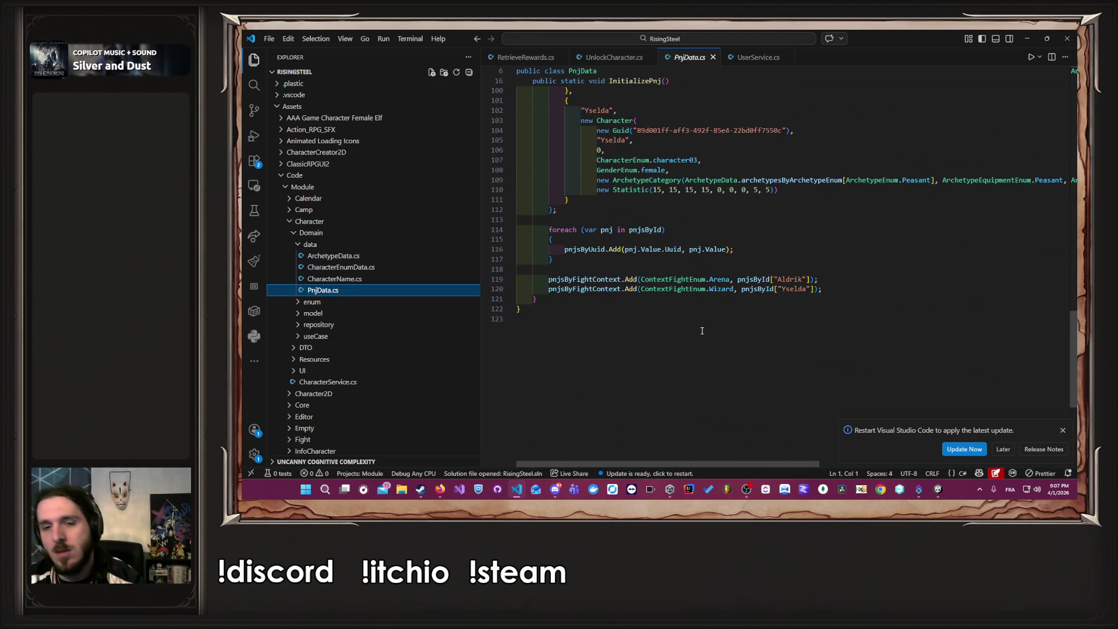
{"action": "left_click", "coordinate": [1063, 430]}
{"action": "scroll", "coordinate": [879, 408], "scroll_direction": "up", "scroll_amount": 12}
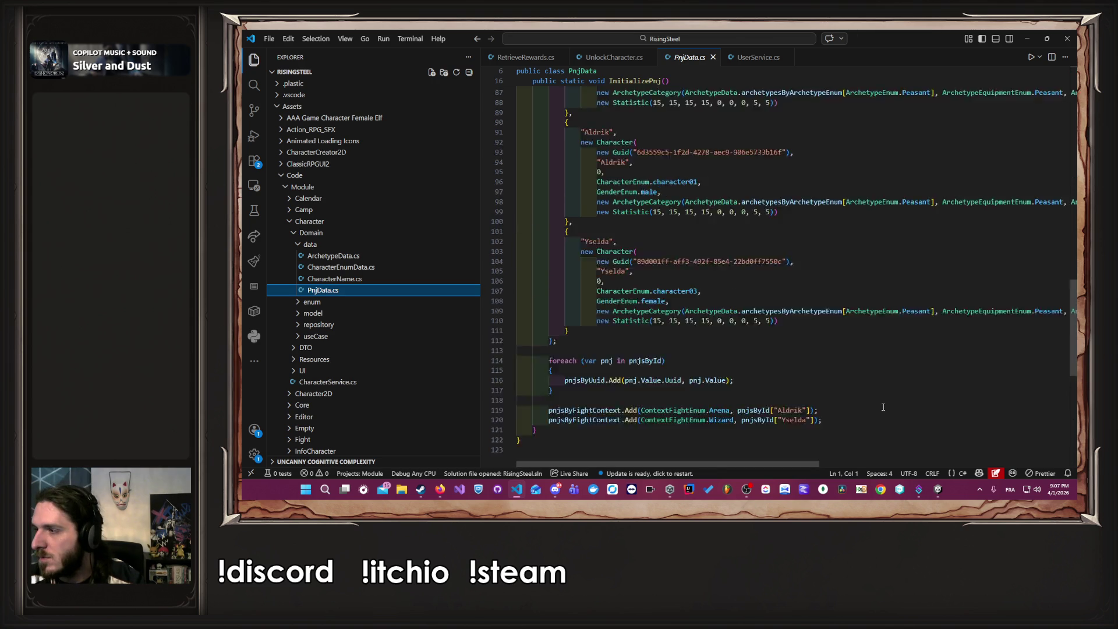
{"action": "scroll", "coordinate": [880, 408], "scroll_direction": "down", "scroll_amount": 9}
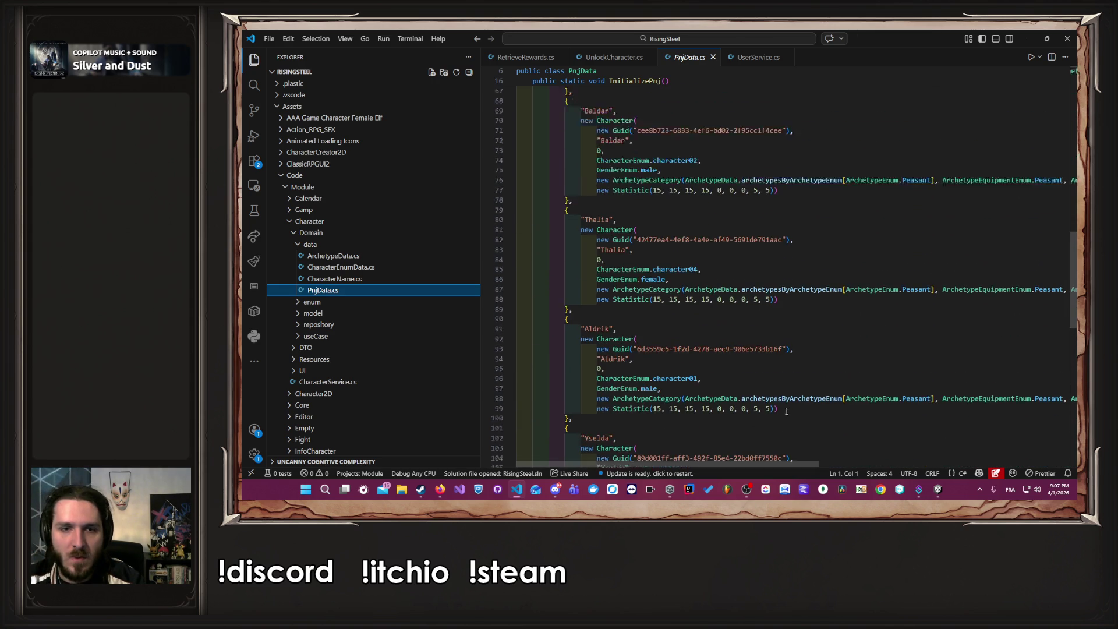
- Trial-paste a duplicate Yselda entry after line 111, then undo it
{"action": "mouse_move", "coordinate": [587, 355]}
{"action": "left_mouse_down"}
{"action": "mouse_move", "coordinate": [559, 253]}
{"action": "mouse_move", "coordinate": [503, 252]}
{"action": "left_mouse_up"}
{"action": "key", "text": "ctrl+c"}
{"action": "left_click", "coordinate": [644, 354]}
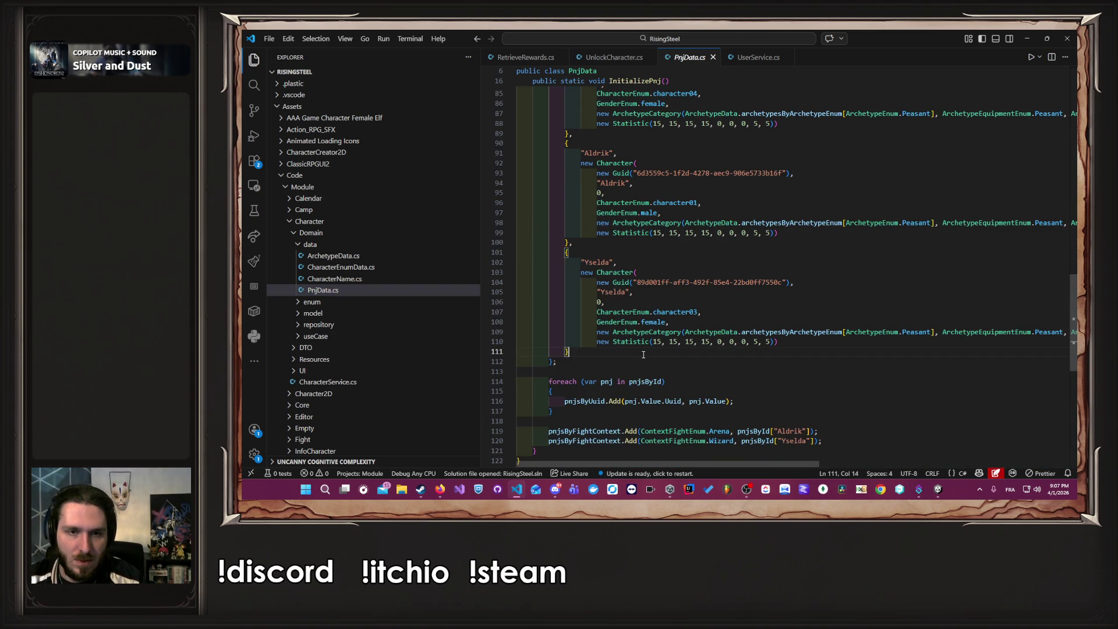
{"action": "type", "text": ","}
{"action": "key", "text": "Return"}
{"action": "key", "text": "ctrl+v"}
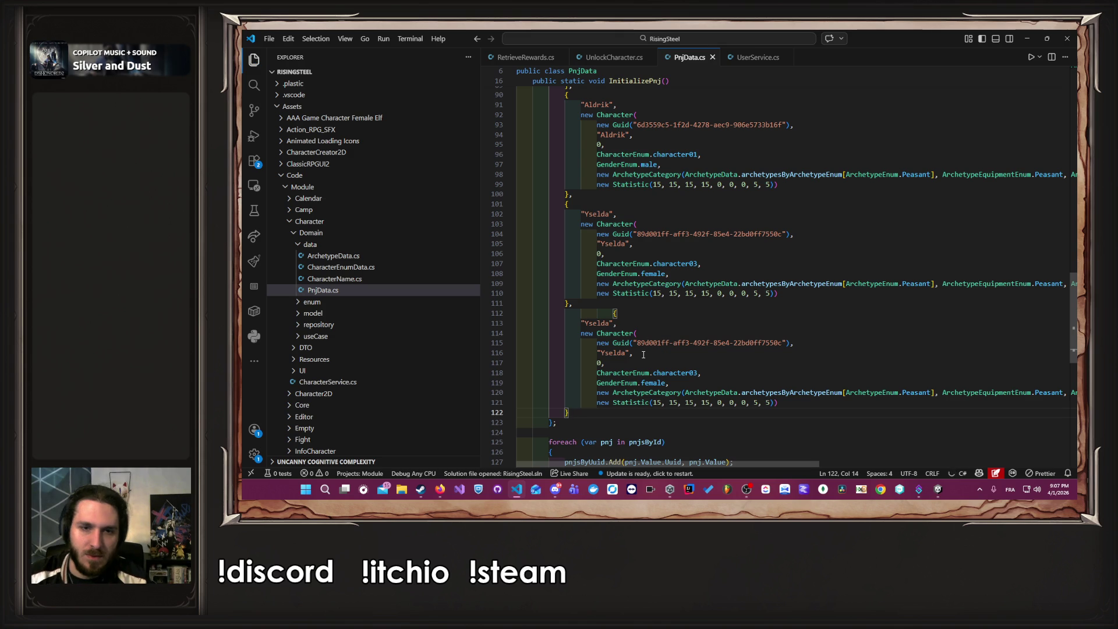
{"action": "key", "text": "Up"}
{"action": "key", "text": "Up"}
{"action": "key", "text": "Up"}
{"action": "key", "text": "ctrl+shift+Right"}
{"action": "key", "text": "BackSpace"}
{"action": "key", "text": "BackSpace"}
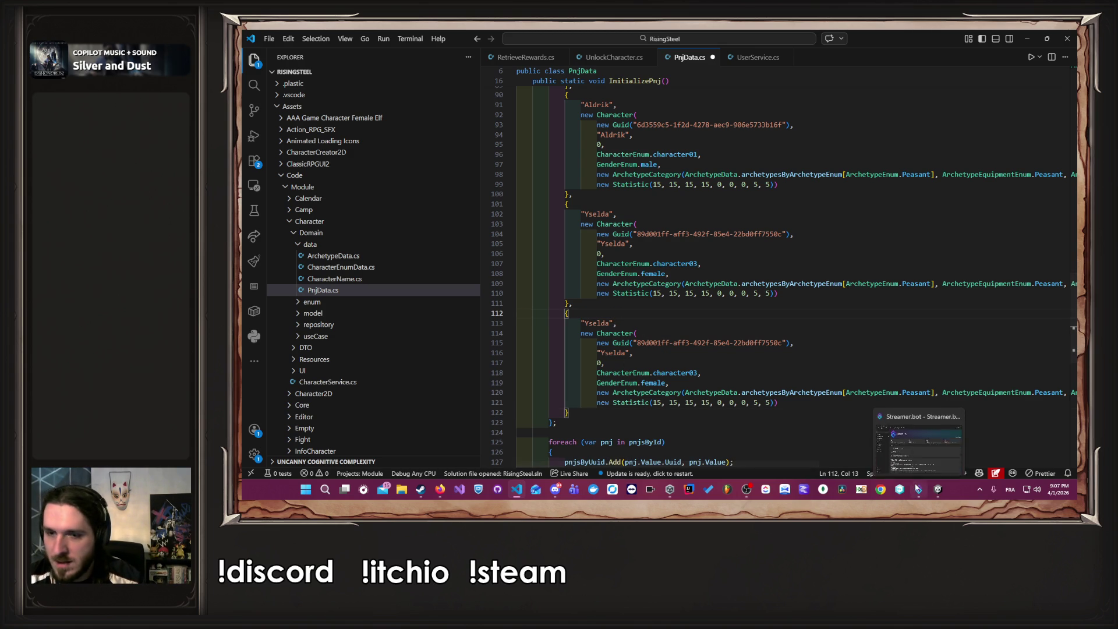
{"action": "key", "text": "ctrl+z"}
{"action": "key", "text": "ctrl+z"}
{"action": "key", "text": "ctrl+z"}
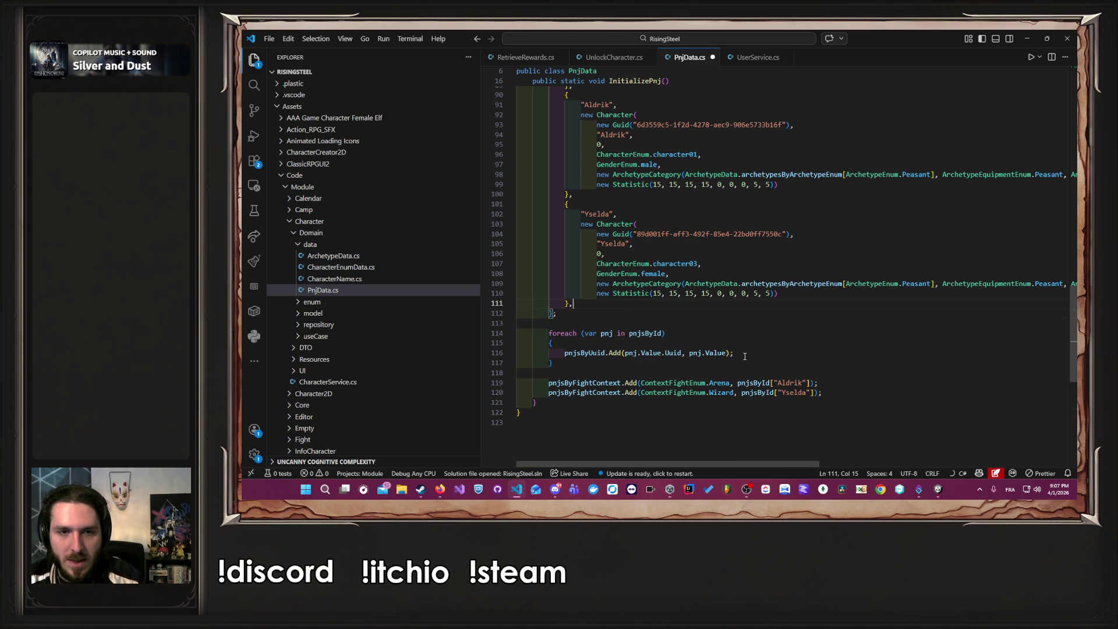
- Play from CONTINUE to the Defense of the Black Bark Village mission screen, then stop
{"action": "left_click", "coordinate": [938, 489]}
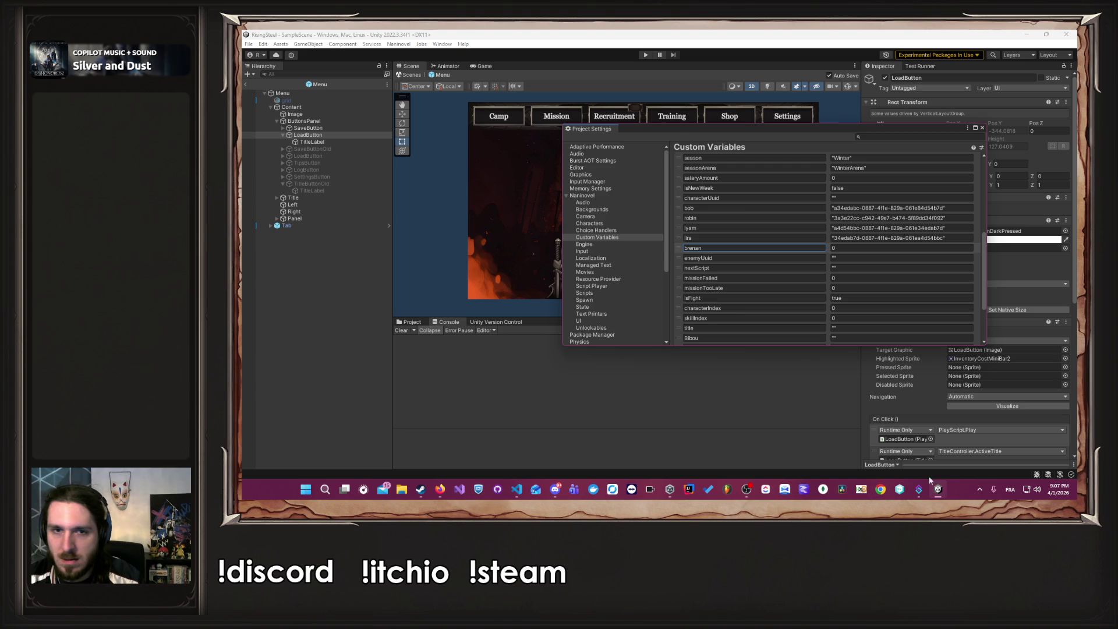
{"action": "left_click", "coordinate": [645, 55]}
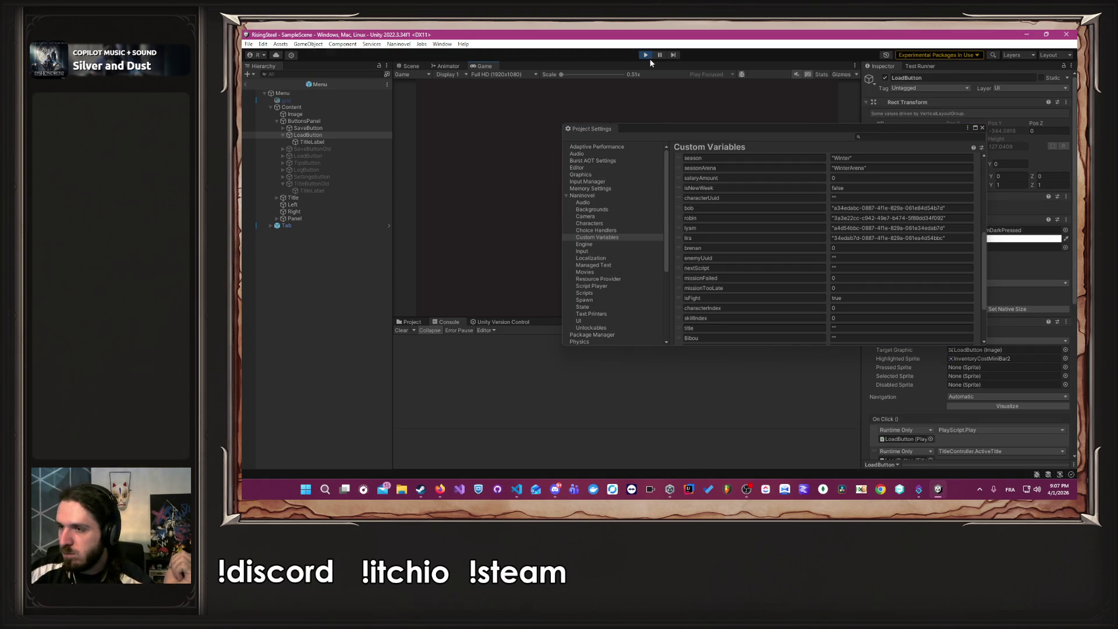
{"action": "left_click", "coordinate": [982, 128]}
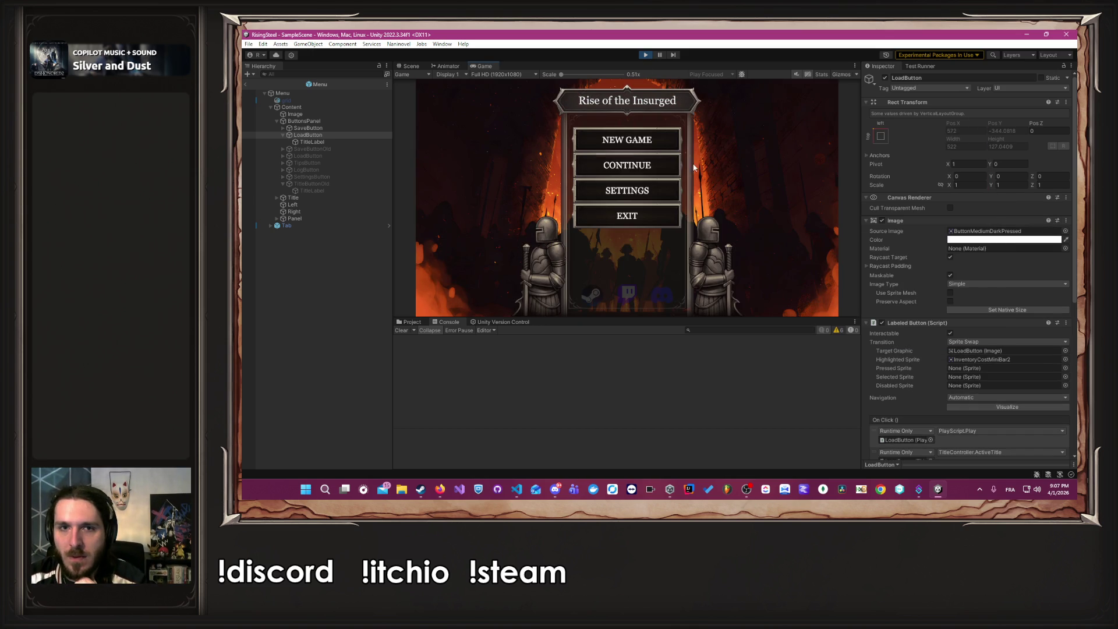
{"action": "left_click", "coordinate": [659, 167]}
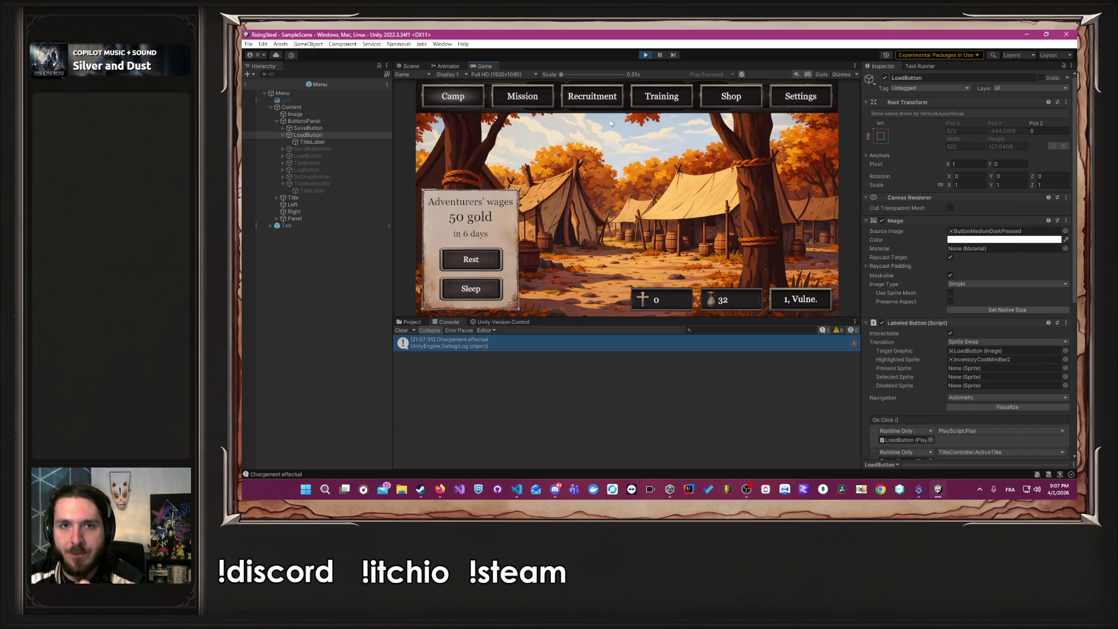
{"action": "left_click", "coordinate": [522, 98]}
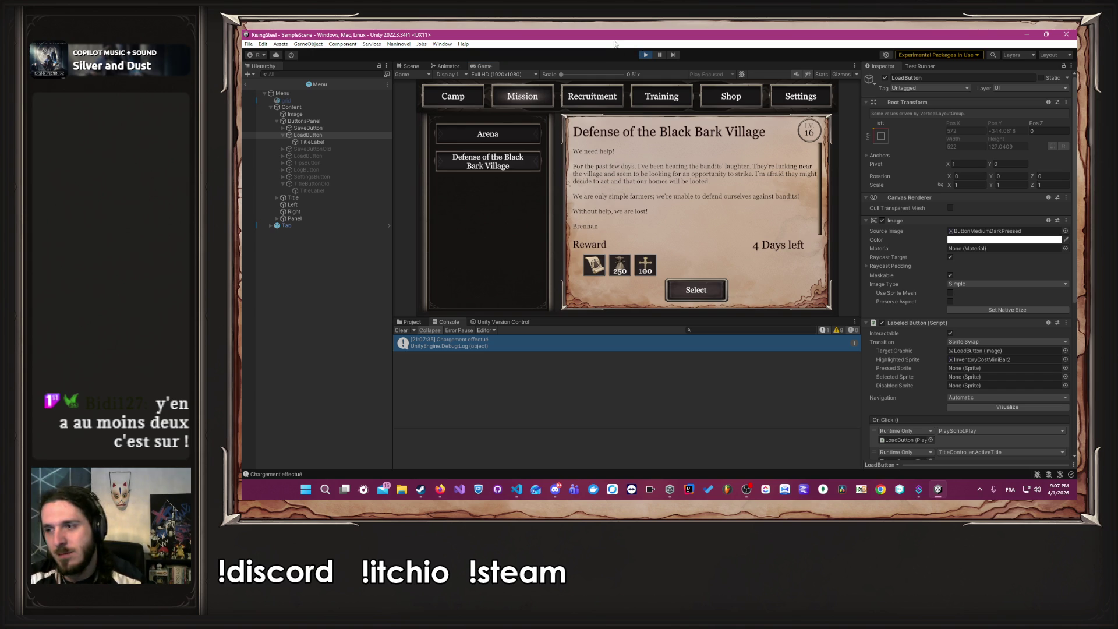
{"action": "left_click", "coordinate": [651, 55]}
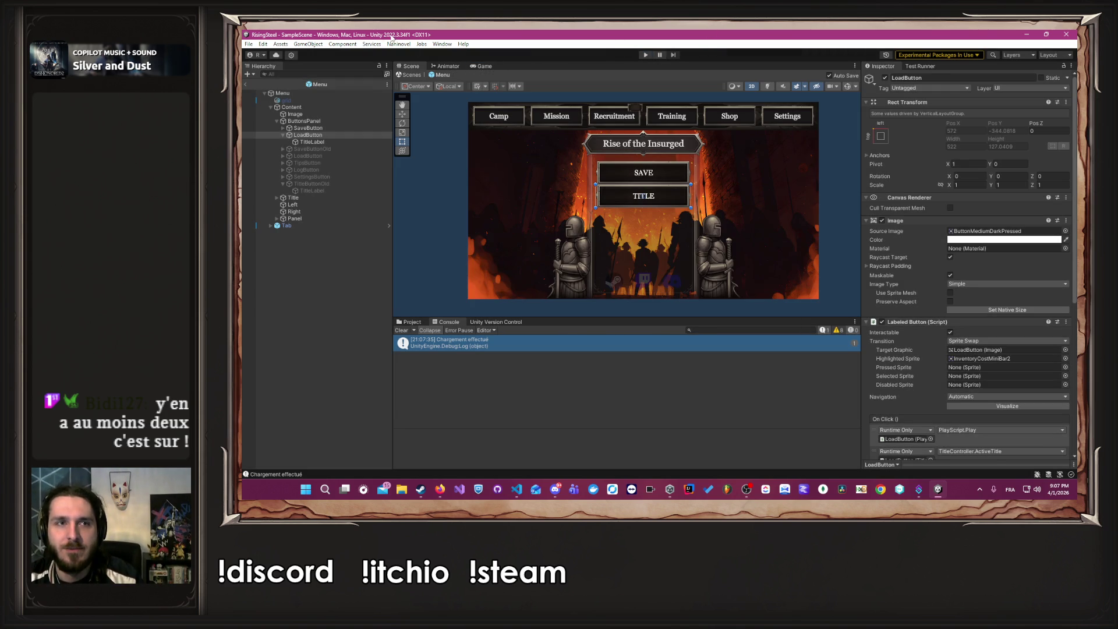
- Open the Naninovel UI resources page in Project Settings and scroll its list
{"action": "left_click", "coordinate": [402, 47]}
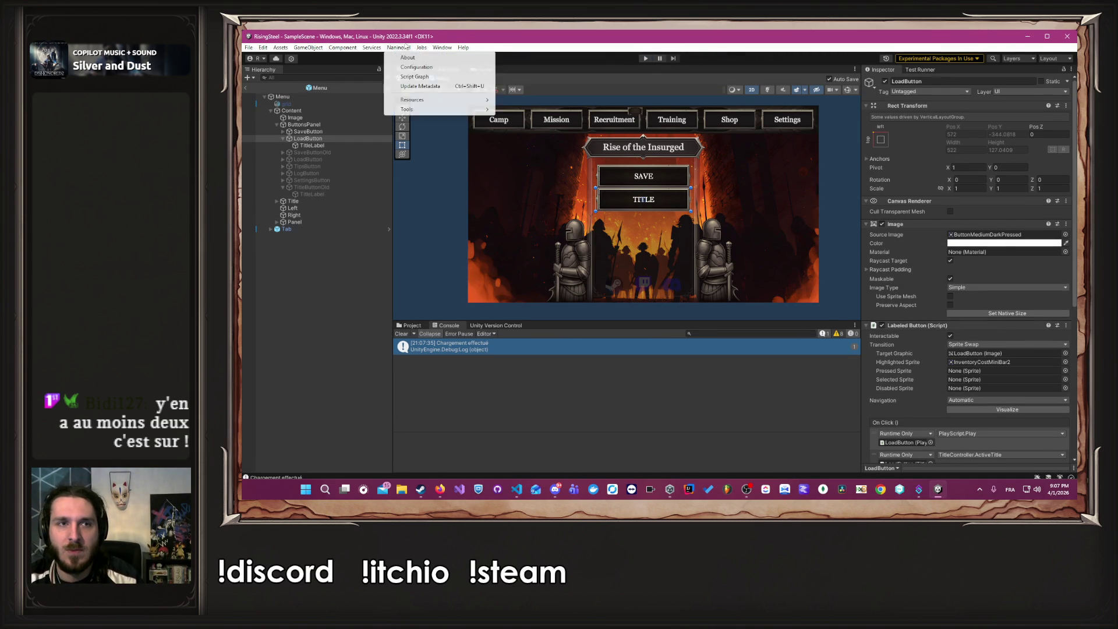
{"action": "left_click", "coordinate": [403, 46]}
{"action": "left_click", "coordinate": [403, 46]}
{"action": "mouse_move", "coordinate": [424, 96]}
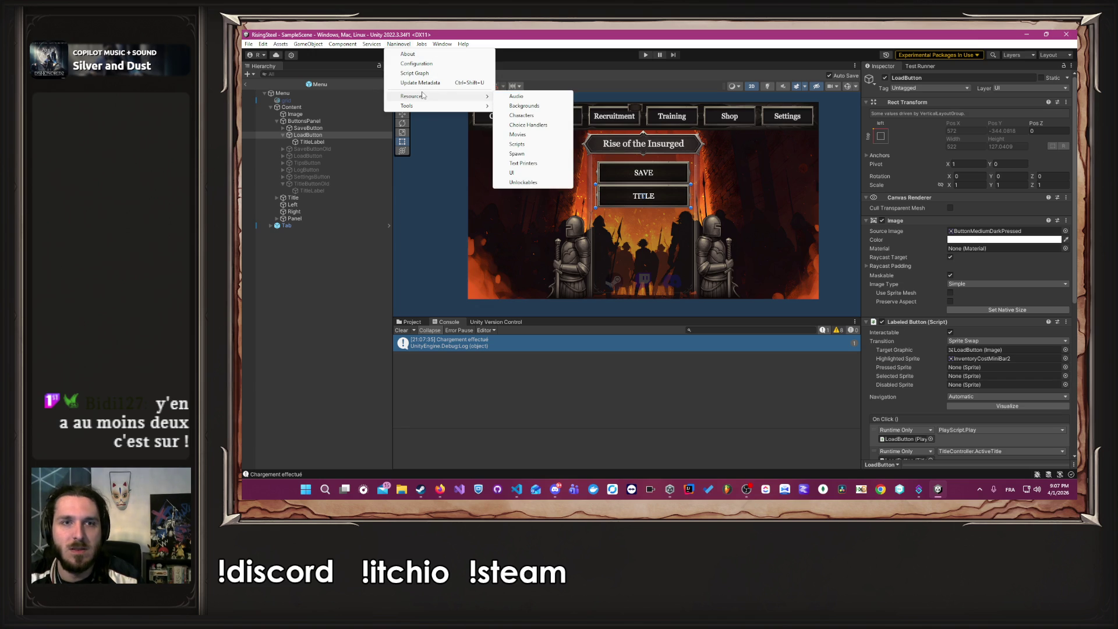
{"action": "left_click", "coordinate": [532, 173]}
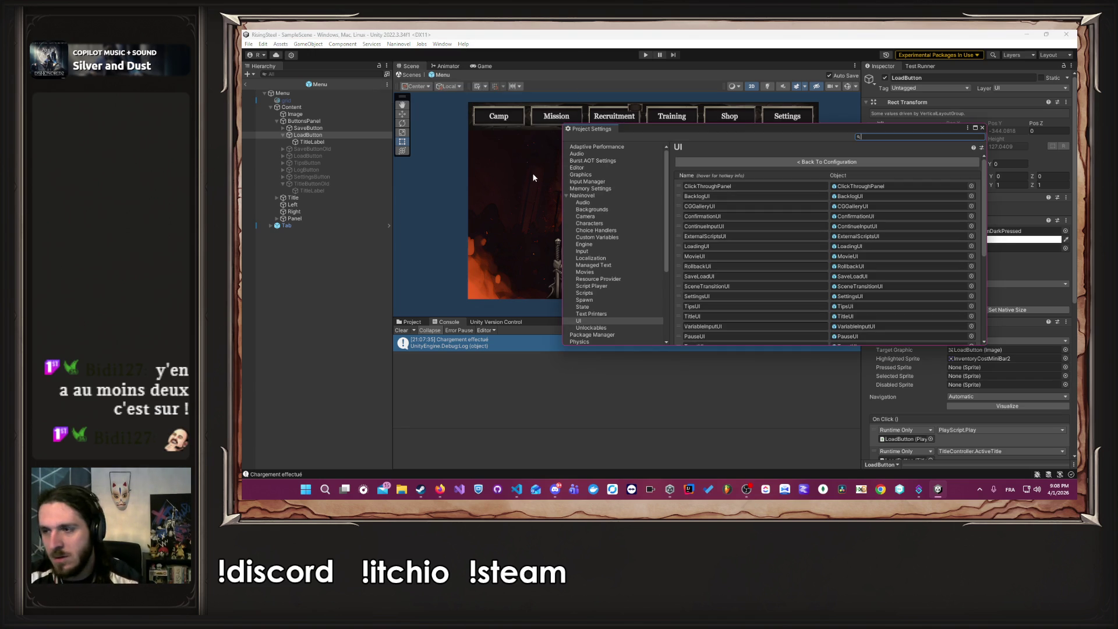
{"action": "scroll", "coordinate": [699, 250], "scroll_direction": "down", "scroll_amount": 5}
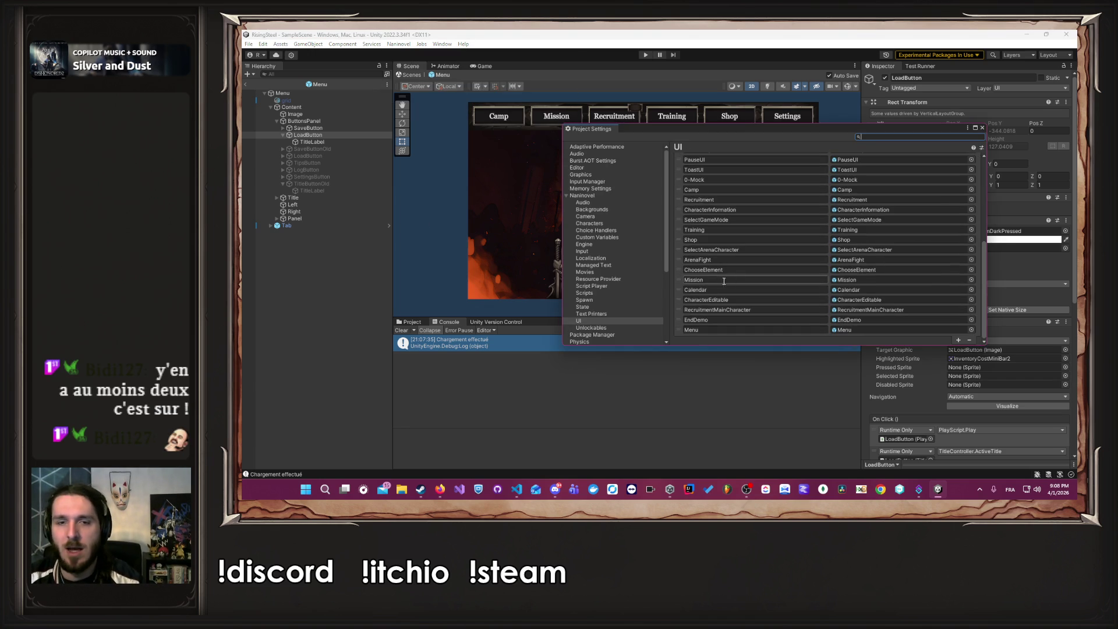
- Rename the brenan custom variable to brennan and set its value to ""
{"action": "left_click", "coordinate": [589, 223]}
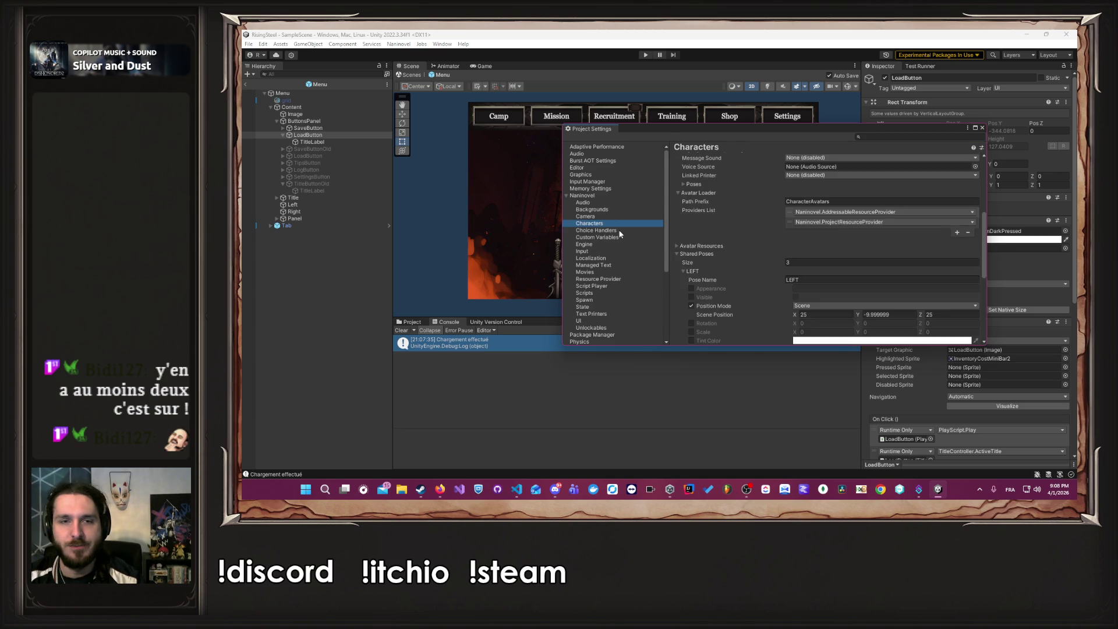
{"action": "key", "text": "Down"}
{"action": "key", "text": "Down"}
{"action": "scroll", "coordinate": [728, 253], "scroll_direction": "down", "scroll_amount": 10}
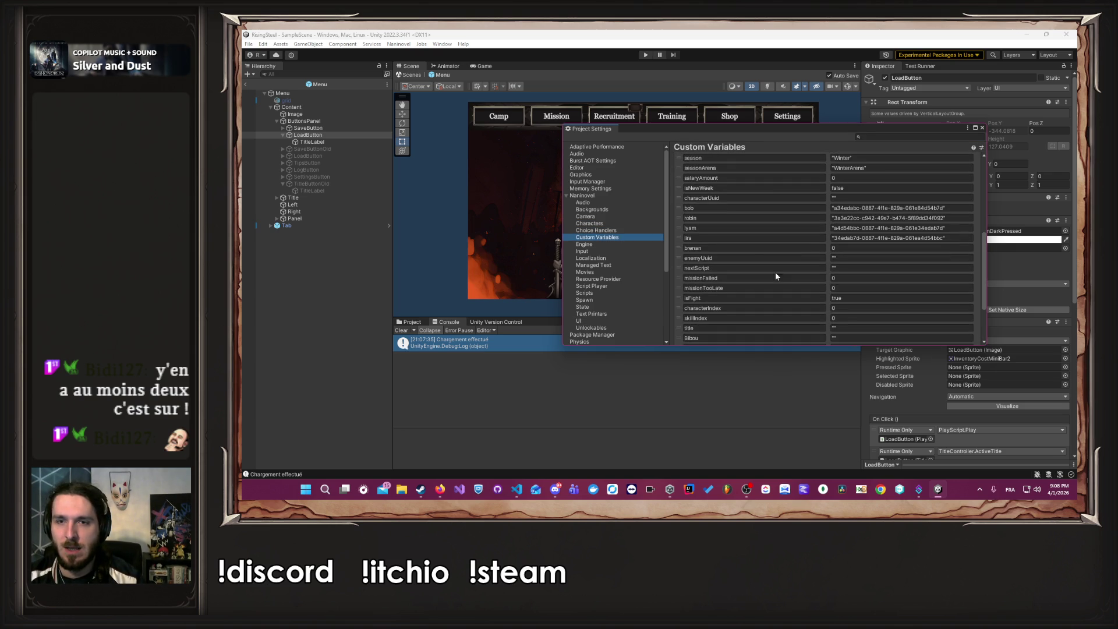
{"action": "left_click", "coordinate": [714, 248]}
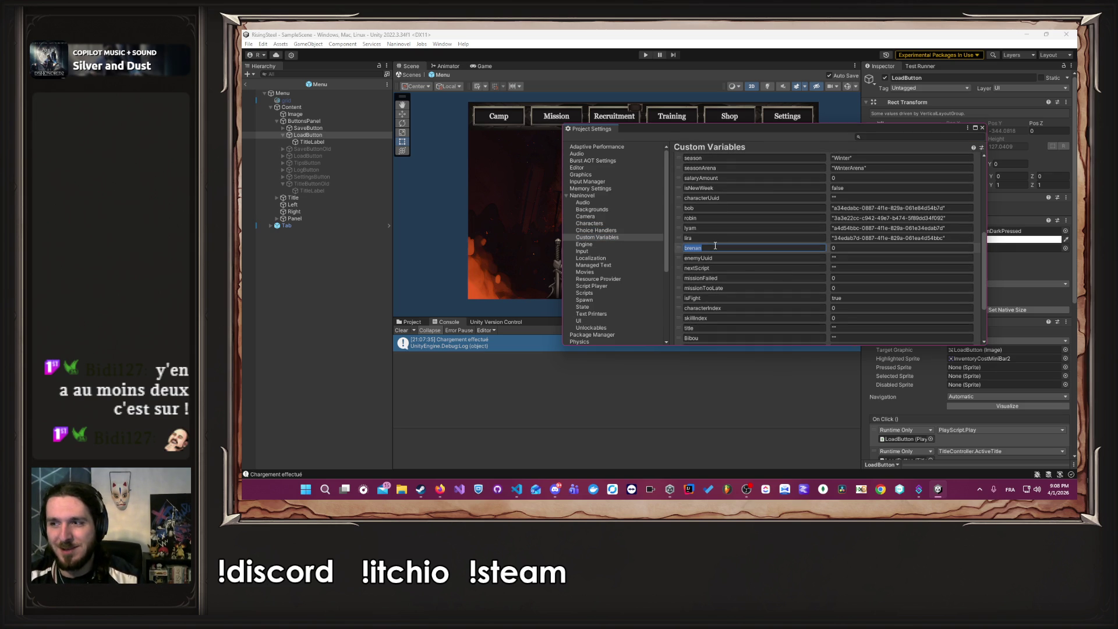
{"action": "left_click", "coordinate": [714, 246]}
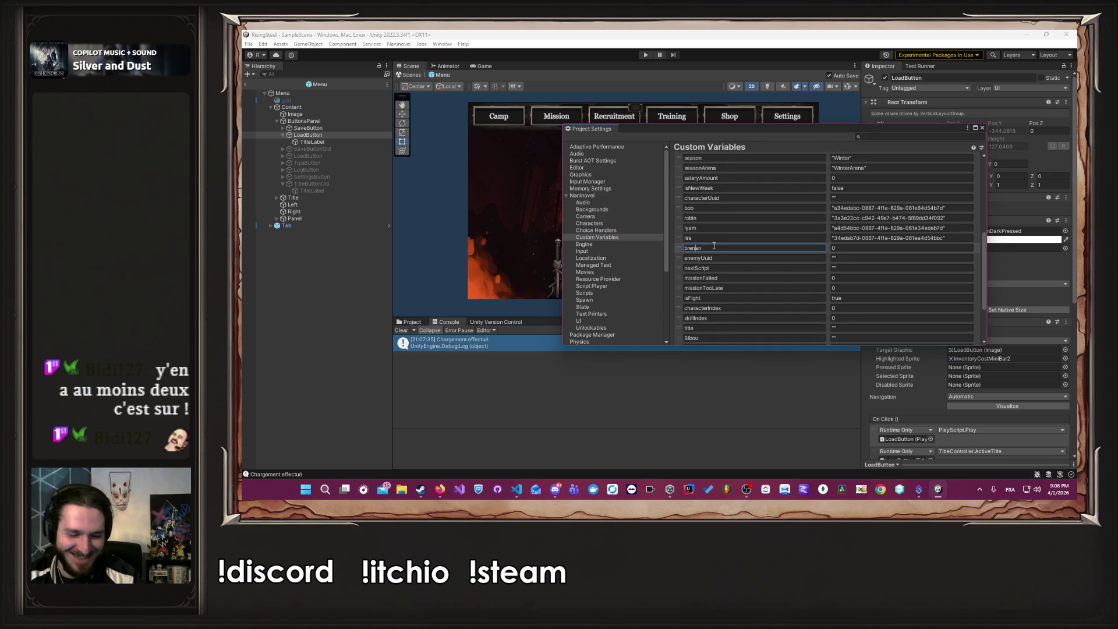
{"action": "type", "text": "n"}
{"action": "left_click", "coordinate": [854, 249]}
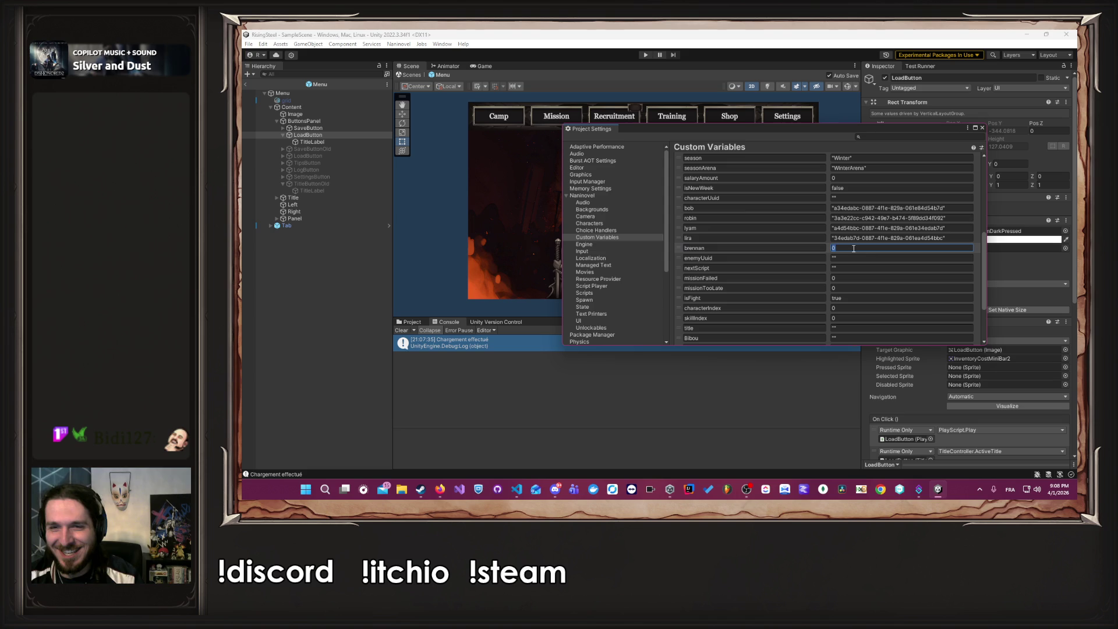
{"action": "type", "text": "\"\""}
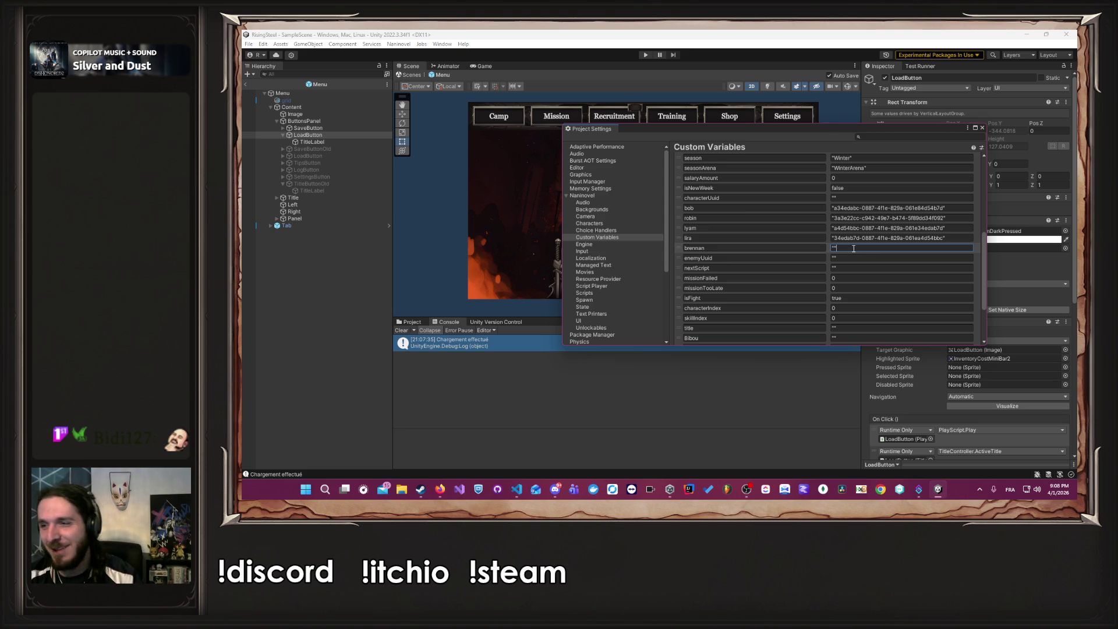
{"action": "left_click", "coordinate": [522, 486]}
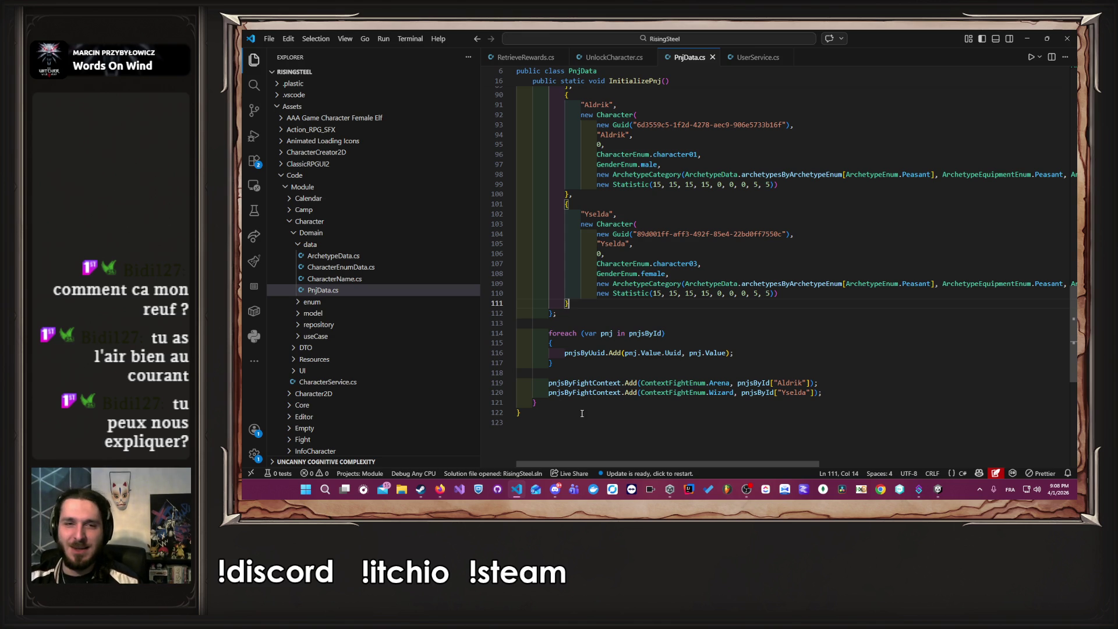
- Paste a copy of the Yselda entry after it, fix its indentation, and save
{"action": "left_click", "coordinate": [517, 205], "text": "shift"}
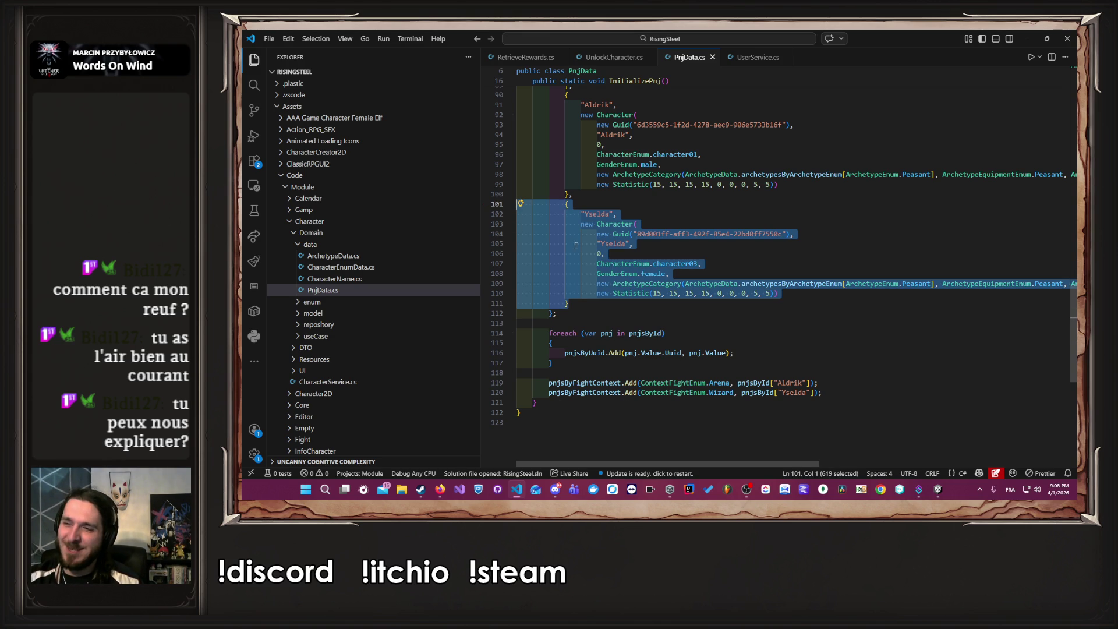
{"action": "left_click", "coordinate": [618, 294]}
{"action": "left_click", "coordinate": [619, 303]}
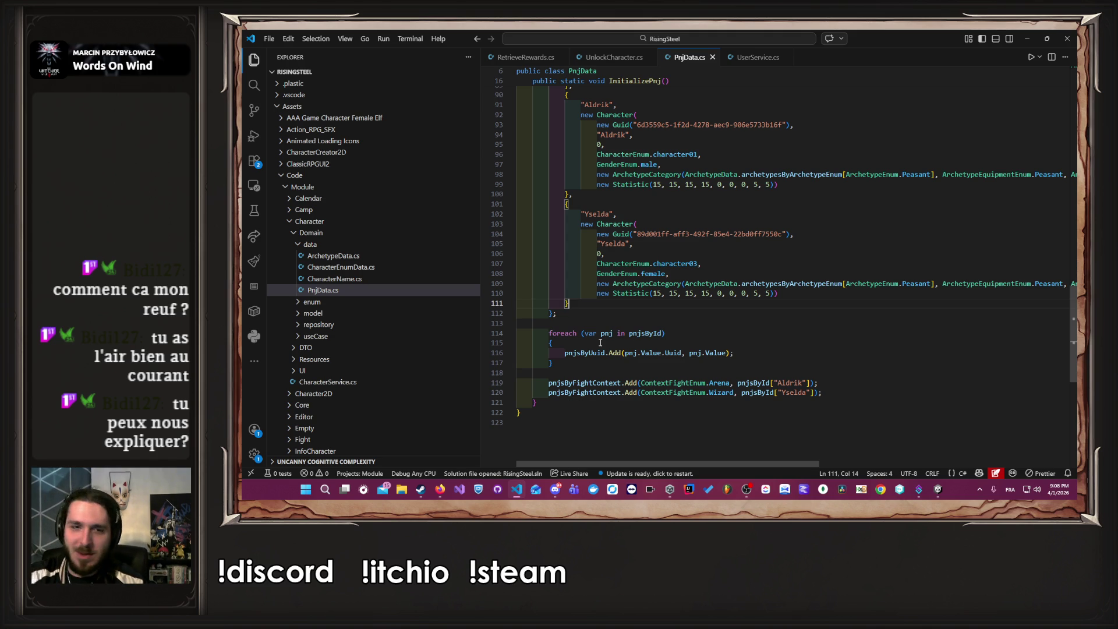
{"action": "type", "text": ","}
{"action": "key", "text": "Return"}
{"action": "key", "text": "ctrl+v"}
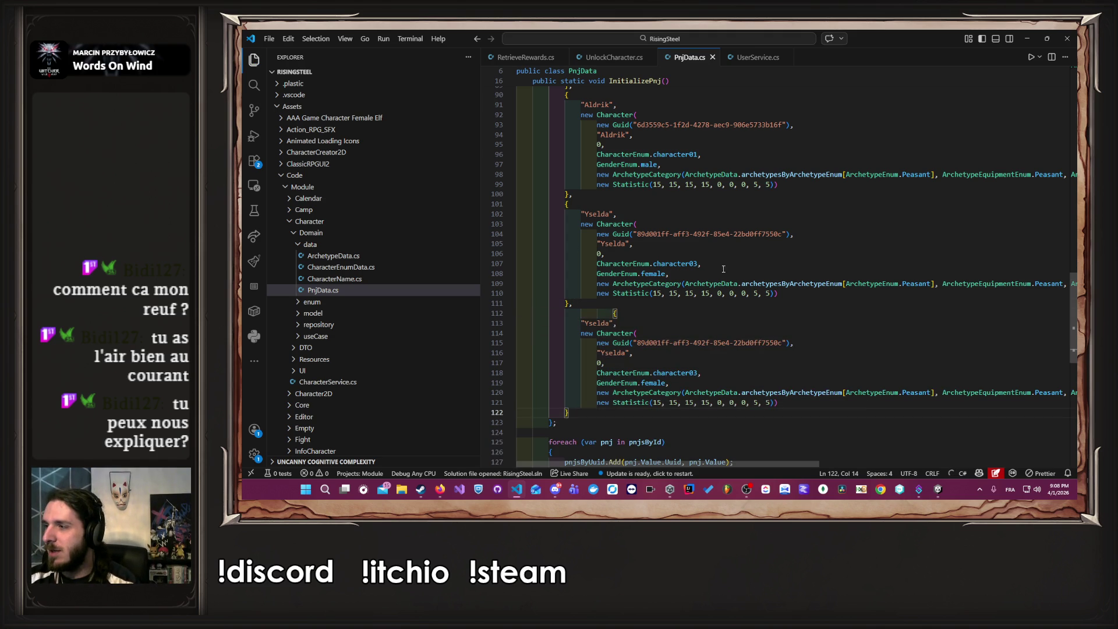
{"action": "mouse_move", "coordinate": [746, 283]}
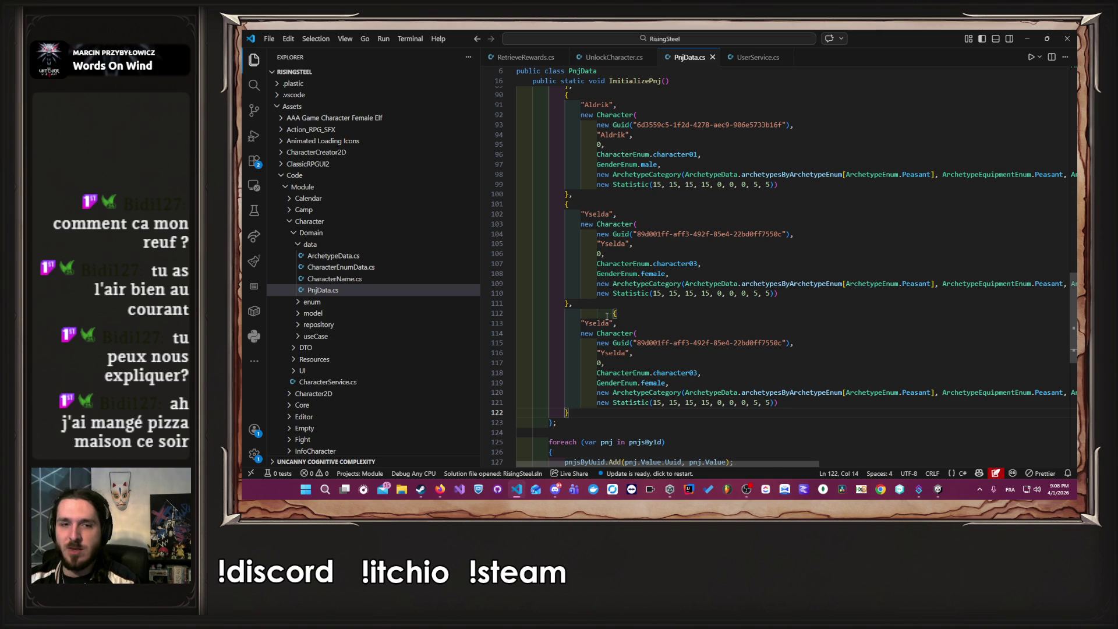
{"action": "left_click_drag", "start_coordinate": [611, 313], "coordinate": [604, 315]}
{"action": "key", "text": "BackSpace"}
{"action": "key", "text": "BackSpace"}
{"action": "key", "text": "BackSpace"}
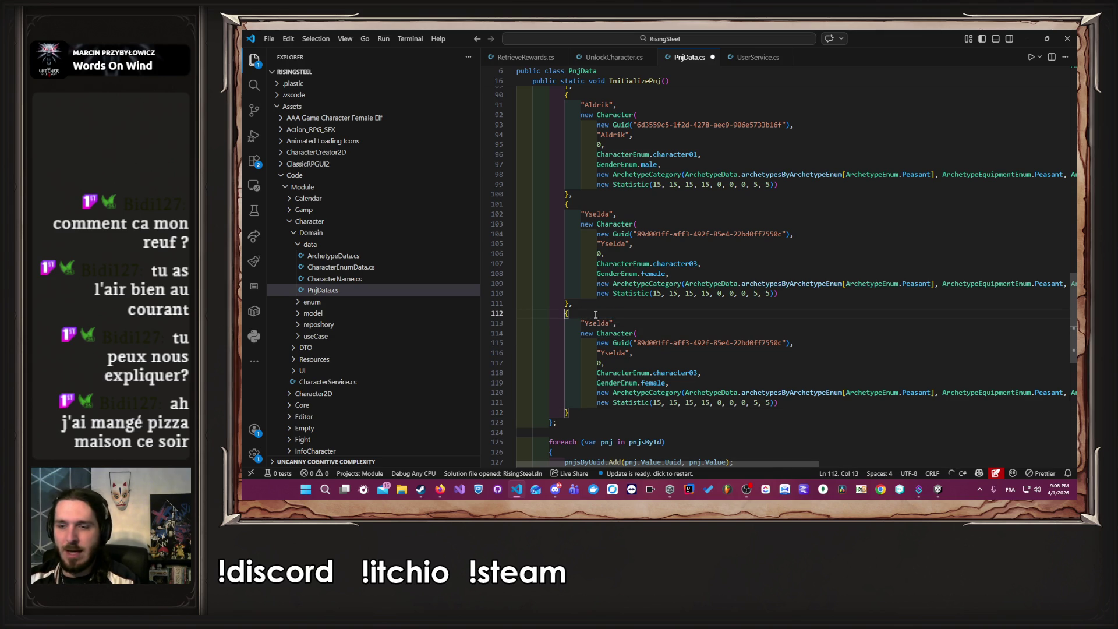
{"action": "key", "text": "ctrl+s"}
- Change both Yselda name strings in the copy to "Brennan"
{"action": "left_click", "coordinate": [685, 327]}
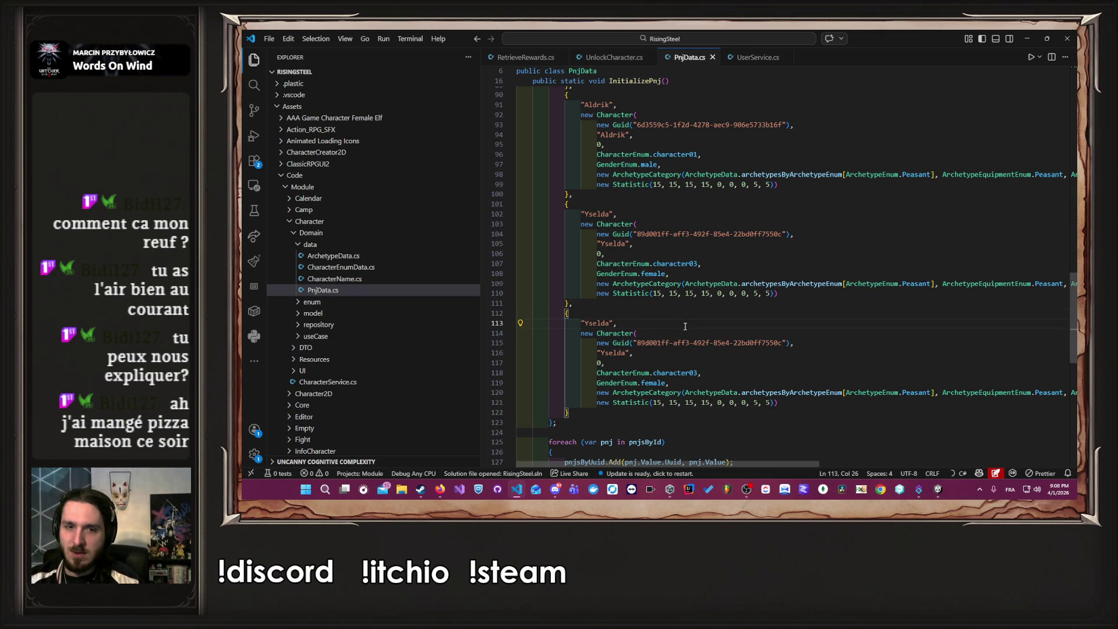
{"action": "double_click", "coordinate": [598, 324]}
{"action": "type", "text": "Brennan"}
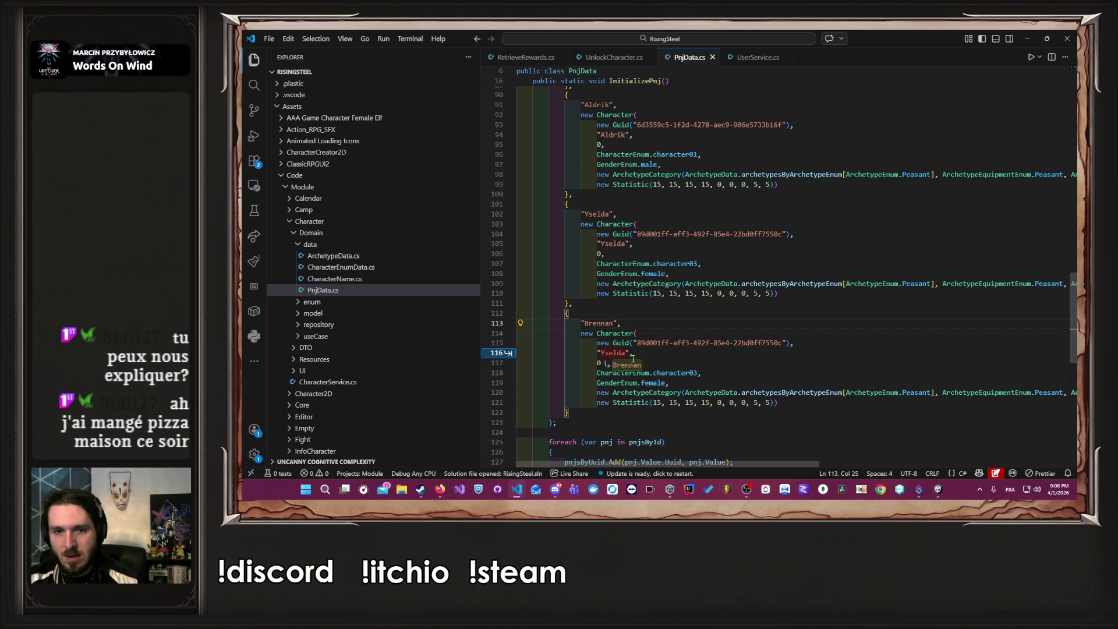
{"action": "key", "text": "Tab"}
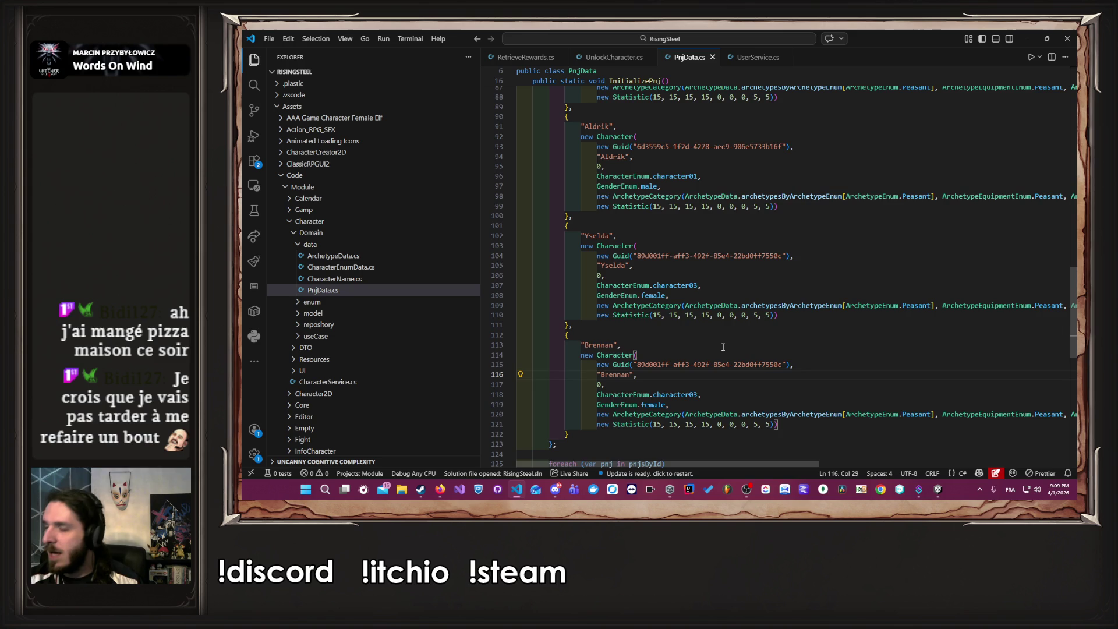
{"action": "scroll", "coordinate": [723, 347], "scroll_direction": "down", "scroll_amount": 1}
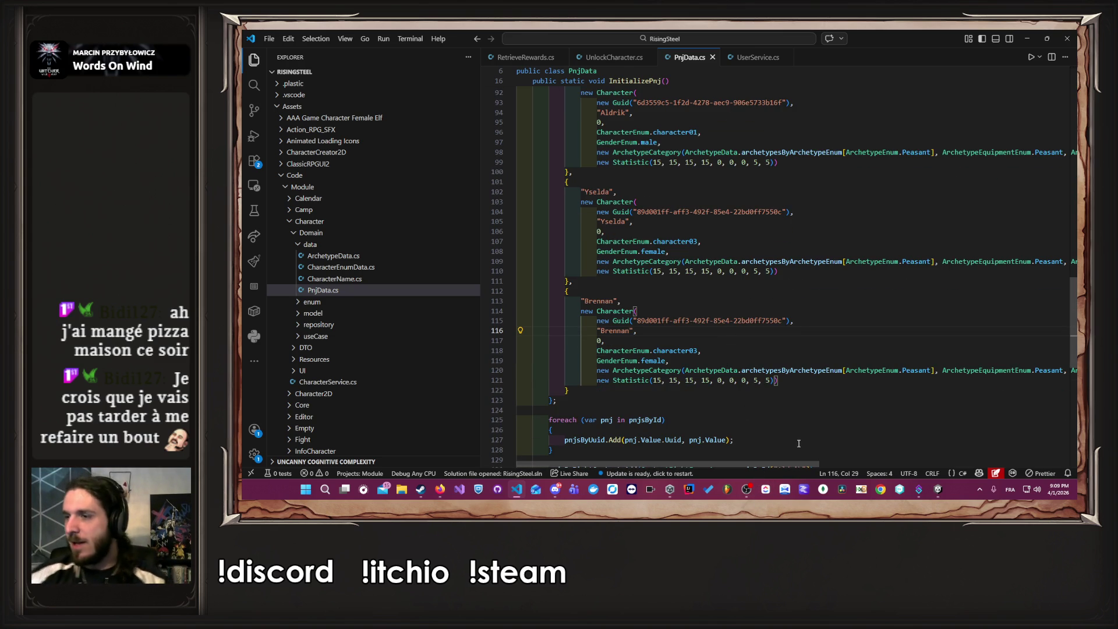
- Hand-edit Brennan's Guid groups, inserting 22bd0ff7550c and 89d001ff, and save
{"action": "double_click", "coordinate": [760, 321]}
{"action": "key", "text": "ctrl+c"}
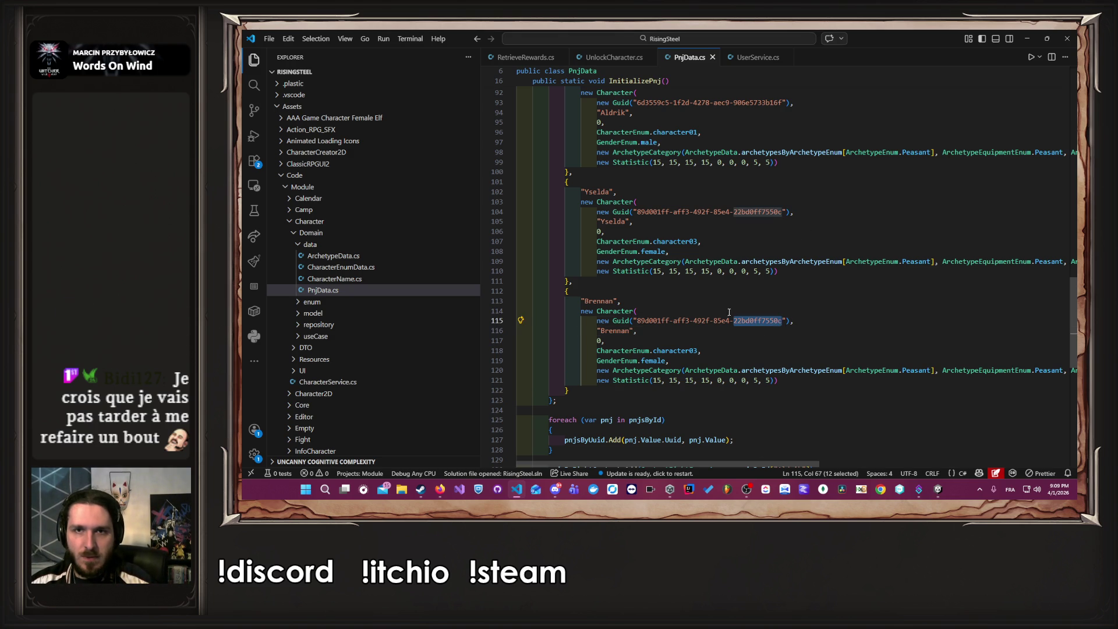
{"action": "scroll", "coordinate": [729, 313], "scroll_direction": "up", "scroll_amount": 3}
{"action": "scroll", "coordinate": [775, 308], "scroll_direction": "down", "scroll_amount": 5}
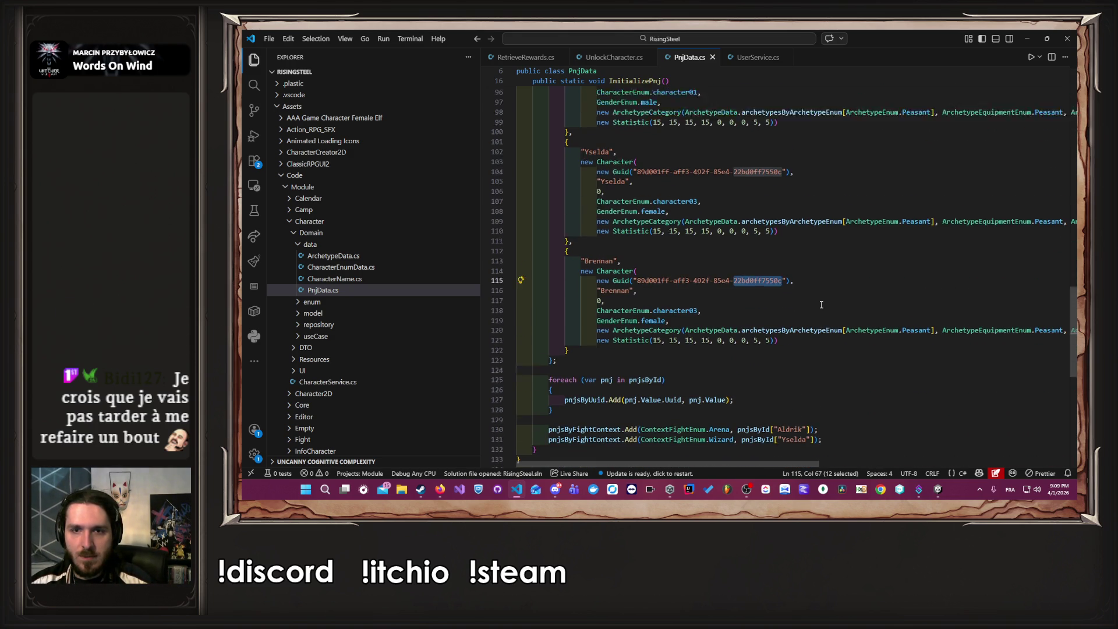
{"action": "scroll", "coordinate": [821, 305], "scroll_direction": "down", "scroll_amount": 1}
{"action": "key", "text": "BackSpace"}
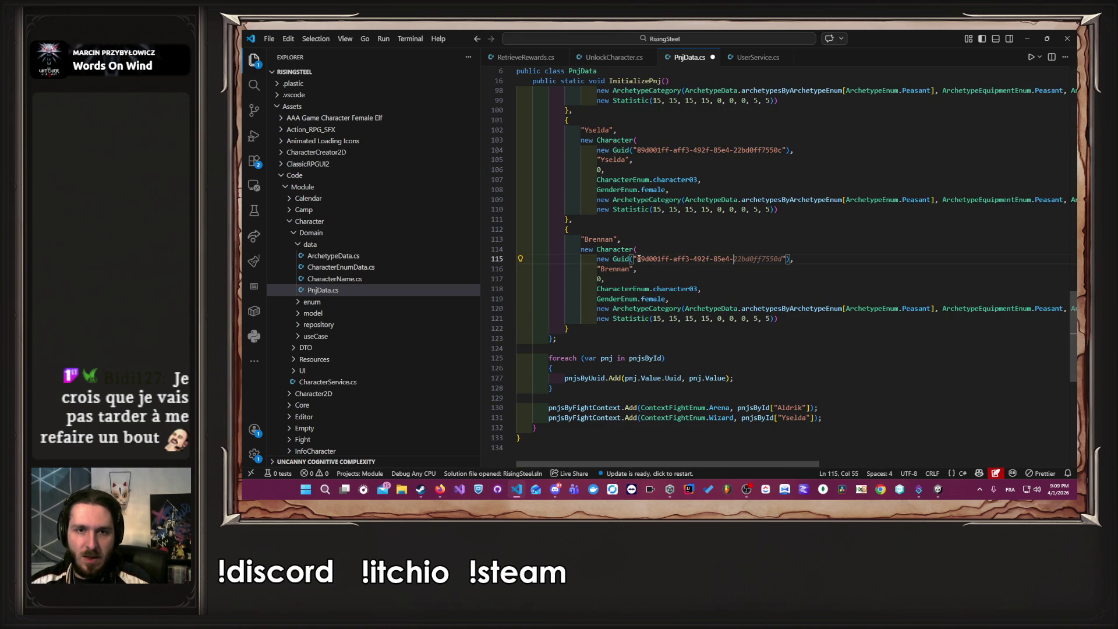
{"action": "double_click", "coordinate": [639, 259]}
{"action": "key", "text": "ctrl+v"}
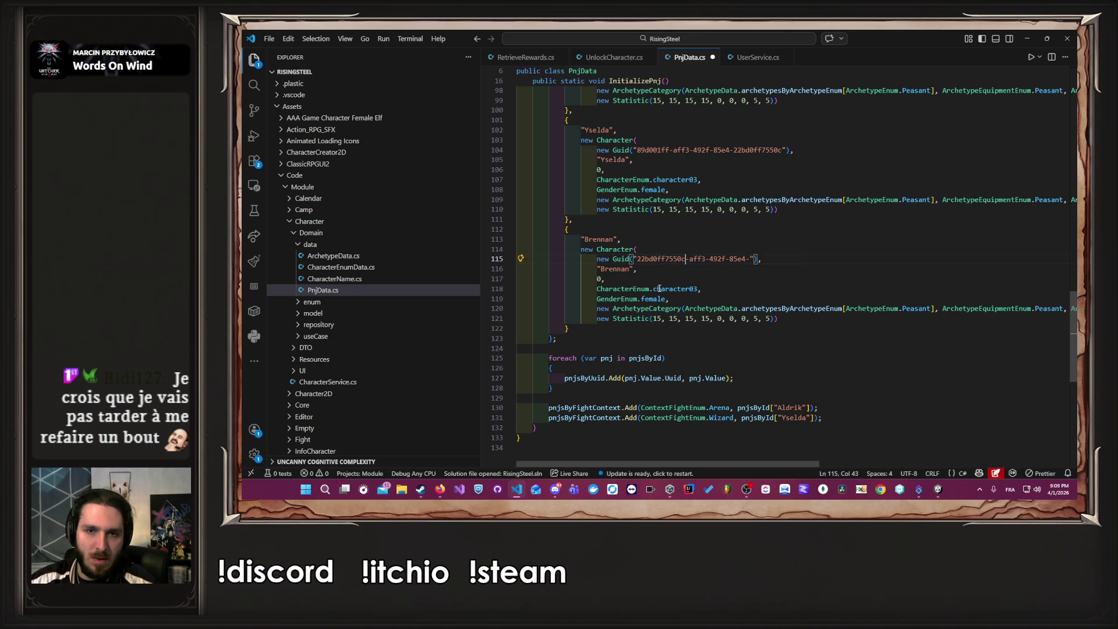
{"action": "left_click", "coordinate": [777, 258]}
{"action": "type", "text": "89d001ff"}
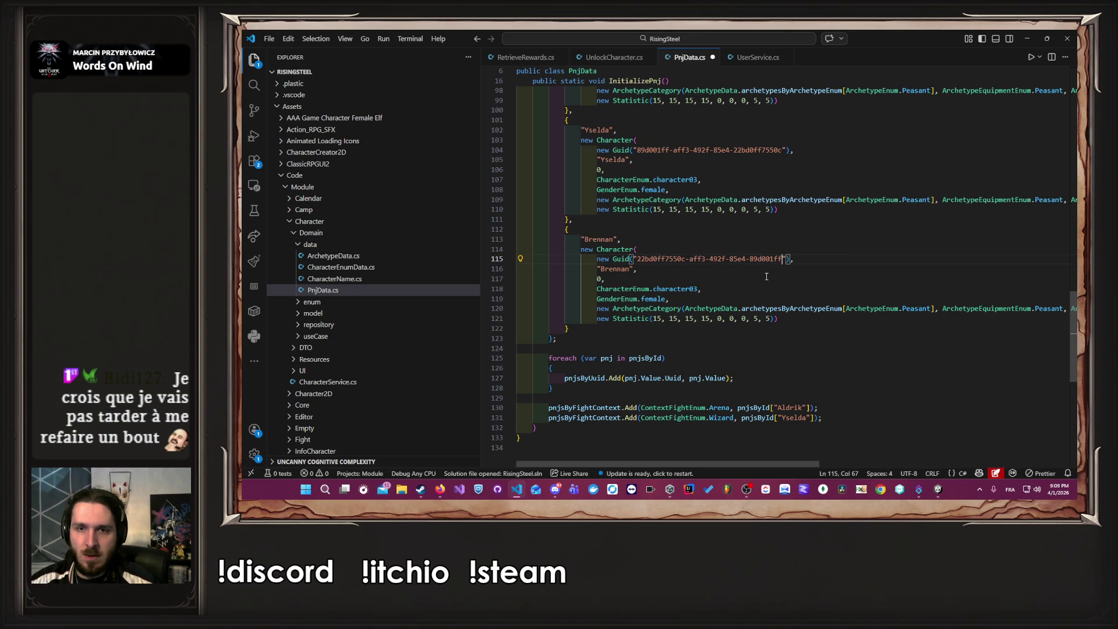
{"action": "key", "text": "ctrl+s"}
- Revert the manual Guid edits back to the original and review the entry
{"action": "left_click", "coordinate": [765, 273]}
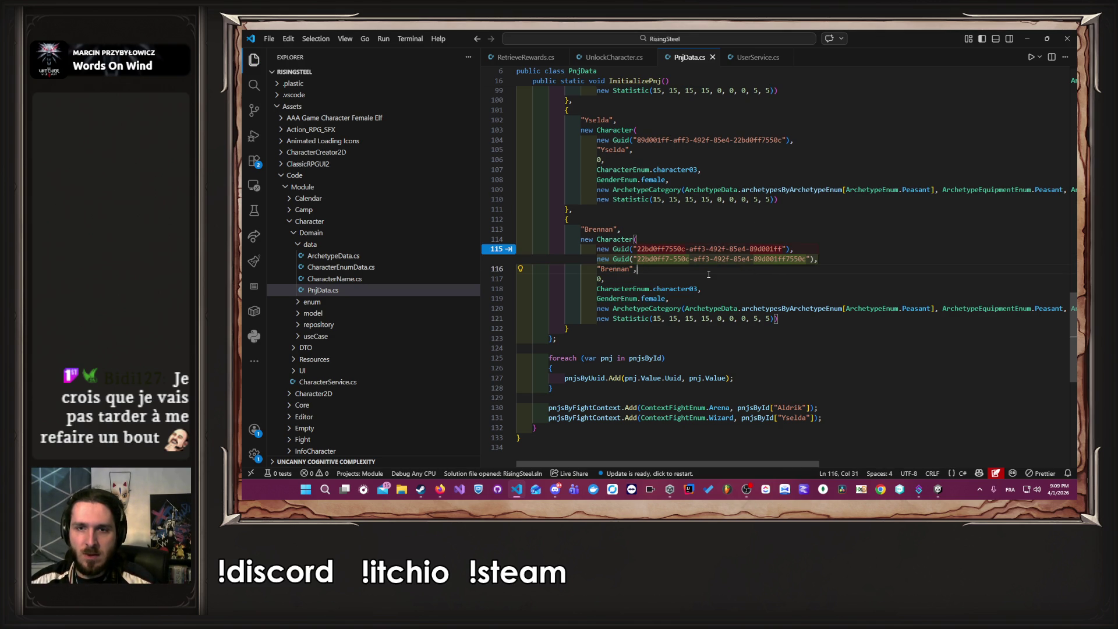
{"action": "key", "text": "Tab"}
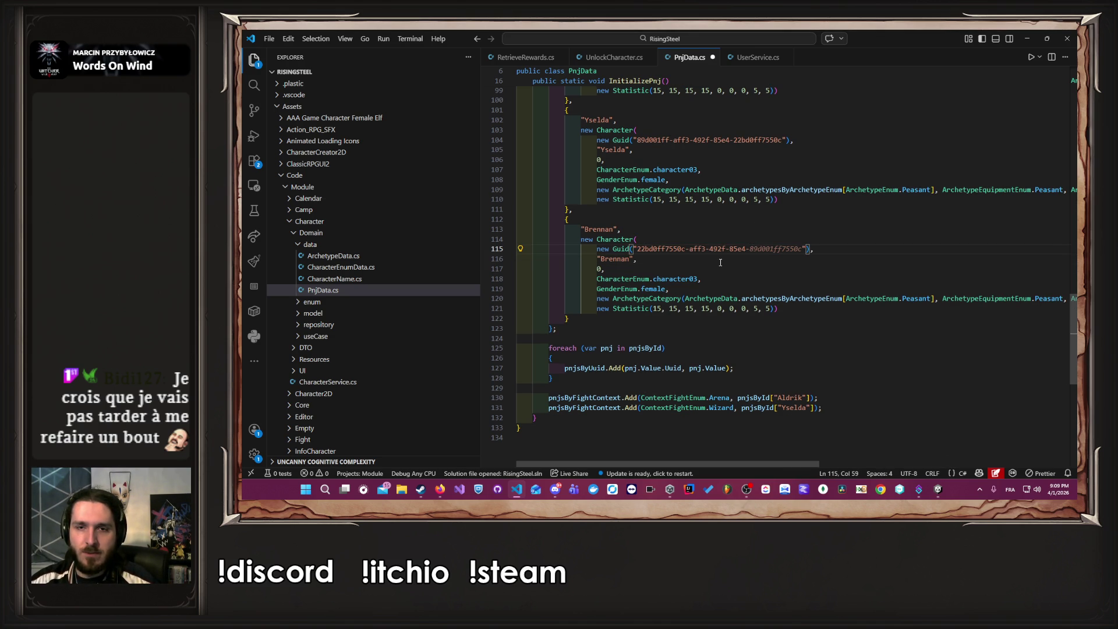
{"action": "key", "text": "Tab"}
{"action": "key", "text": "Tab"}
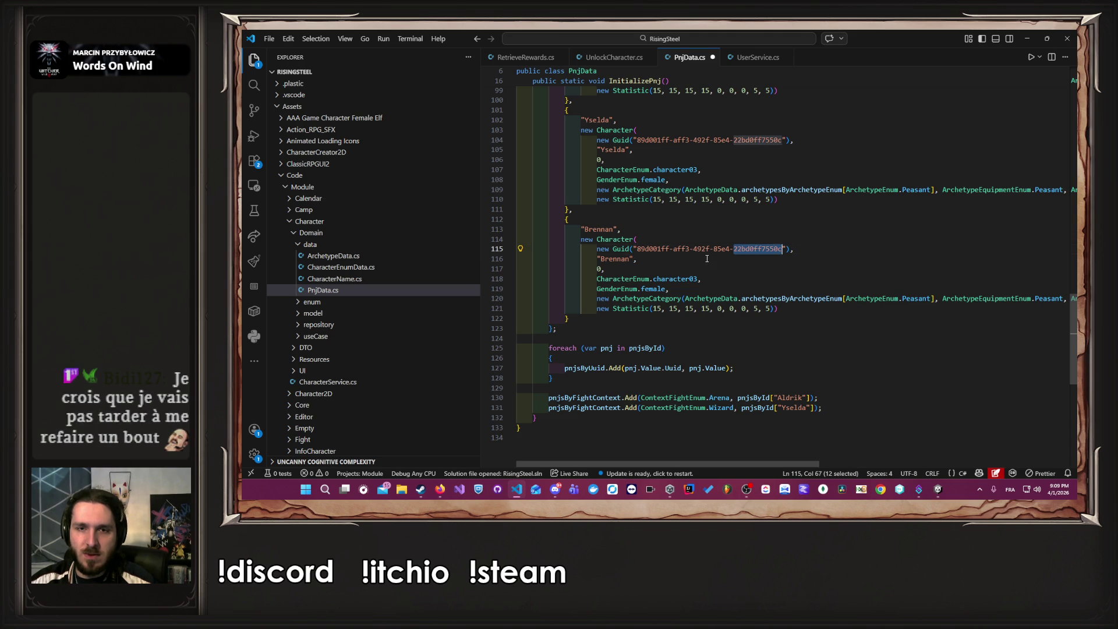
{"action": "mouse_move", "coordinate": [634, 248]}
{"action": "left_mouse_down"}
{"action": "mouse_move", "coordinate": [755, 250]}
{"action": "mouse_move", "coordinate": [638, 260]}
{"action": "left_mouse_up"}
{"action": "scroll", "coordinate": [771, 256], "scroll_direction": "up", "scroll_amount": 7}
{"action": "scroll", "coordinate": [771, 255], "scroll_direction": "up", "scroll_amount": 20}
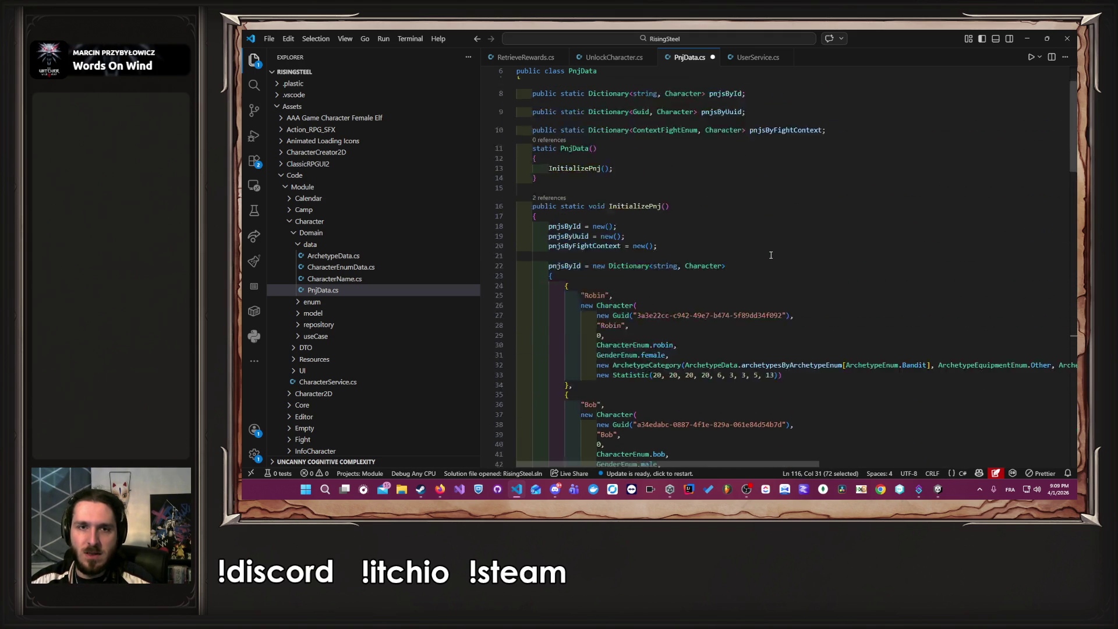
{"action": "scroll", "coordinate": [772, 256], "scroll_direction": "down", "scroll_amount": 20}
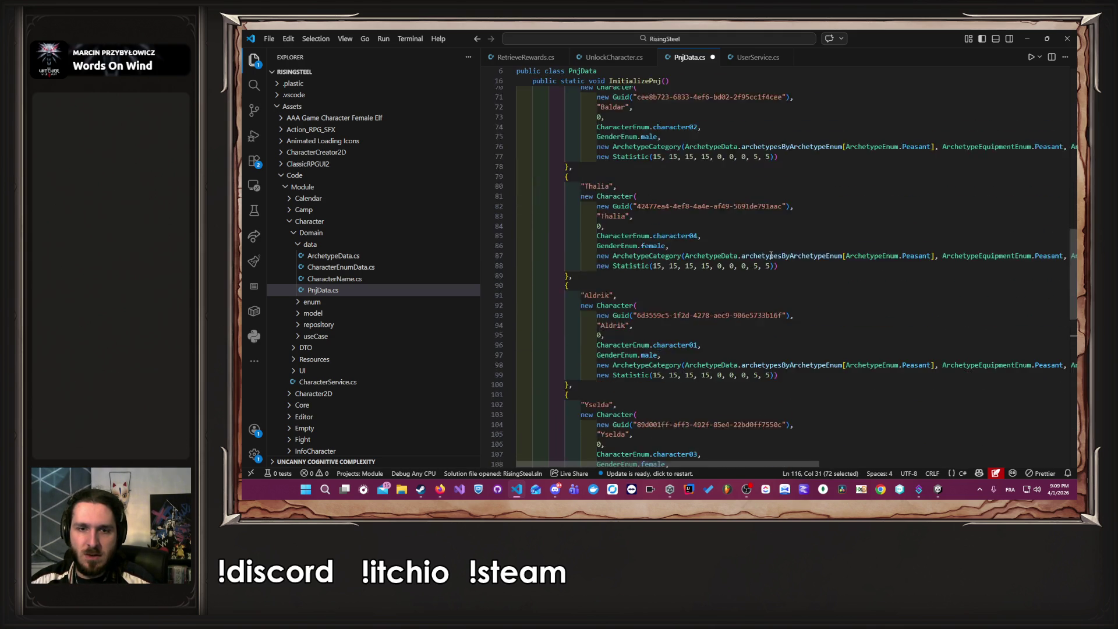
{"action": "scroll", "coordinate": [773, 255], "scroll_direction": "up", "scroll_amount": 8}
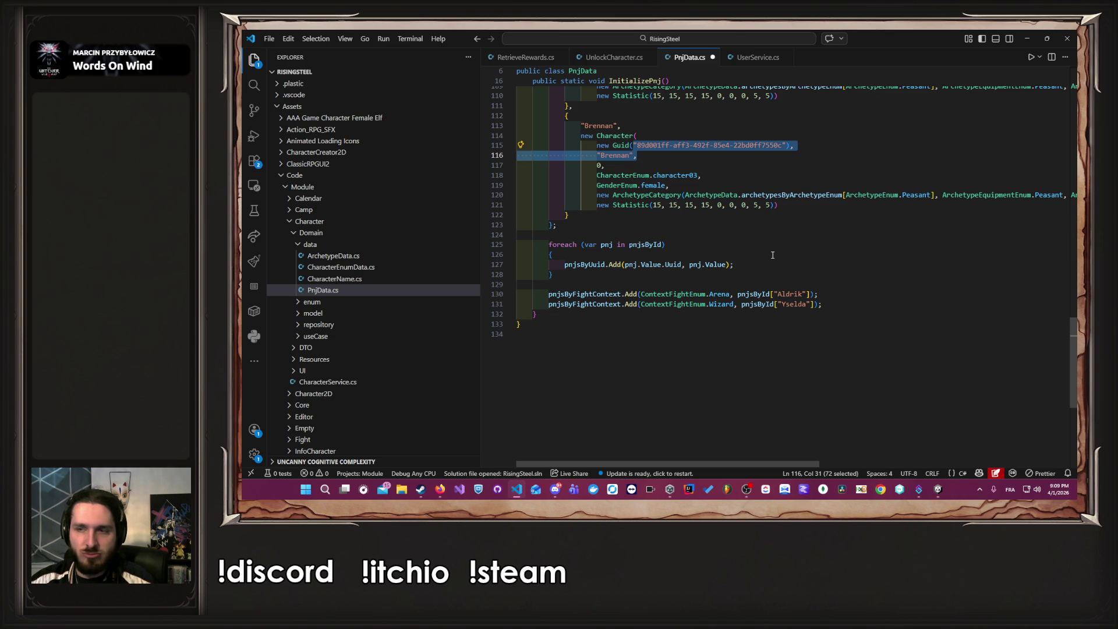
{"action": "scroll", "coordinate": [714, 360], "scroll_direction": "up", "scroll_amount": 1}
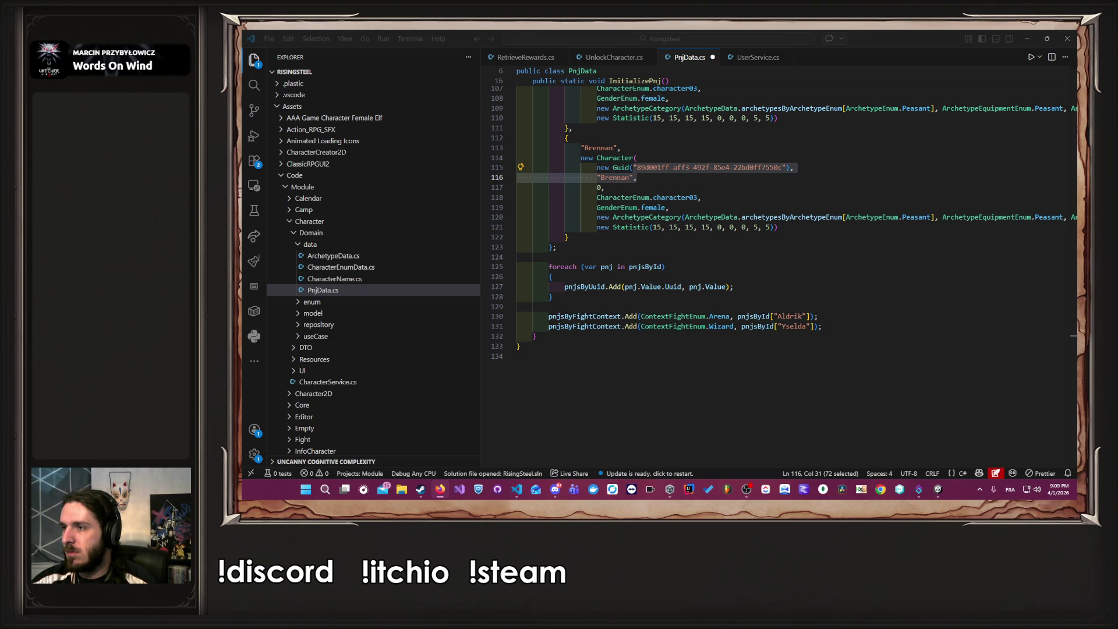
- Replace Brennan's Guid with 3f9c2a8e-7d41-4b6a-9c5e-1e2f7a8d4c90 and save PnjData.cs
{"action": "key", "text": "alt+Tab"}
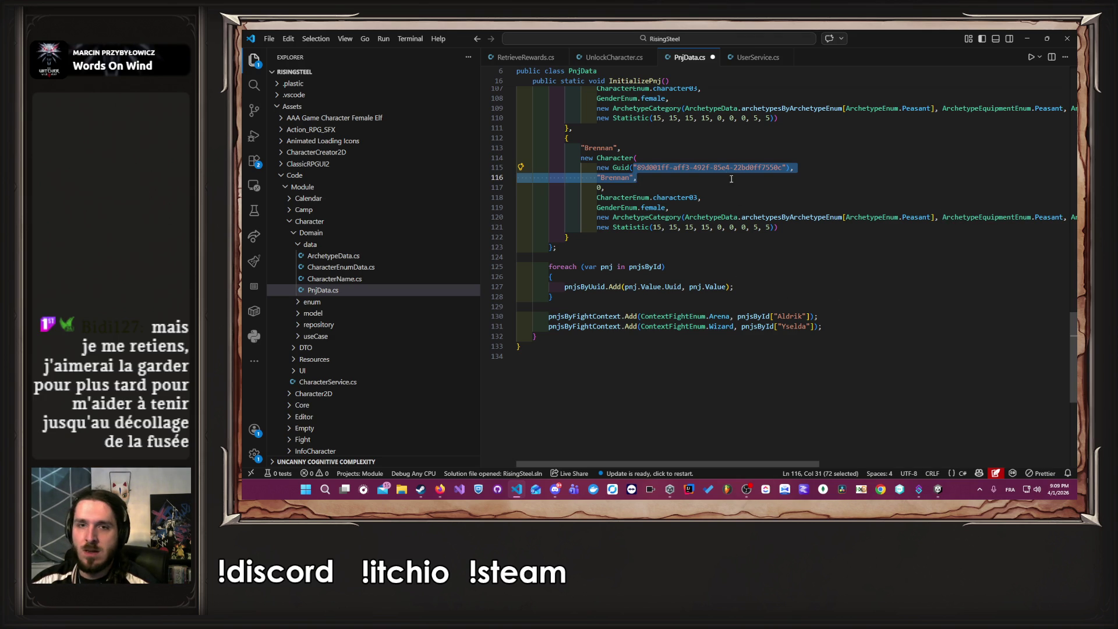
{"action": "double_click", "coordinate": [713, 169]}
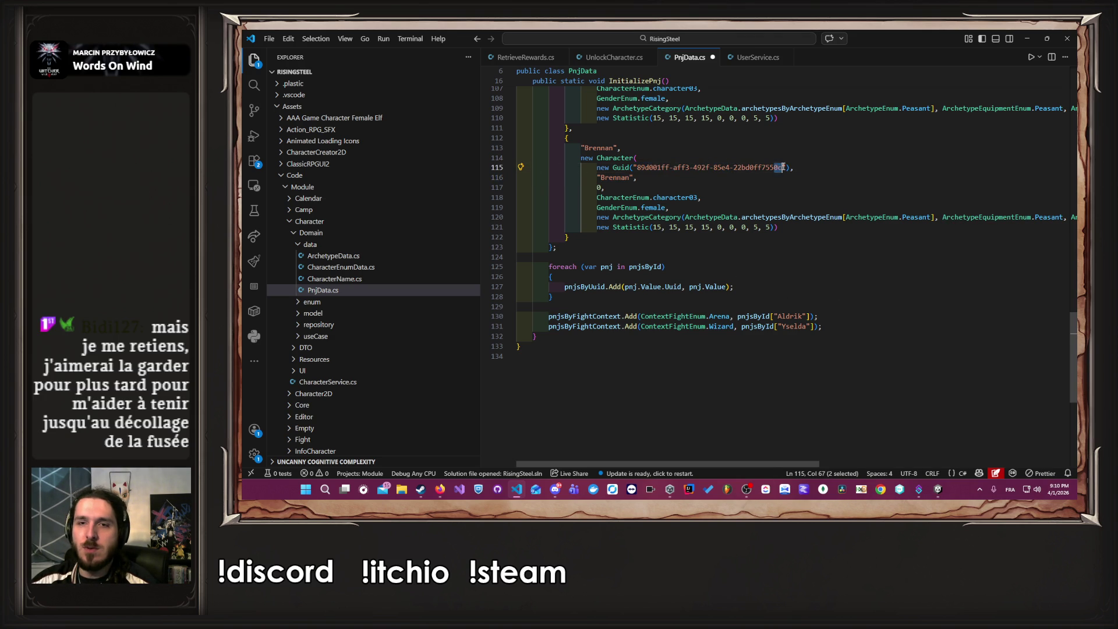
{"action": "mouse_move", "coordinate": [782, 168]}
{"action": "left_mouse_down"}
{"action": "mouse_move", "coordinate": [631, 179]}
{"action": "mouse_move", "coordinate": [636, 168]}
{"action": "left_mouse_up"}
{"action": "type", "text": "3f9c2a8e-7d41-4b6a-9c5e-1e2f7a8d4c90"}
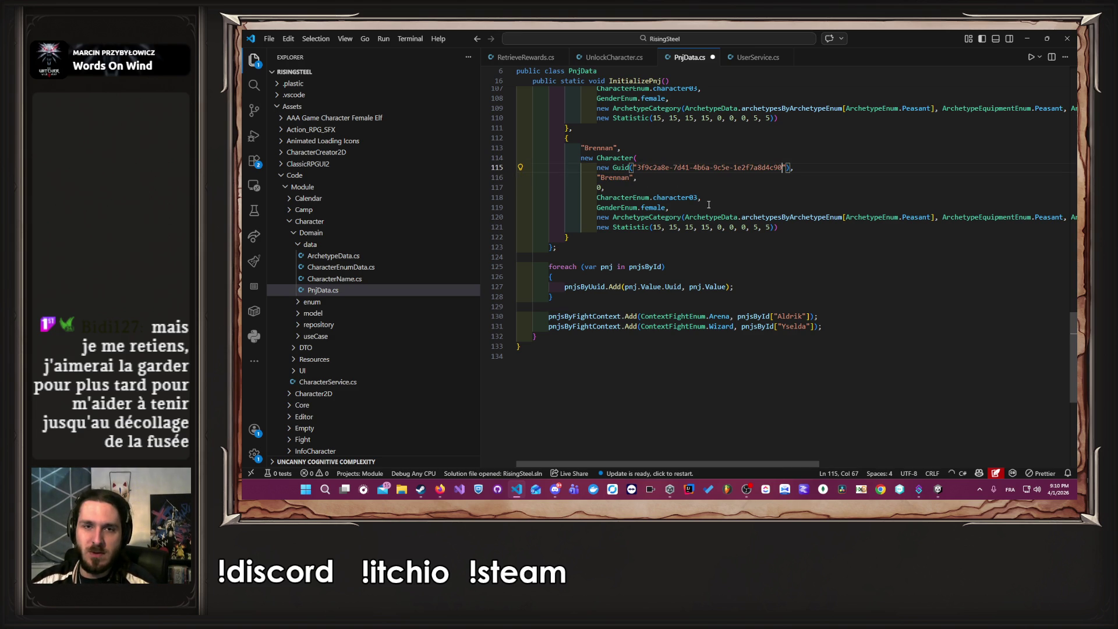
{"action": "key", "text": "ctrl+s"}
{"action": "key", "text": "Down"}
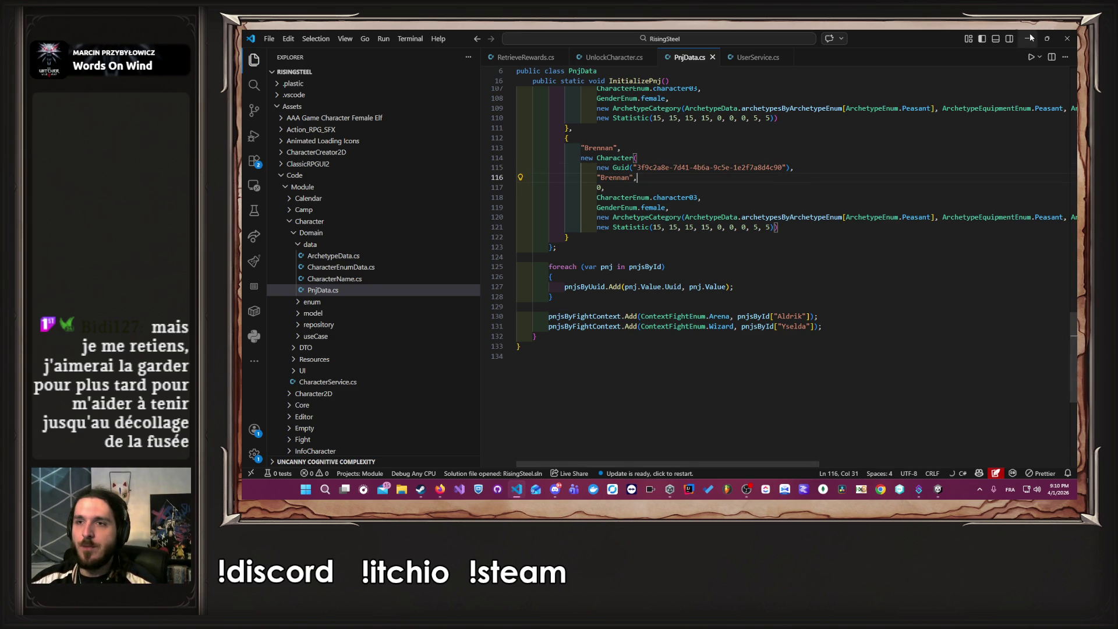
{"action": "left_click", "coordinate": [1029, 38]}
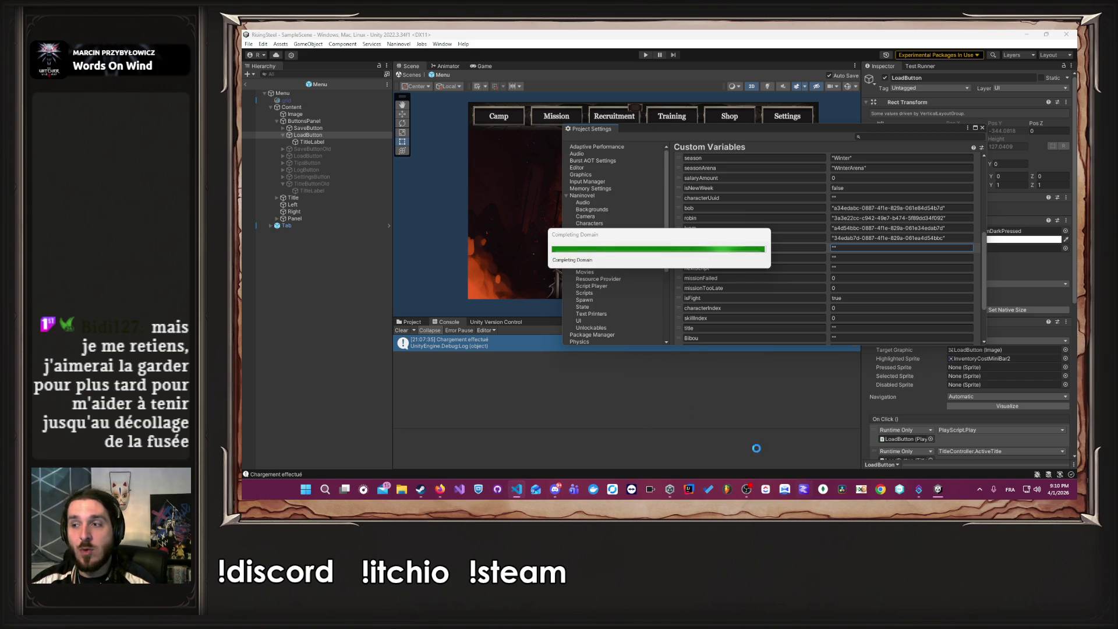
- Copy Brennan's new Guid from PnjData.cs and paste it as the brennan variable's value
{"action": "mouse_move", "coordinate": [515, 492]}
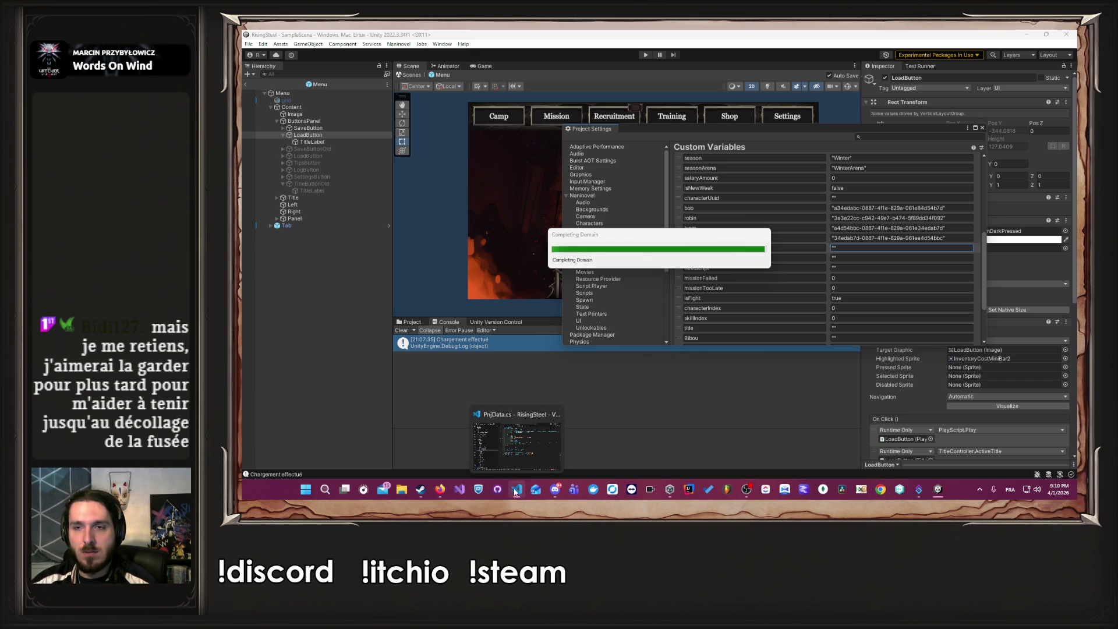
{"action": "left_click", "coordinate": [525, 441]}
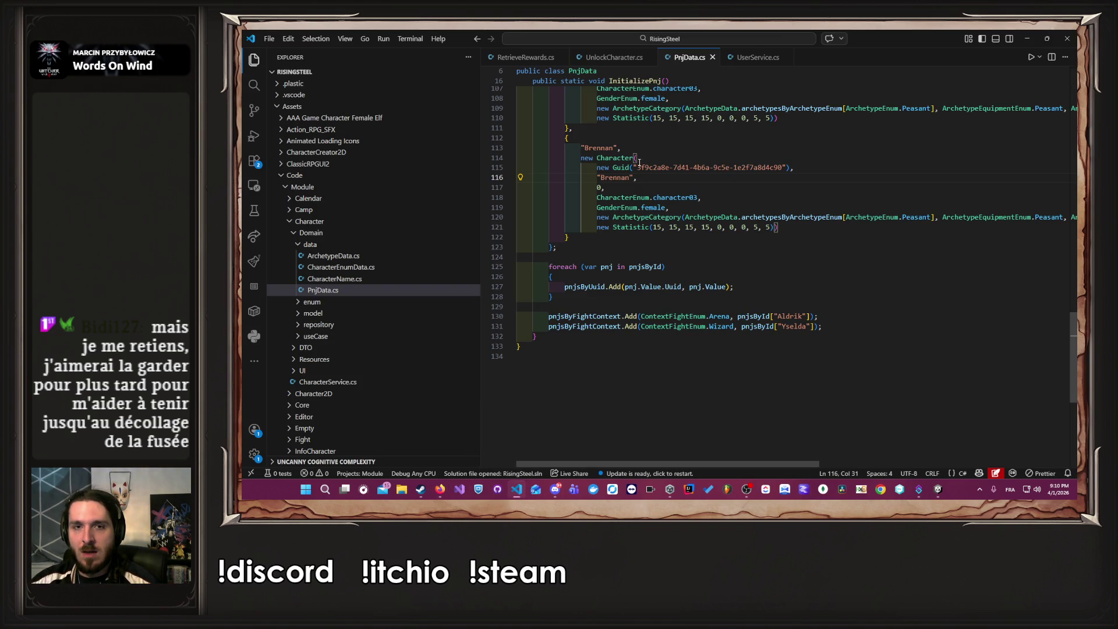
{"action": "left_click_drag", "start_coordinate": [637, 167], "coordinate": [782, 167]}
{"action": "key", "text": "ctrl+c"}
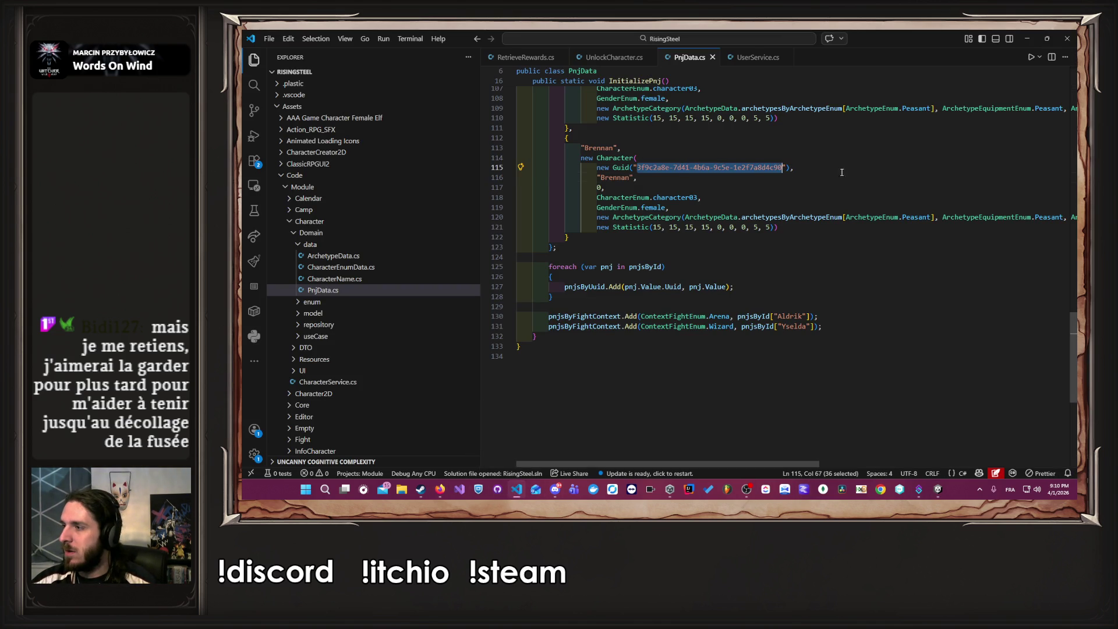
{"action": "left_click", "coordinate": [1028, 38]}
{"action": "left_click", "coordinate": [835, 248]}
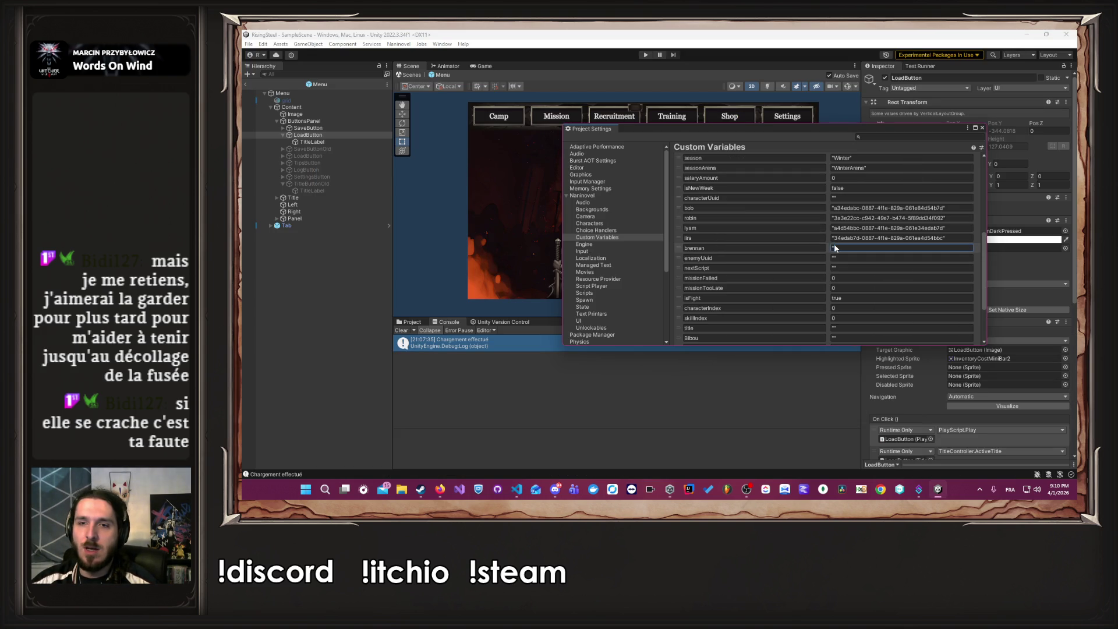
{"action": "key", "text": "ctrl+v"}
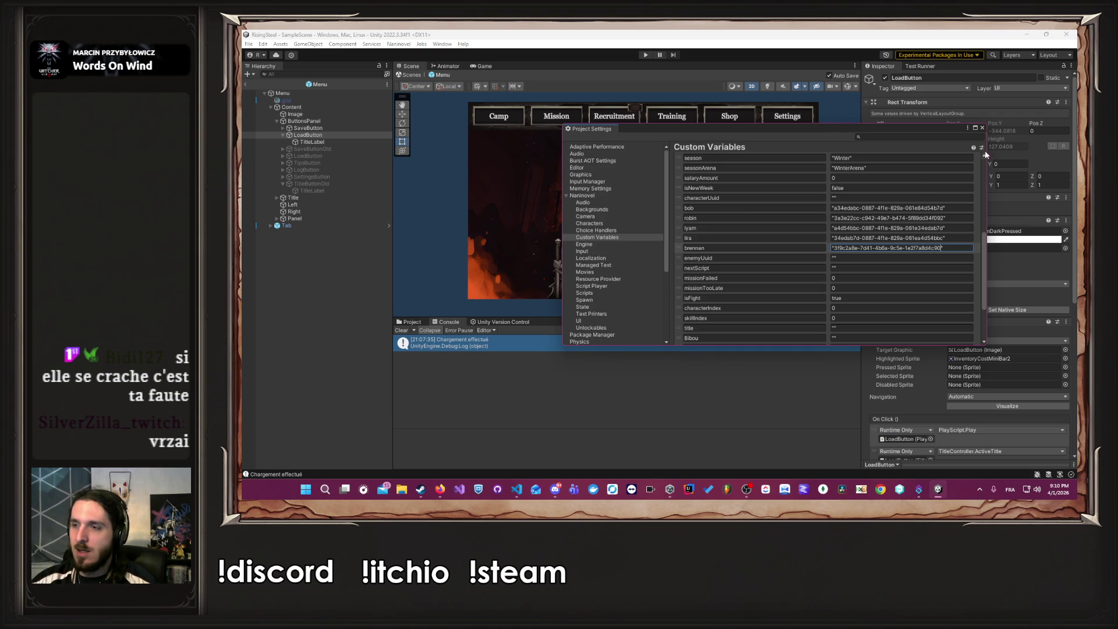
{"action": "left_click", "coordinate": [983, 127]}
{"action": "left_click", "coordinate": [827, 170]}
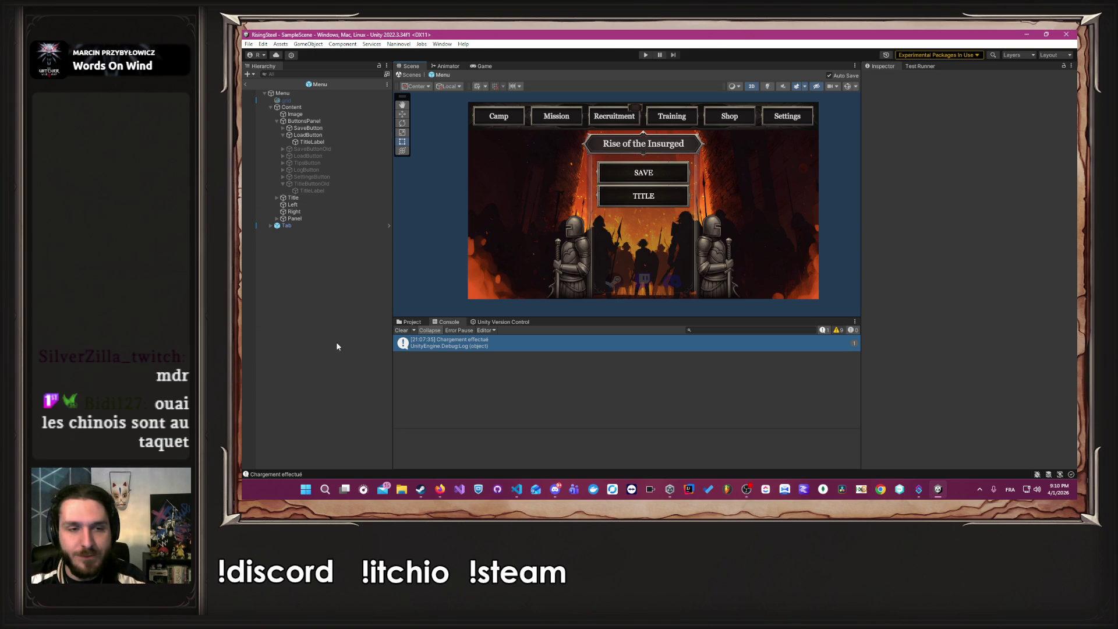
- Clear the console and open Naninovel's Custom Variables settings
{"action": "left_click", "coordinate": [402, 330]}
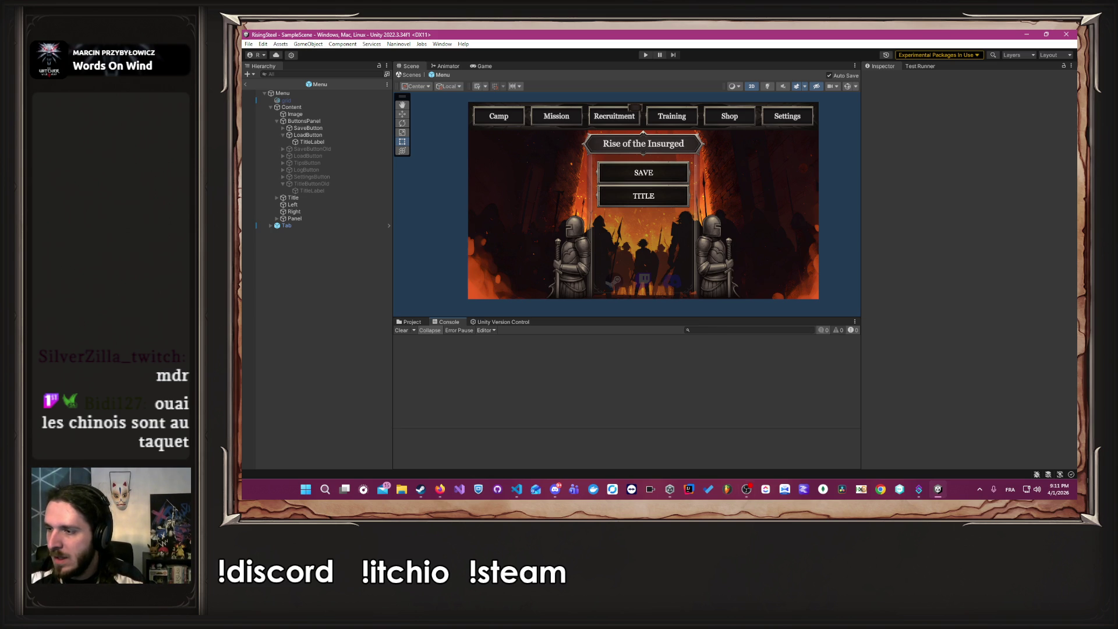
{"action": "key", "text": "alt+Tab"}
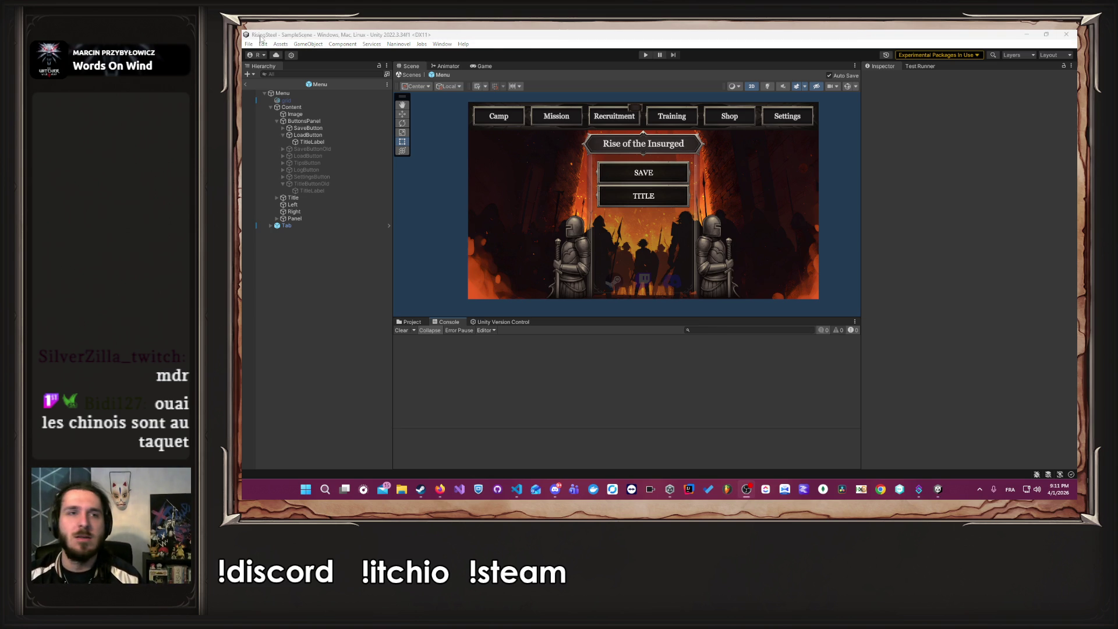
{"action": "left_click", "coordinate": [394, 45]}
{"action": "mouse_move", "coordinate": [424, 97]}
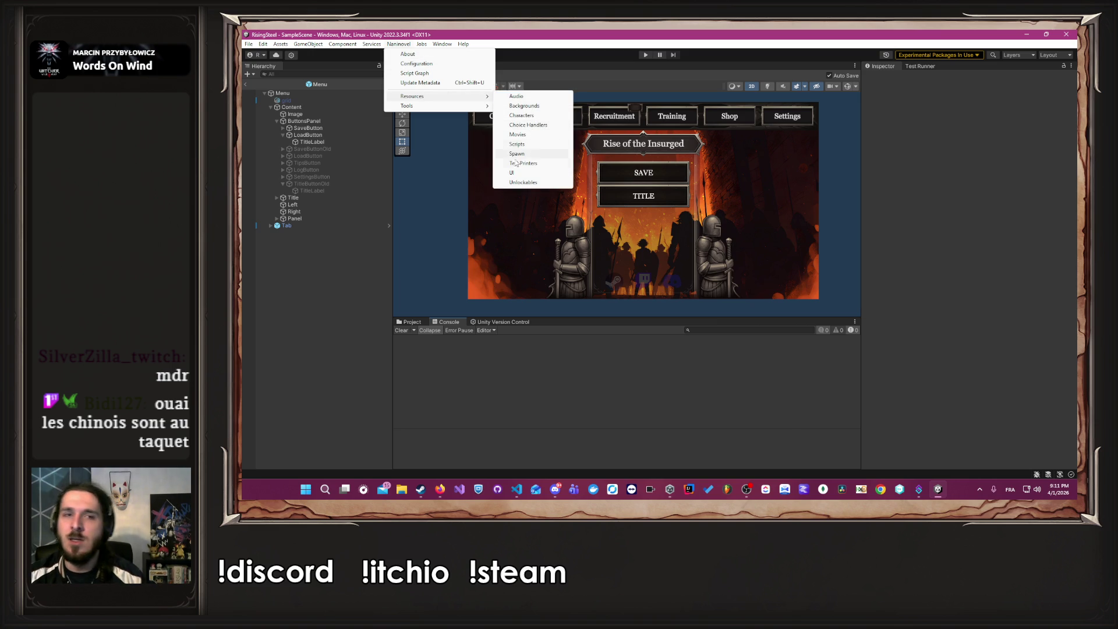
{"action": "left_click", "coordinate": [513, 172]}
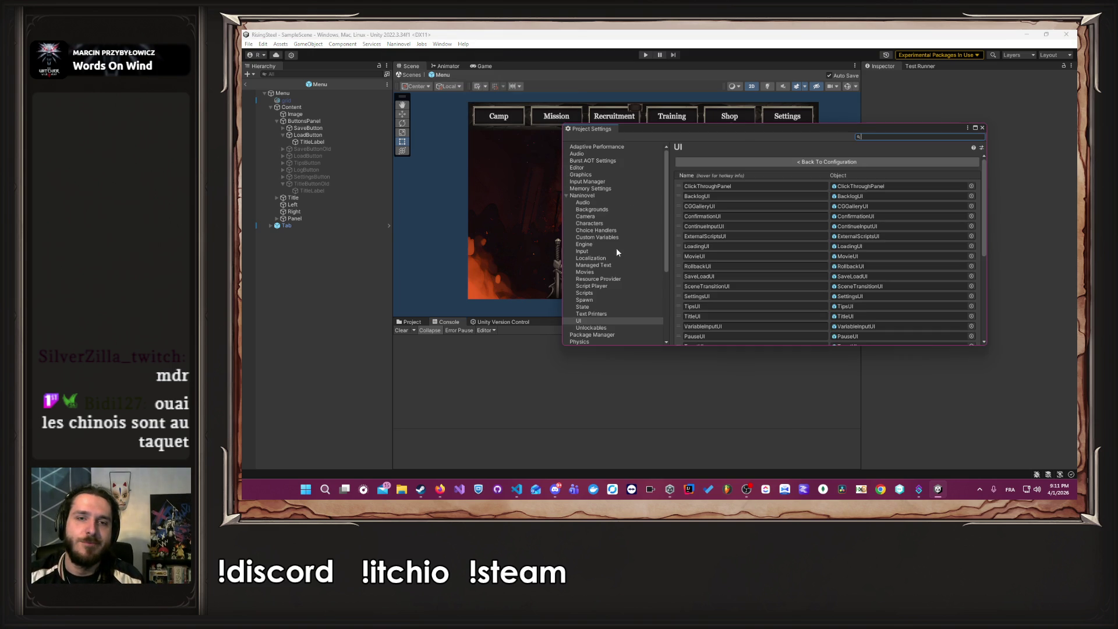
{"action": "left_click", "coordinate": [597, 237]}
- Set startingGold to 2000, close Project Settings and launch Play mode
{"action": "left_click", "coordinate": [857, 181]}
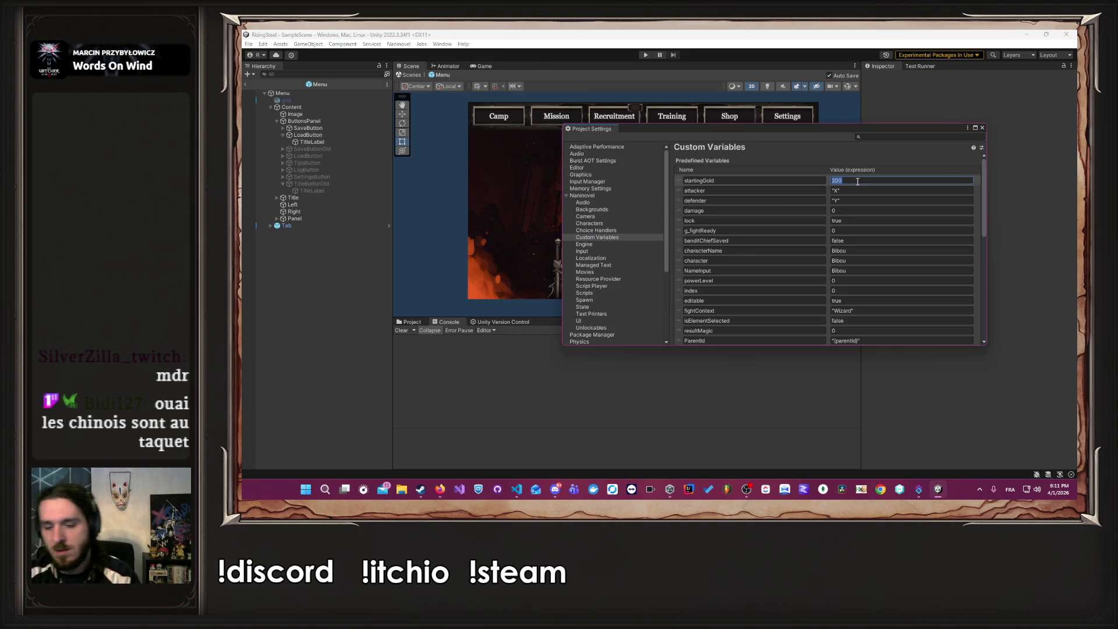
{"action": "type", "text": "2000"}
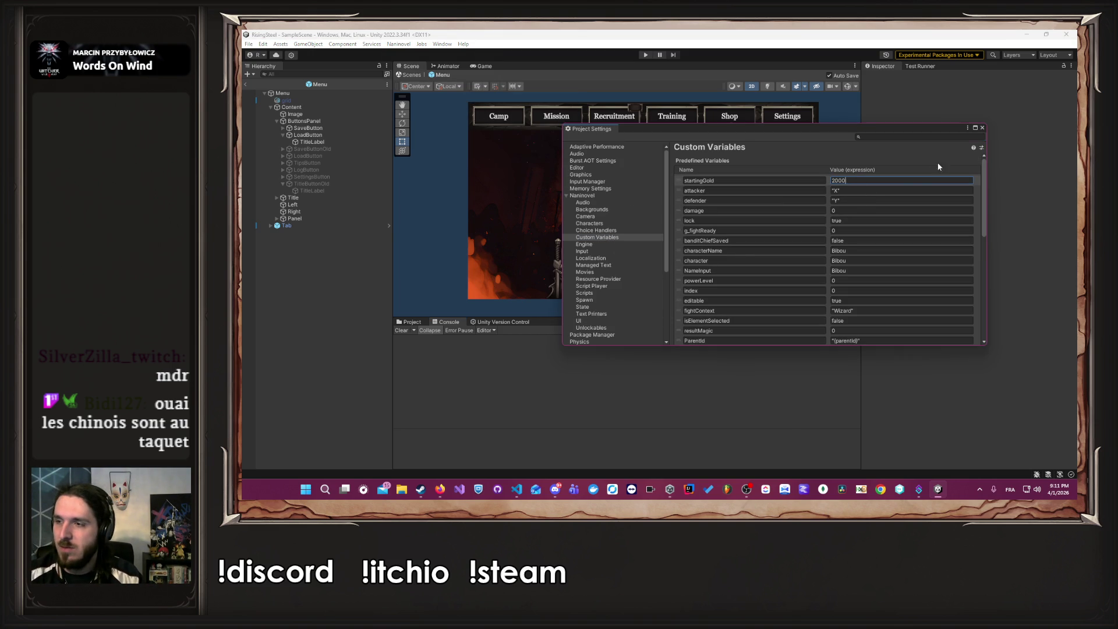
{"action": "left_click", "coordinate": [983, 127]}
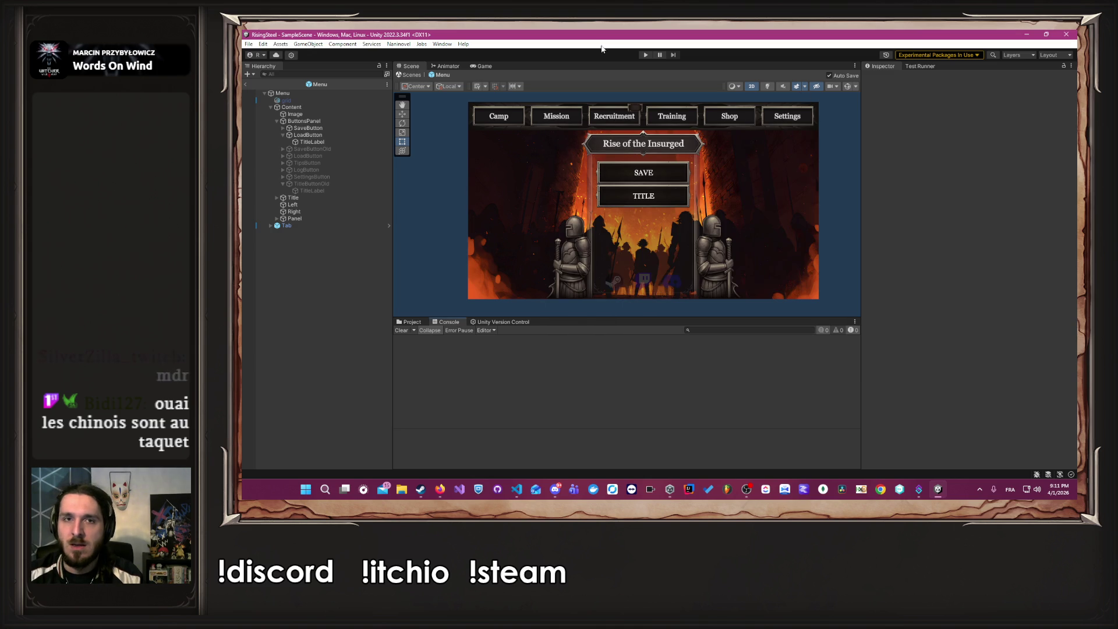
{"action": "left_click", "coordinate": [645, 54]}
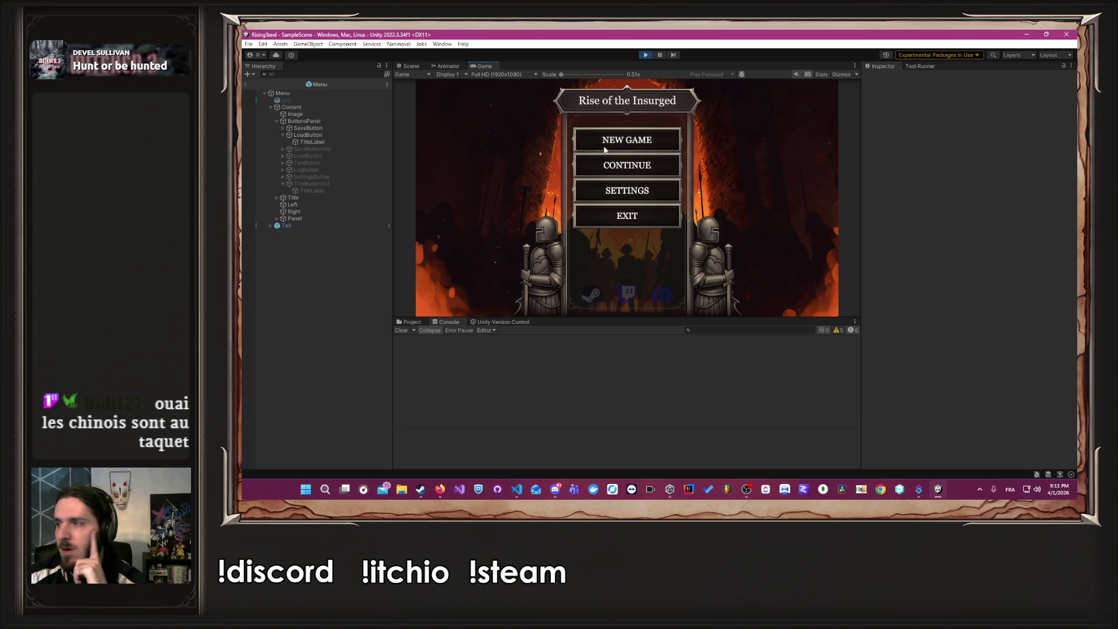
- Start a new game and open Albert's stat editing in the Training screen
{"action": "left_click", "coordinate": [604, 147]}
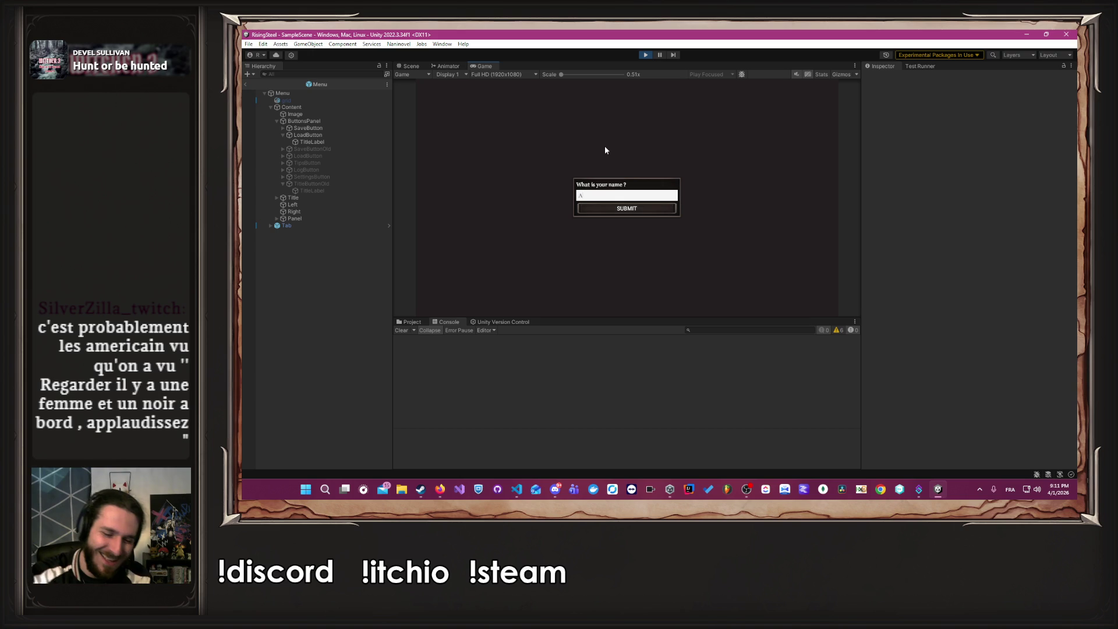
{"action": "key", "text": "Return"}
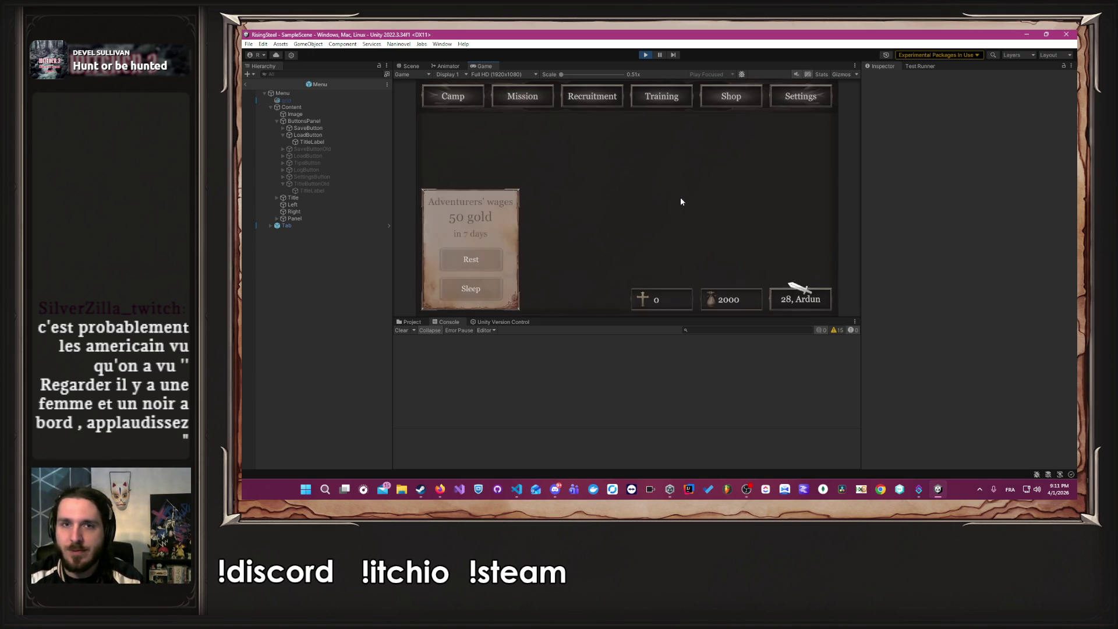
{"action": "left_click", "coordinate": [648, 95]}
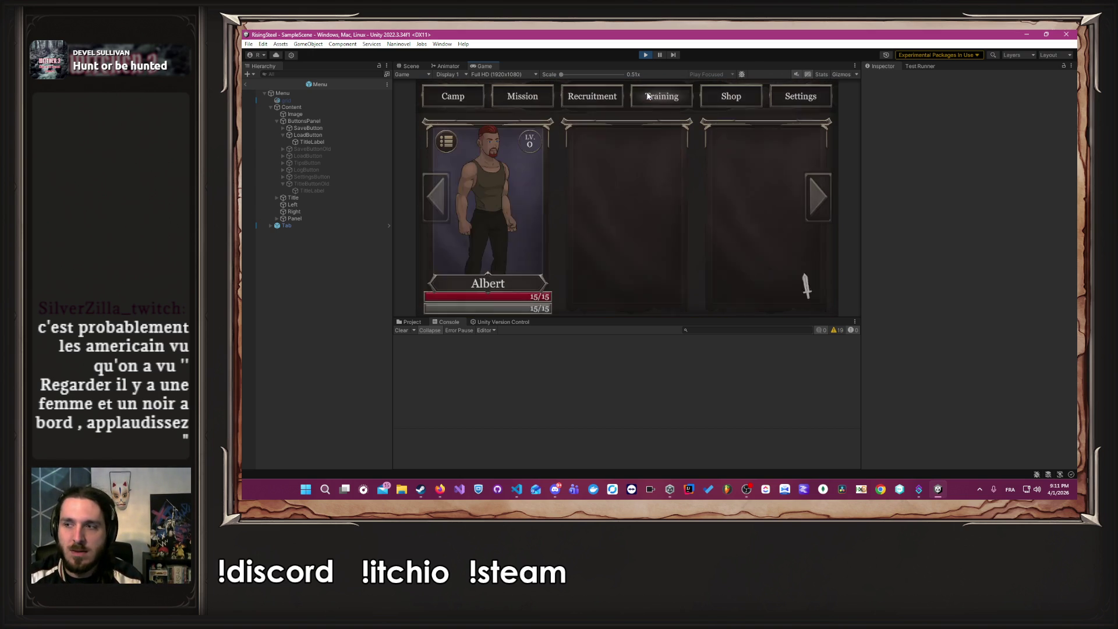
{"action": "left_click", "coordinate": [508, 219]}
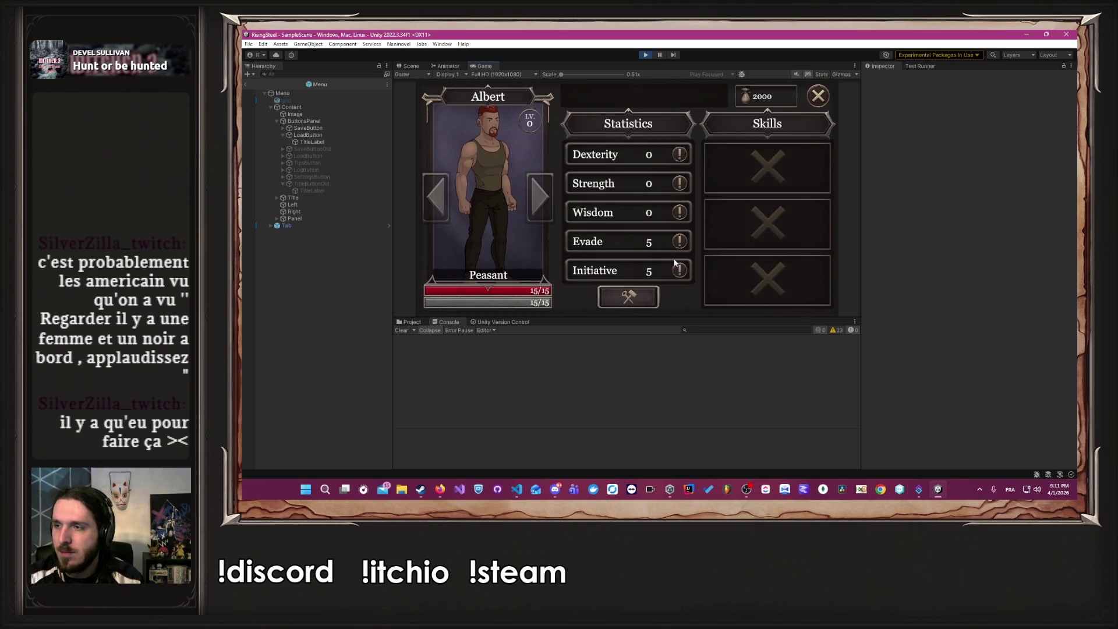
{"action": "left_click", "coordinate": [628, 297]}
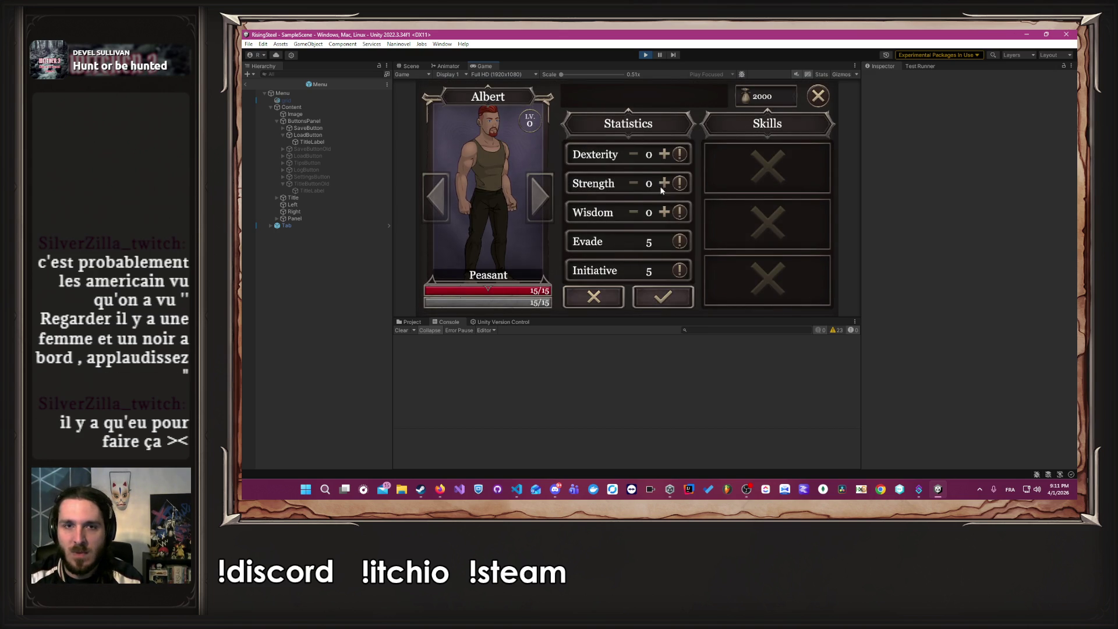
- Raise Albert to Strength 12, Dexterity 3 and Wisdom 2, and confirm the gold payment
{"action": "left_click", "coordinate": [664, 183]}
{"action": "left_click", "coordinate": [662, 183]}
{"action": "left_click", "coordinate": [662, 182]}
{"action": "left_click", "coordinate": [663, 182]}
{"action": "left_click", "coordinate": [662, 182]}
{"action": "left_click", "coordinate": [662, 182]}
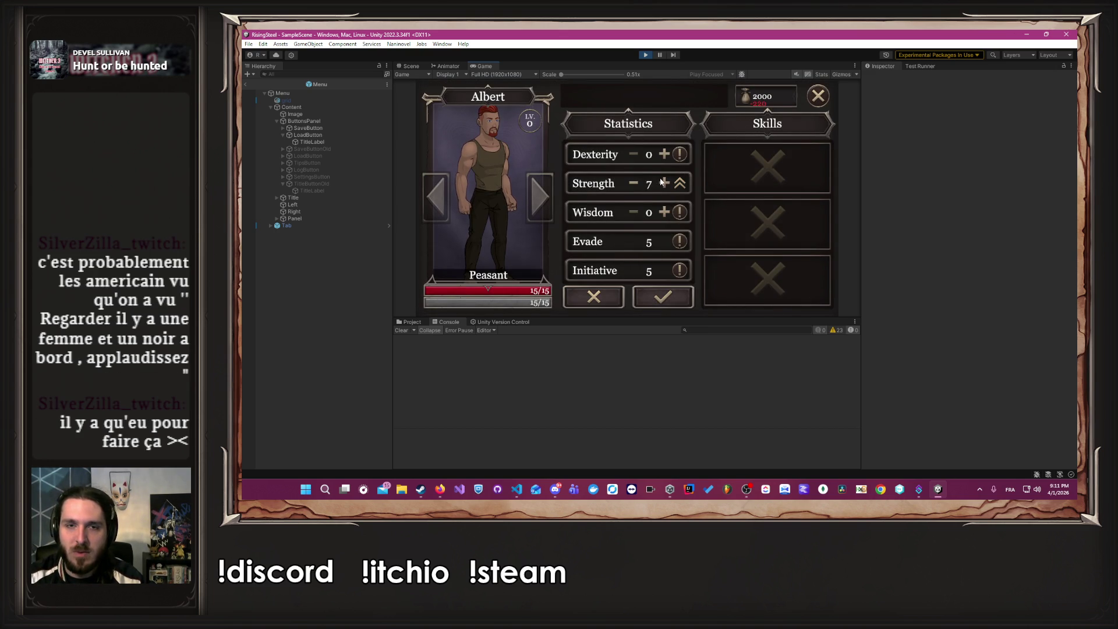
{"action": "left_click", "coordinate": [663, 182]}
{"action": "left_click", "coordinate": [662, 182]}
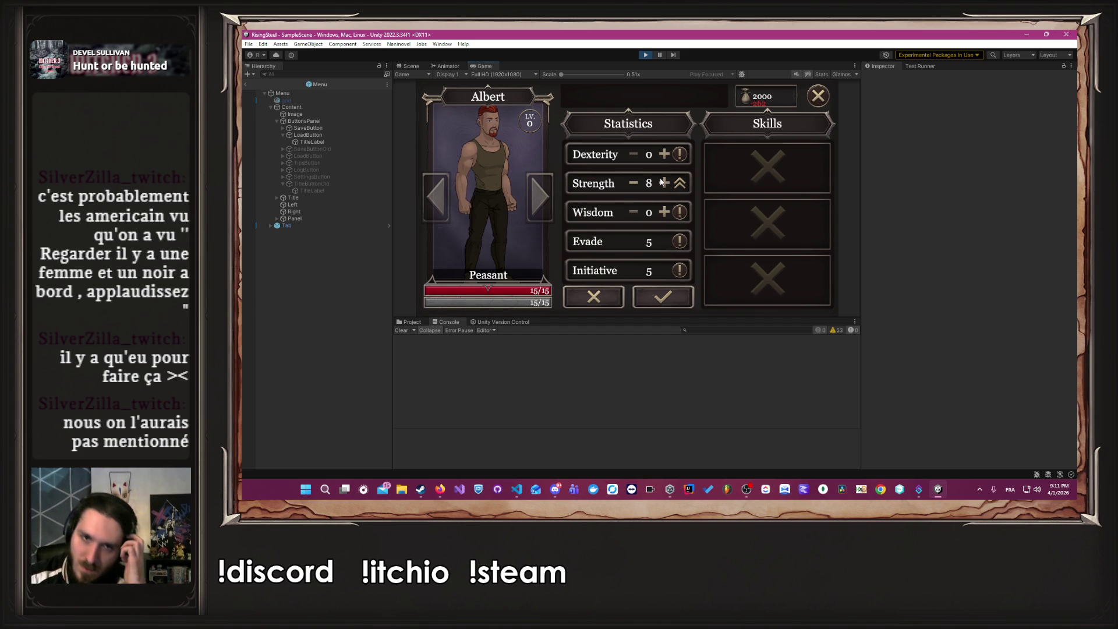
{"action": "left_click", "coordinate": [663, 183]}
{"action": "left_click", "coordinate": [662, 182]}
{"action": "left_click", "coordinate": [662, 183]}
{"action": "left_click", "coordinate": [662, 182]}
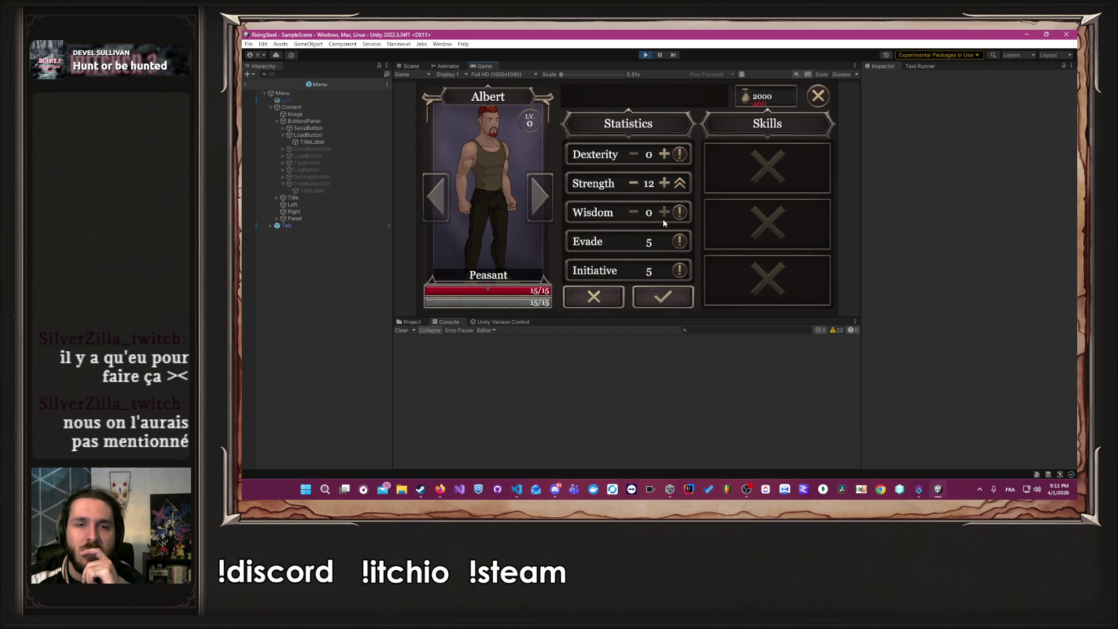
{"action": "left_click", "coordinate": [664, 156]}
{"action": "left_click", "coordinate": [664, 155]}
{"action": "left_click", "coordinate": [664, 212]}
{"action": "left_click", "coordinate": [663, 212]}
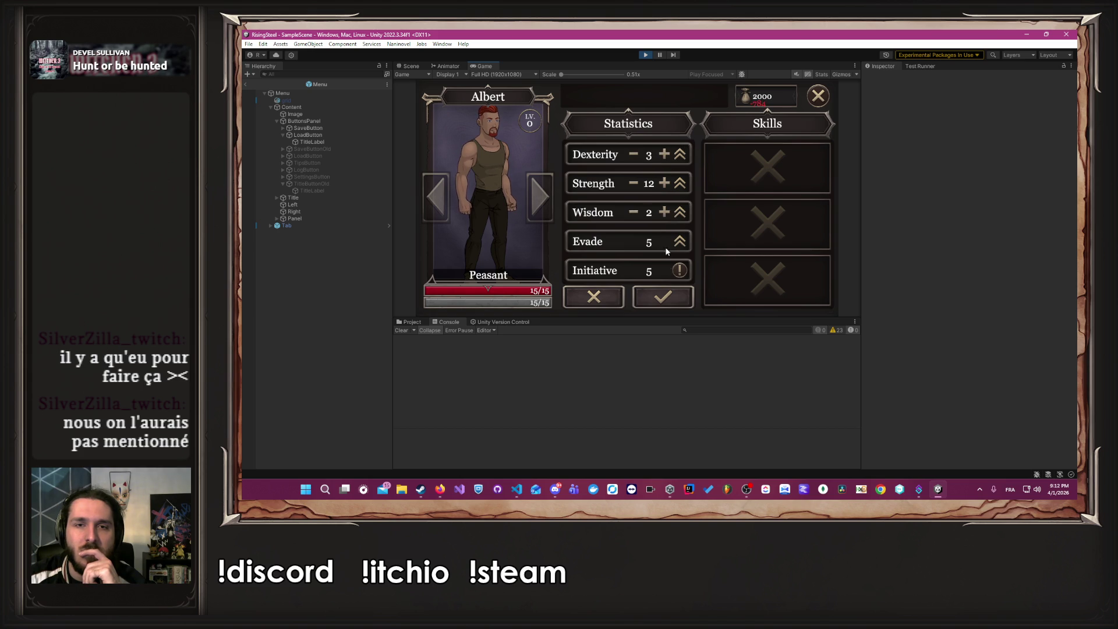
{"action": "left_click", "coordinate": [663, 297]}
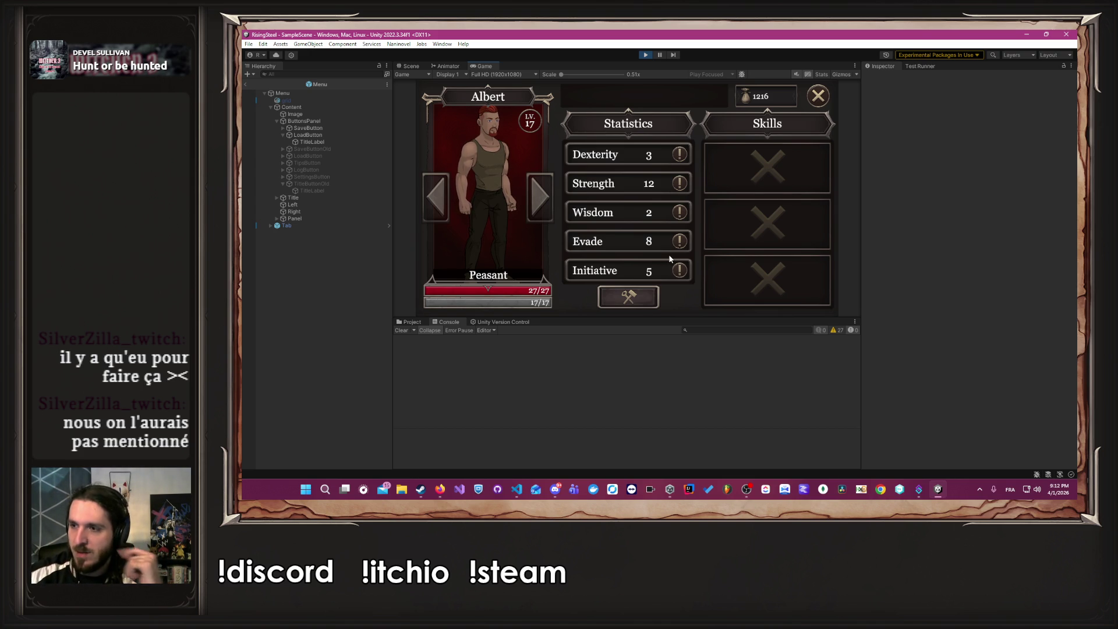
- Check the Defense of the Black Bark Village mission, then spend the remaining gold on Healing Potions
{"action": "left_click", "coordinate": [818, 96]}
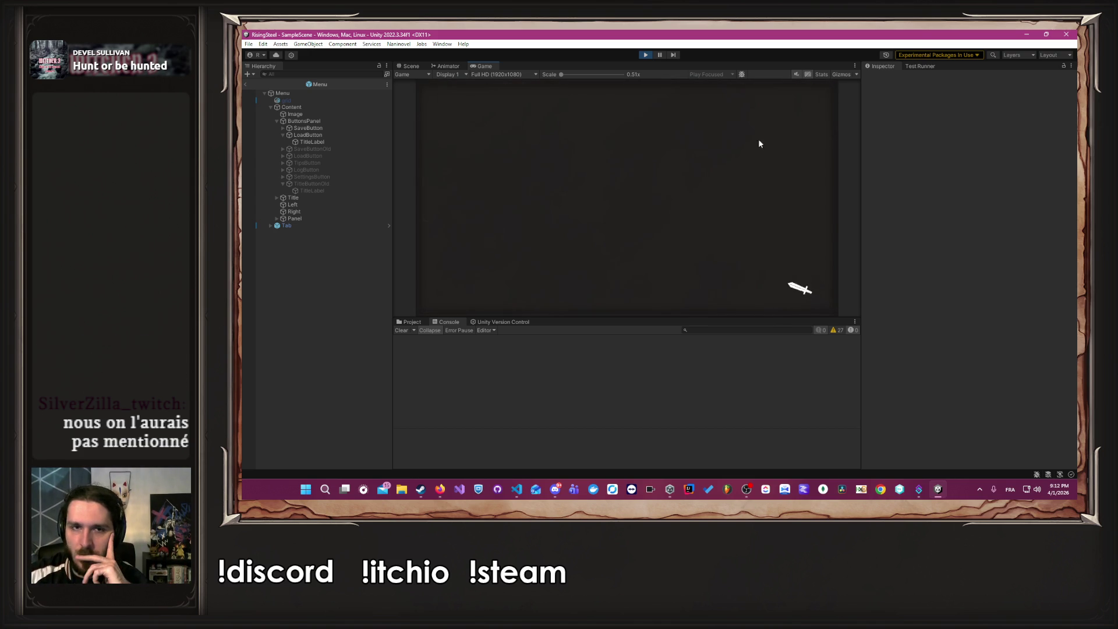
{"action": "left_click", "coordinate": [540, 99]}
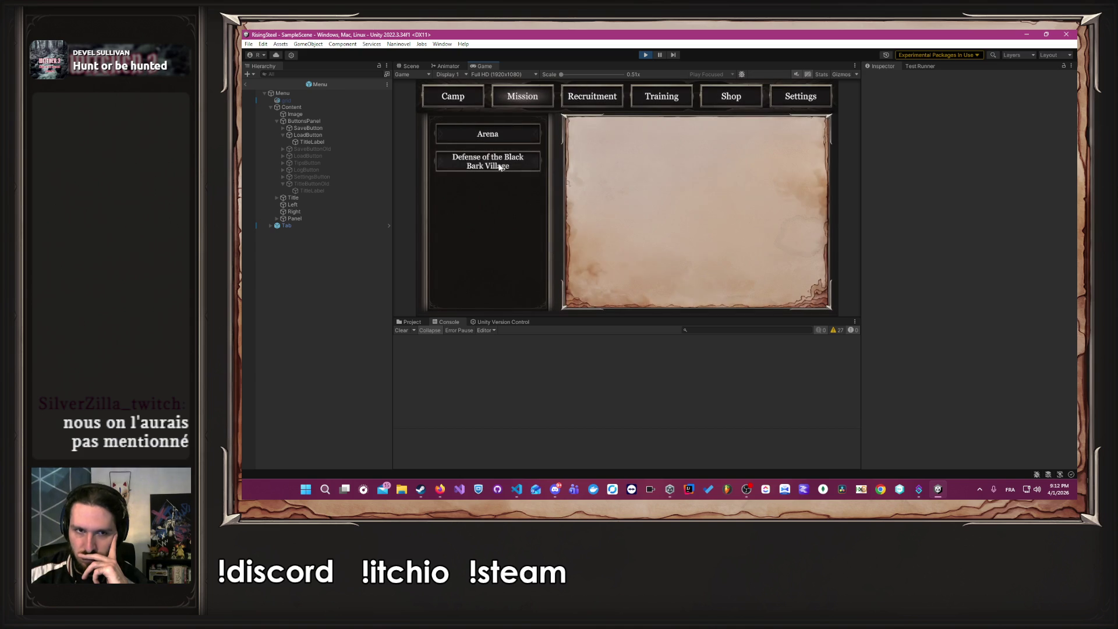
{"action": "left_click", "coordinate": [499, 167]}
{"action": "left_click", "coordinate": [743, 99]}
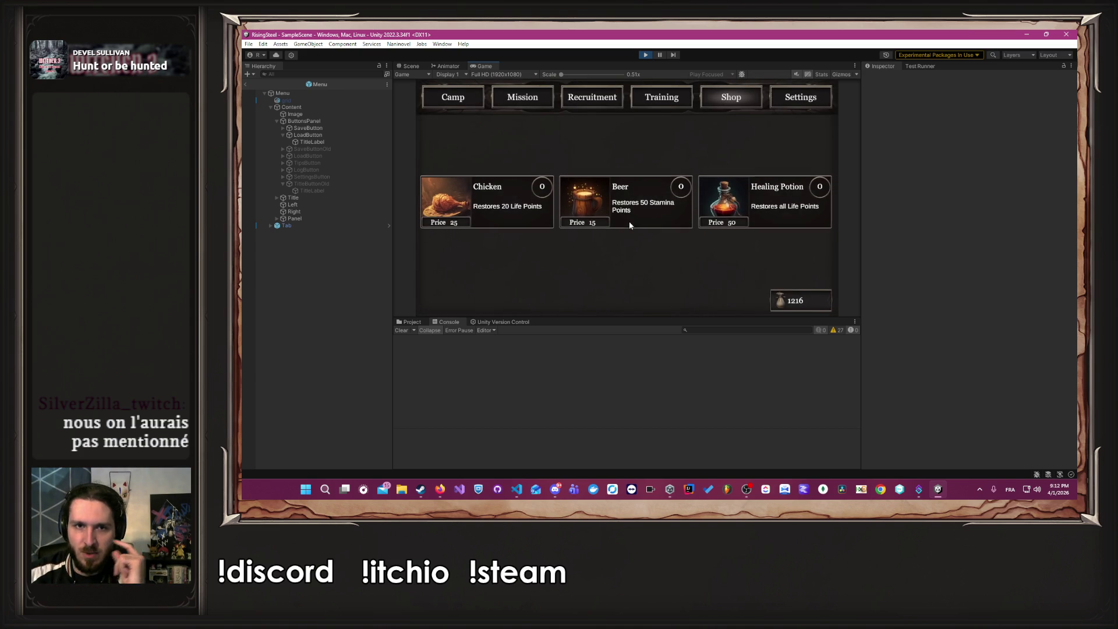
{"action": "left_click", "coordinate": [760, 208]}
{"action": "left_click", "coordinate": [761, 208]}
{"action": "left_click", "coordinate": [761, 209]}
{"action": "left_click", "coordinate": [761, 209]}
{"action": "left_click", "coordinate": [761, 208]}
{"action": "left_click", "coordinate": [761, 208]}
{"action": "left_click", "coordinate": [761, 208]}
{"action": "left_click", "coordinate": [760, 208]}
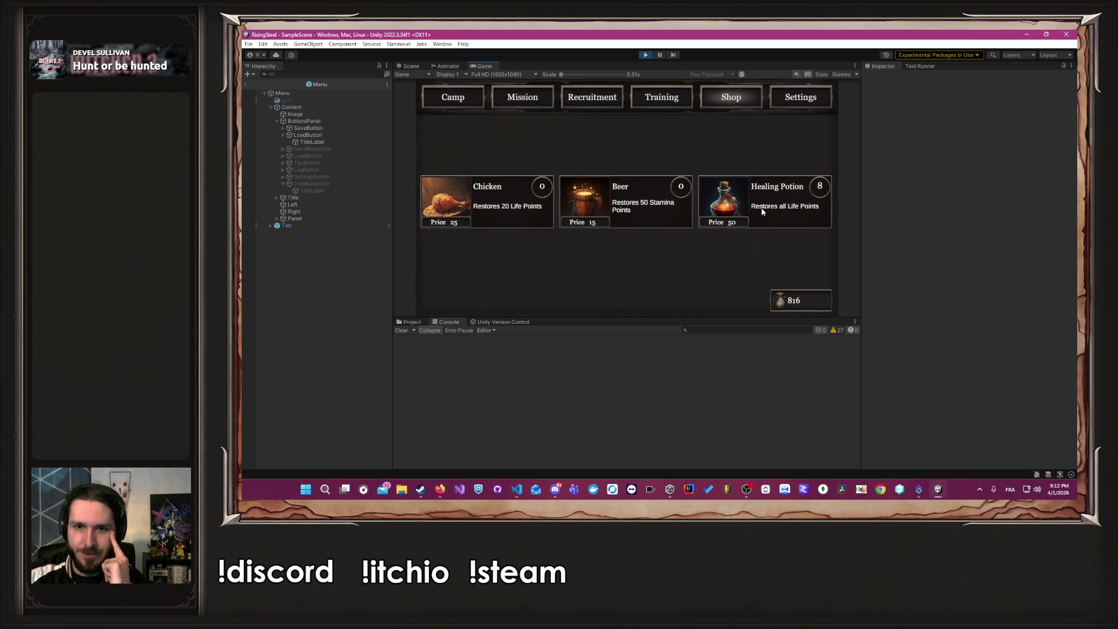
{"action": "left_click", "coordinate": [760, 208]}
{"action": "left_click", "coordinate": [761, 208]}
{"action": "left_click", "coordinate": [760, 208]}
{"action": "left_click", "coordinate": [761, 207]}
{"action": "left_click", "coordinate": [761, 208]}
{"action": "left_click", "coordinate": [761, 207]}
{"action": "left_click", "coordinate": [760, 208]}
{"action": "left_click", "coordinate": [761, 207]}
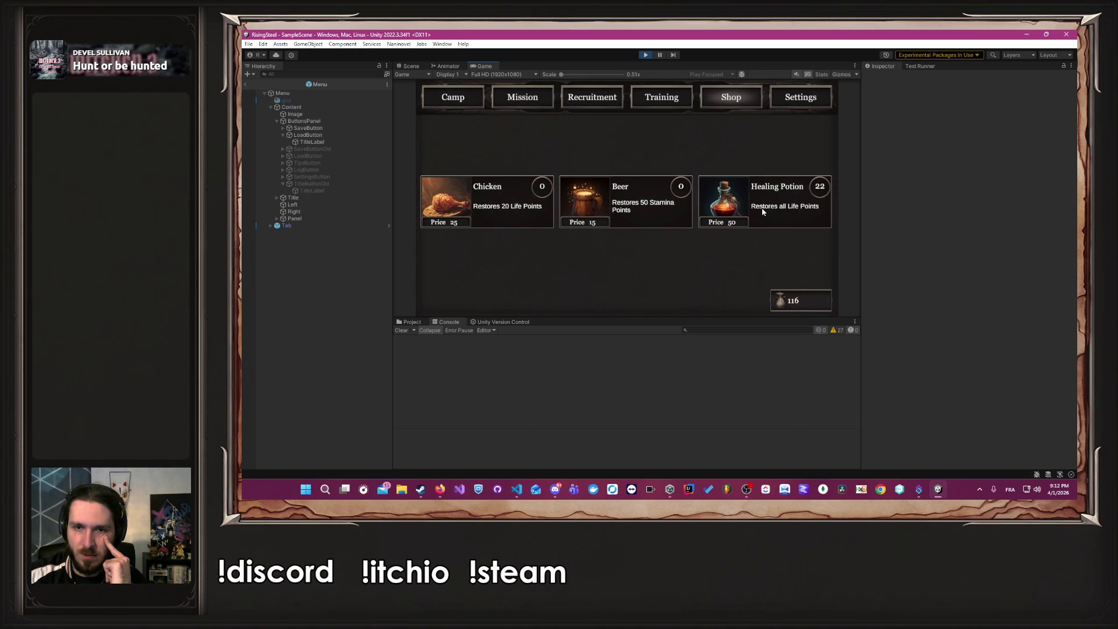
{"action": "left_click", "coordinate": [762, 210]}
{"action": "left_click", "coordinate": [763, 211]}
- Start the Defense of the Black Bark Village mission and defeat Bob
{"action": "left_click", "coordinate": [539, 101]}
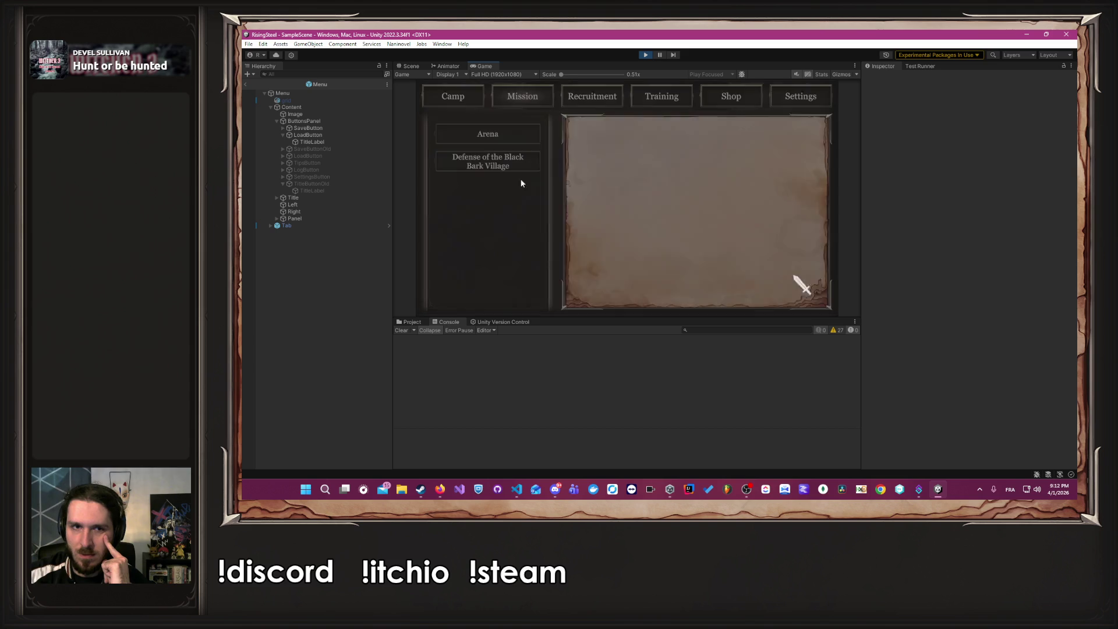
{"action": "left_click", "coordinate": [467, 164]}
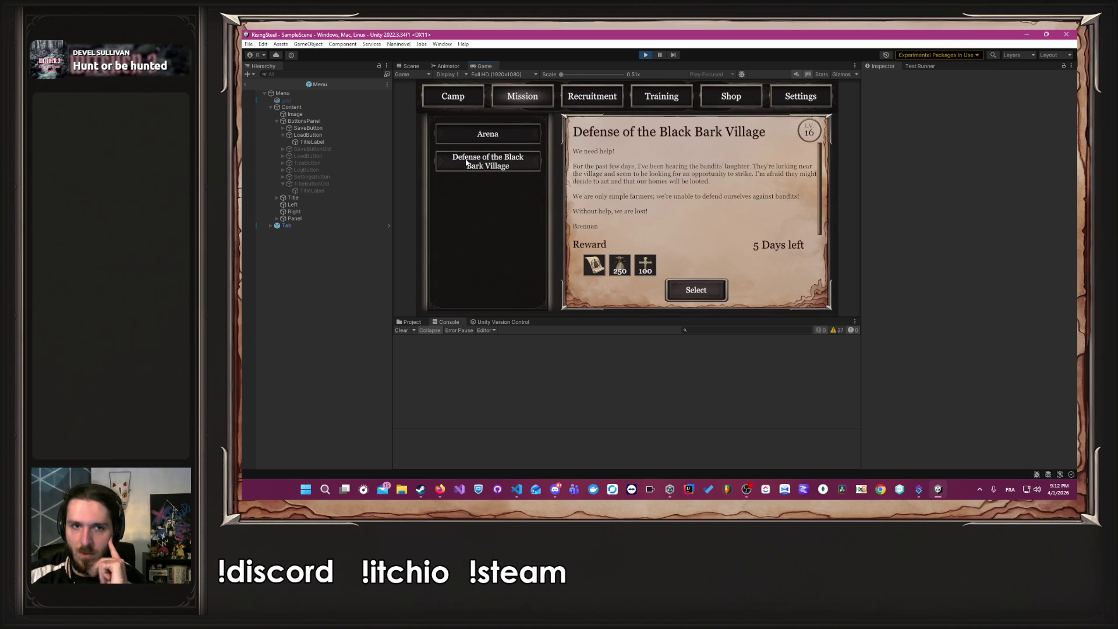
{"action": "left_click", "coordinate": [699, 291]}
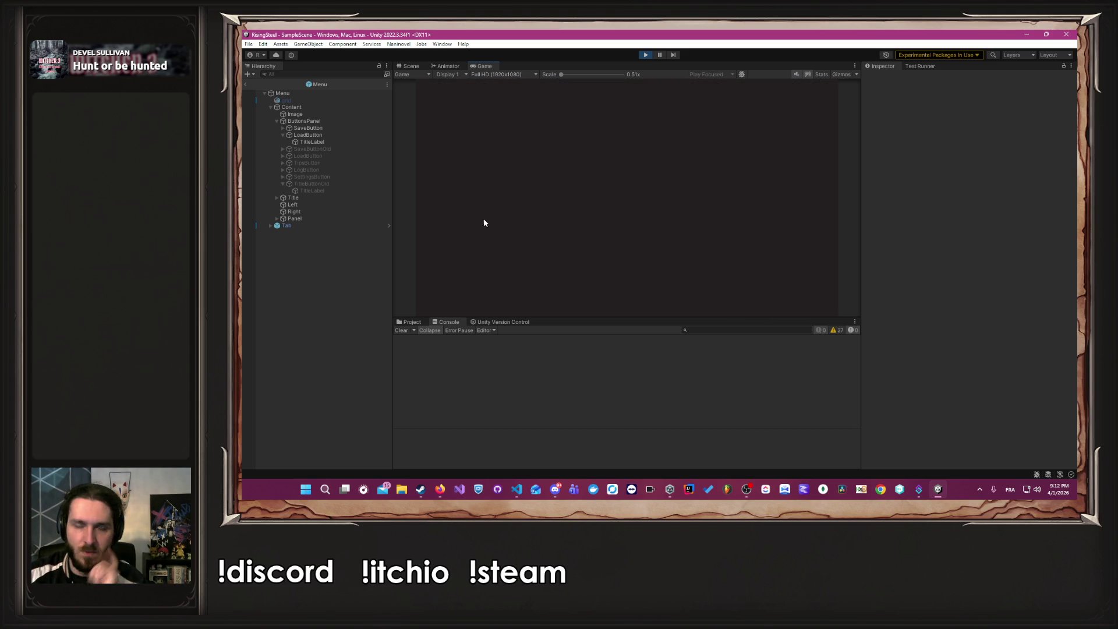
{"action": "left_click", "coordinate": [483, 218]}
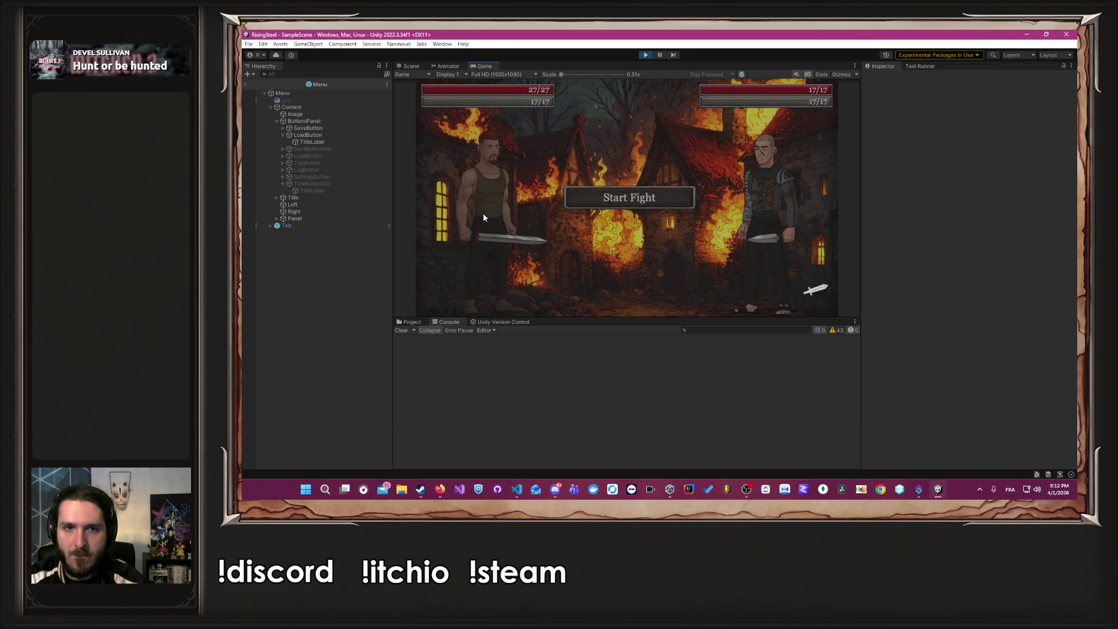
{"action": "left_click", "coordinate": [587, 207]}
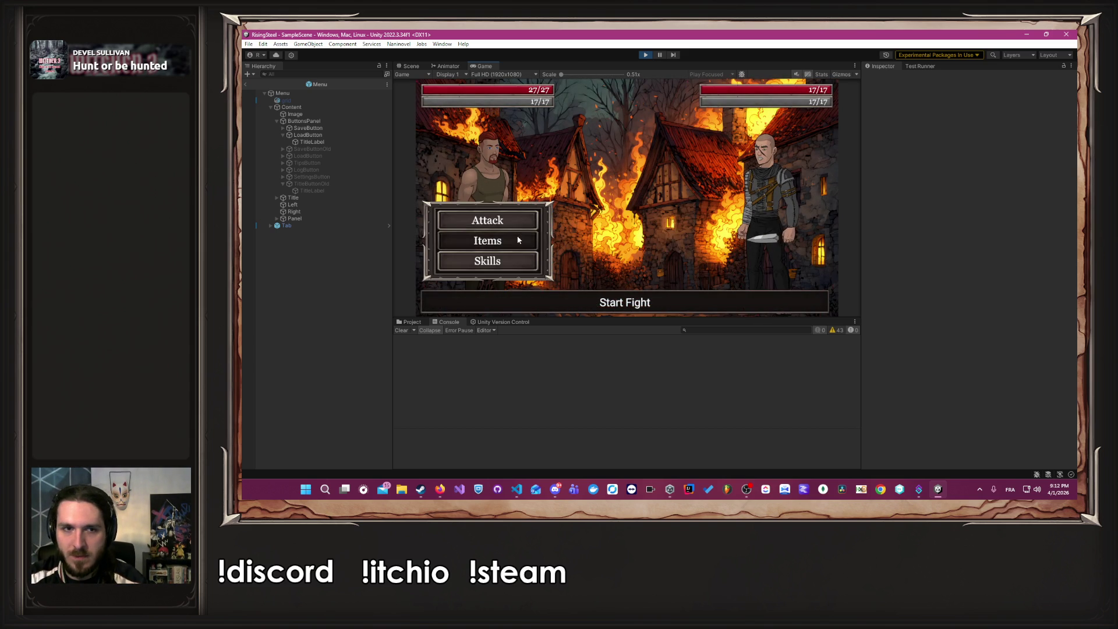
{"action": "left_click", "coordinate": [492, 217]}
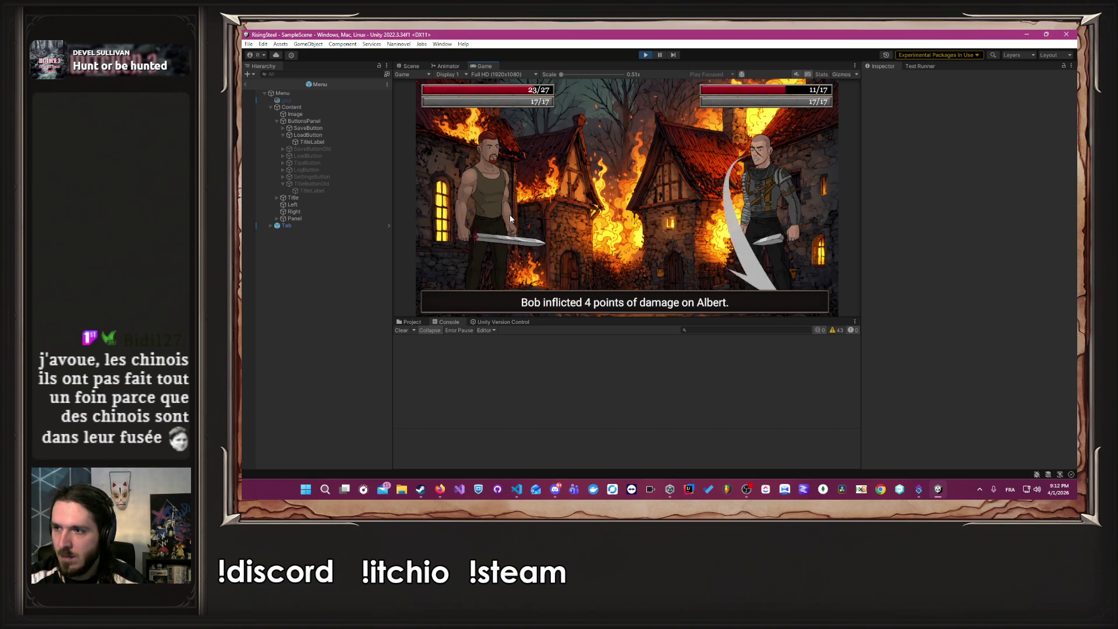
{"action": "left_click", "coordinate": [511, 218]}
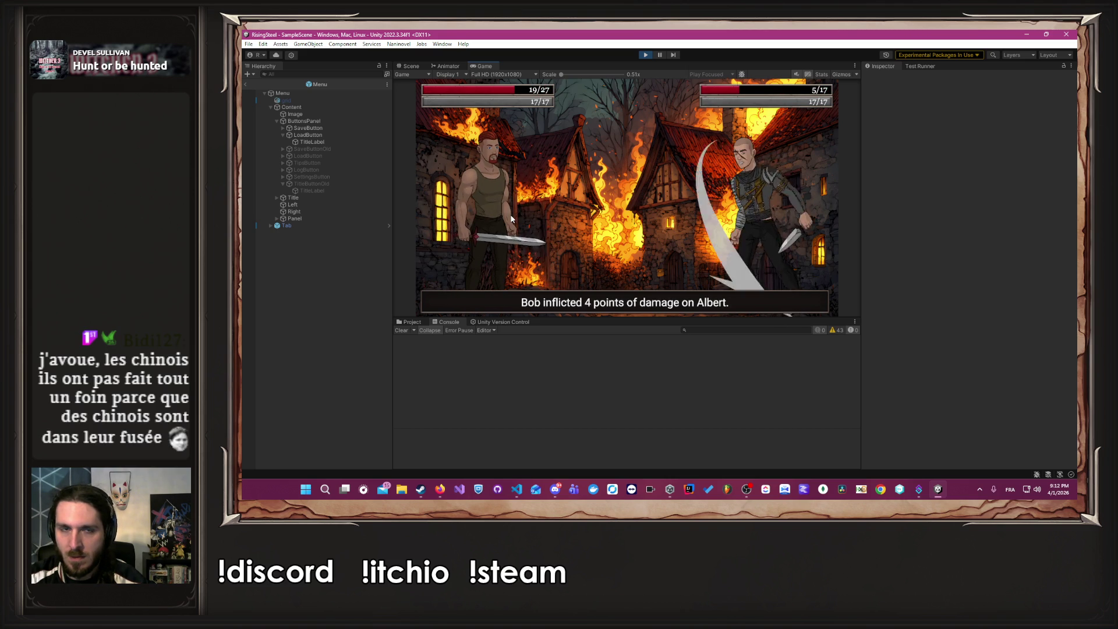
{"action": "left_click", "coordinate": [511, 219]}
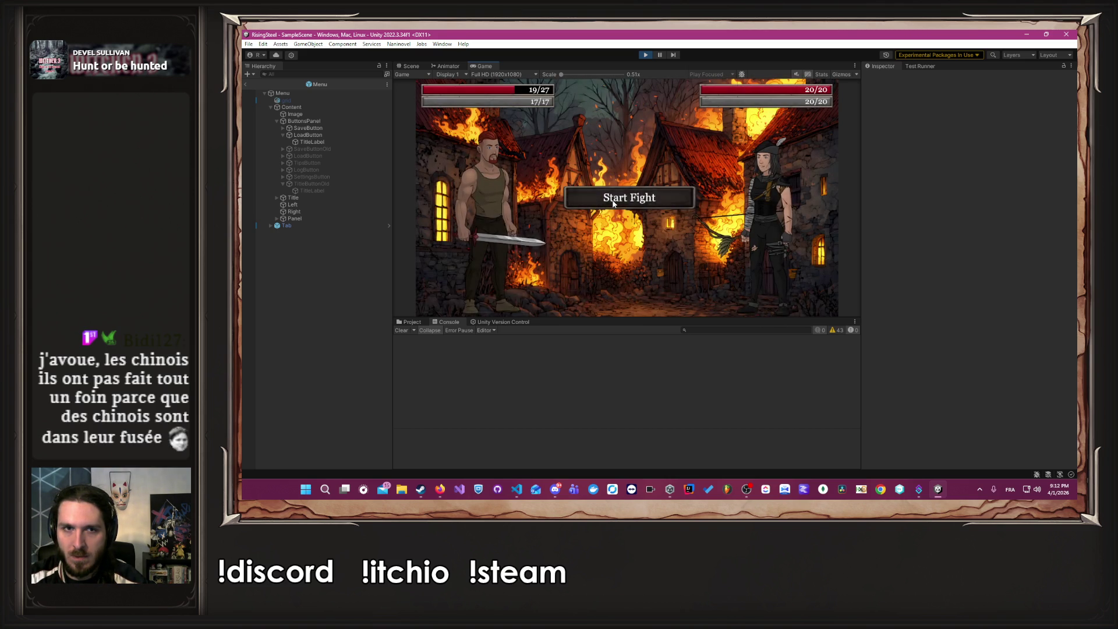
- Fight Robin until he is defeated, drinking a Healing Potion midway
{"action": "left_click", "coordinate": [627, 194]}
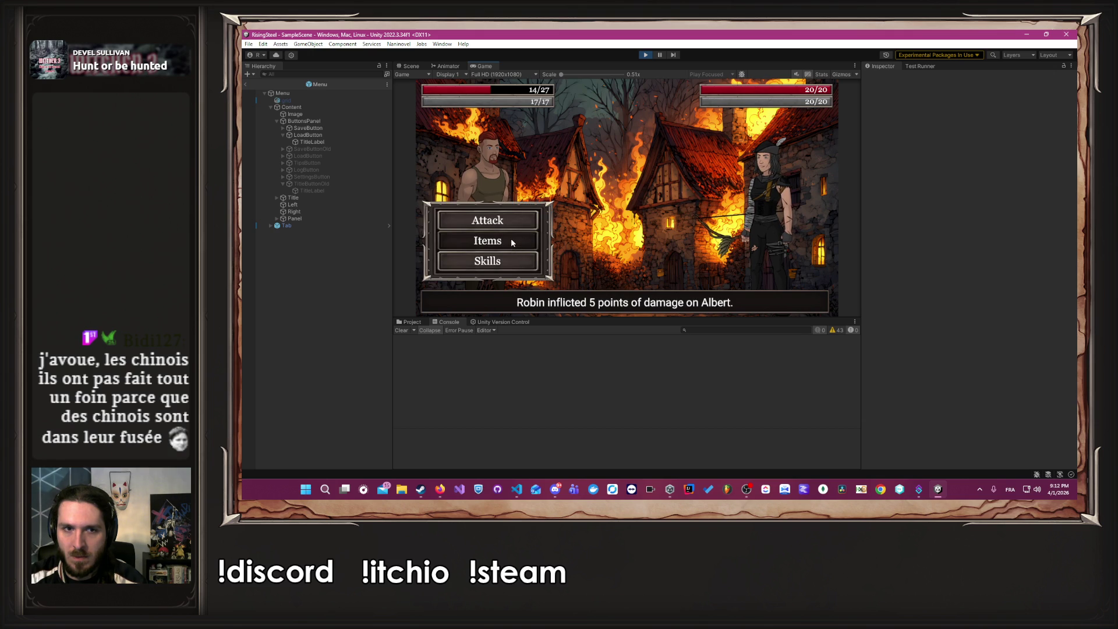
{"action": "left_click", "coordinate": [510, 221]}
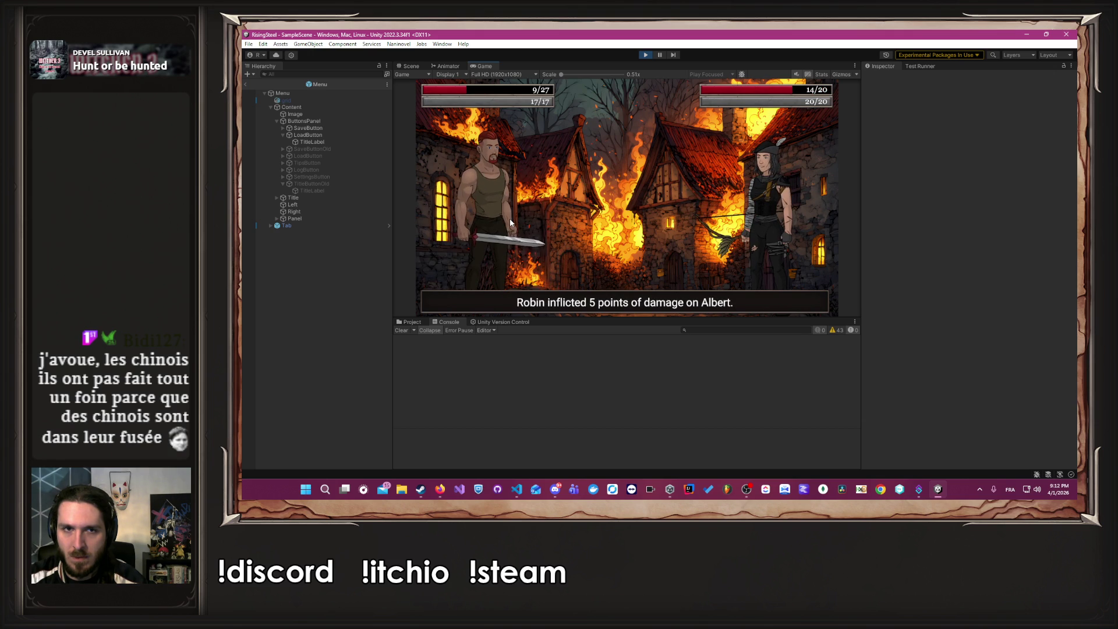
{"action": "left_click", "coordinate": [510, 220]}
{"action": "left_click", "coordinate": [525, 240]}
{"action": "left_click", "coordinate": [527, 241]}
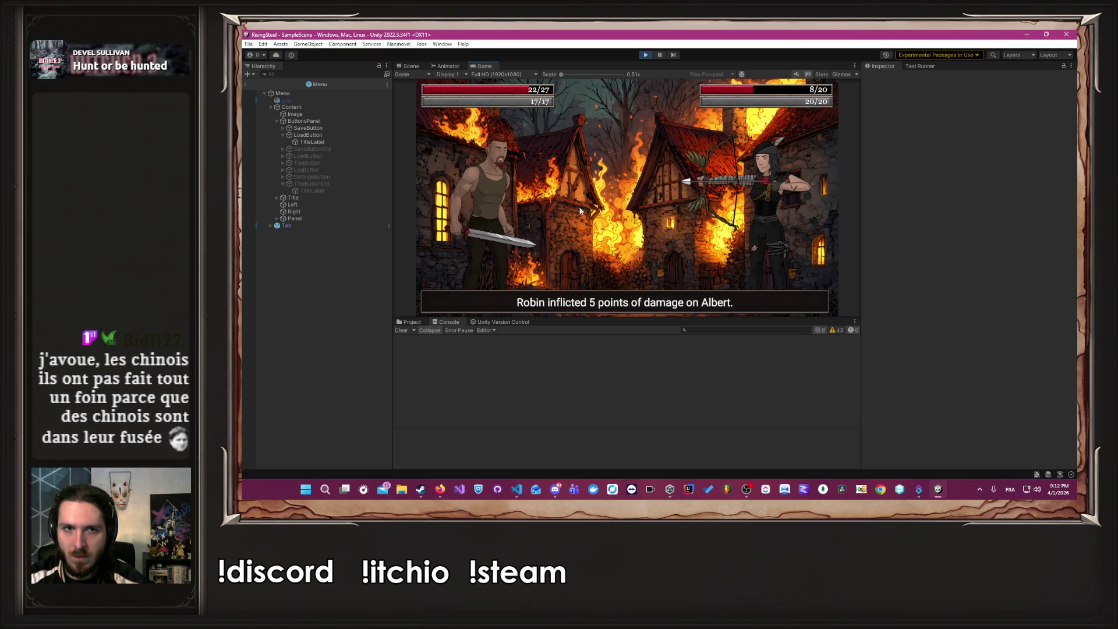
{"action": "left_click", "coordinate": [515, 225]}
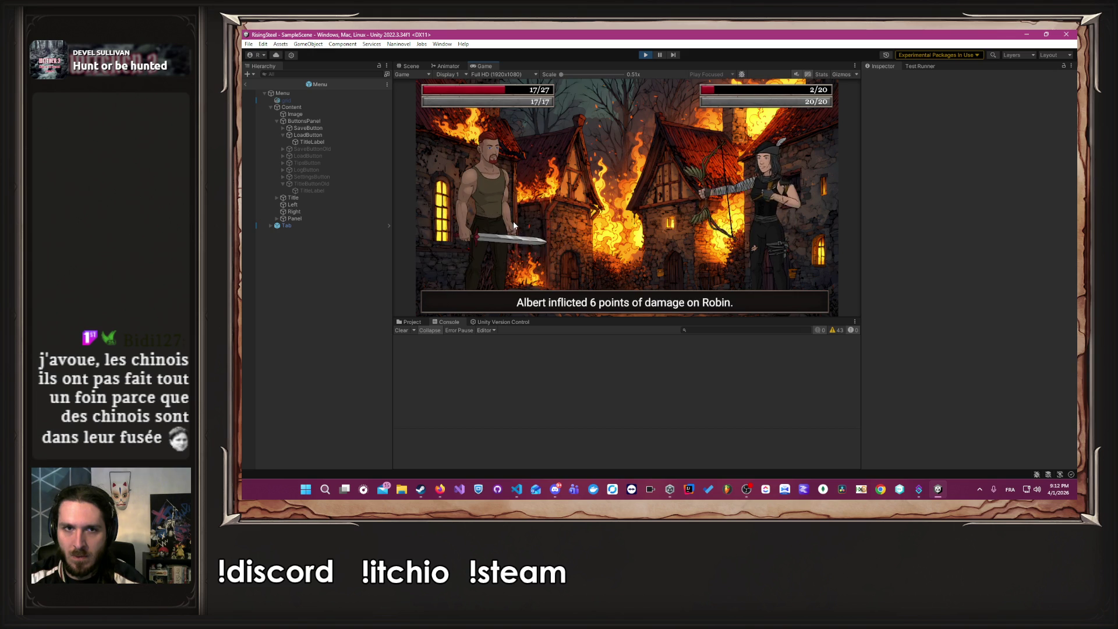
{"action": "left_click", "coordinate": [513, 224]}
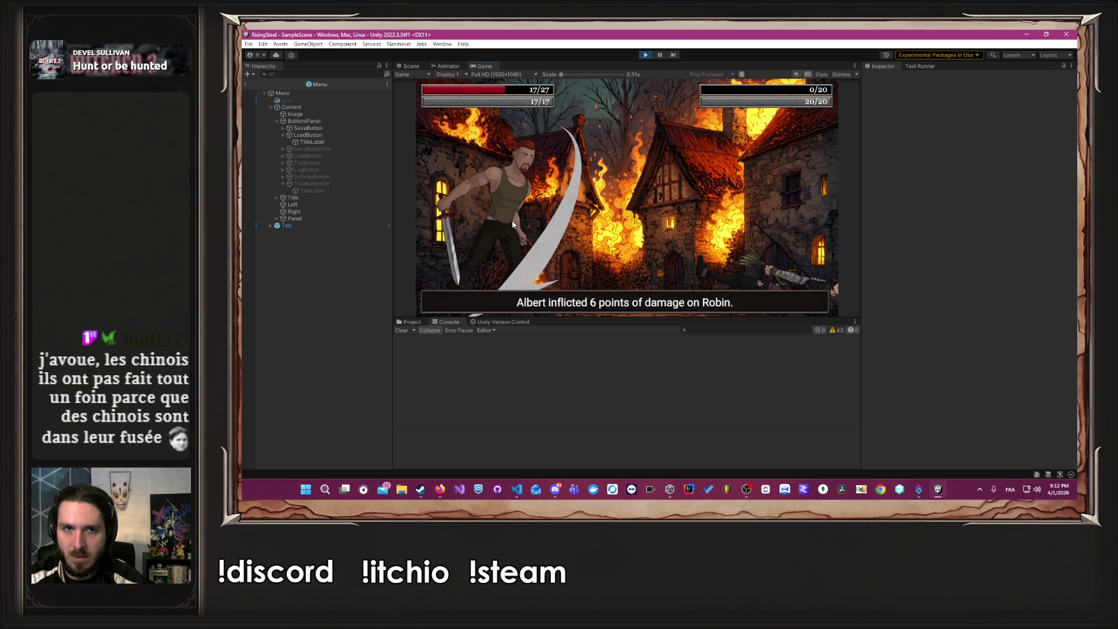
- Spare the defeated Robin and advance through the post-battle dialogue
{"action": "left_click", "coordinate": [643, 218]}
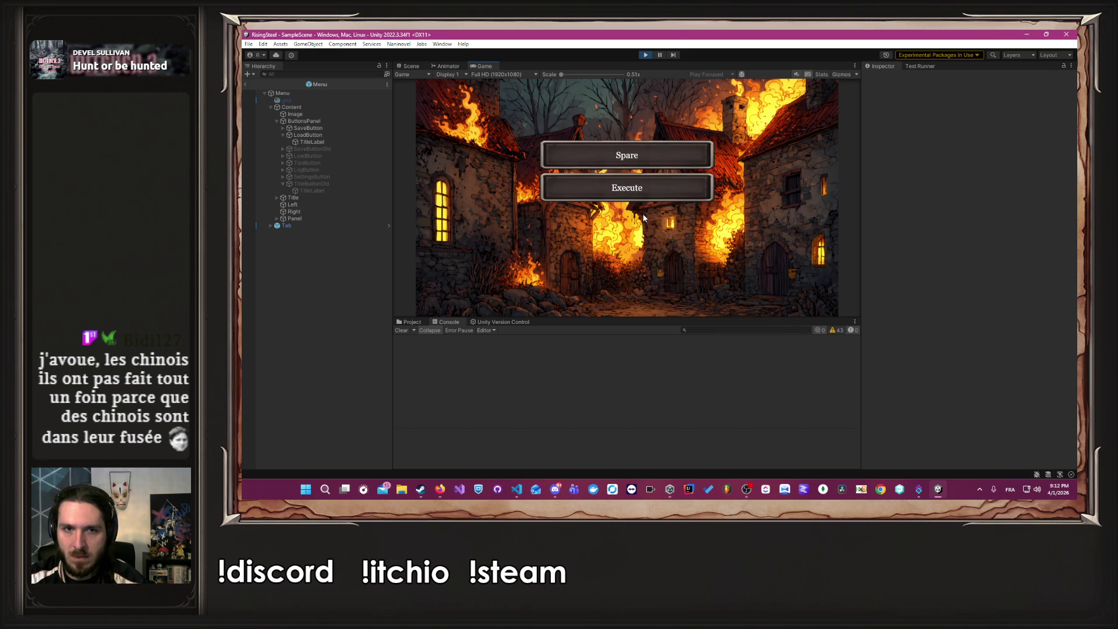
{"action": "left_click", "coordinate": [629, 160]}
{"action": "left_click", "coordinate": [629, 161]}
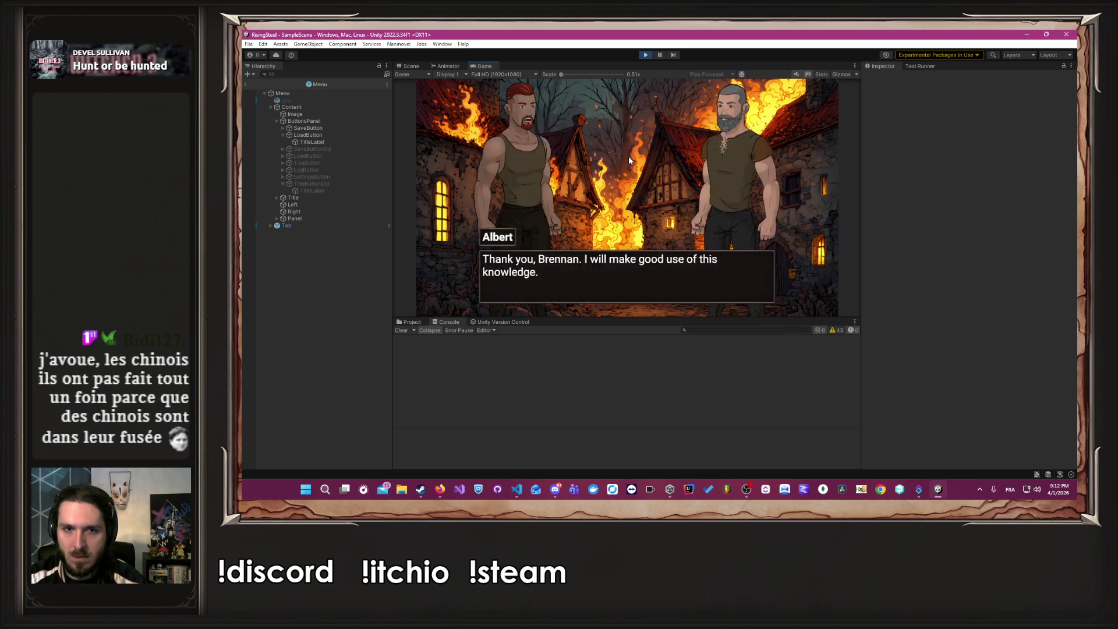
{"action": "left_click", "coordinate": [629, 161]}
- Make Albert a Soldier with the Power Strike skill in Training, then exit Play mode
{"action": "left_click", "coordinate": [658, 97]}
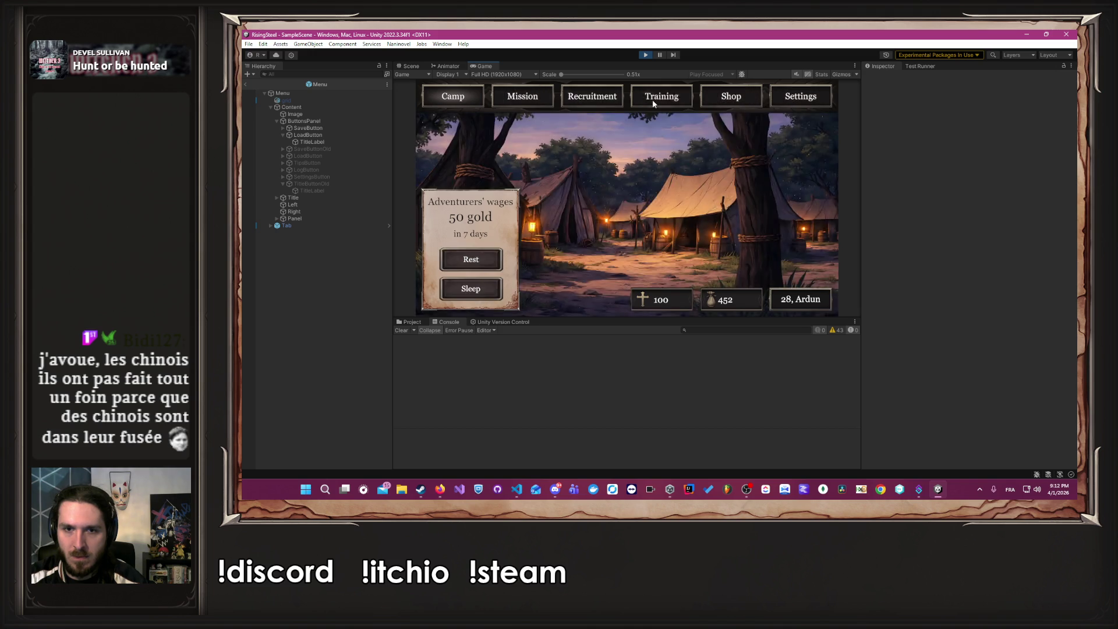
{"action": "left_click", "coordinate": [471, 218]}
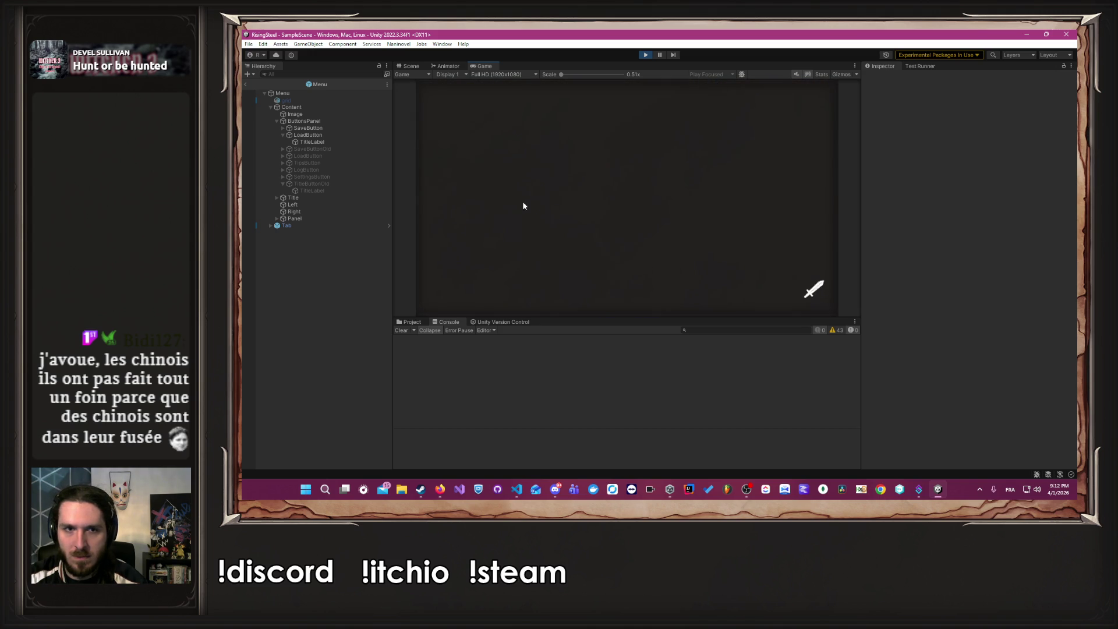
{"action": "left_click", "coordinate": [572, 95]}
{"action": "left_click", "coordinate": [491, 172]}
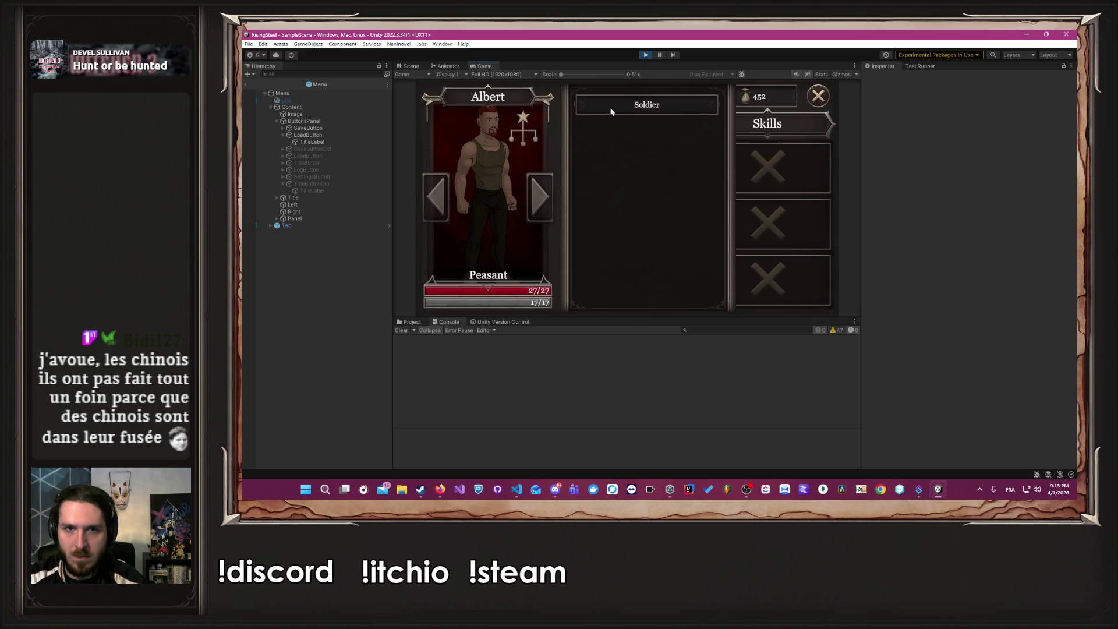
{"action": "left_click", "coordinate": [637, 122]}
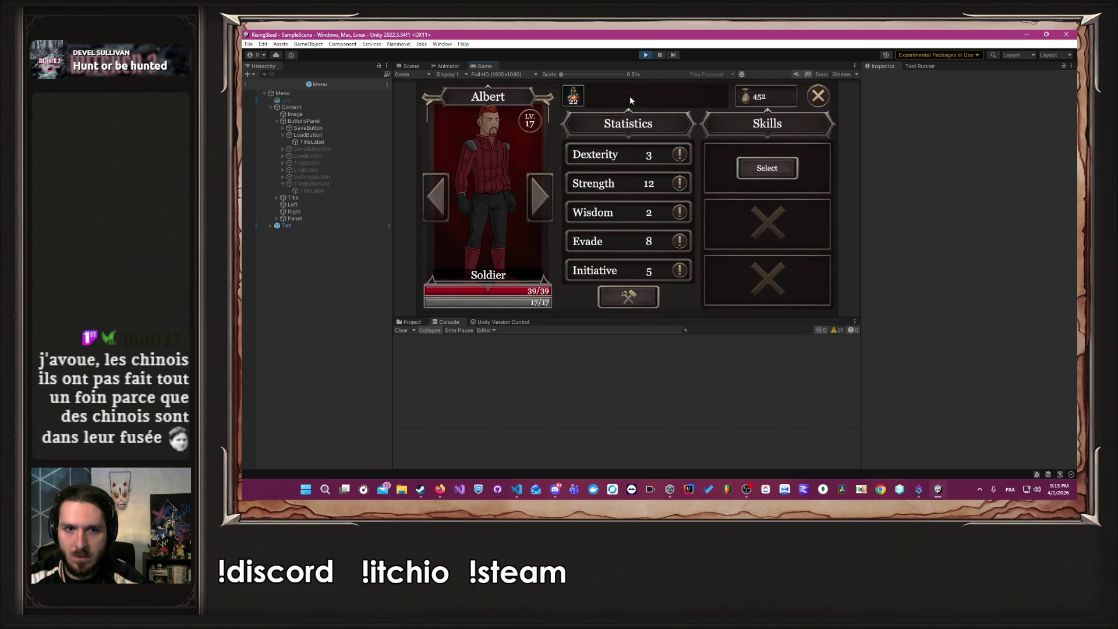
{"action": "left_click", "coordinate": [754, 170]}
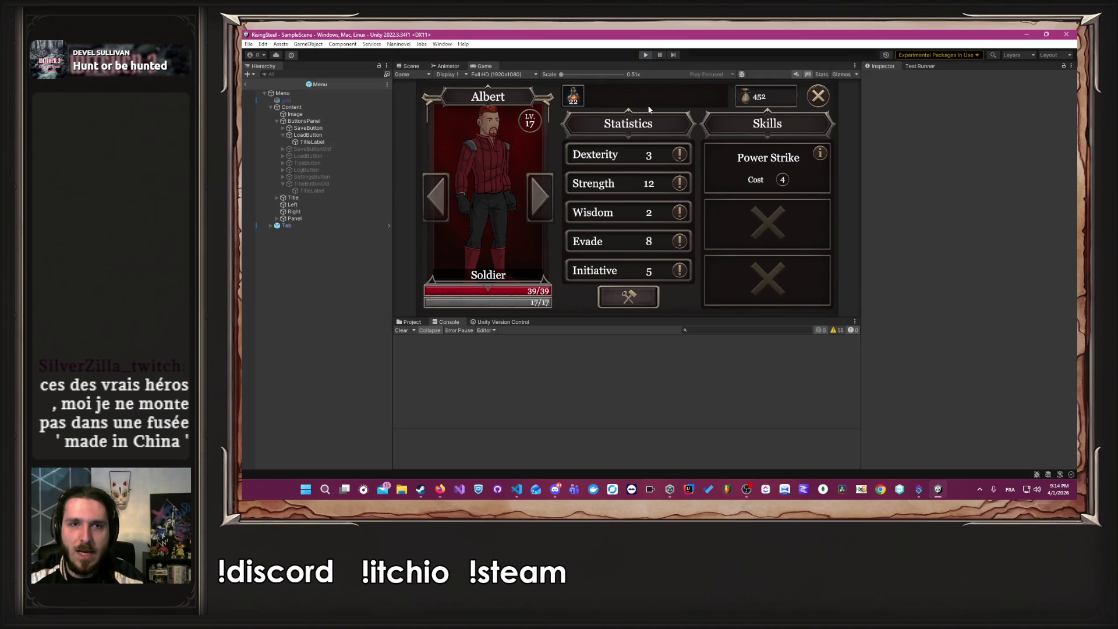
{"action": "left_click", "coordinate": [646, 54]}
- Change Brennan's archetype from Peasant to ArchetypeEnum.Soldier in PnjData.cs
{"action": "key", "text": "alt+Tab"}
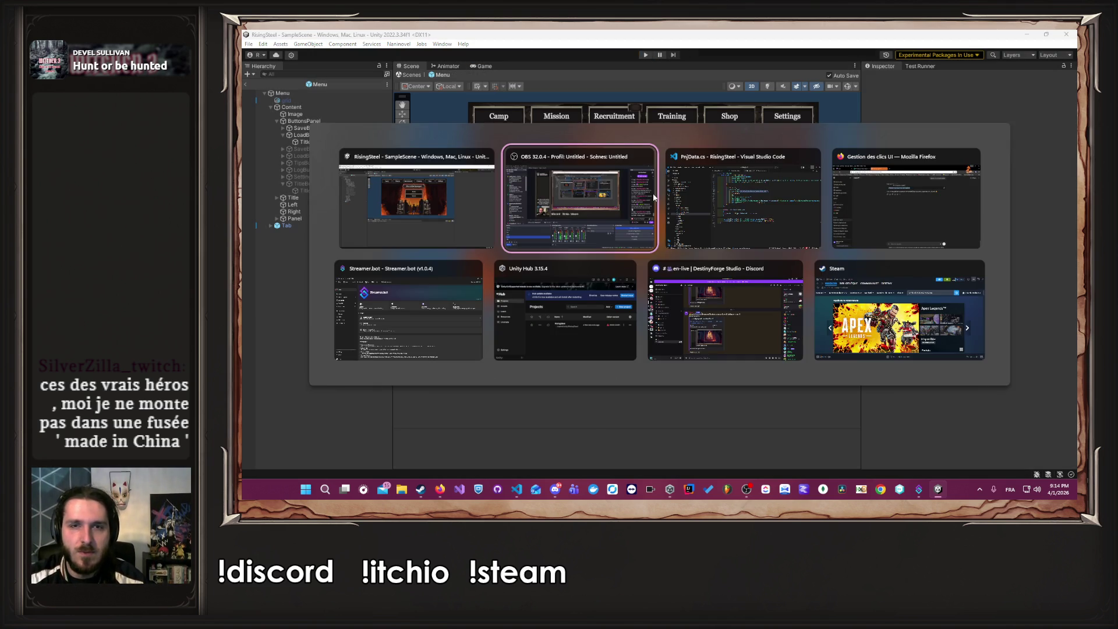
{"action": "scroll", "coordinate": [677, 217], "scroll_direction": "up", "scroll_amount": 2}
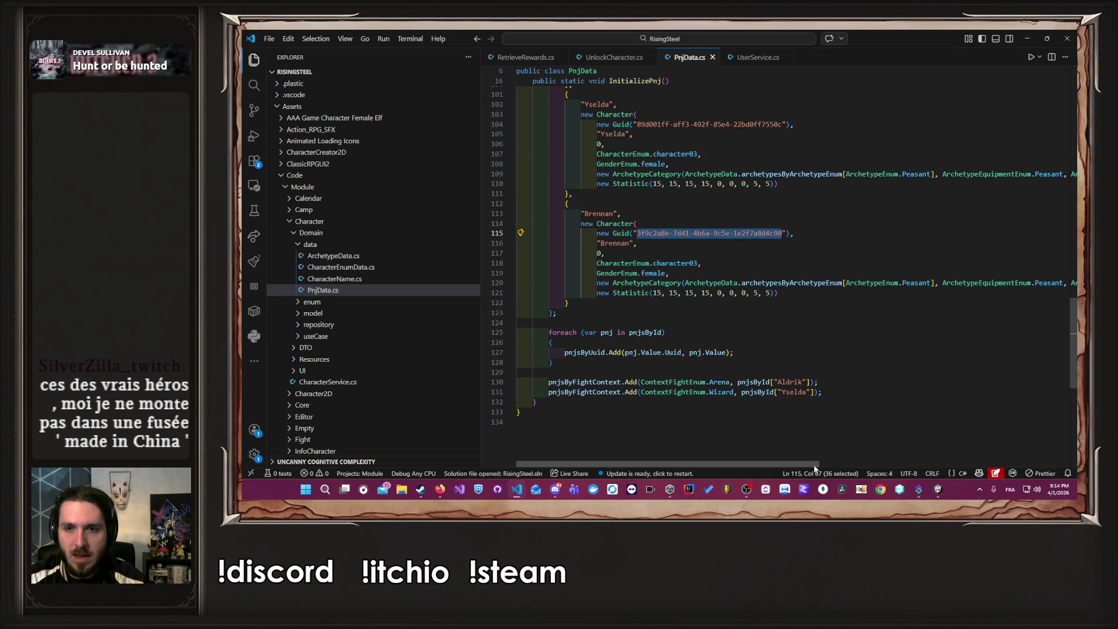
{"action": "scroll", "coordinate": [777, 465], "scroll_direction": "right", "scroll_amount": 5}
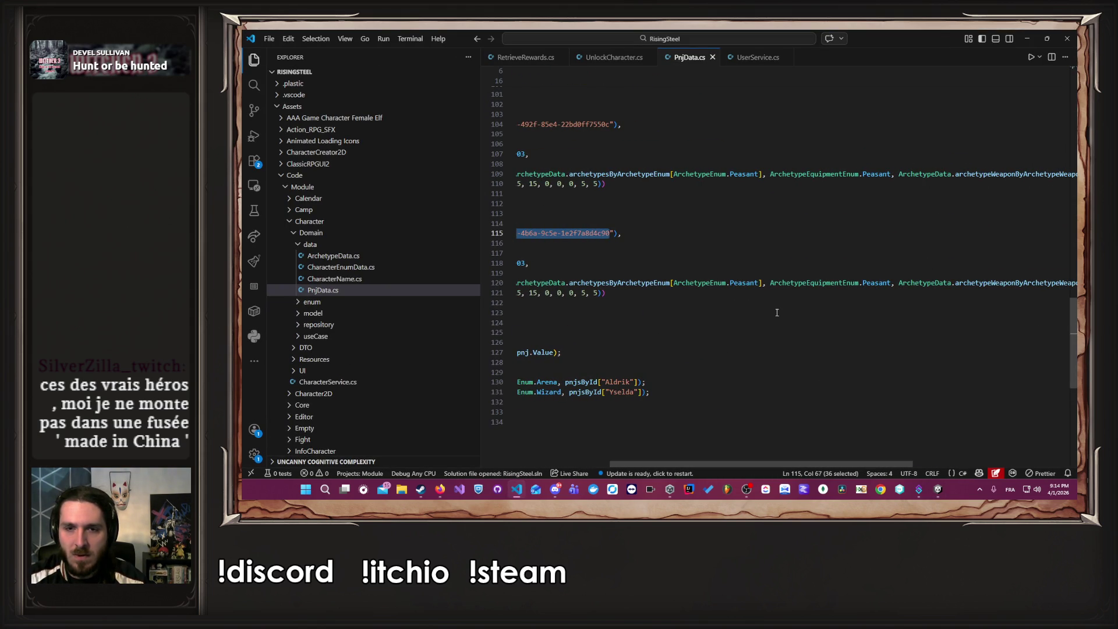
{"action": "left_click", "coordinate": [743, 284], "text": "ctrl"}
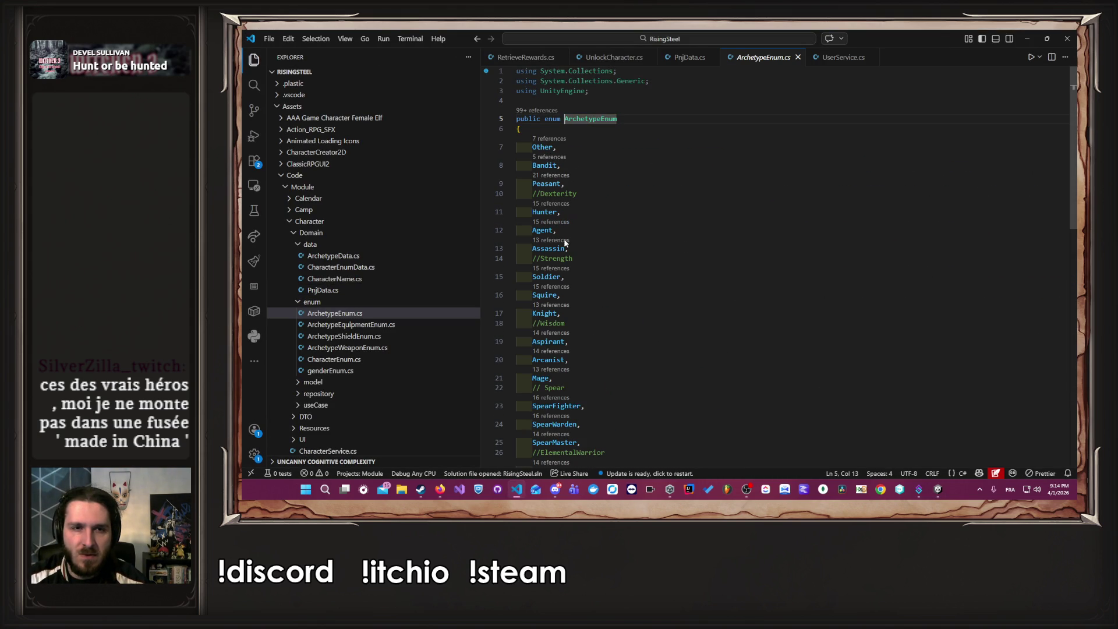
{"action": "double_click", "coordinate": [546, 278]}
{"action": "key", "text": "ctrl+c"}
{"action": "left_click", "coordinate": [689, 58]}
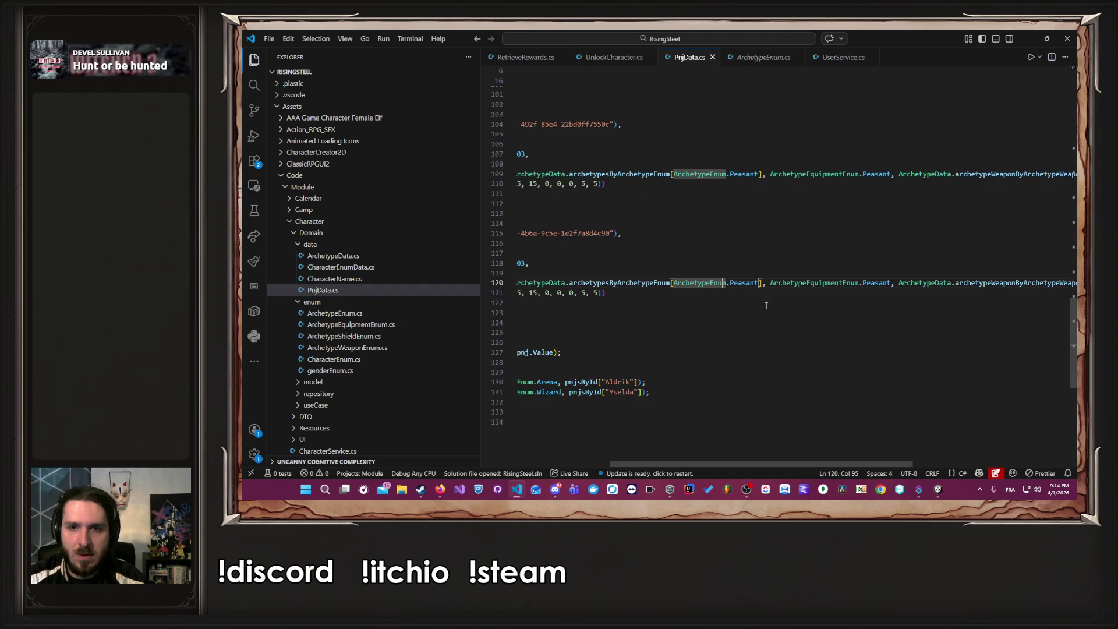
{"action": "double_click", "coordinate": [744, 284]}
{"action": "key", "text": "ctrl+v"}
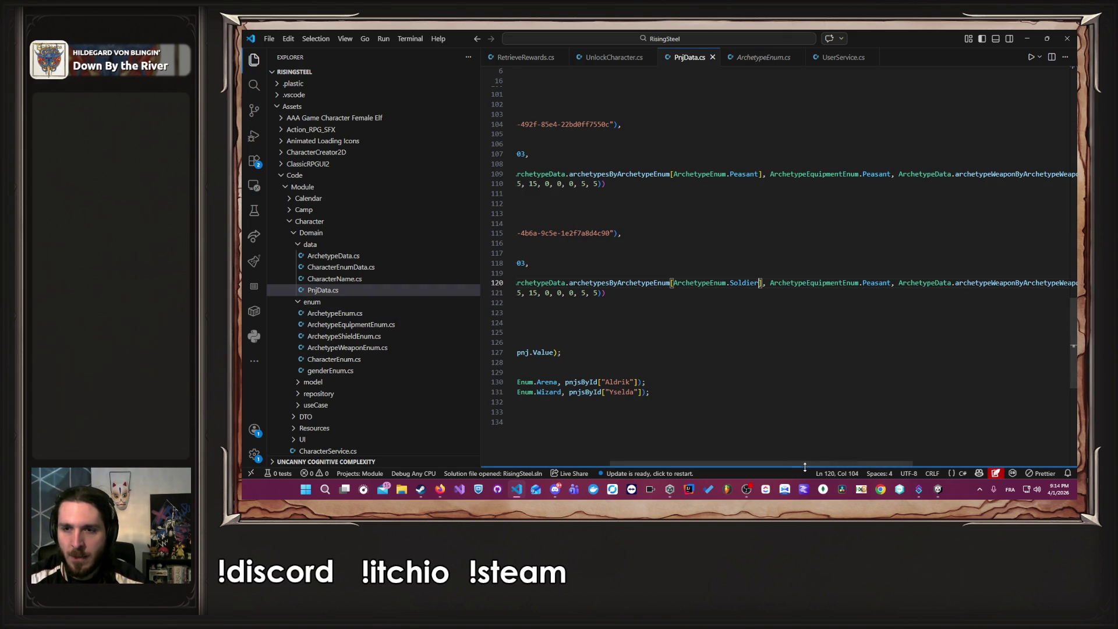
- Replace Brennan's StaffLevel1 weapon with SwordLevel1
{"action": "left_click_drag", "start_coordinate": [802, 463], "coordinate": [921, 469]}
{"action": "left_click", "coordinate": [885, 285], "text": "ctrl"}
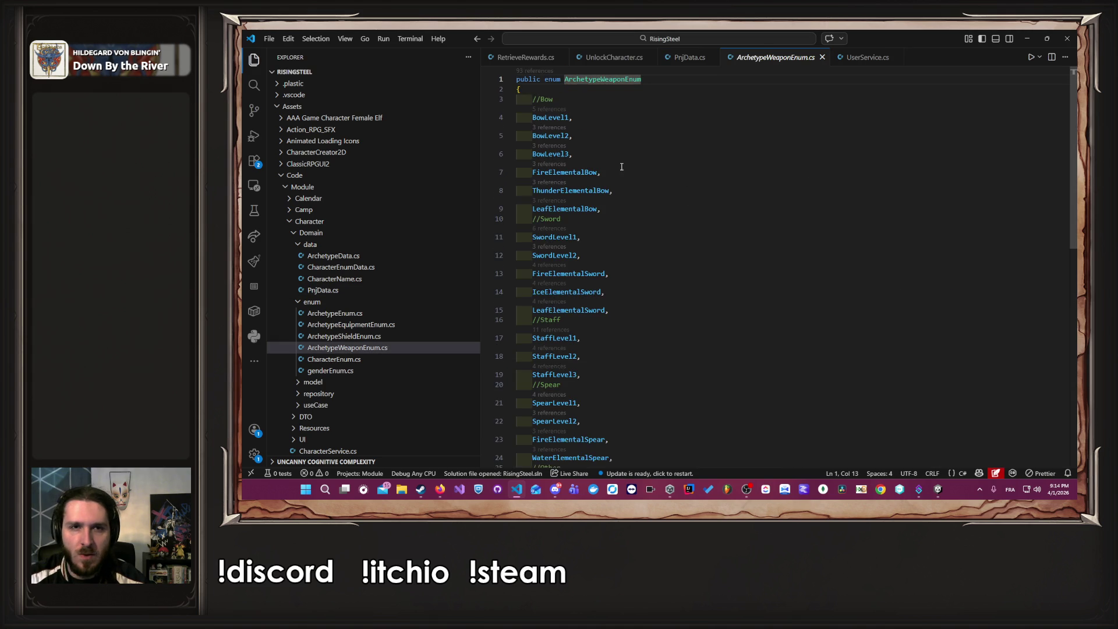
{"action": "left_click", "coordinate": [699, 57]}
{"action": "double_click", "coordinate": [930, 283]}
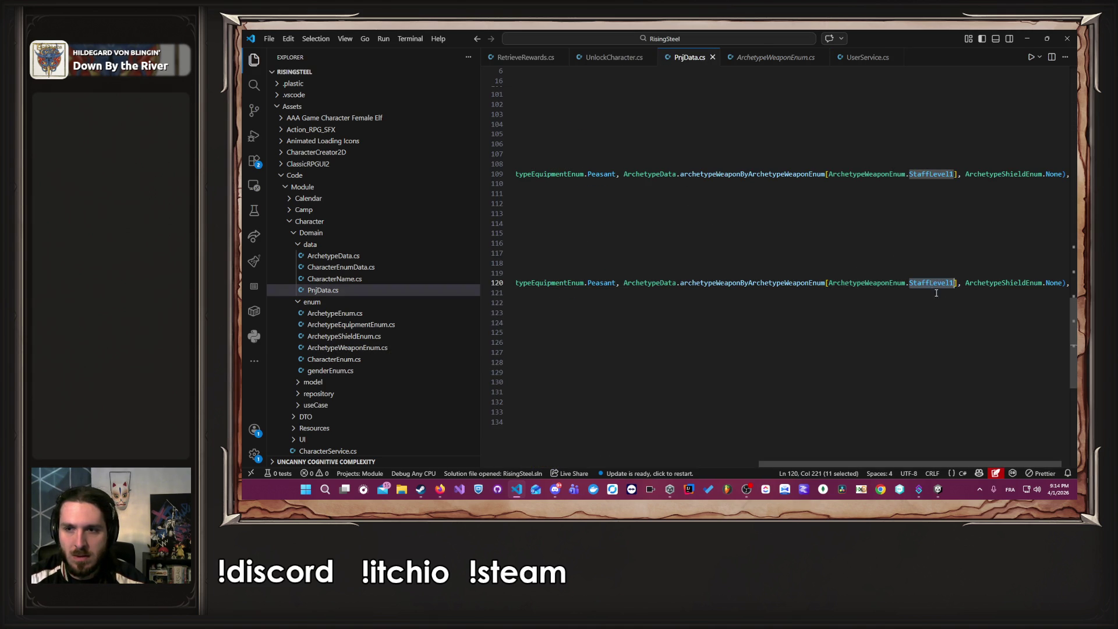
{"action": "type", "text": "SwordLevel1"}
- Give Brennan a WoodShield and save PnjData.cs
{"action": "left_click", "coordinate": [1003, 283], "text": "ctrl"}
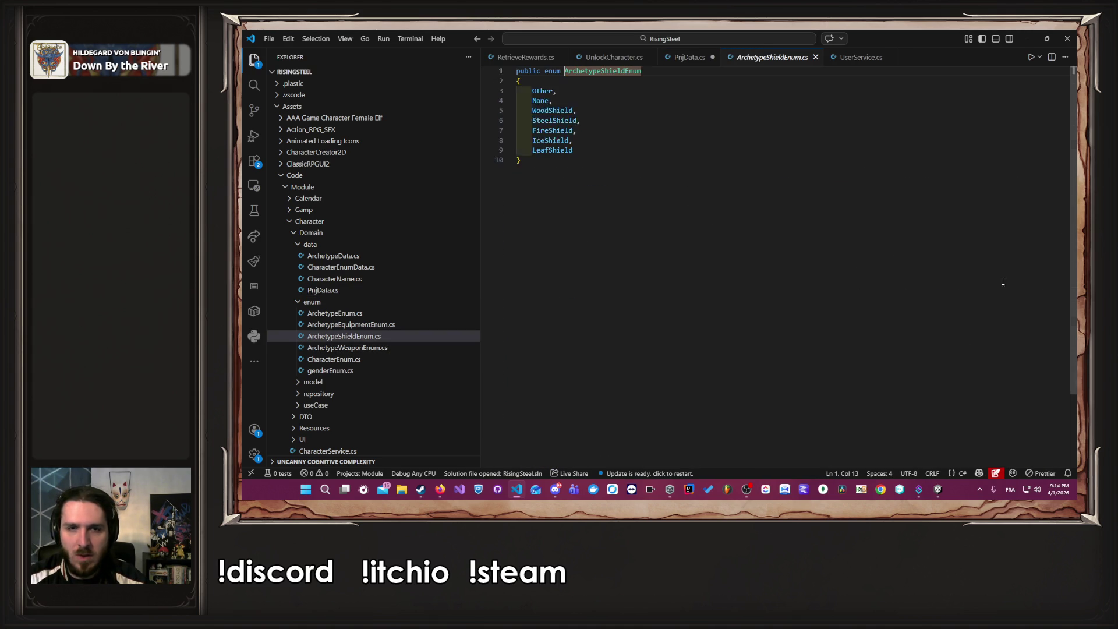
{"action": "double_click", "coordinate": [561, 145]}
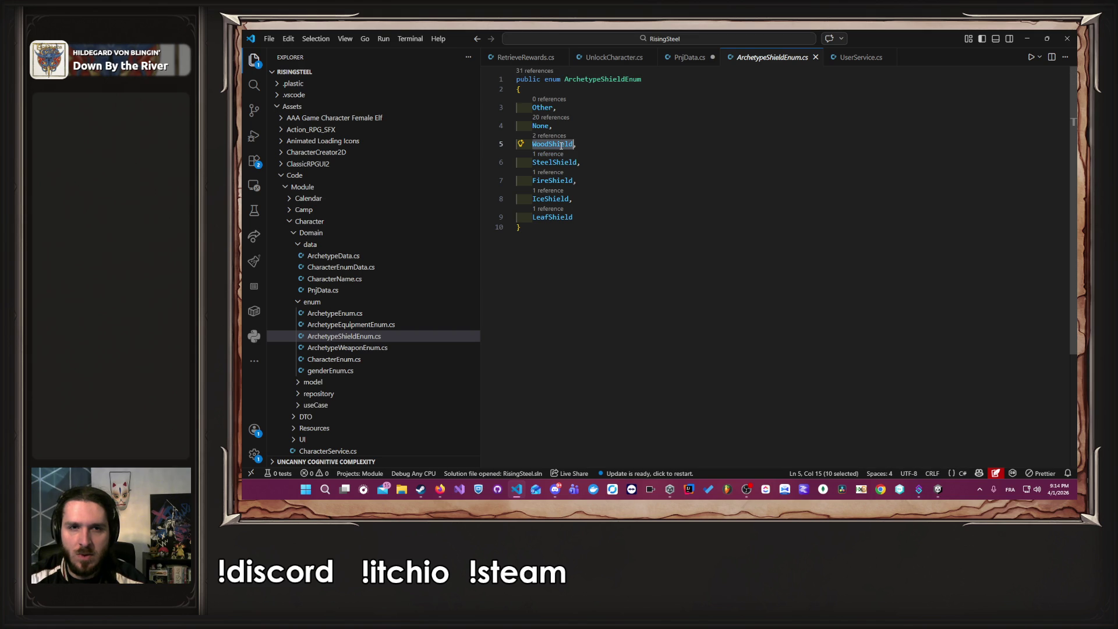
{"action": "left_click", "coordinate": [687, 57]}
{"action": "double_click", "coordinate": [1040, 283]}
{"action": "key", "text": "ctrl+v"}
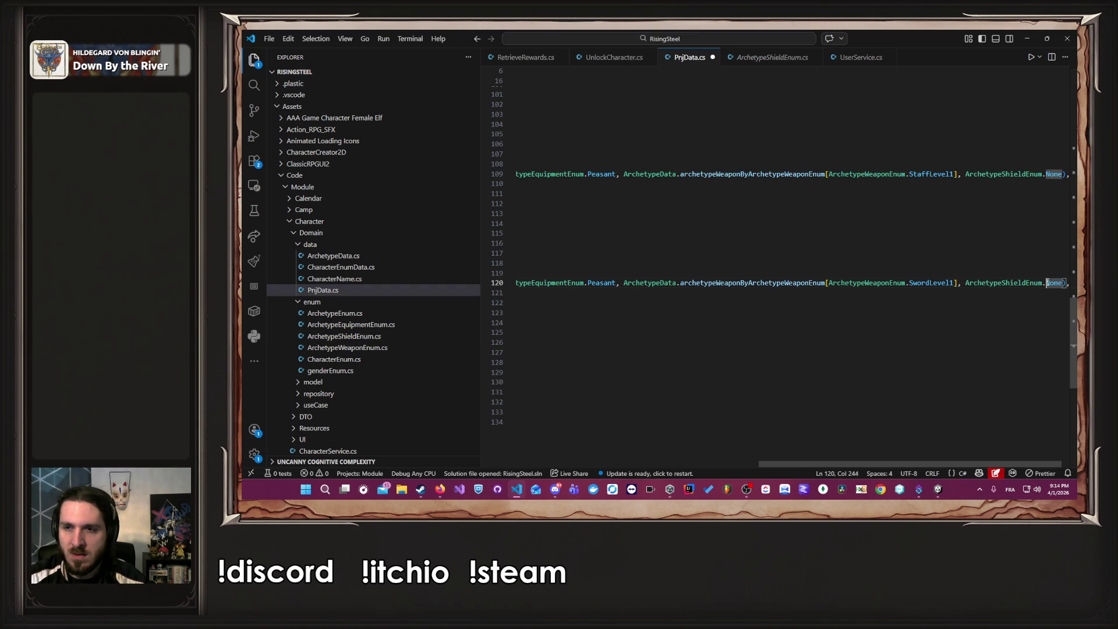
{"action": "key", "text": "ctrl+s"}
- Change Brennan's equipment from Peasant to ArchetypeEquipmentEnum.Soldier
{"action": "mouse_move", "coordinate": [972, 464]}
{"action": "left_mouse_down"}
{"action": "mouse_move", "coordinate": [771, 461]}
{"action": "mouse_move", "coordinate": [789, 453]}
{"action": "left_mouse_up"}
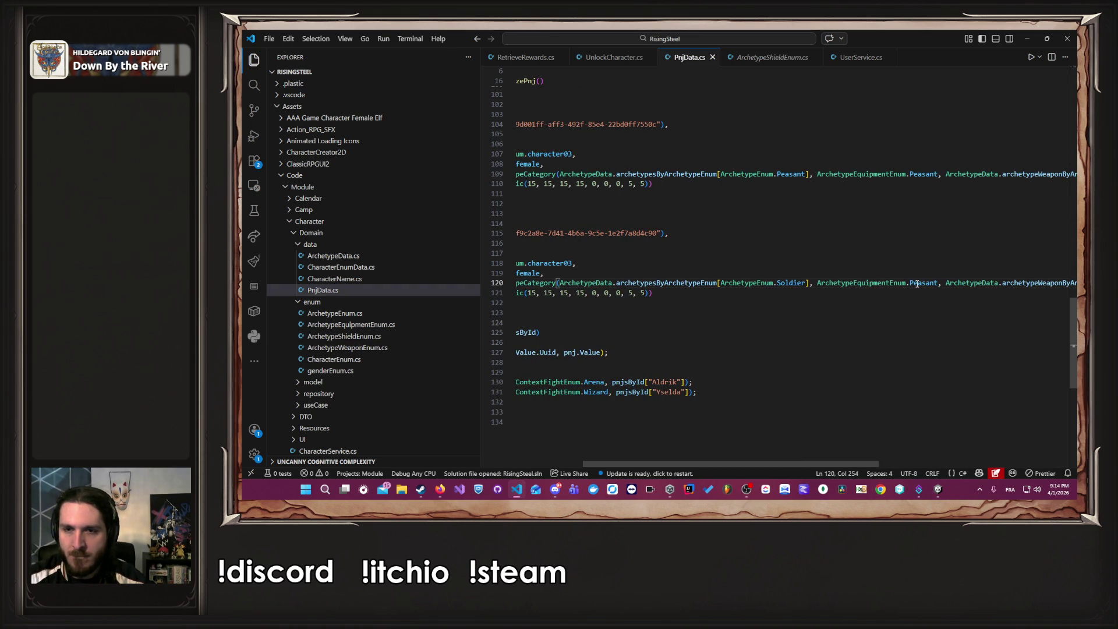
{"action": "mouse_move", "coordinate": [919, 284]}
{"action": "left_click", "coordinate": [781, 283]}
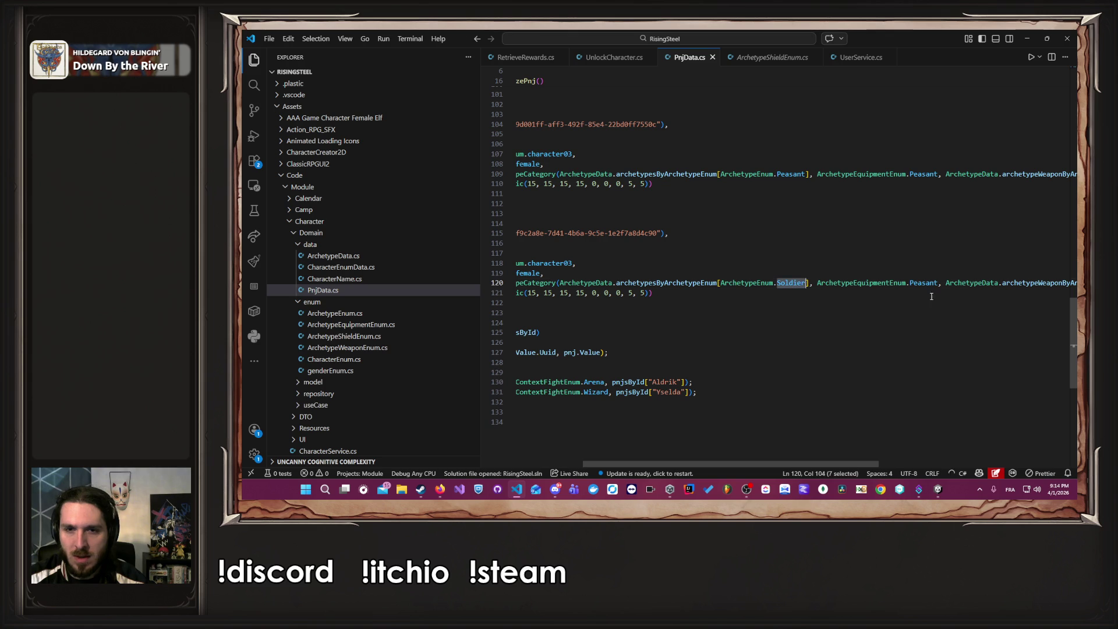
{"action": "left_click_drag", "start_coordinate": [910, 283], "coordinate": [916, 283]}
{"action": "double_click", "coordinate": [916, 283]}
{"action": "key", "text": "ctrl+v"}
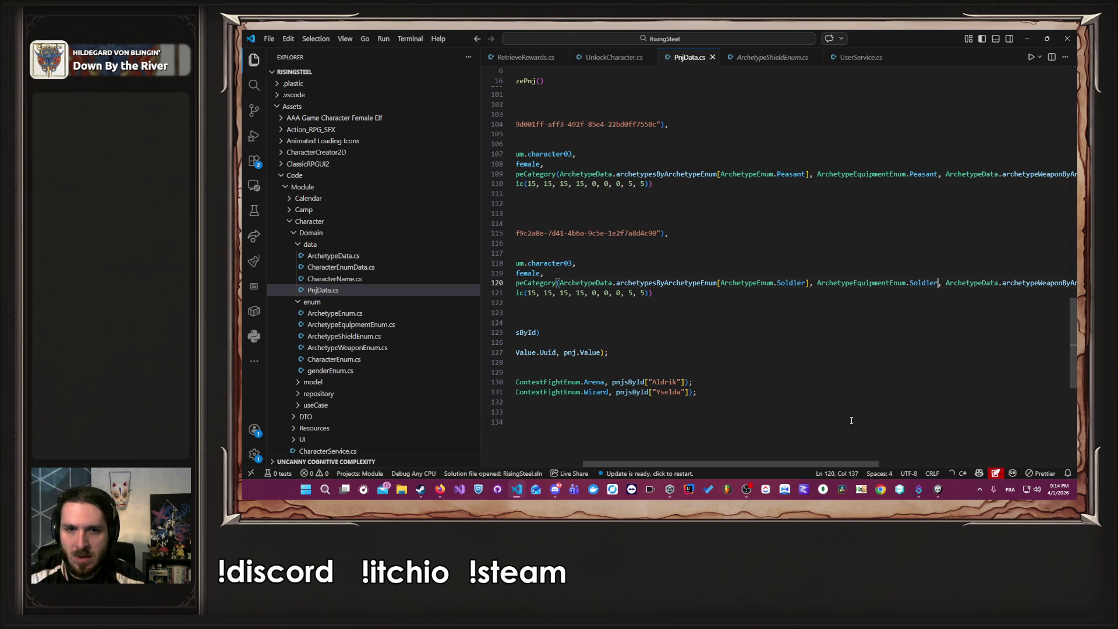
{"action": "left_click_drag", "start_coordinate": [743, 464], "coordinate": [676, 464]}
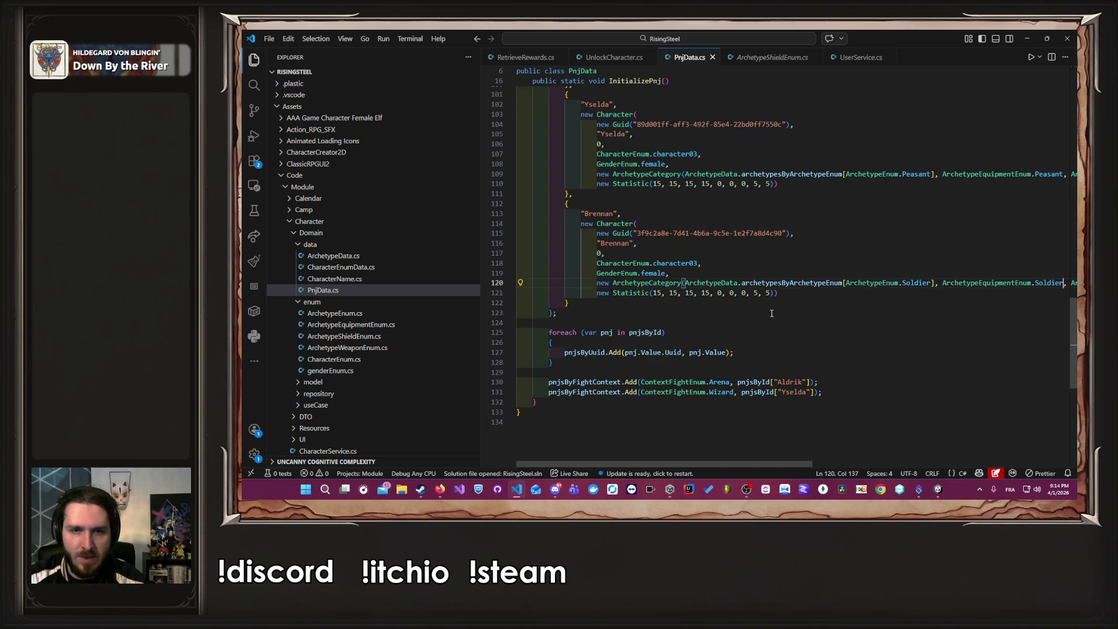
- Check the Character class, then set Brennan's first two stat values to 39
{"action": "left_click", "coordinate": [617, 225], "text": "ctrl"}
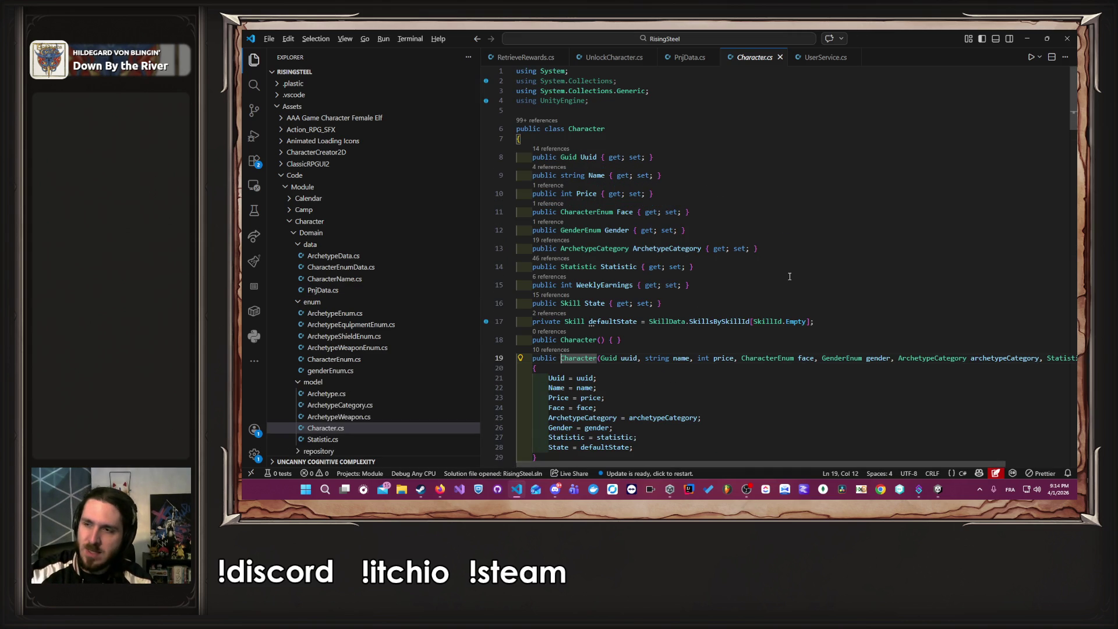
{"action": "key", "text": "alt+Left"}
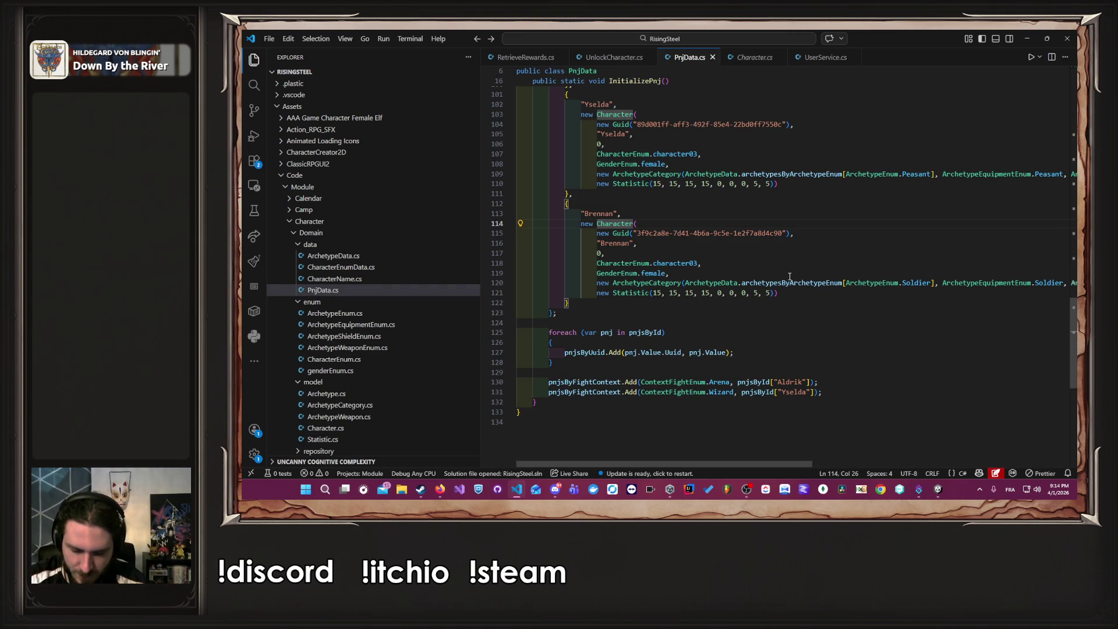
{"action": "double_click", "coordinate": [658, 293]}
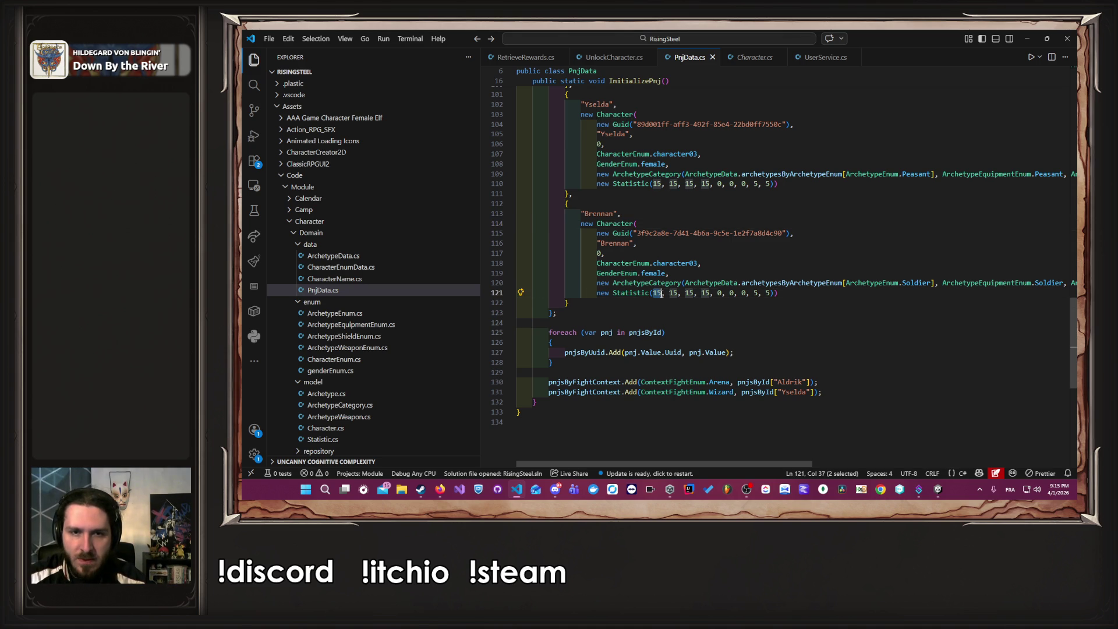
{"action": "type", "text": "30"}
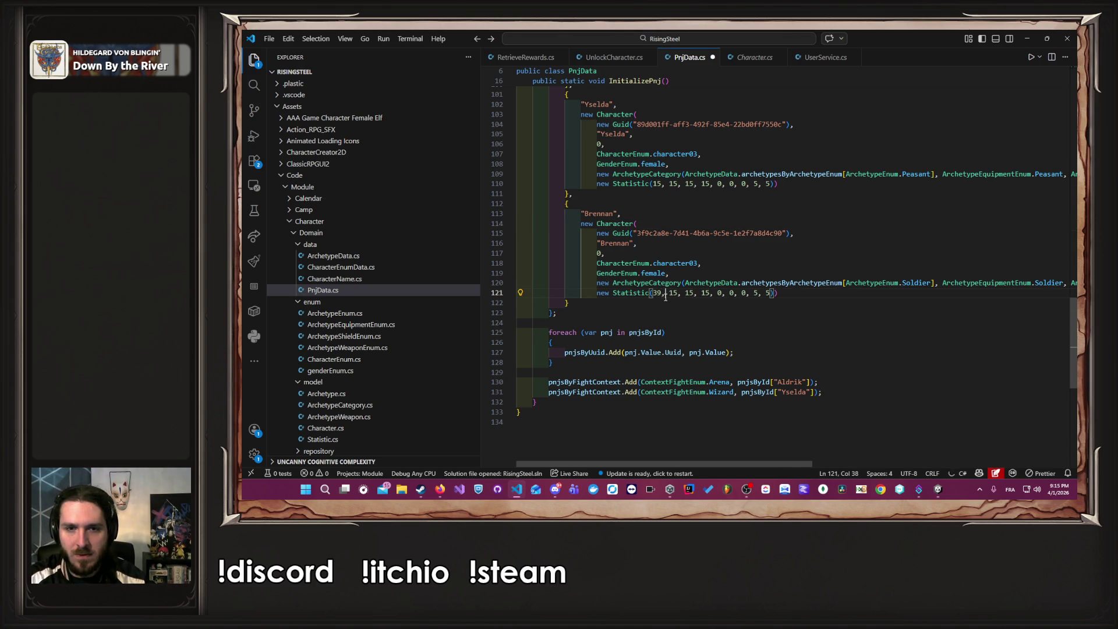
{"action": "double_click", "coordinate": [665, 293]}
{"action": "type", "text": "39"}
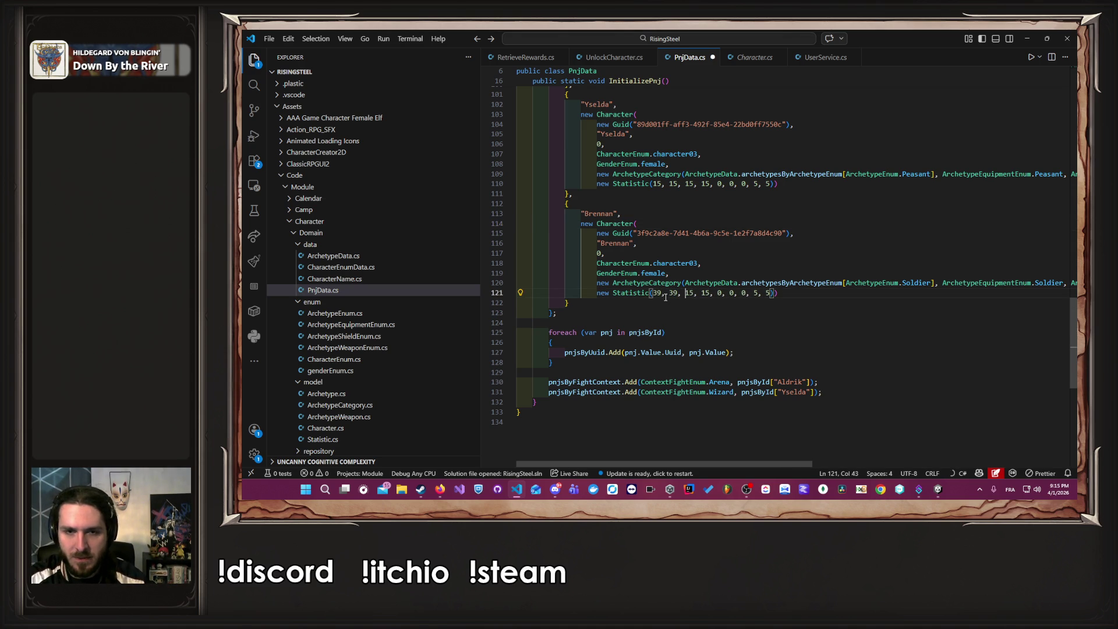
- Set Brennan's third and fourth stats to 17 and open the Statistic constructor definition
{"action": "key", "text": "ctrl+shift+Right"}
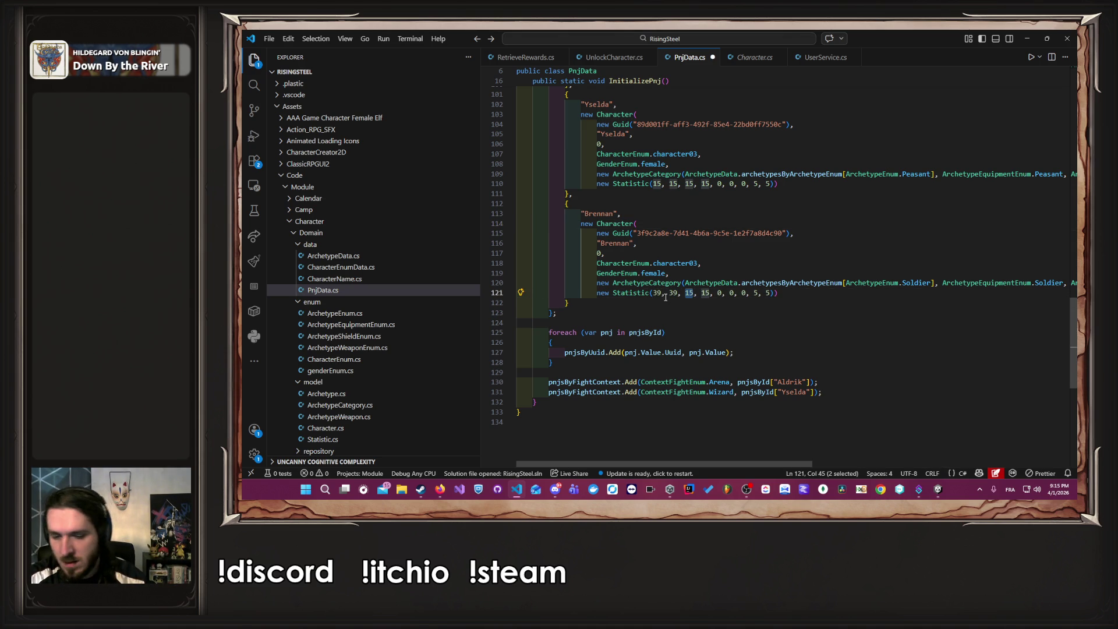
{"action": "type", "text": "17"}
{"action": "key", "text": "ctrl+Right"}
{"action": "key", "text": "ctrl+shift+Left"}
{"action": "type", "text": "17"}
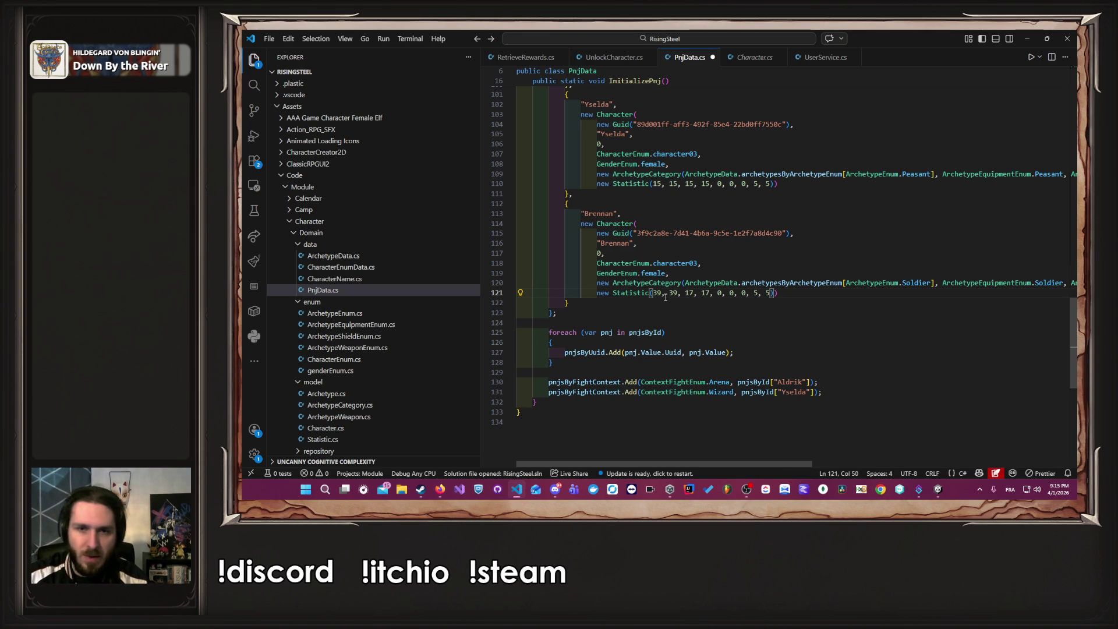
{"action": "left_click", "coordinate": [632, 293], "text": "ctrl"}
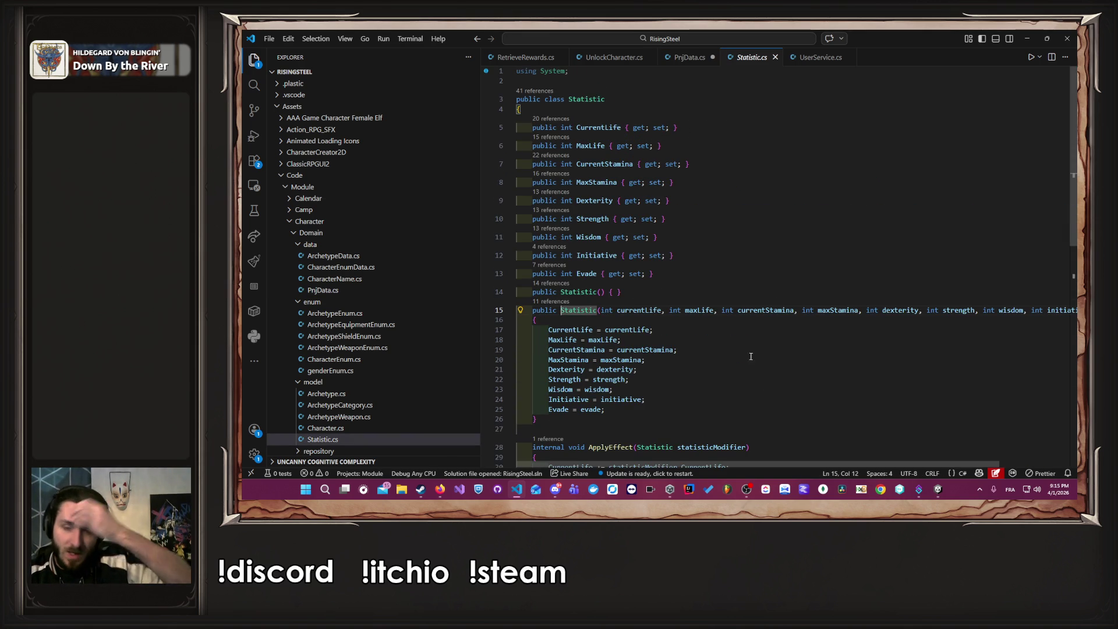
{"action": "key", "text": "alt+Tab"}
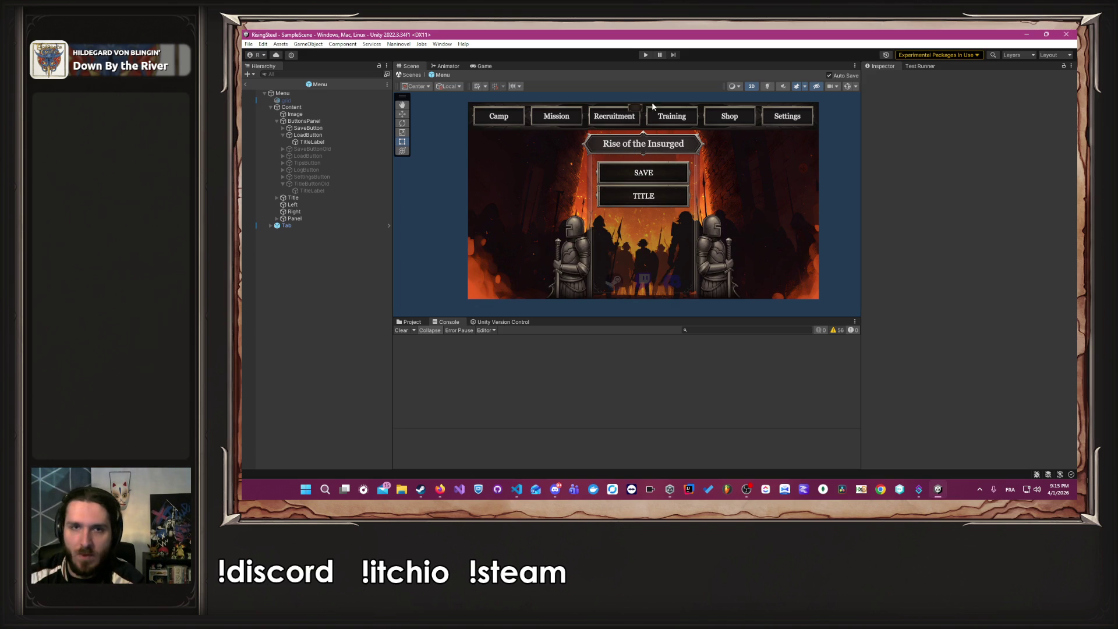
- Run the game, continue the save, and view Albert's Statistics sheet in Training
{"action": "left_click", "coordinate": [642, 55]}
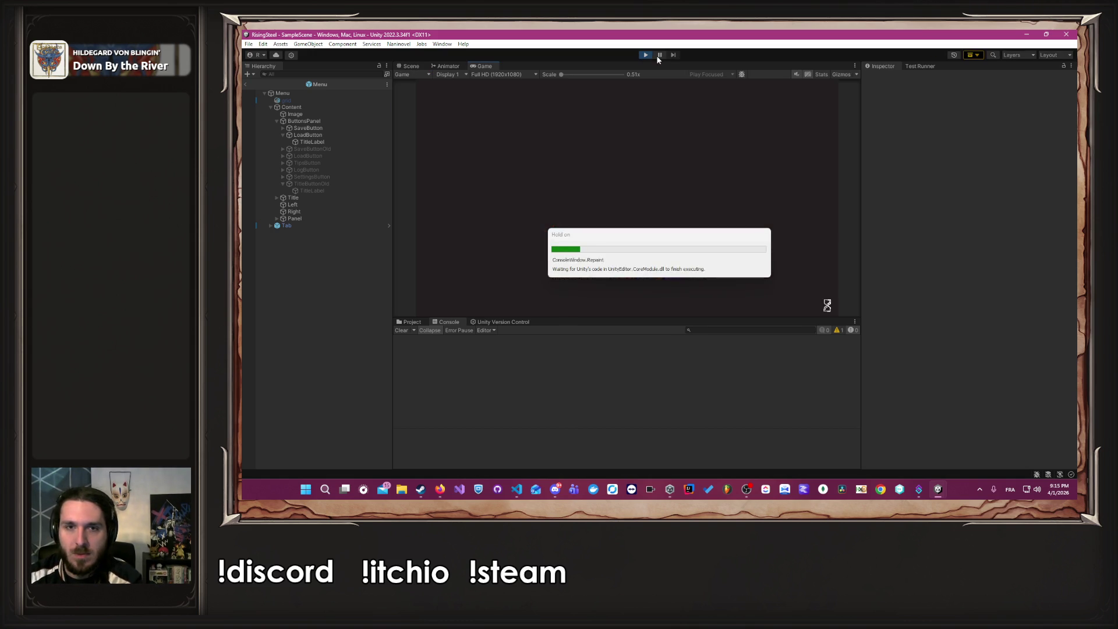
{"action": "left_click", "coordinate": [611, 168]}
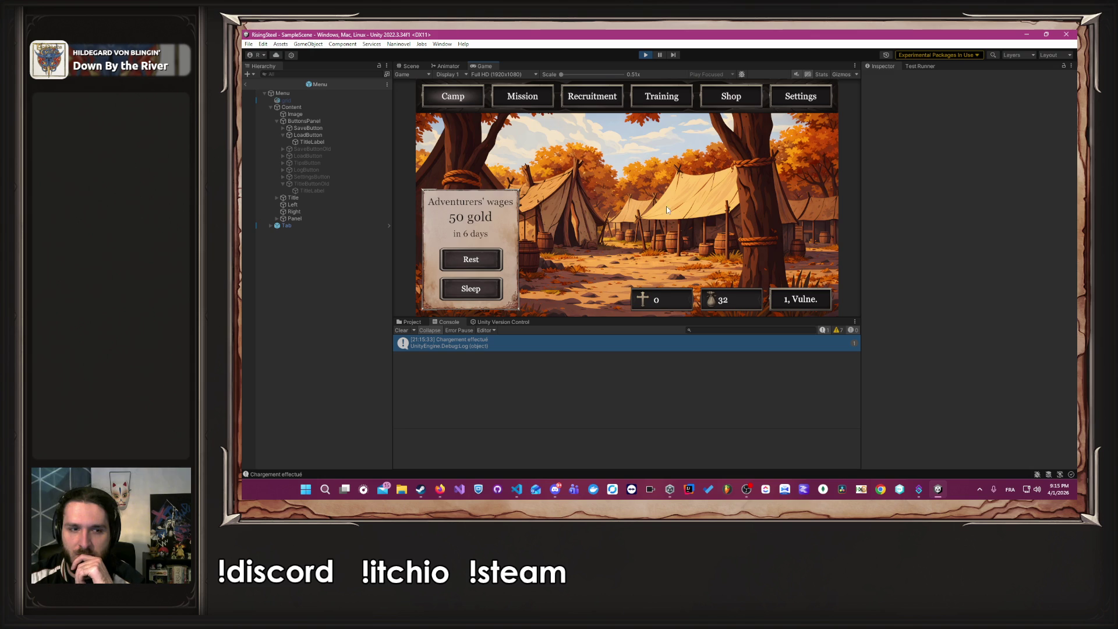
{"action": "left_click", "coordinate": [678, 96]}
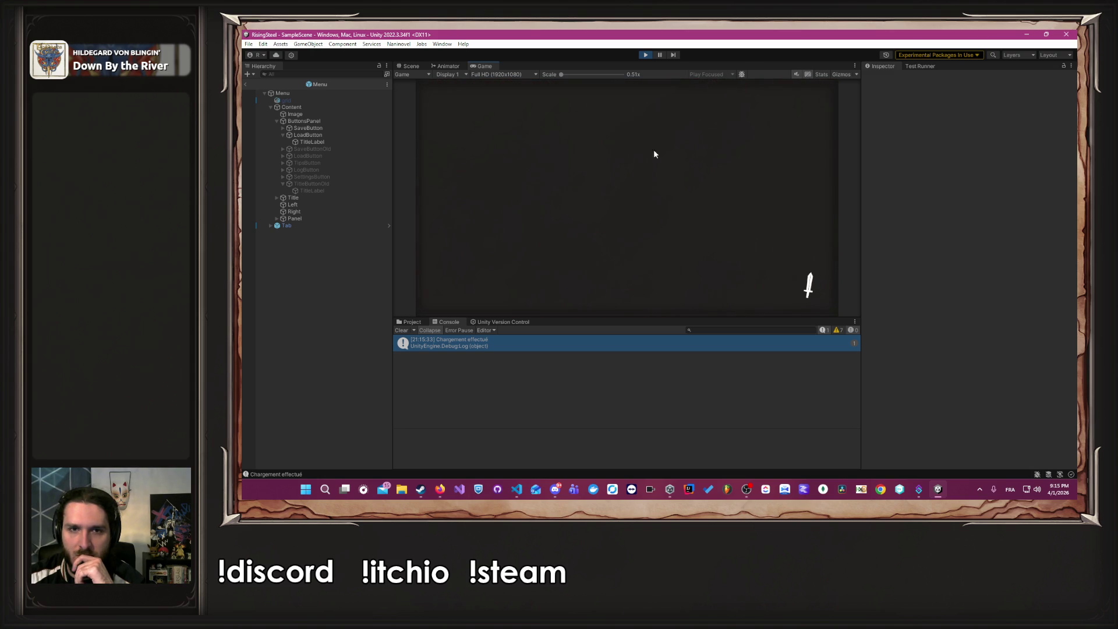
{"action": "left_click", "coordinate": [487, 225]}
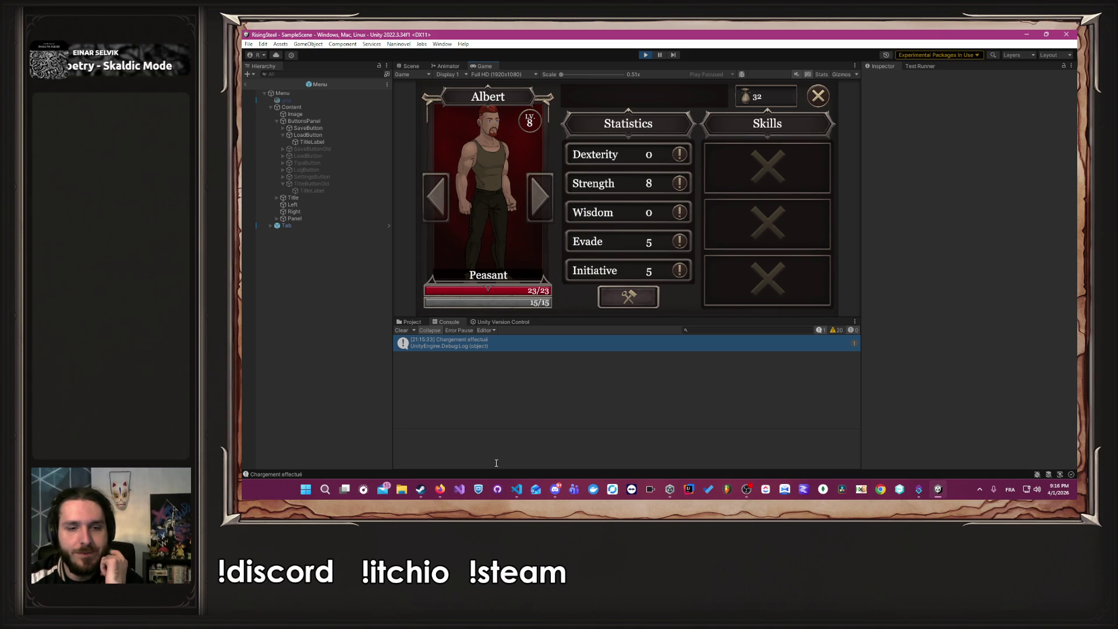
{"action": "left_click", "coordinate": [516, 490]}
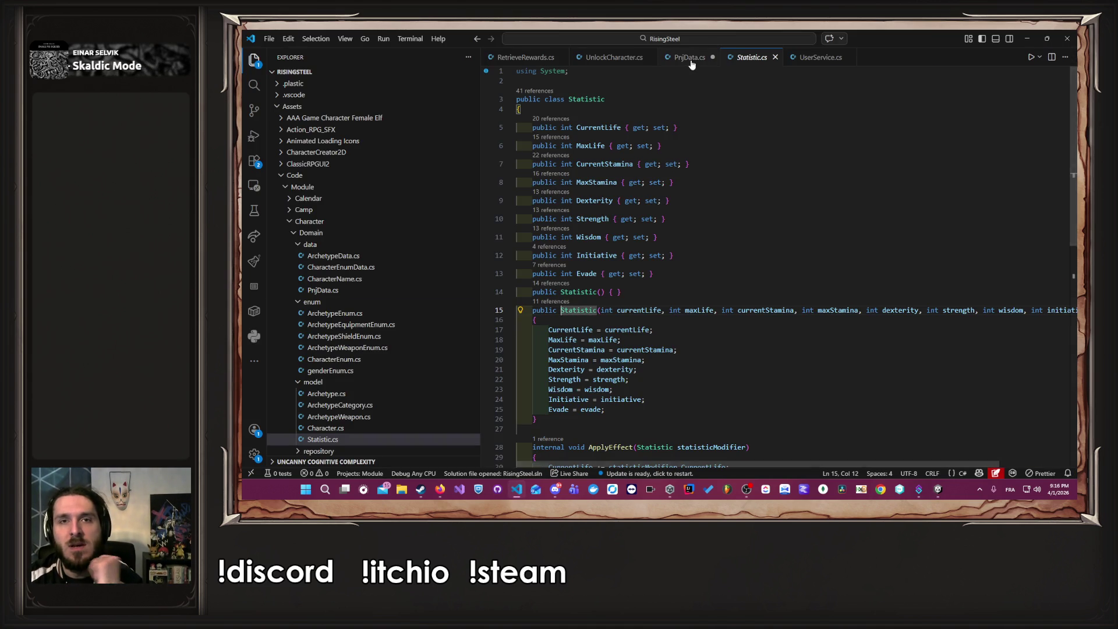
- Show Statistic.cs in a split beside PnjData.cs and hide the sidebar
{"action": "left_click", "coordinate": [691, 63]}
{"action": "left_click", "coordinate": [827, 258]}
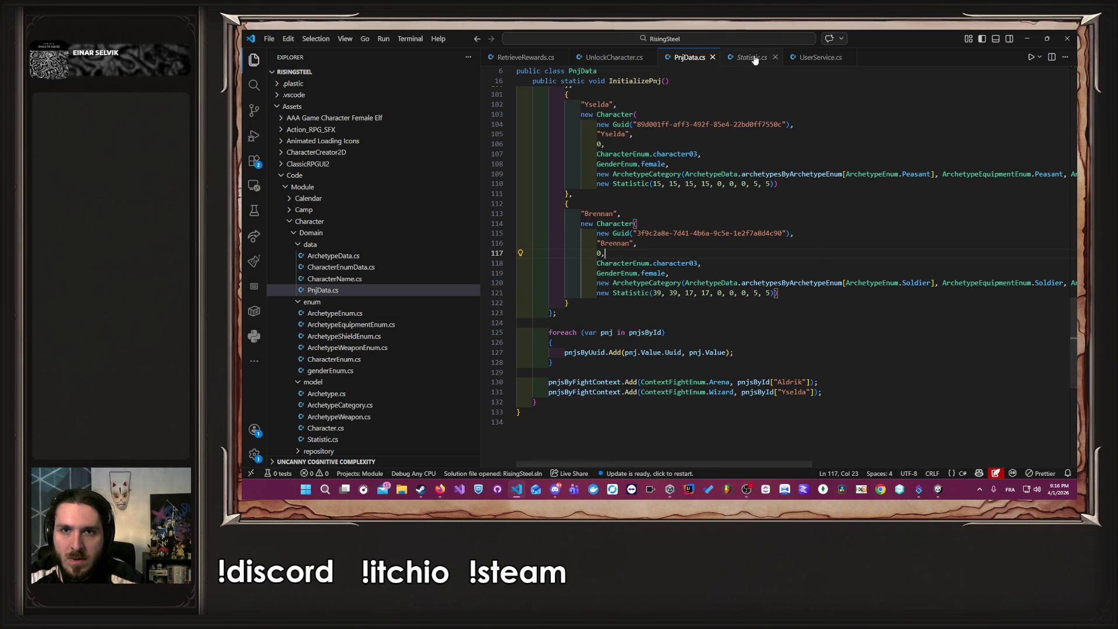
{"action": "mouse_move", "coordinate": [752, 57]}
{"action": "left_mouse_down"}
{"action": "mouse_move", "coordinate": [728, 266]}
{"action": "mouse_move", "coordinate": [1035, 273]}
{"action": "left_mouse_up"}
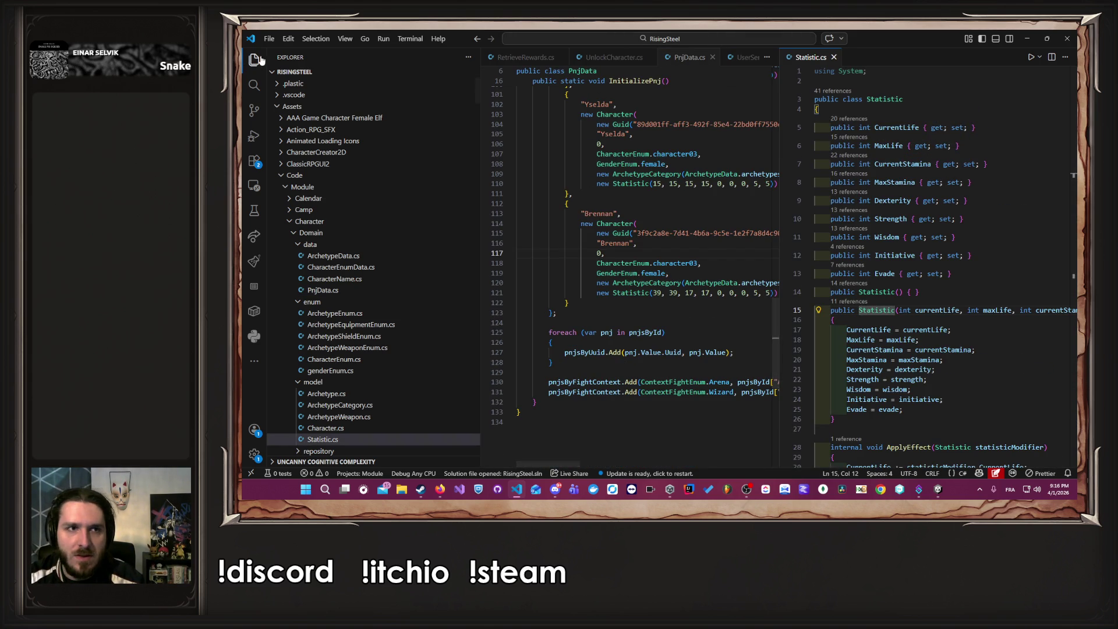
{"action": "key", "text": "ctrl+b"}
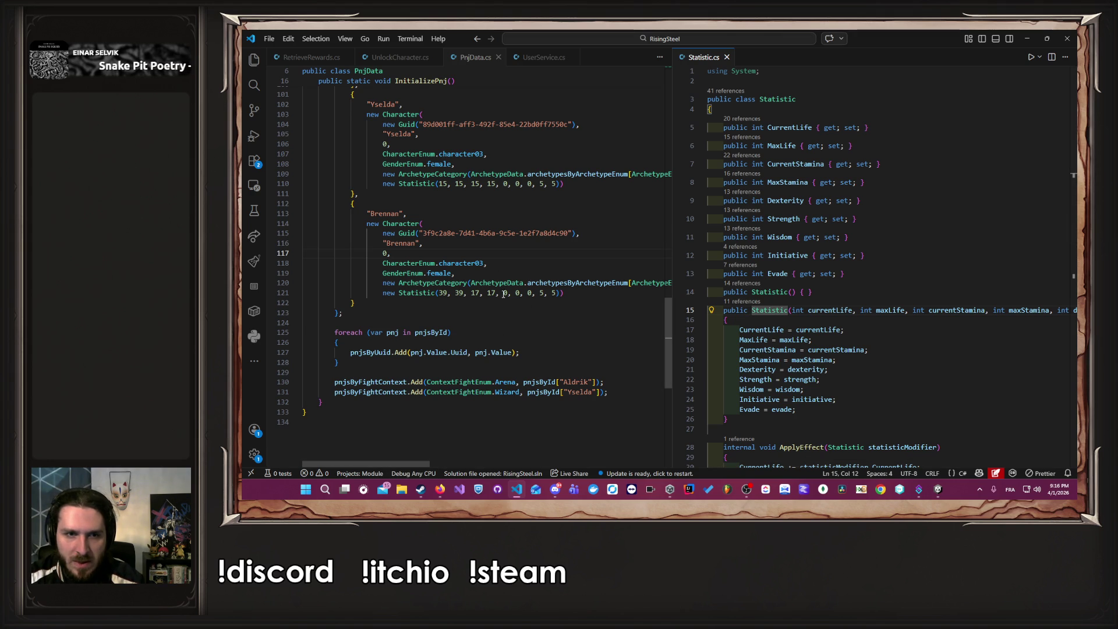
- Enter Brennan's remaining stats as 3, 12, 2, 8 and save PnjData.cs
{"action": "left_click", "coordinate": [505, 294]}
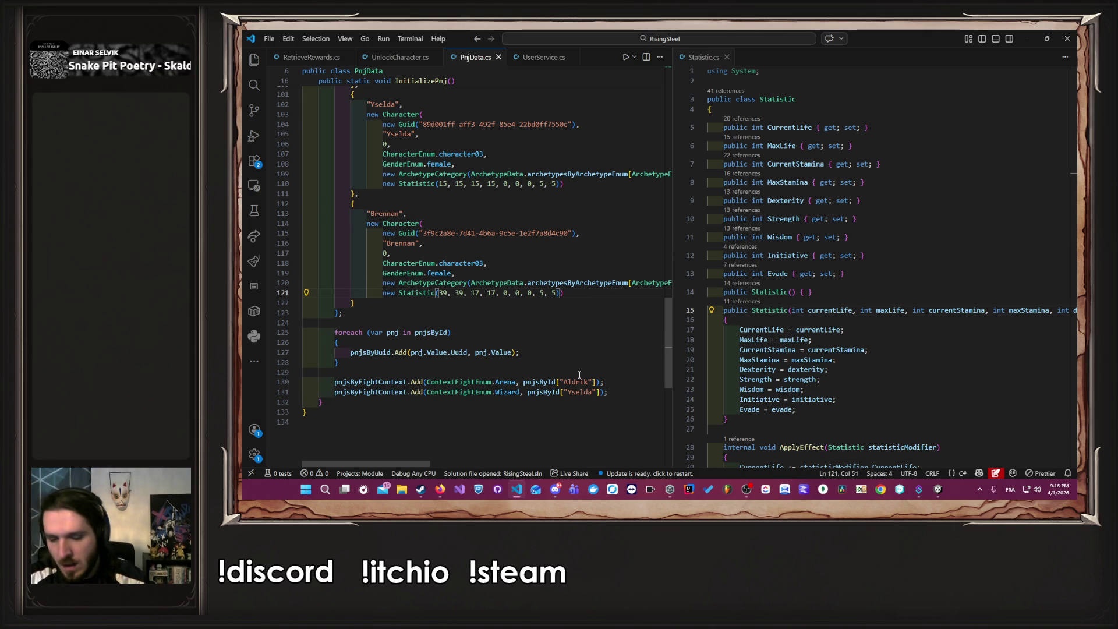
{"action": "key", "text": "Delete"}
{"action": "type", "text": "3"}
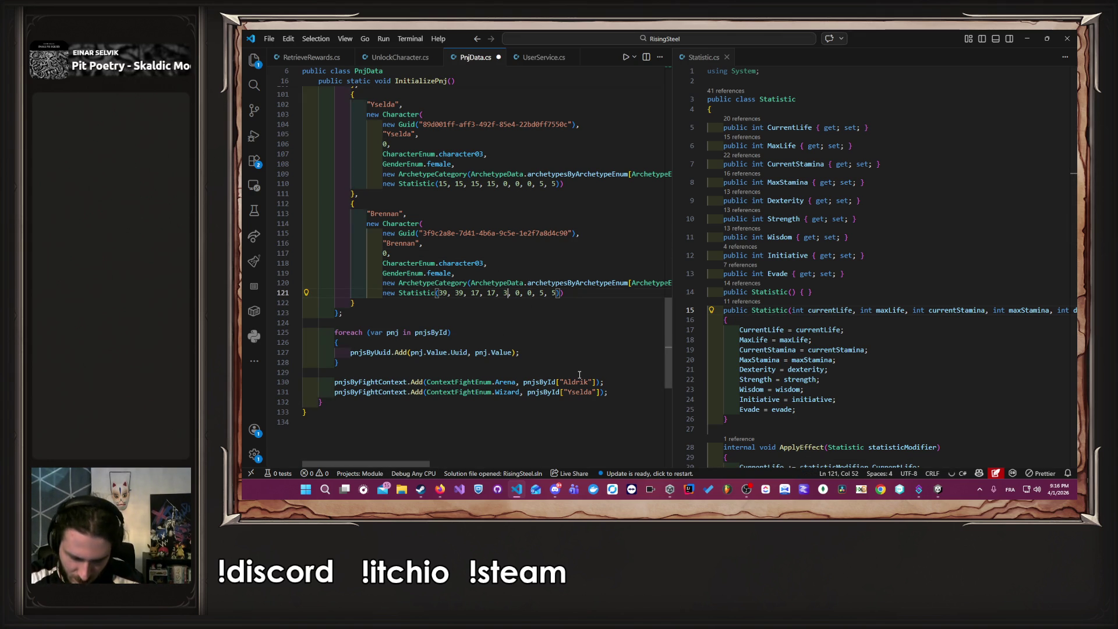
{"action": "key", "text": "Delete"}
{"action": "type", "text": "12"}
{"action": "key", "text": "Right"}
{"action": "key", "text": "Right"}
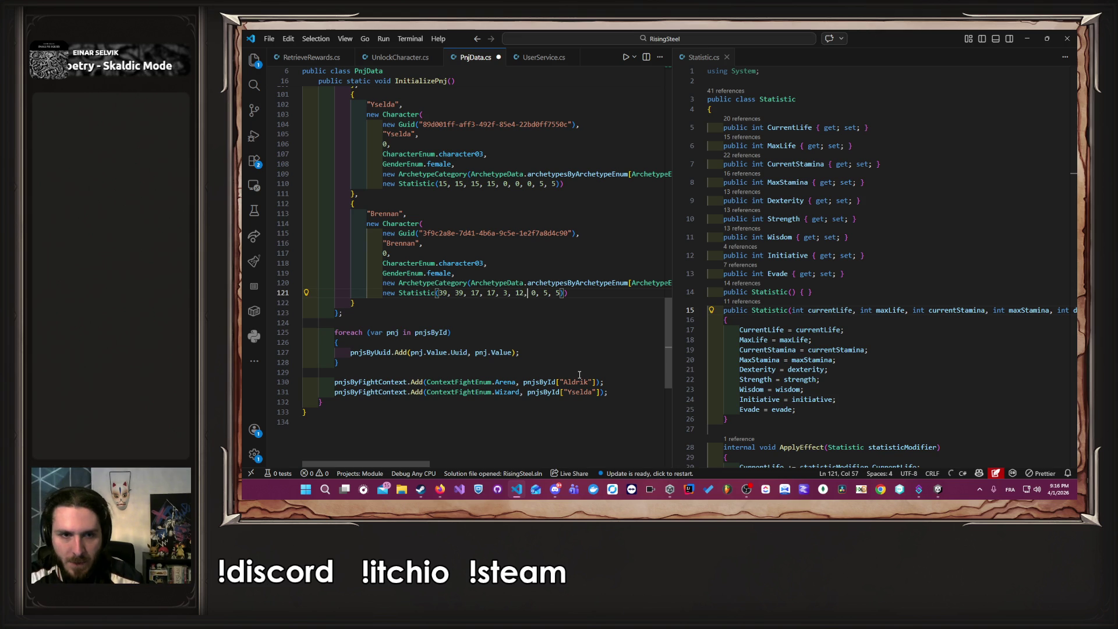
{"action": "key", "text": "Delete"}
{"action": "type", "text": "2"}
{"action": "key", "text": "Right"}
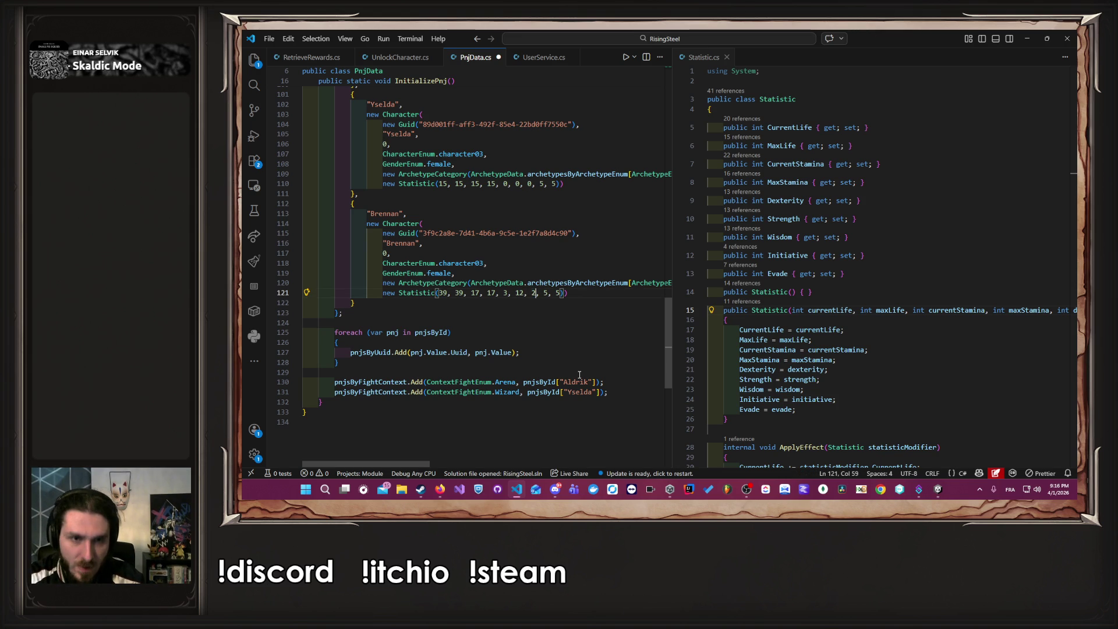
{"action": "key", "text": "Right"}
{"action": "key", "text": "shift+Right"}
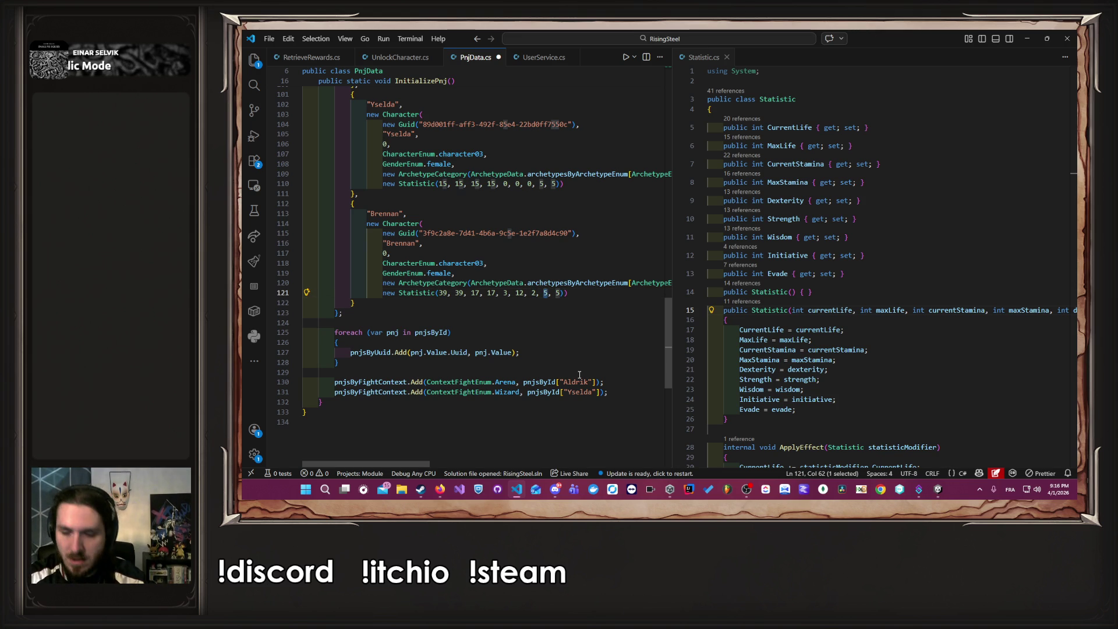
{"action": "type", "text": "8"}
{"action": "key", "text": "ctrl+s"}
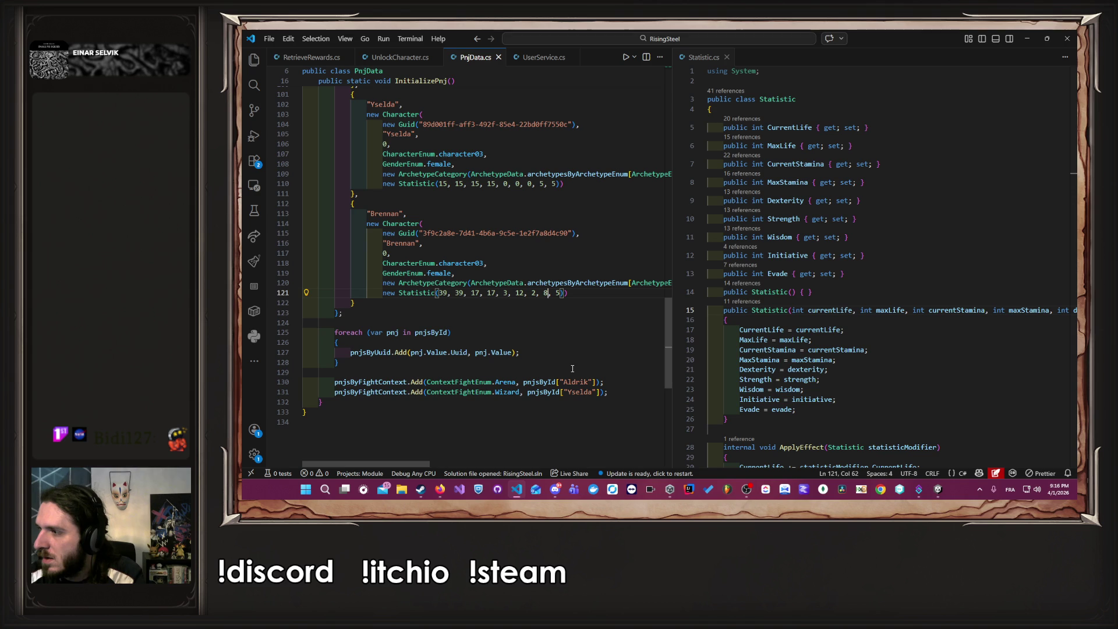
{"action": "key", "text": "Left"}
{"action": "key", "text": "Left"}
{"action": "key", "text": "Left"}
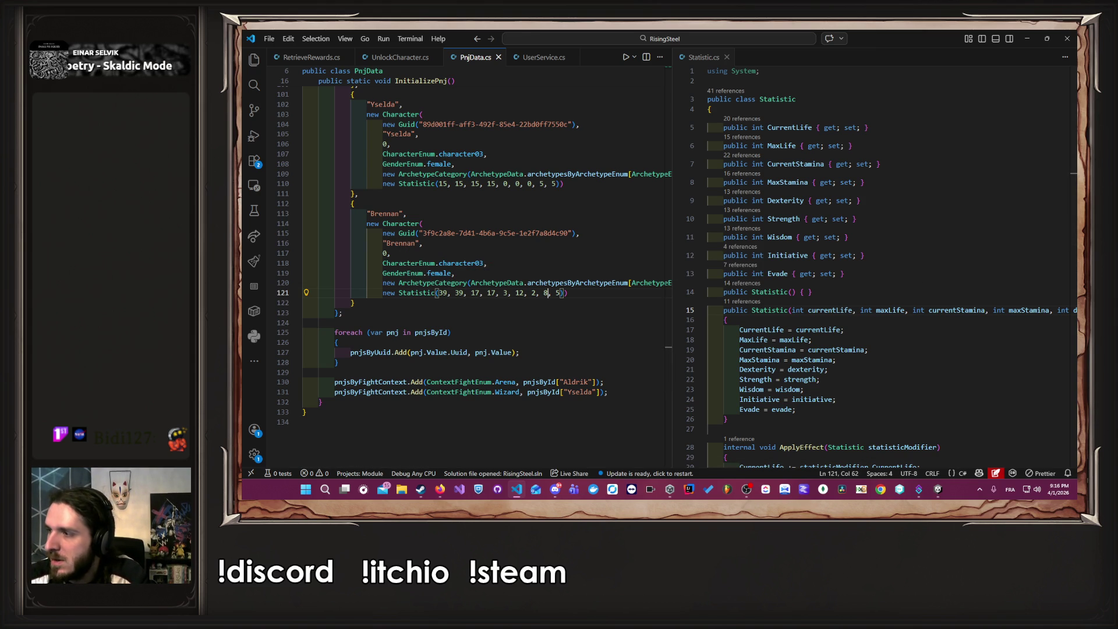
- Close the Statistic.cs split and bring up UnlockCharacter.cs
{"action": "key", "text": "alt+Tab"}
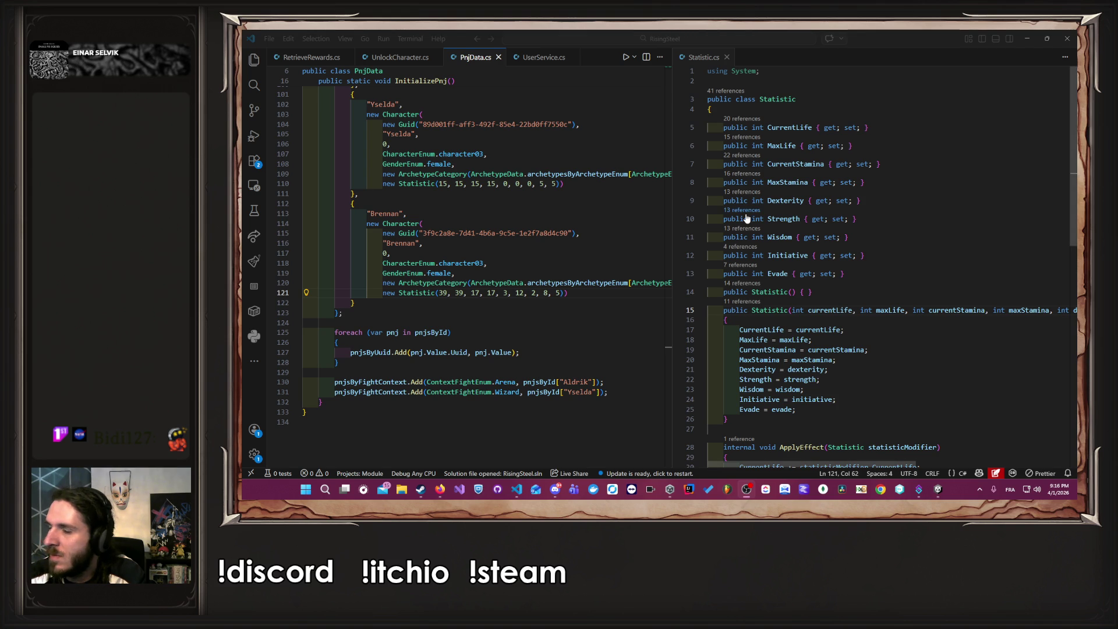
{"action": "left_click", "coordinate": [396, 303]}
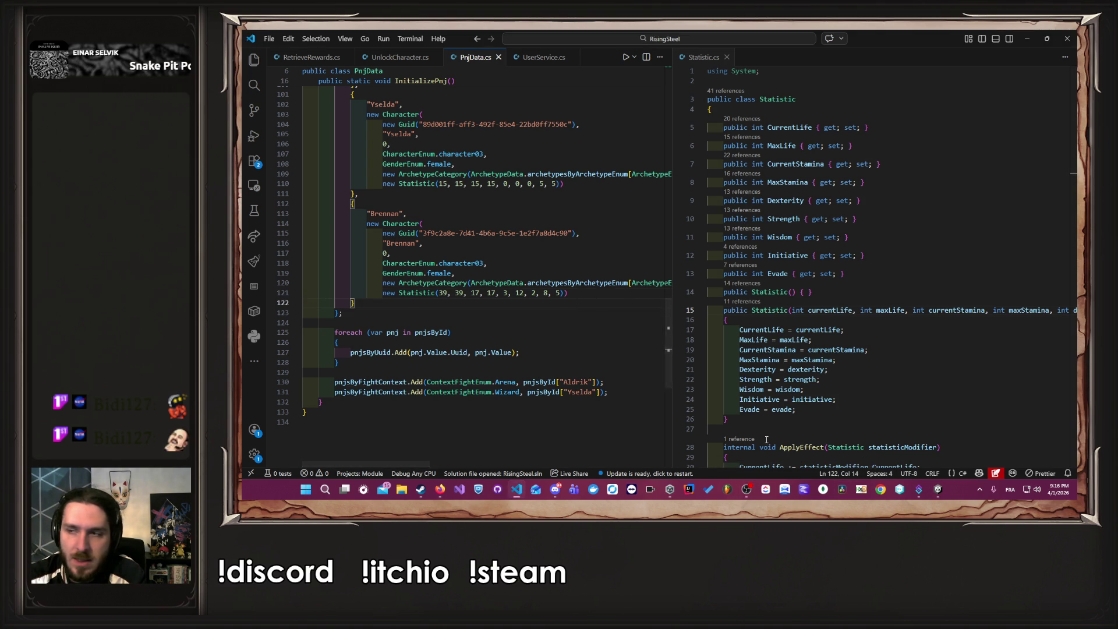
{"action": "middle_click", "coordinate": [693, 58]}
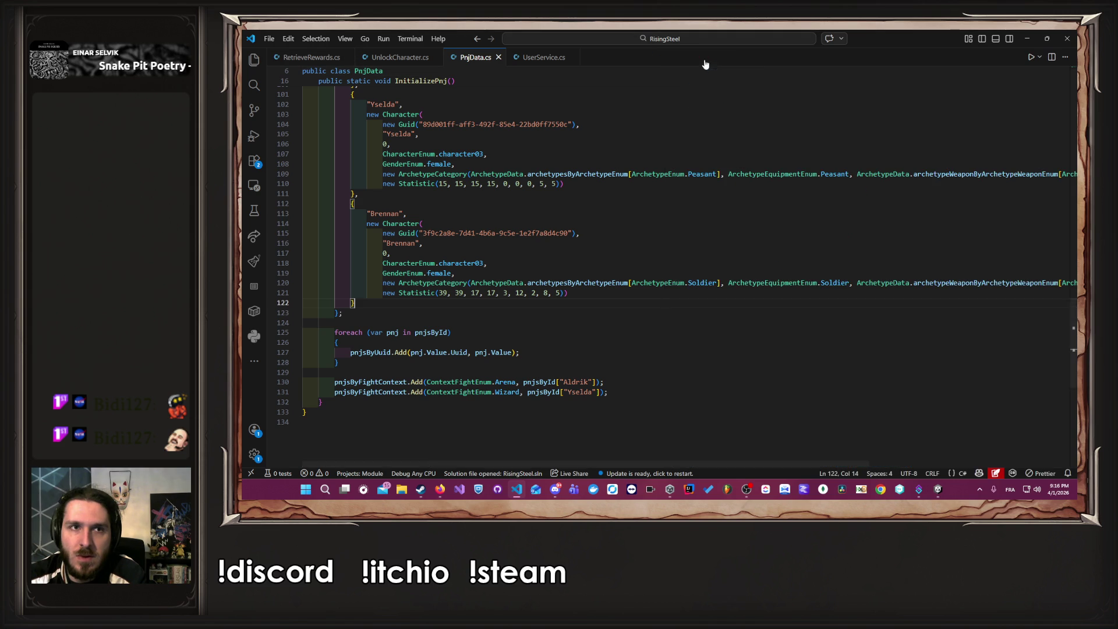
{"action": "left_click", "coordinate": [408, 57]}
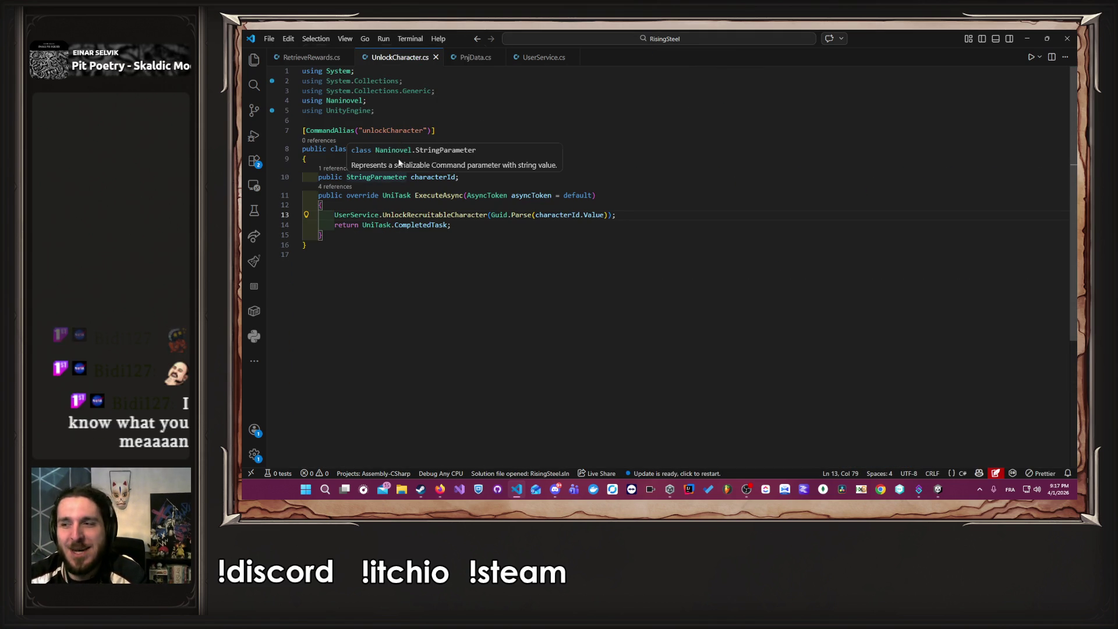
{"action": "double_click", "coordinate": [393, 132]}
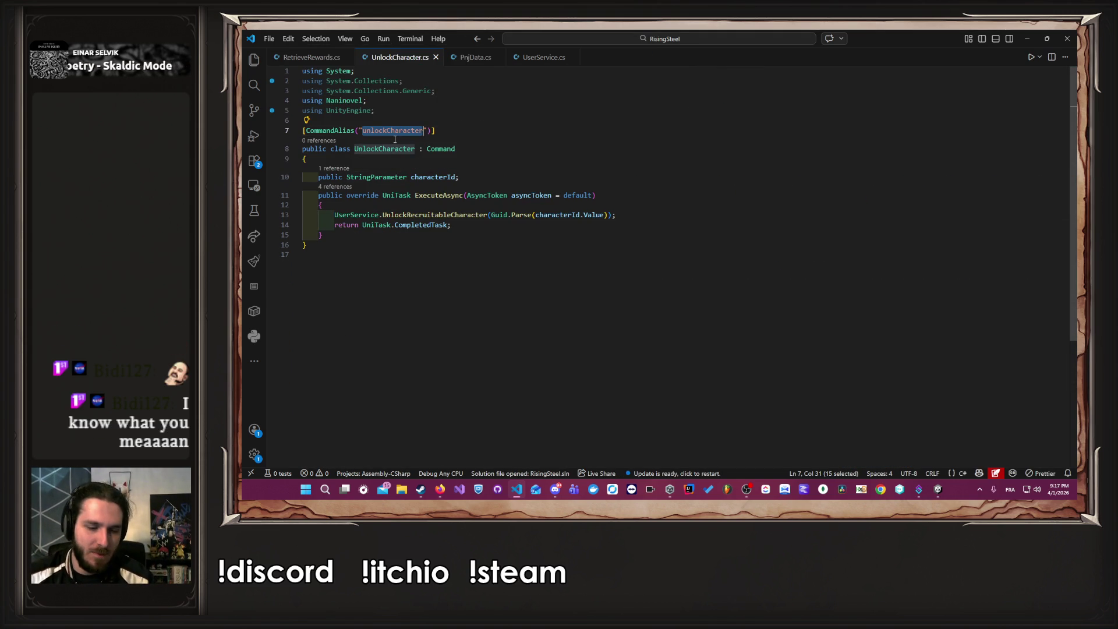